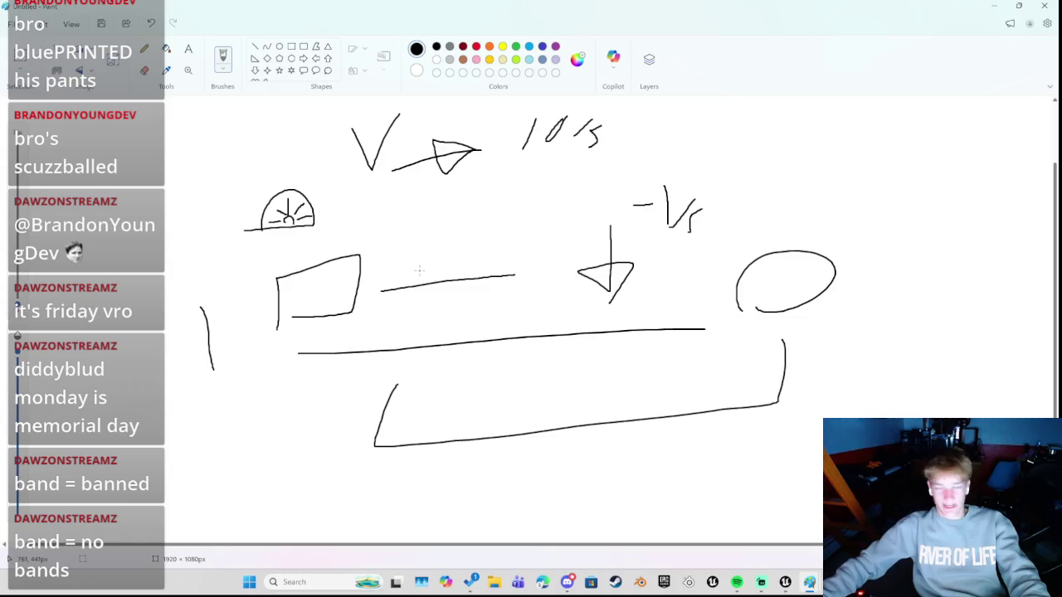
Sketch a small arrow and a vertical line, undo one stroke, and cancel the save prompt
left_click_drag(423, 290, 479, 332)
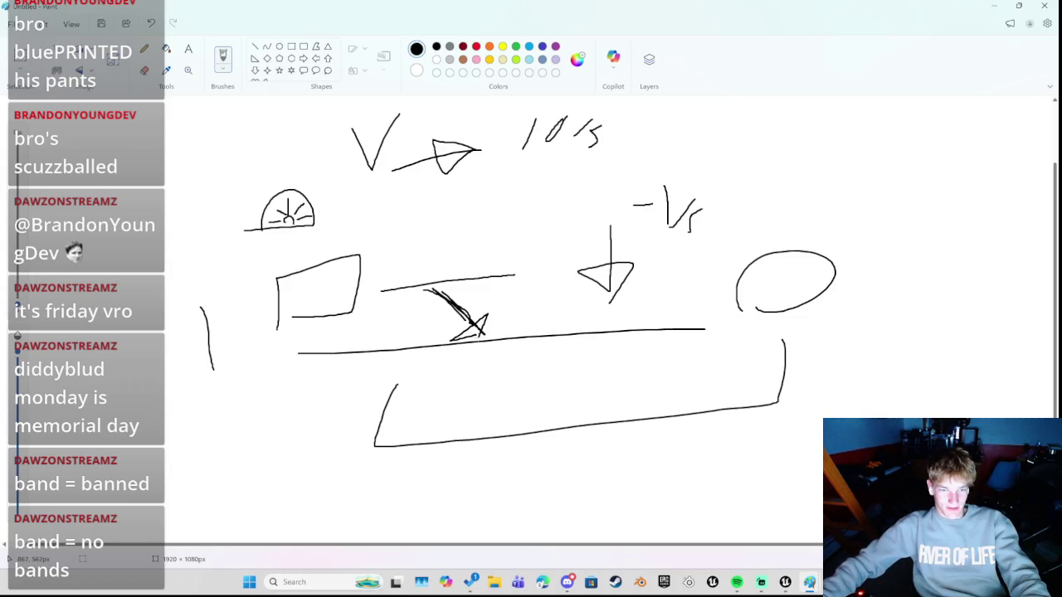
mouse_move(403, 205)
left_mouse_down()
mouse_move(407, 249)
mouse_move(434, 227)
mouse_move(438, 282)
left_mouse_up()
key("ctrl+z")
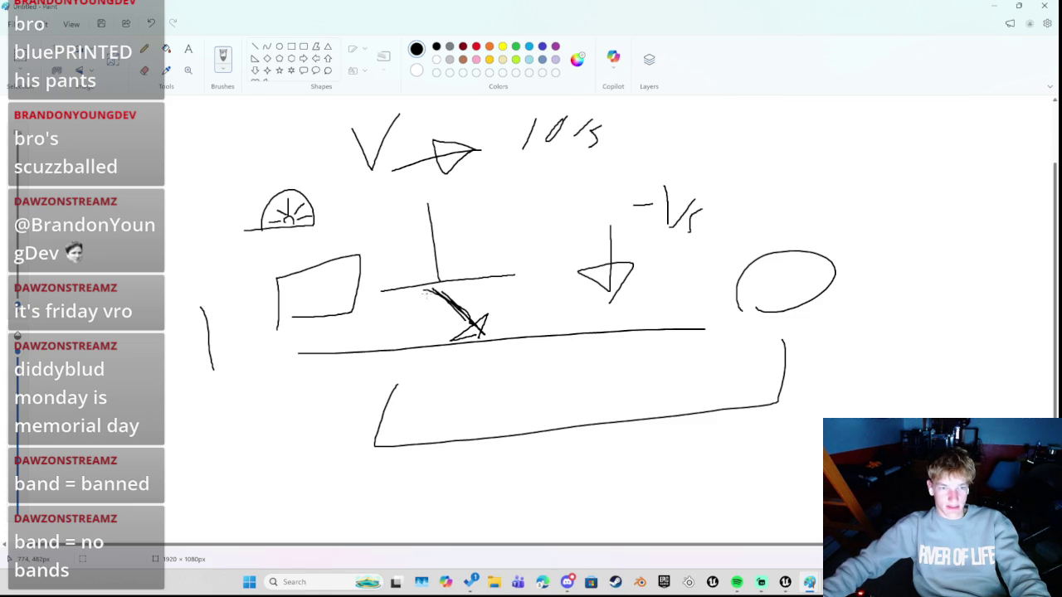
key("ctrl+s")
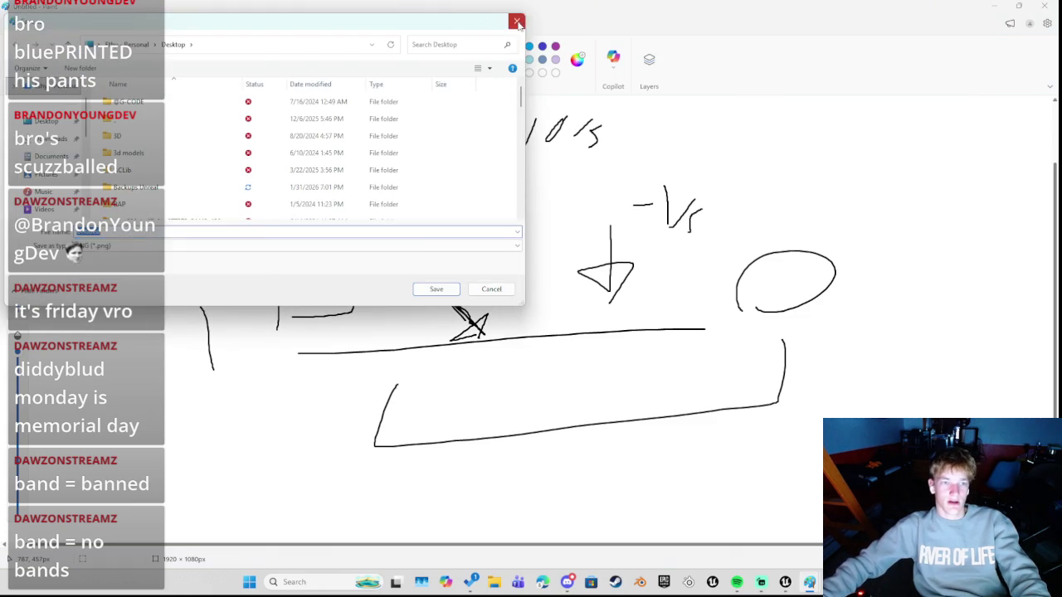
key("Escape")
Undo strokes back to the V, arrow and box, then write a 10/s label beside the arrow
key("ctrl+z")
key("ctrl+z")
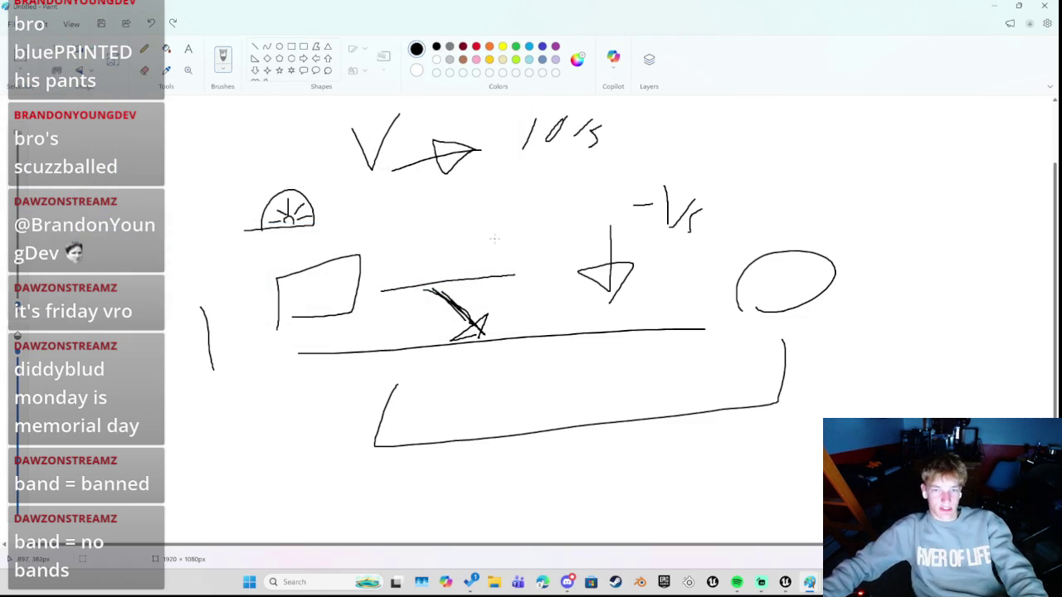
key("ctrl+z")
key("ctrl+z")
key("ctrl+z")
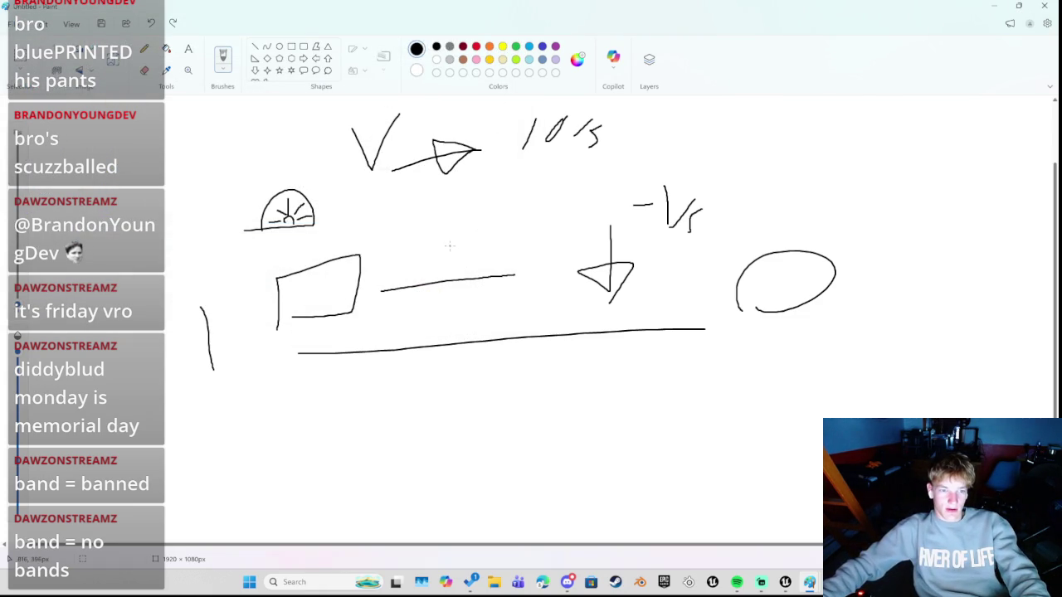
mouse_move(352, 414)
left_mouse_down()
mouse_move(659, 481)
mouse_move(682, 408)
left_mouse_up()
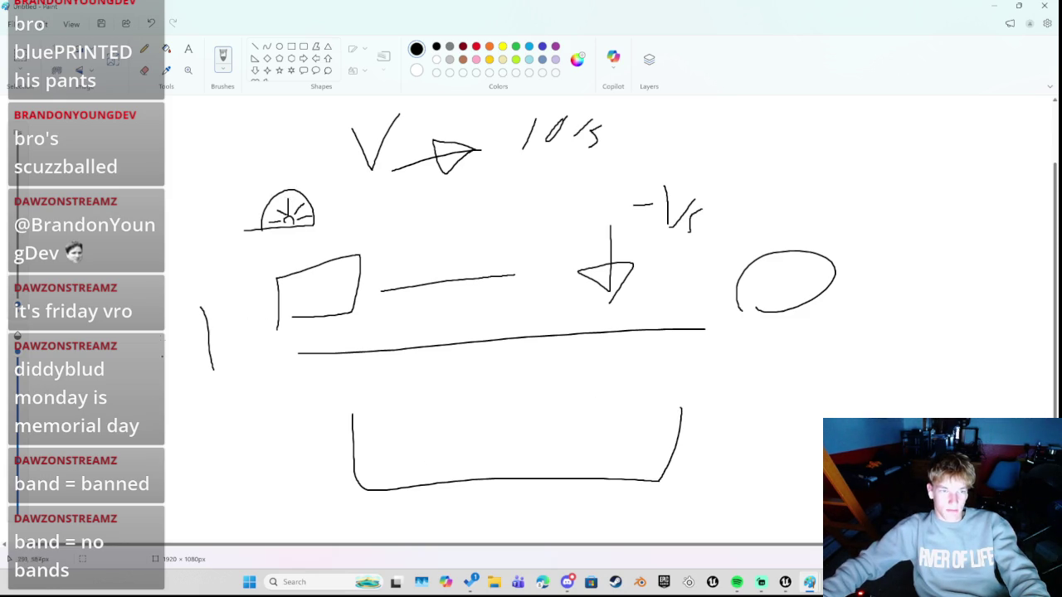
key("ctrl+z")
key("ctrl+z")
key("ctrl+z")
key("ctrl+z")
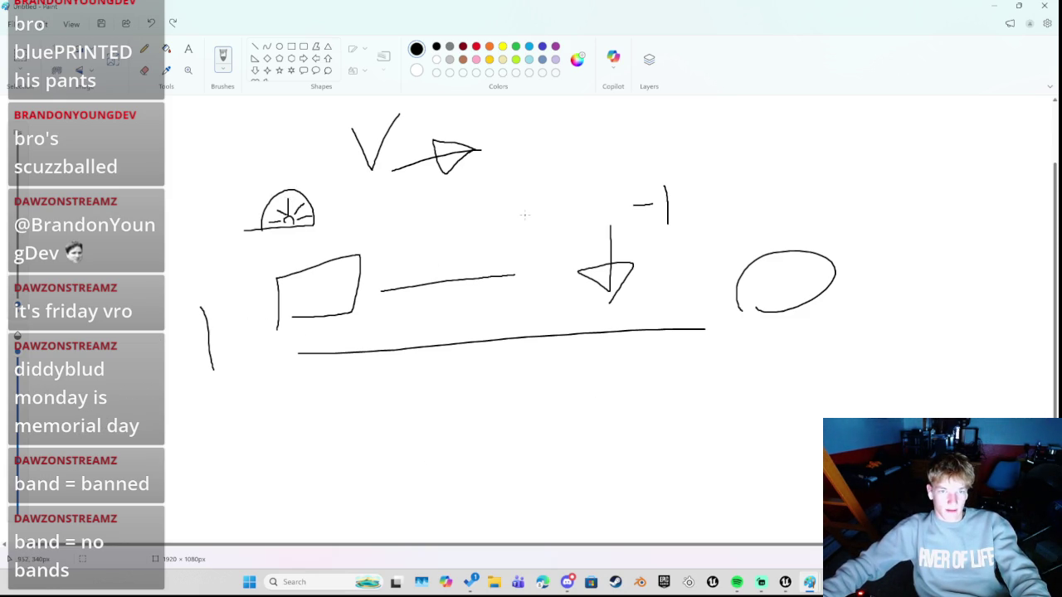
key("ctrl+z")
key("ctrl+z")
key("ctrl+z")
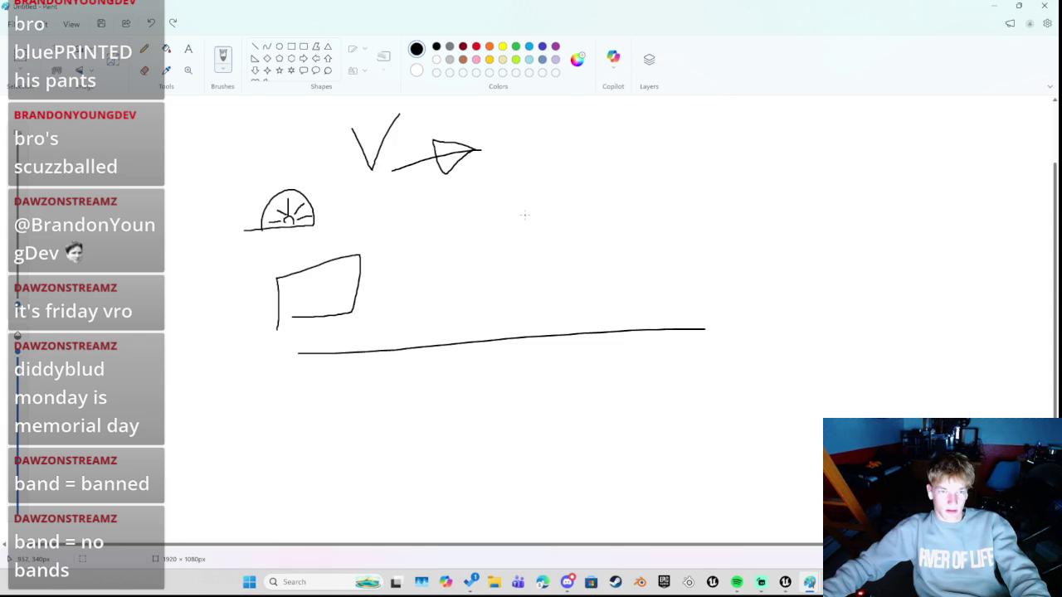
key("ctrl+z")
key("ctrl+z")
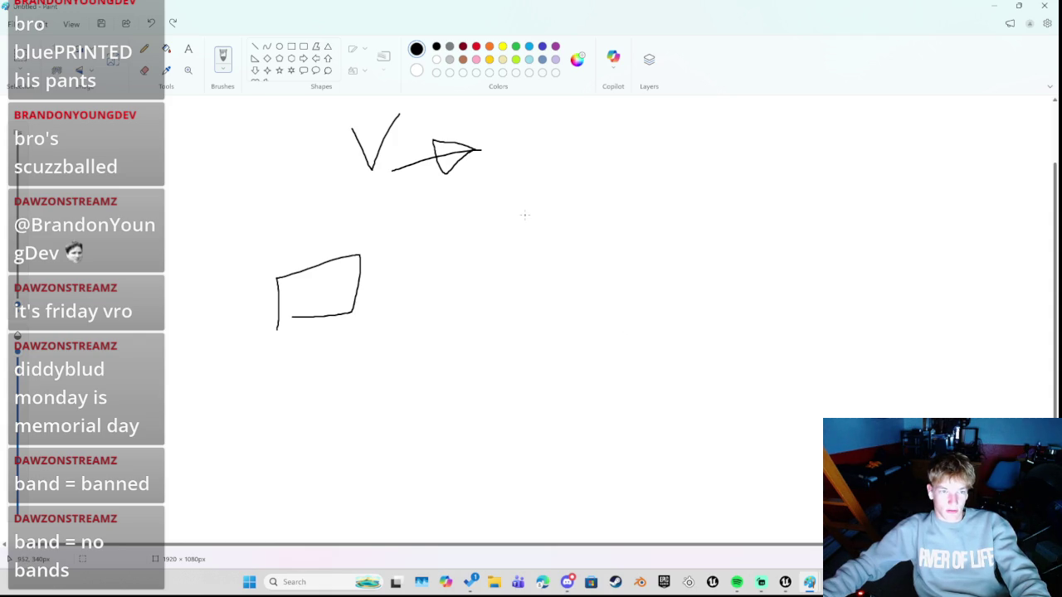
left_click_drag(507, 139, 505, 174)
left_click_drag(551, 121, 541, 154)
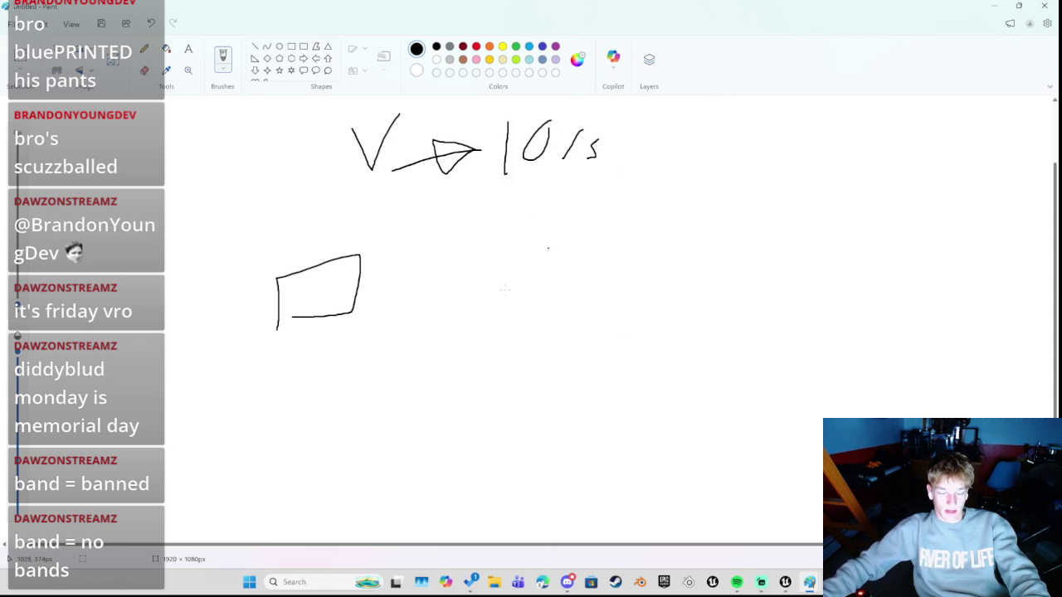
Draw a round target at right and a long U-shaped ground marked 100
left_click_drag(873, 311, 882, 292)
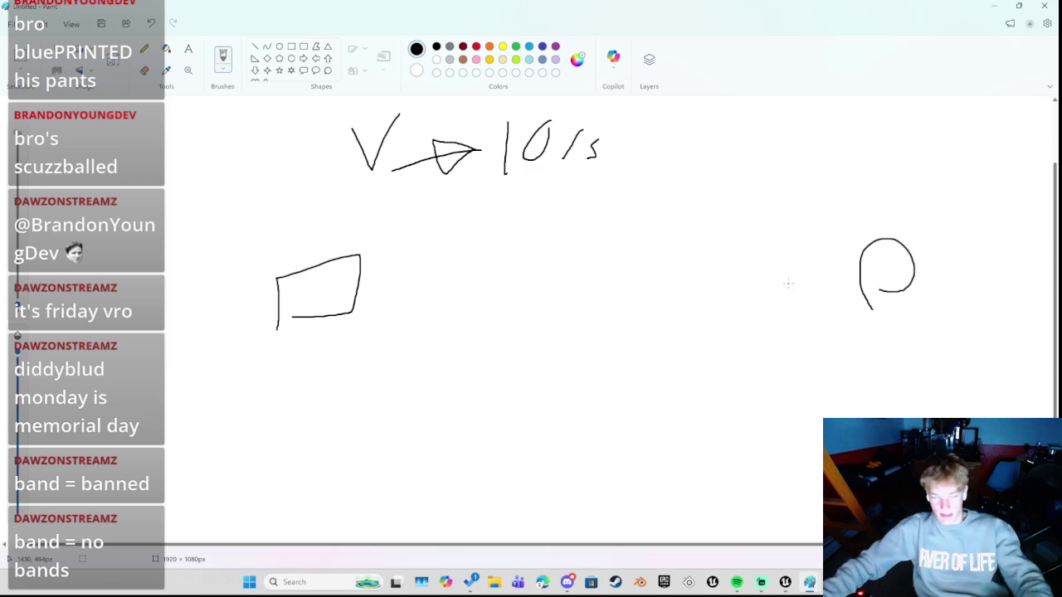
mouse_move(367, 350)
left_mouse_down()
mouse_move(668, 421)
mouse_move(810, 346)
left_mouse_up()
mouse_move(520, 471)
left_mouse_down()
mouse_move(529, 448)
mouse_move(581, 451)
left_mouse_up()
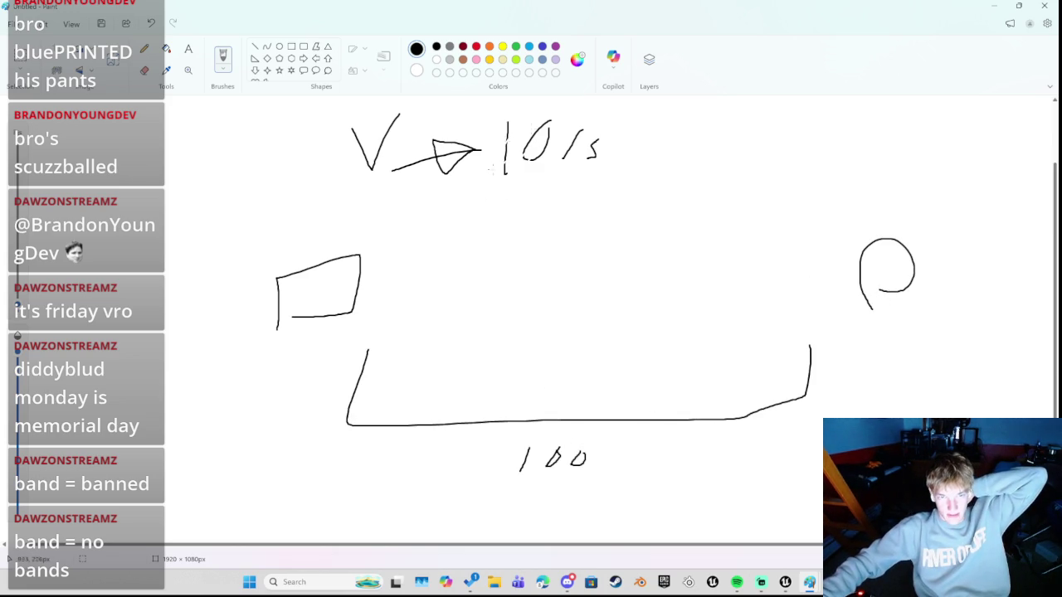
Erase the 10/s label and rewrite the velocity as 10/m/2
left_click(144, 71)
mouse_move(548, 125)
left_mouse_down()
mouse_move(503, 170)
mouse_move(504, 152)
mouse_move(551, 141)
mouse_move(539, 129)
mouse_move(596, 160)
left_mouse_up()
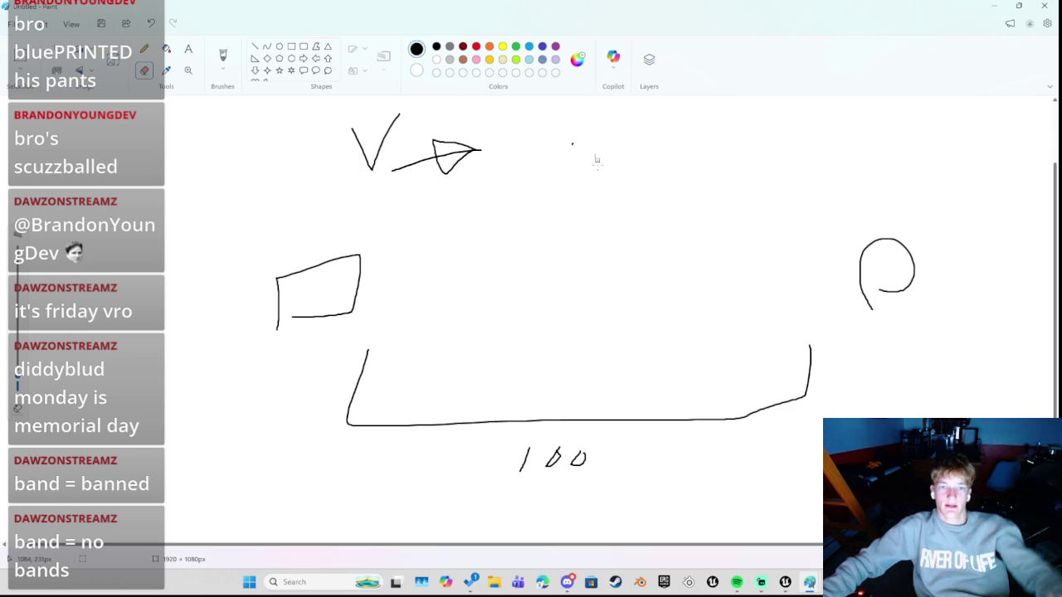
left_click(145, 48)
left_click_drag(502, 162, 552, 152)
key("ctrl+z")
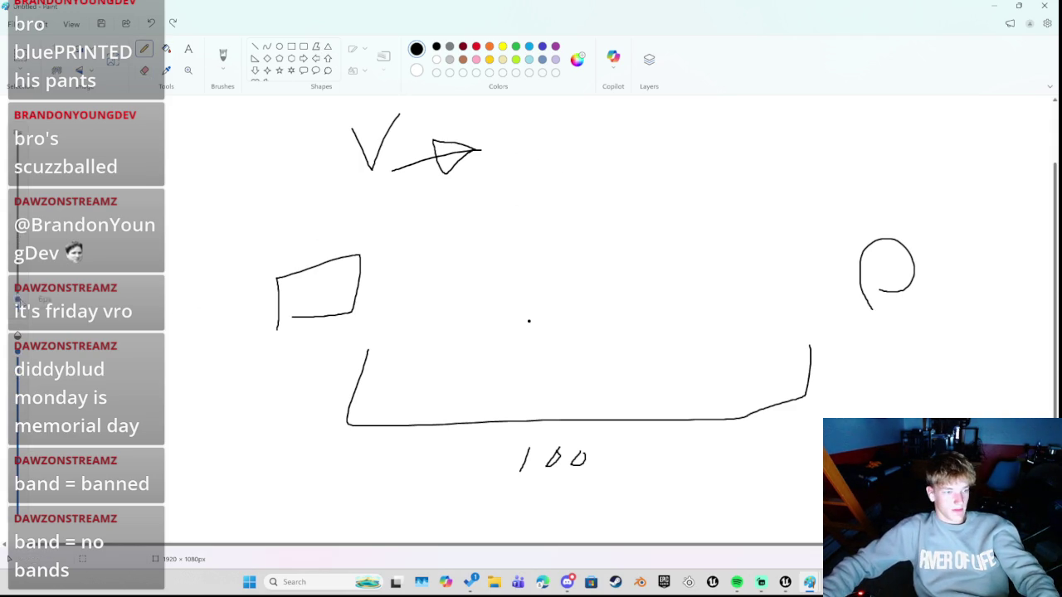
left_click_drag(508, 129, 506, 157)
mouse_move(538, 123)
left_mouse_down()
mouse_move(561, 138)
mouse_move(553, 156)
mouse_move(614, 142)
mouse_move(640, 104)
mouse_move(616, 163)
left_mouse_up()
key("ctrl+z")
mouse_move(637, 126)
left_mouse_down()
mouse_move(664, 145)
mouse_move(677, 116)
mouse_move(685, 121)
left_mouse_up()
key("ctrl+z")
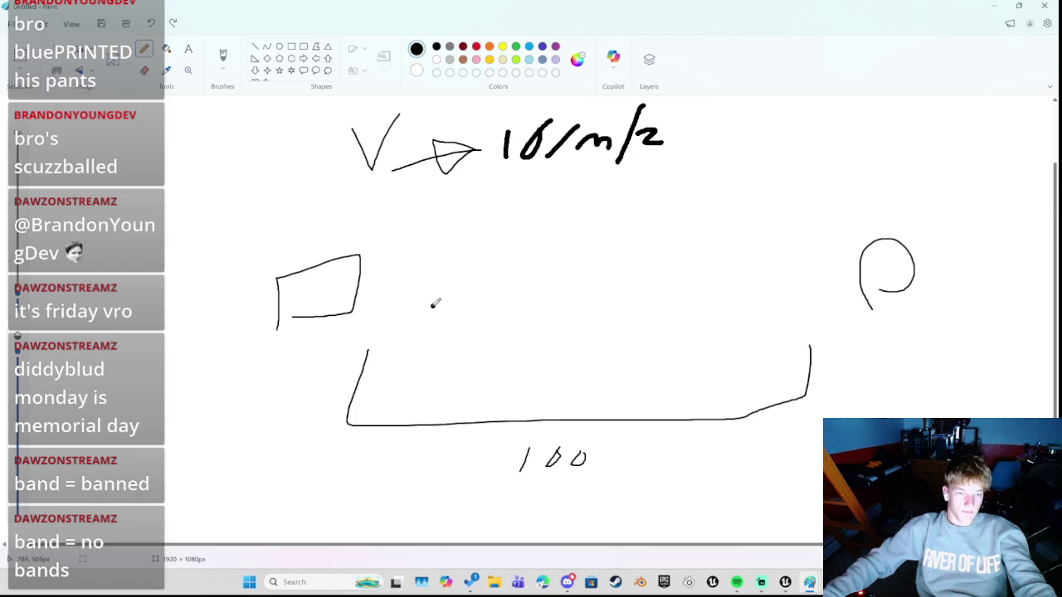
Draw a trial arrow toward the target and start a G 1 gravity note at upper right
mouse_move(382, 280)
left_mouse_down()
mouse_move(615, 274)
mouse_move(581, 247)
mouse_move(612, 279)
left_mouse_up()
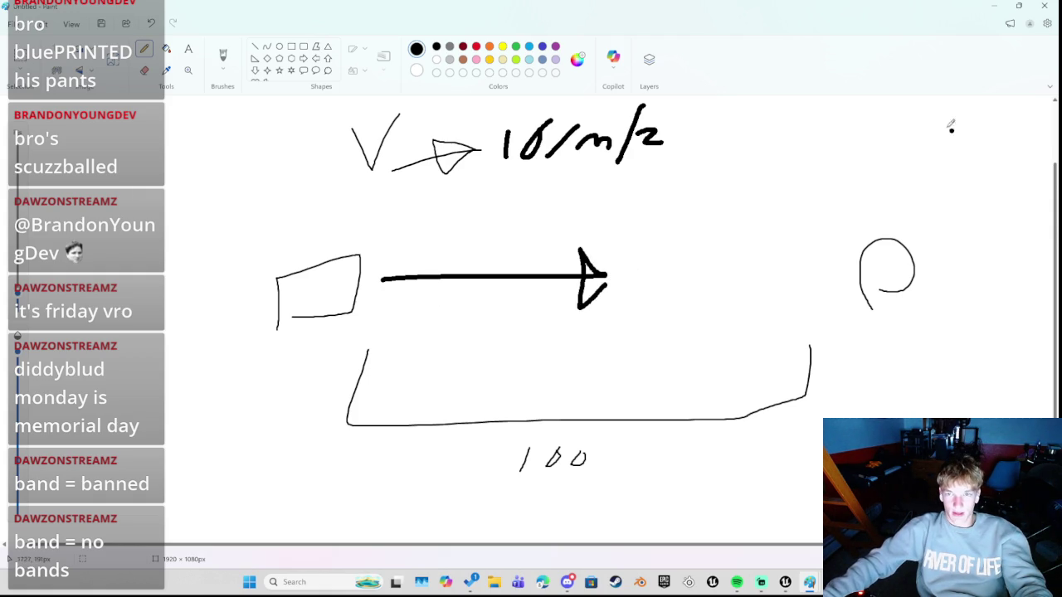
mouse_move(819, 137)
left_mouse_down()
mouse_move(871, 118)
mouse_move(887, 163)
left_mouse_up()
mouse_move(910, 164)
left_mouse_down()
mouse_move(932, 147)
mouse_move(898, 170)
mouse_move(953, 154)
mouse_move(962, 162)
mouse_move(978, 150)
left_mouse_up()
key("ctrl+z")
left_click_drag(989, 146, 973, 167)
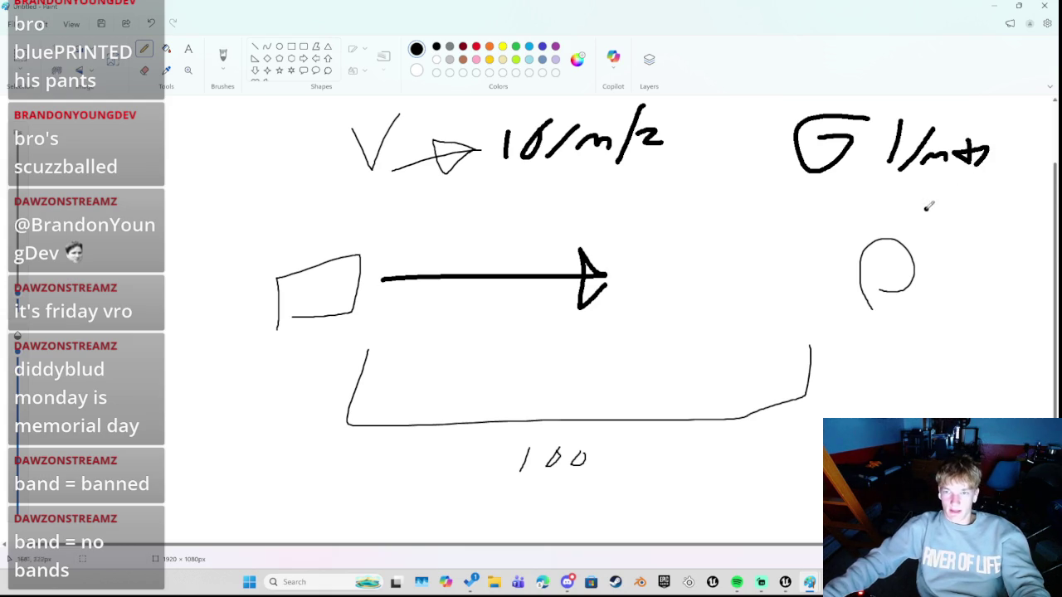
key("ctrl+z")
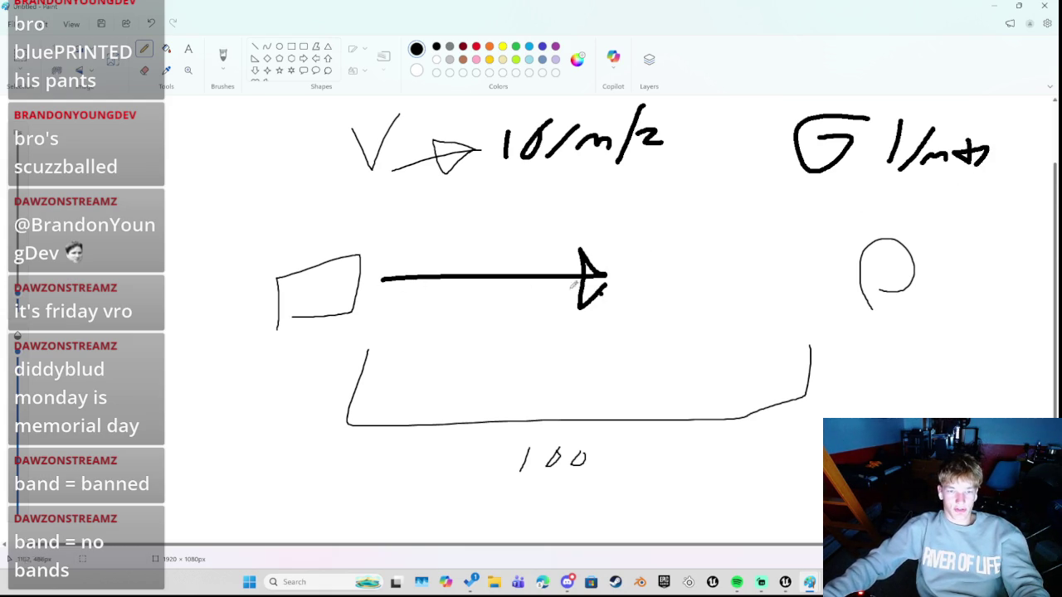
Undo the trial strokes, finish the units as 1/m s, and erase the long arrow
mouse_move(440, 277)
left_mouse_down()
mouse_move(477, 312)
mouse_move(488, 292)
mouse_move(476, 315)
left_mouse_up()
key("ctrl+z")
key("ctrl+z")
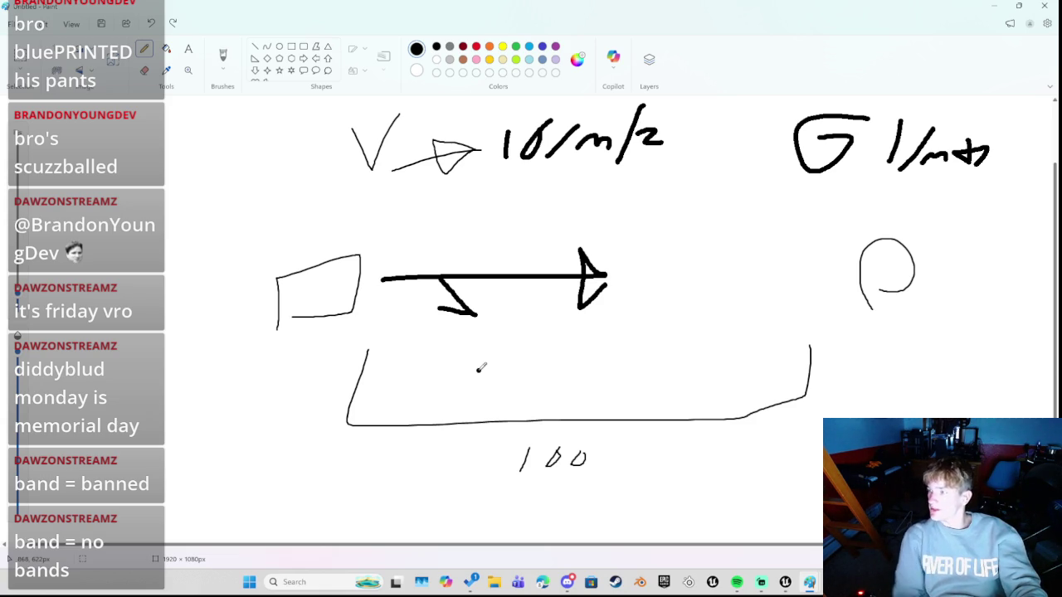
key("ctrl+z")
key("ctrl+z")
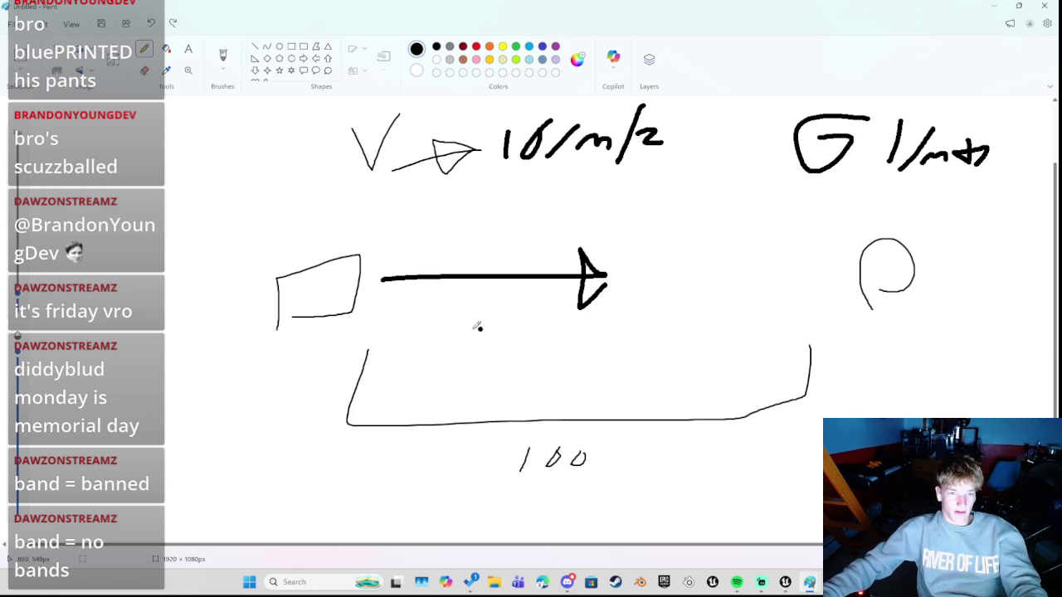
key("ctrl+z")
left_click_drag(986, 146, 964, 174)
mouse_move(413, 279)
left_mouse_down()
mouse_move(394, 281)
mouse_move(529, 283)
mouse_move(583, 267)
mouse_move(594, 279)
mouse_move(585, 292)
mouse_move(607, 272)
mouse_move(599, 267)
left_mouse_up()
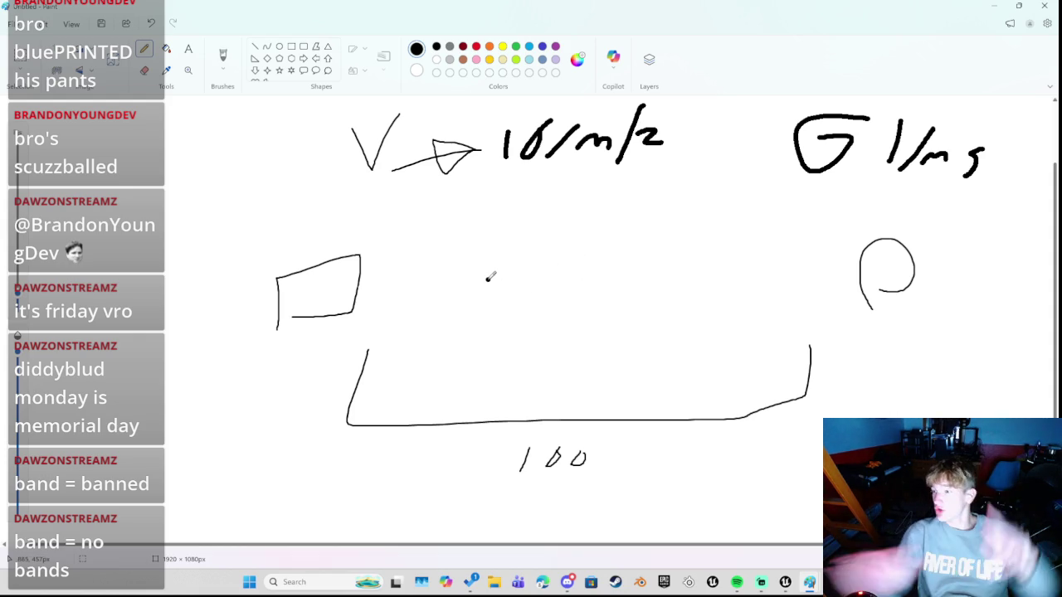
Erase the box and draw a slanted cannon barrel on a thick base line
left_click_drag(275, 307, 356, 257)
left_click_drag(258, 280, 296, 263)
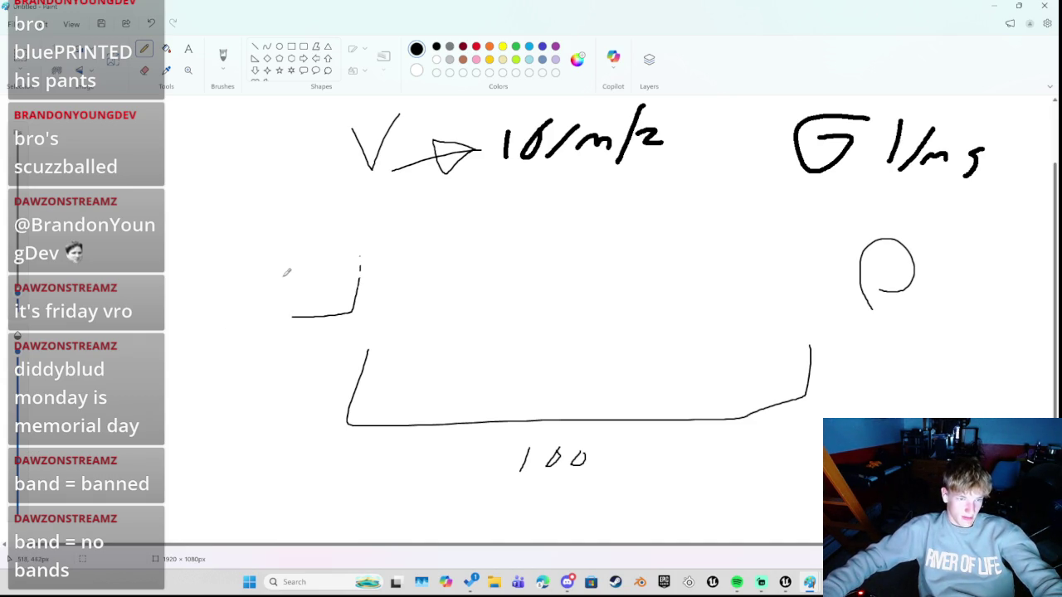
left_click_drag(287, 314, 316, 320)
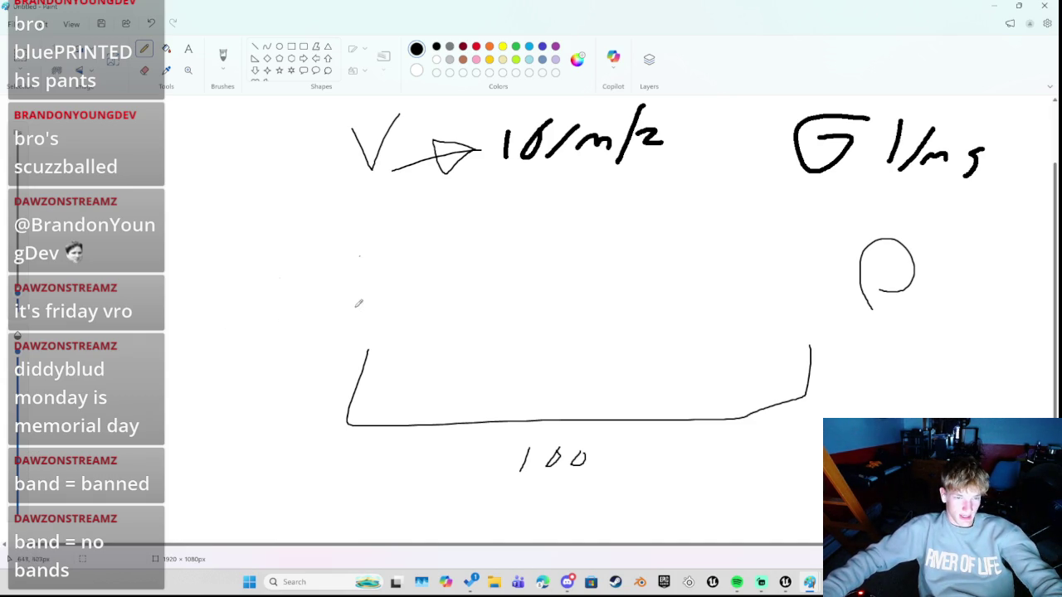
left_click_drag(214, 336, 310, 335)
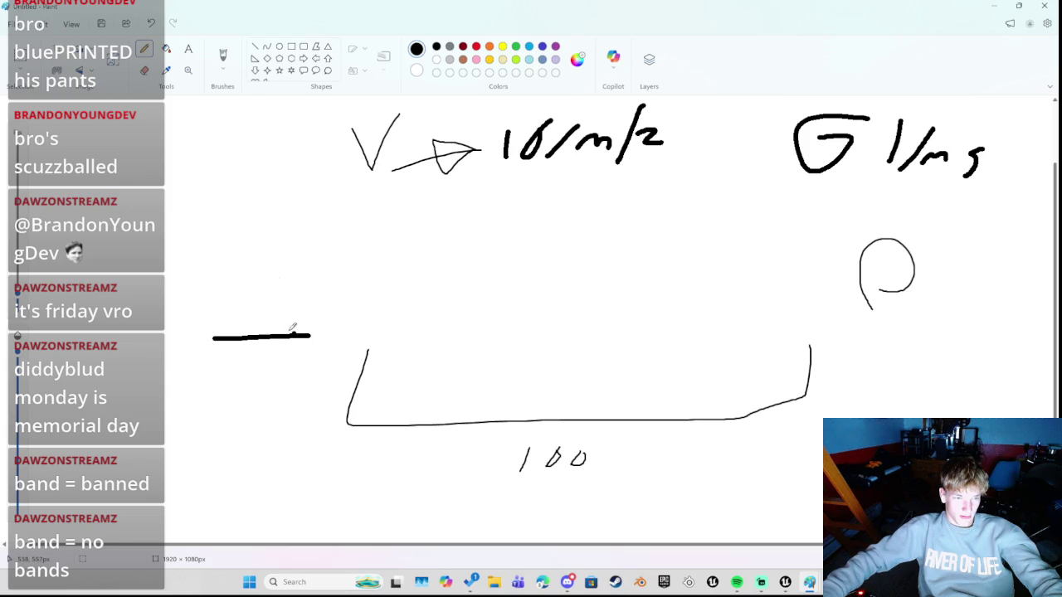
mouse_move(215, 336)
left_mouse_down()
mouse_move(256, 270)
mouse_move(288, 281)
mouse_move(252, 335)
left_mouse_up()
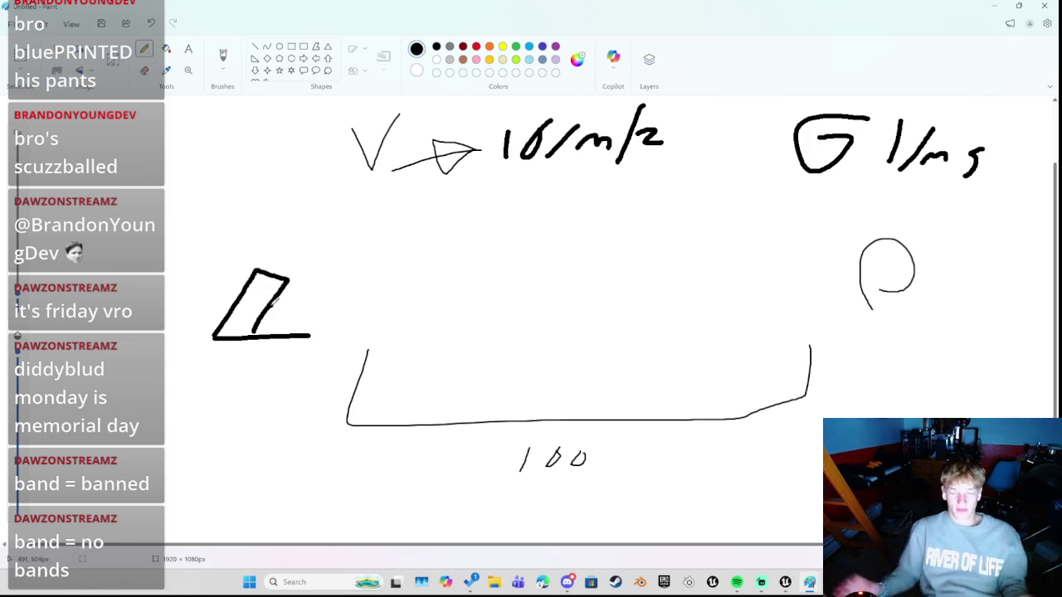
Draw a right triangle labelled 1.41 at upper left, then return to Unreal Engine
mouse_move(85, 253)
left_mouse_down()
mouse_move(202, 232)
mouse_move(93, 247)
left_mouse_up()
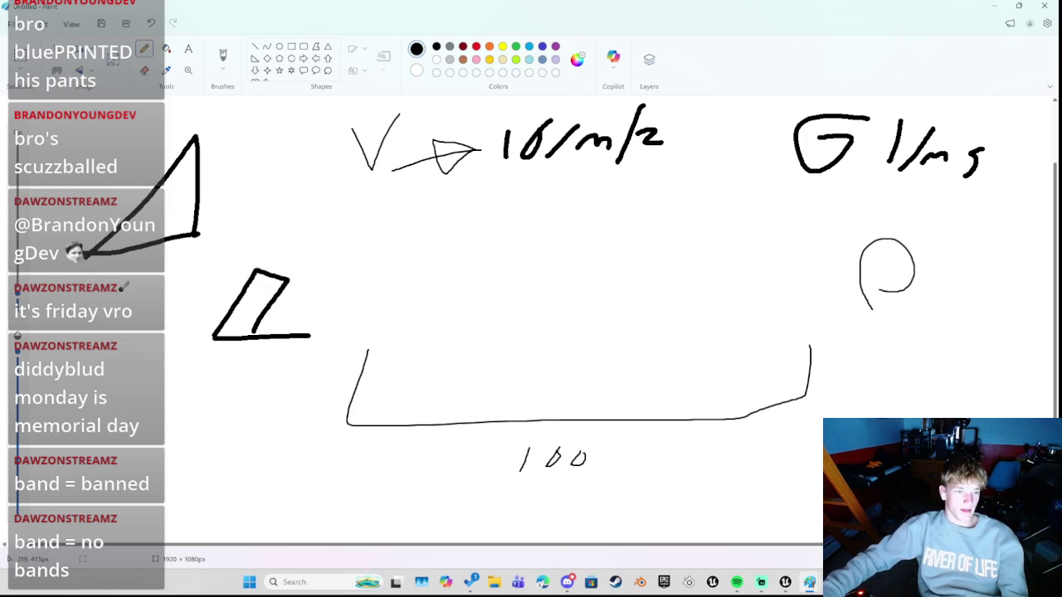
mouse_move(92, 166)
left_mouse_down()
mouse_move(105, 193)
mouse_move(126, 187)
left_mouse_up()
left_click_drag(135, 142, 131, 181)
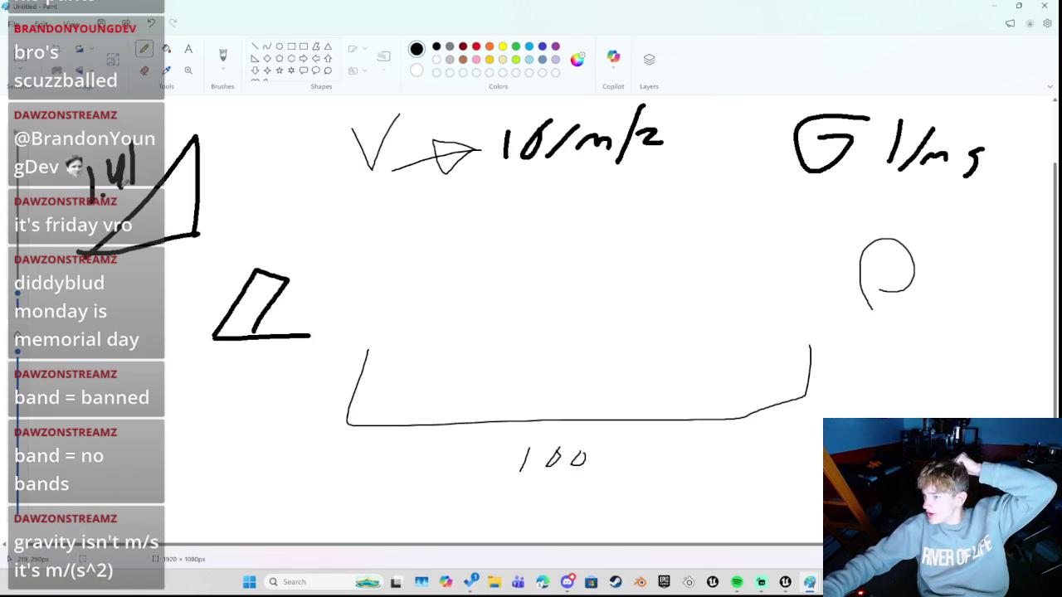
left_click(760, 581)
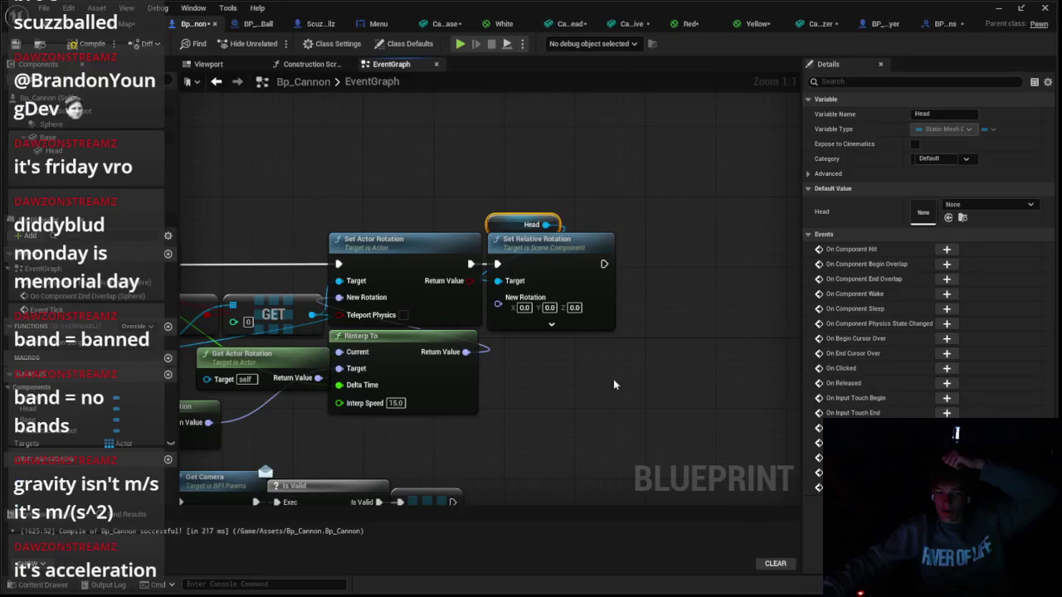
Play-test the cannon level with Alt+P, stop it with Esc, and open the Start menu
key("alt+p")
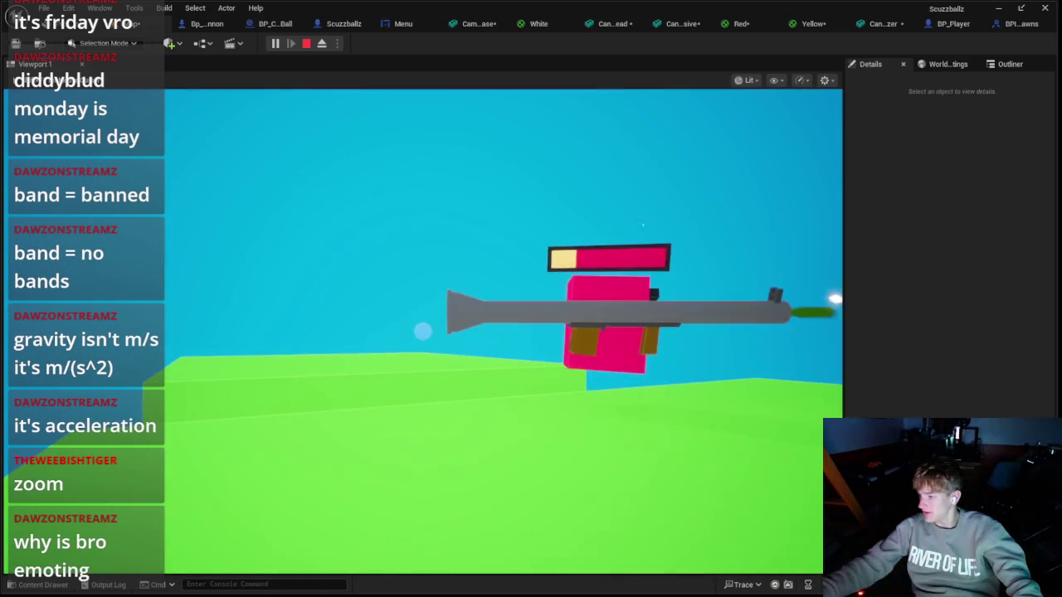
key("Escape")
key("super")
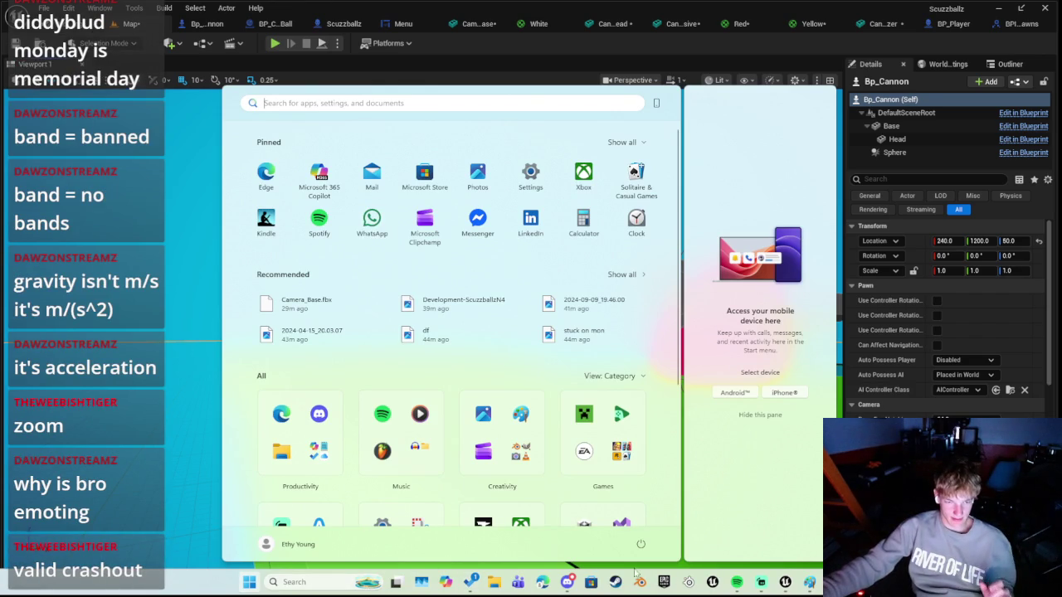
Bring the Paint sketch forward, then try and undo a curved arrow, a stray stroke and a cross-out
left_click(809, 582)
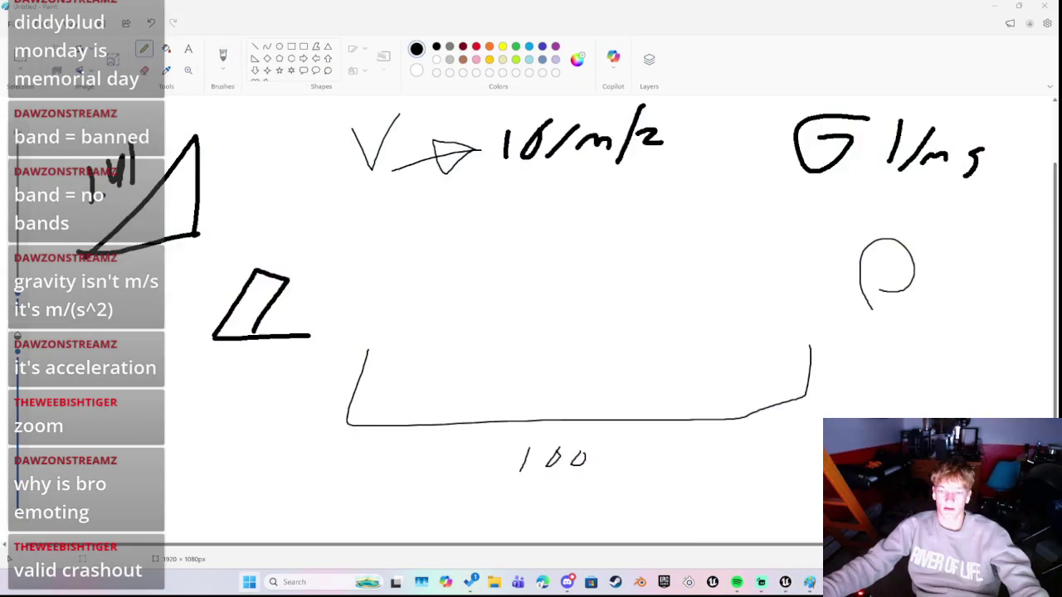
scroll(468, 323, "down", 1)
scroll(477, 331, "up", 3)
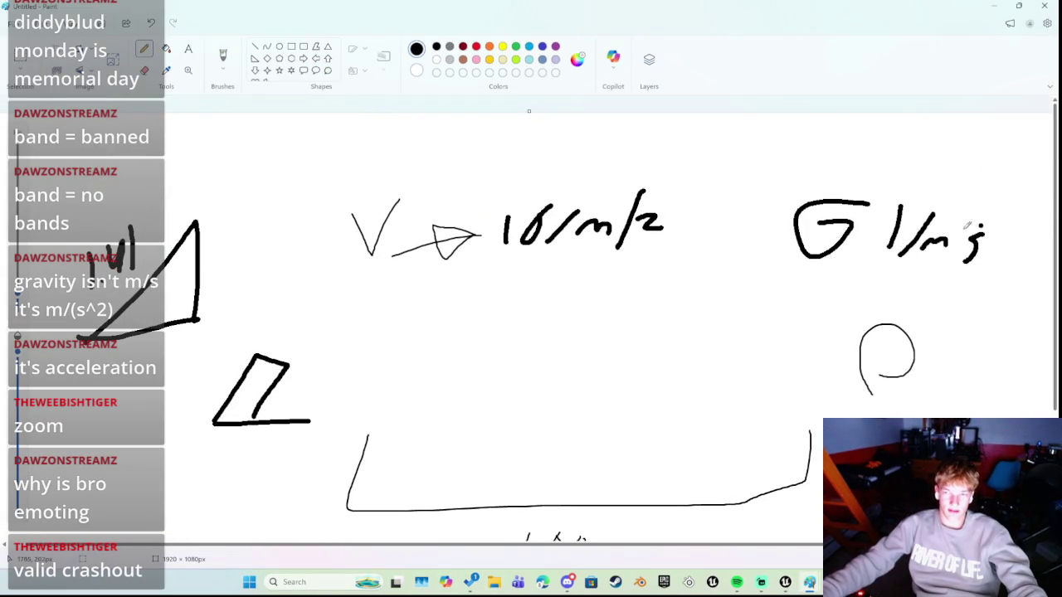
mouse_move(353, 377)
left_mouse_down()
mouse_move(440, 438)
mouse_move(445, 471)
mouse_move(459, 473)
left_mouse_up()
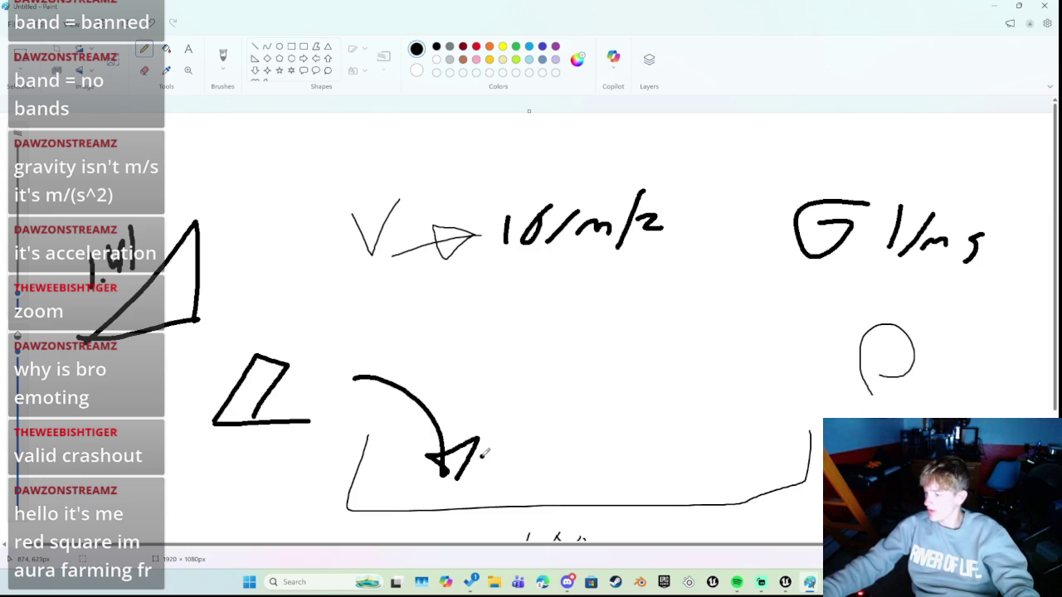
key("ctrl+z")
key("ctrl+z")
key("ctrl+z")
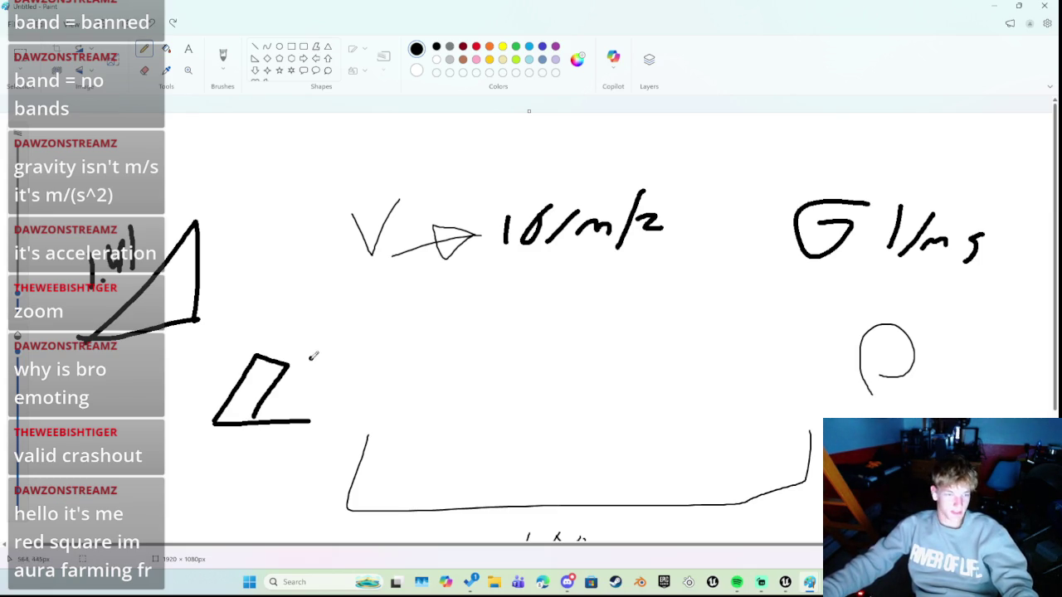
left_click_drag(273, 345, 314, 268)
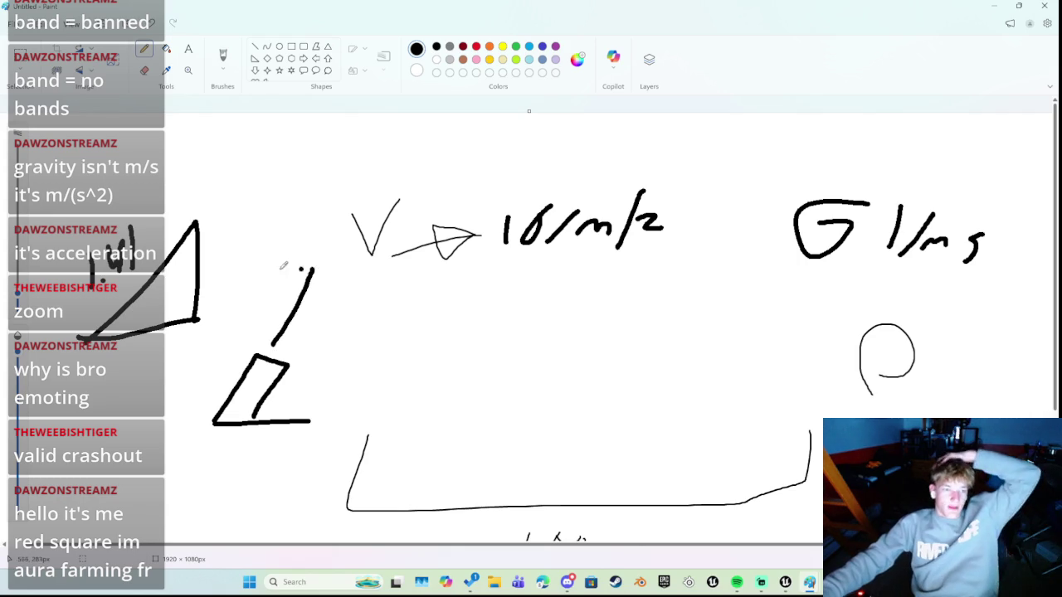
key("ctrl+z")
mouse_move(817, 149)
left_mouse_down()
mouse_move(912, 237)
mouse_move(696, 340)
left_mouse_up()
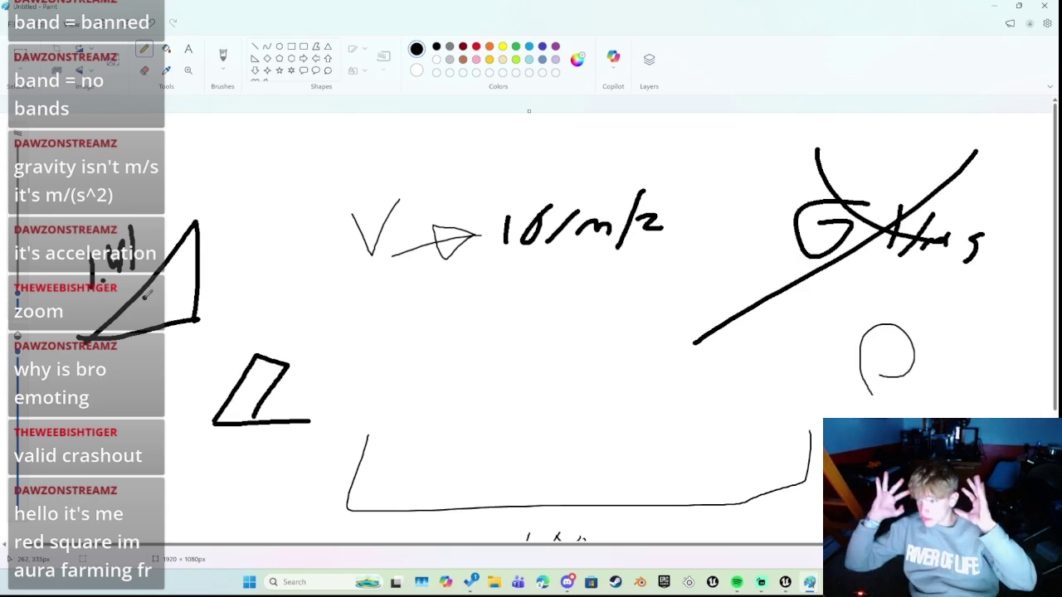
key("ctrl+z")
key("ctrl+z")
Try and undo further strokes beside the gravity note and above the parallelogram
left_click_drag(1013, 173, 1025, 209)
key("ctrl+z")
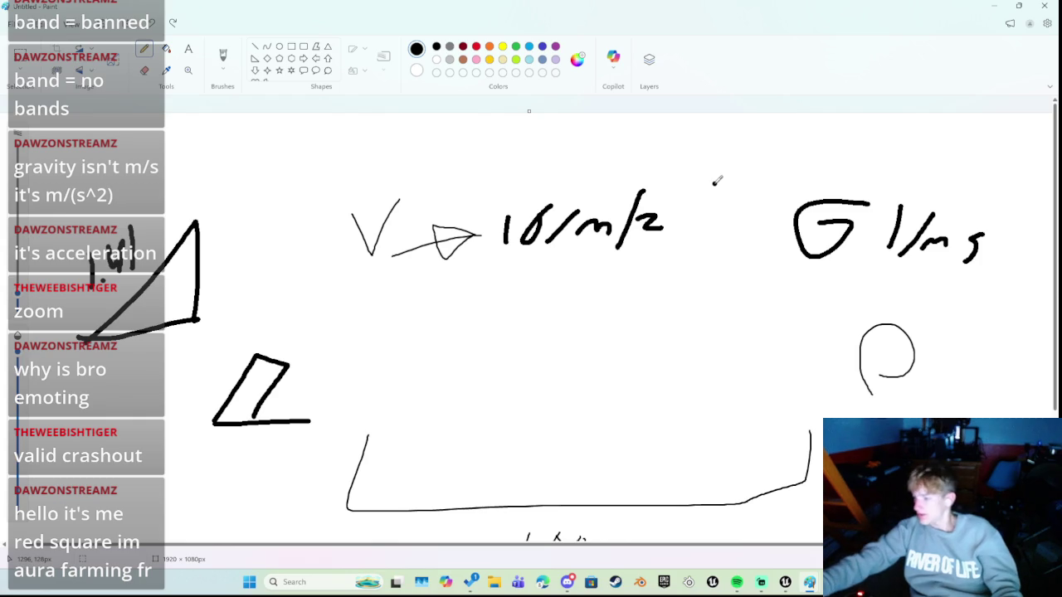
left_click(229, 317)
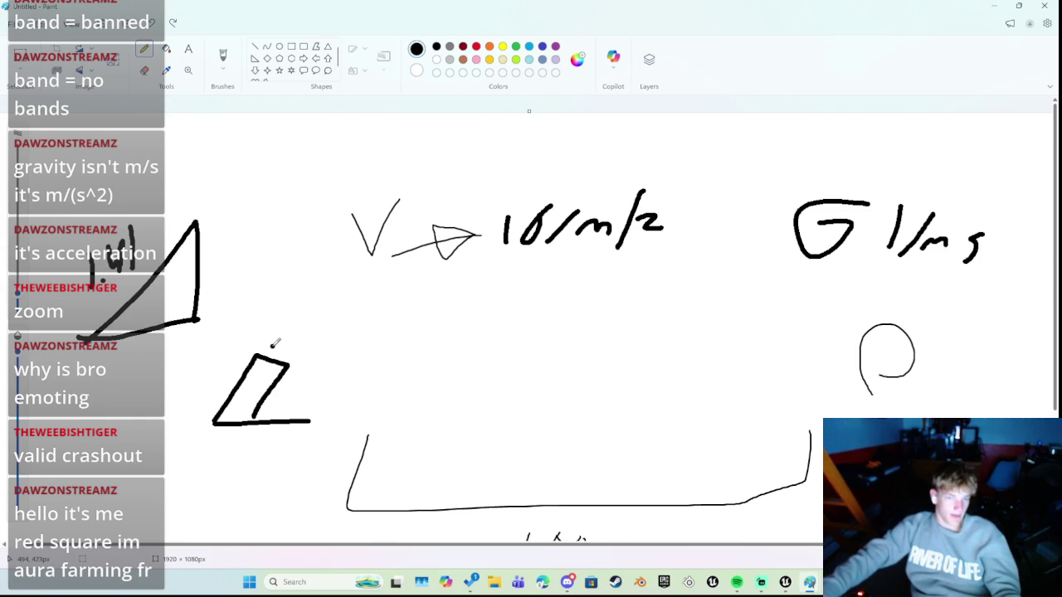
mouse_move(278, 345)
left_mouse_down()
mouse_move(325, 286)
mouse_move(282, 342)
left_mouse_up()
key("ctrl+z")
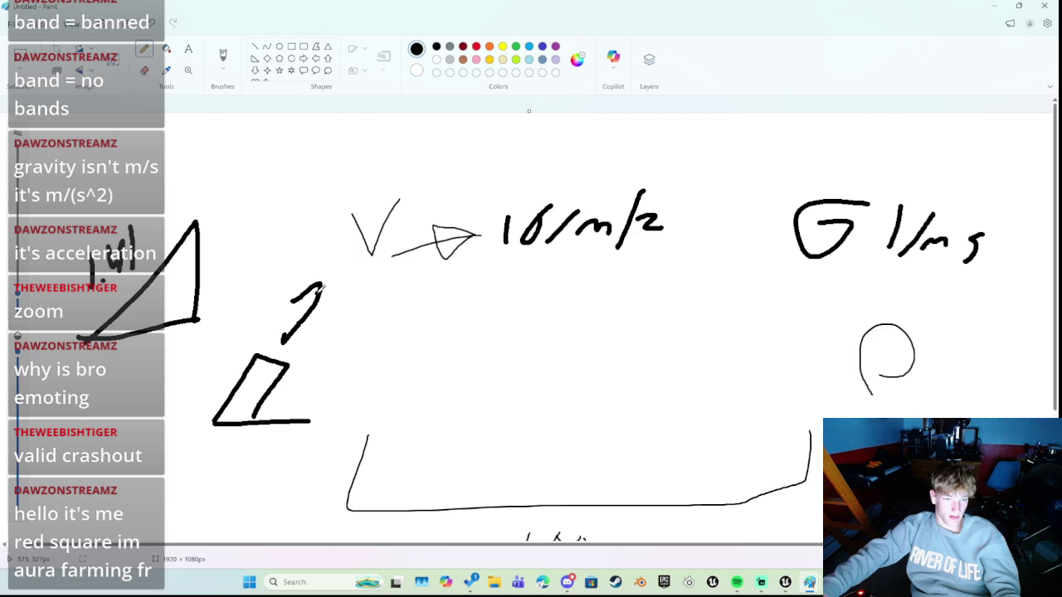
key("ctrl+z")
scroll(403, 398, "down", 2)
Draw a long launch line up from the parallelogram and write 1.41 below the range box
scroll(636, 372, "up", 2)
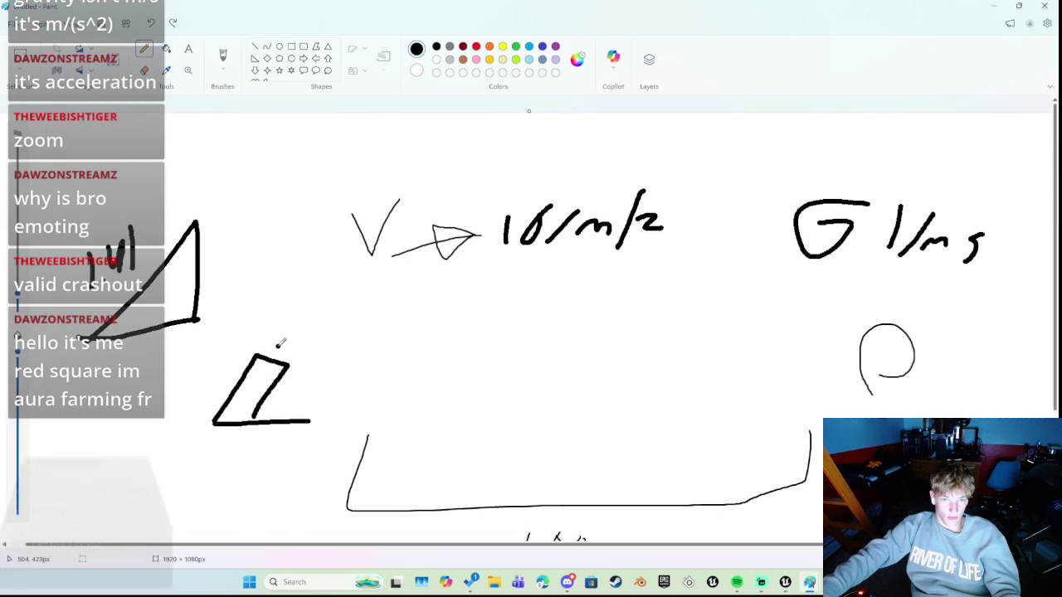
left_click_drag(277, 346, 406, 145)
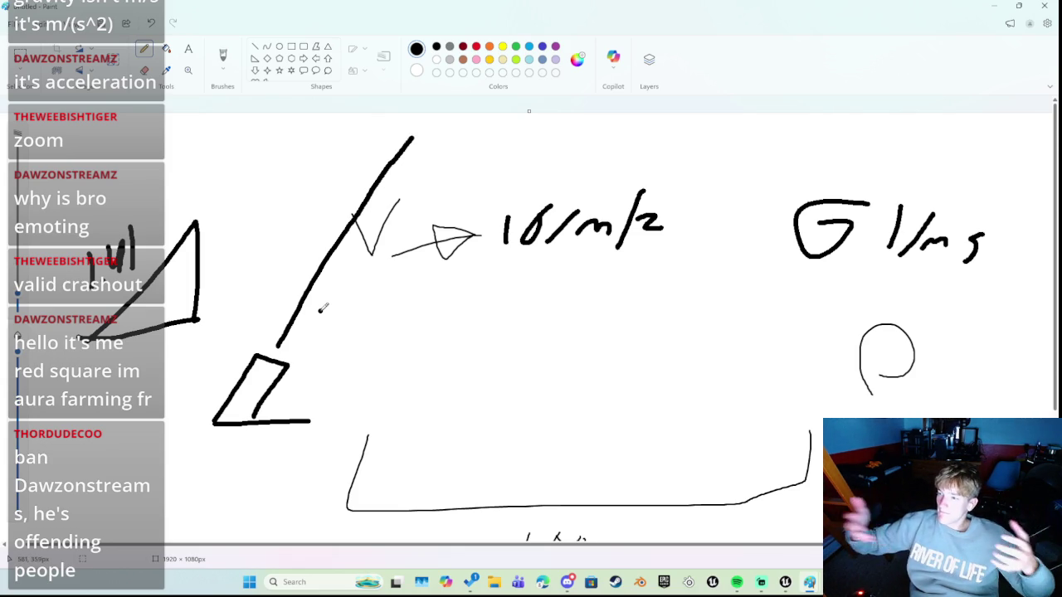
scroll(373, 336, "down", 5)
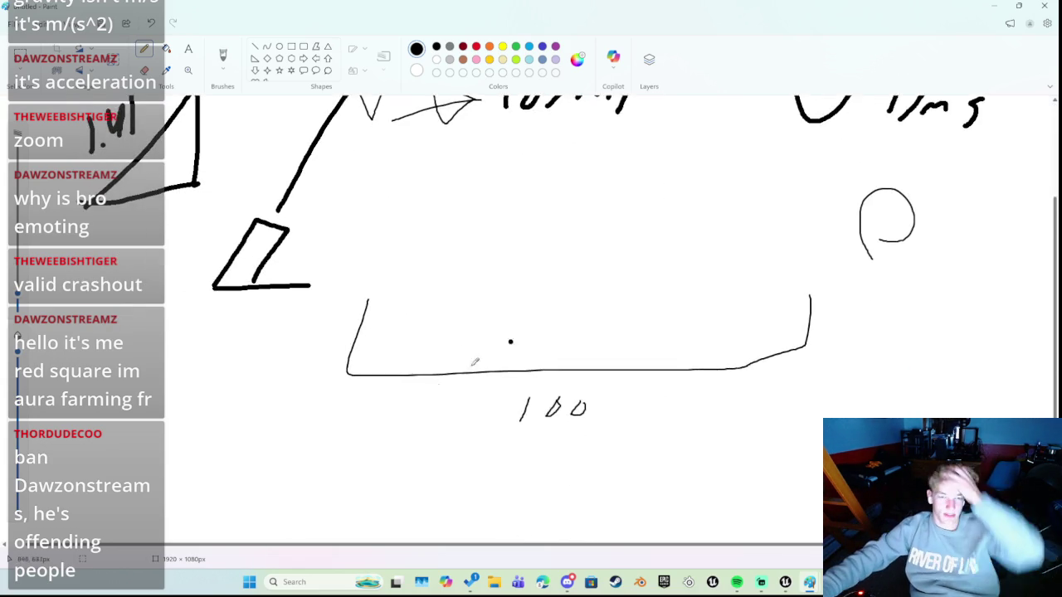
left_click_drag(200, 415, 201, 460)
left_click(220, 451)
mouse_move(236, 410)
left_mouse_down()
mouse_move(229, 422)
mouse_move(249, 430)
left_mouse_up()
mouse_move(247, 407)
left_mouse_down()
mouse_move(249, 443)
mouse_move(258, 443)
left_mouse_up()
left_click(274, 437)
key("ctrl+z")
Write 1.5 and 705 around the 1.41 figure
left_click_drag(371, 433, 370, 399)
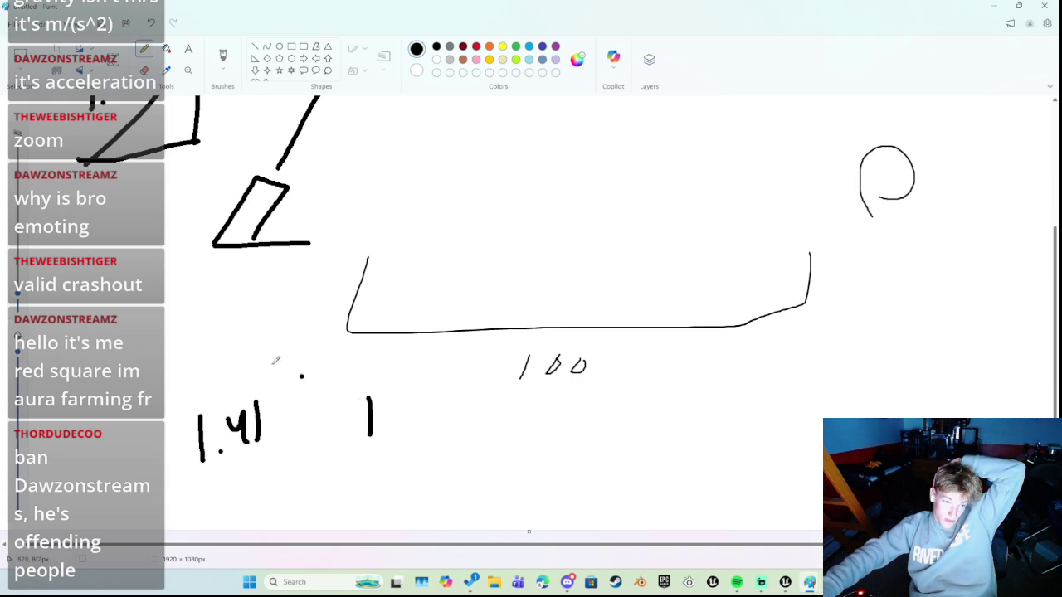
left_click_drag(194, 330, 206, 365)
mouse_move(452, 366)
left_mouse_down()
mouse_move(452, 403)
mouse_move(430, 412)
left_mouse_up()
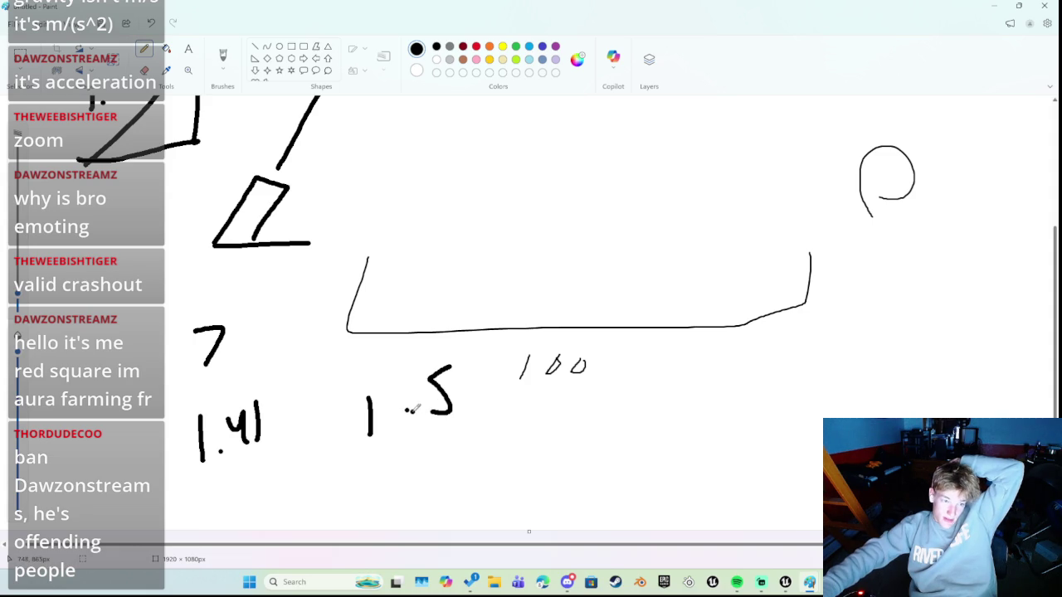
left_click_drag(256, 340, 266, 340)
mouse_move(311, 309)
left_mouse_down()
mouse_move(305, 340)
mouse_move(282, 354)
left_mouse_up()
left_click(166, 363)
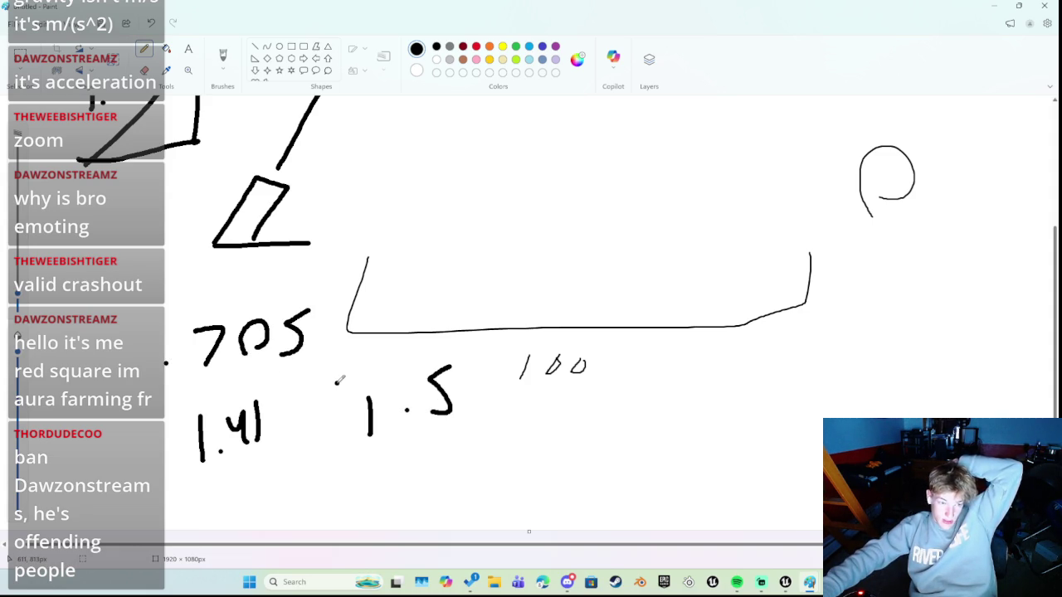
Write 2.5 under 1.5 and extend it to 3522.5
left_click_drag(417, 463, 460, 488)
left_click(492, 483)
mouse_move(524, 443)
left_mouse_down()
mouse_move(531, 467)
mouse_move(508, 486)
left_mouse_up()
mouse_move(287, 478)
left_mouse_down()
mouse_move(328, 474)
mouse_move(309, 503)
left_mouse_up()
mouse_move(382, 462)
left_mouse_down()
mouse_move(352, 498)
mouse_move(404, 468)
mouse_move(409, 499)
left_mouse_up()
left_click(384, 496)
left_click_drag(418, 465, 438, 501)
mouse_move(715, 406)
left_mouse_down()
mouse_move(746, 392)
mouse_move(741, 458)
left_mouse_up()
Write a large 3525 on the right and a 10 beside 100, undoing the 0
mouse_move(844, 364)
left_mouse_down()
mouse_move(799, 392)
mouse_move(792, 452)
mouse_move(930, 414)
left_mouse_up()
left_click_drag(992, 327, 967, 415)
left_click(735, 346)
left_click_drag(637, 352, 640, 393)
left_click_drag(706, 340, 725, 332)
left_click(765, 315)
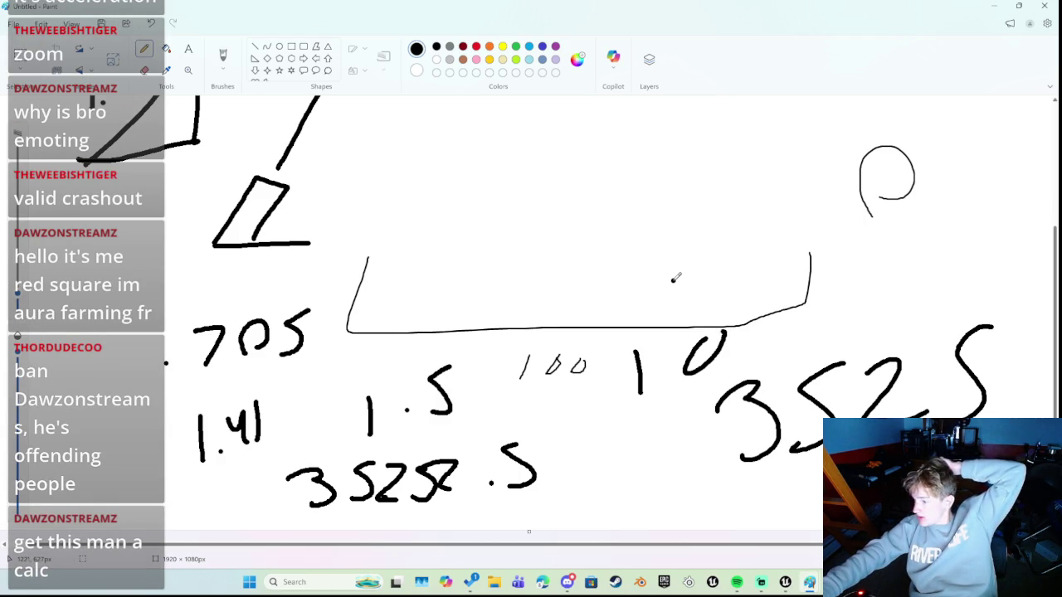
key("ctrl+z")
Redraw 10, write S75 above the large 3525, and turn 10 into 1.0
mouse_move(682, 347)
left_mouse_down()
mouse_move(674, 379)
mouse_move(696, 348)
left_mouse_up()
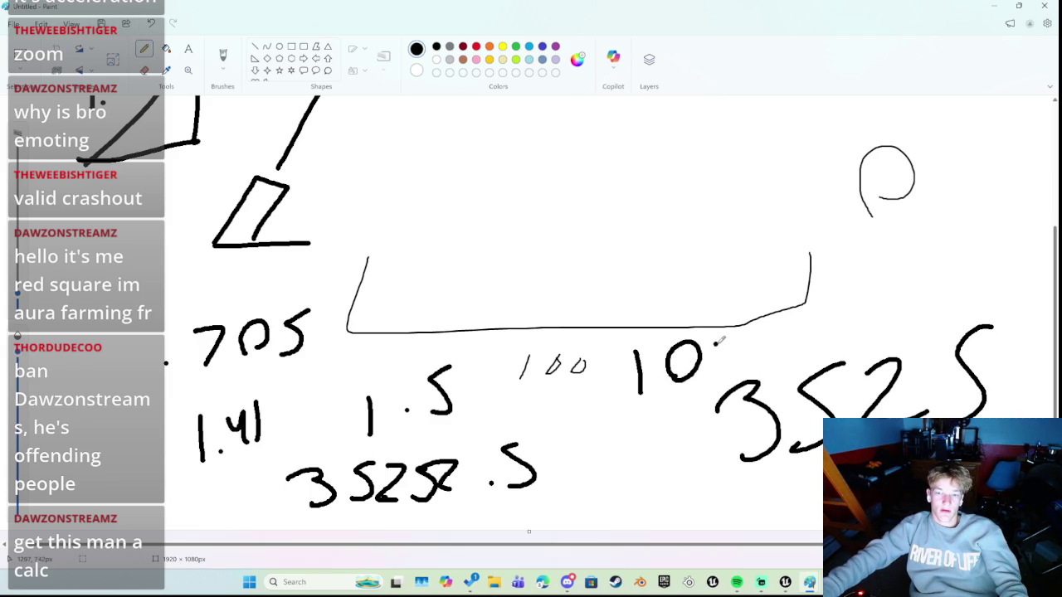
mouse_move(774, 320)
left_mouse_down()
mouse_move(745, 378)
mouse_move(827, 349)
left_mouse_up()
left_click_drag(911, 271, 871, 330)
left_click(662, 393)
scroll(840, 395, "up", 2)
scroll(840, 396, "down", 2)
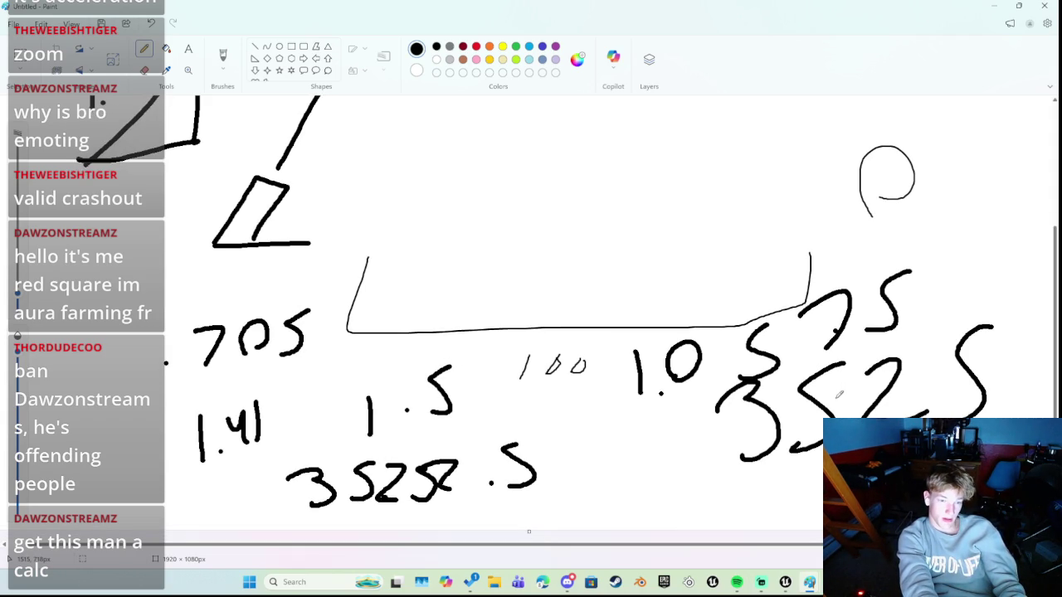
Undo the 3525 figures, 705, 1.5 and 1.41 calculation strokes
key("ctrl+z")
key("ctrl+z")
key("ctrl+z")
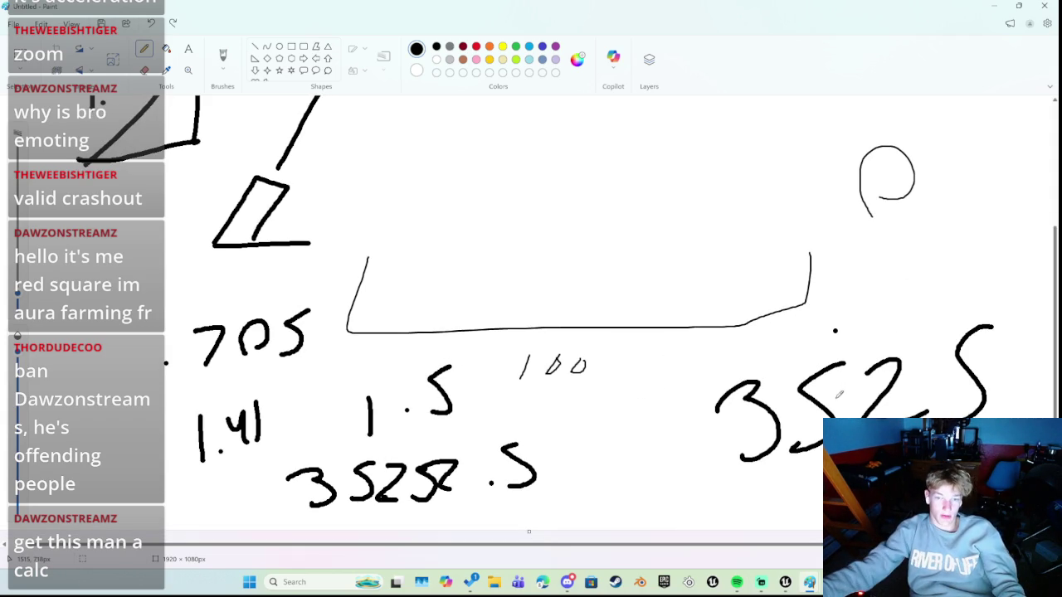
key("ctrl+z")
key("ctrl+z")
key("ctrl+z")
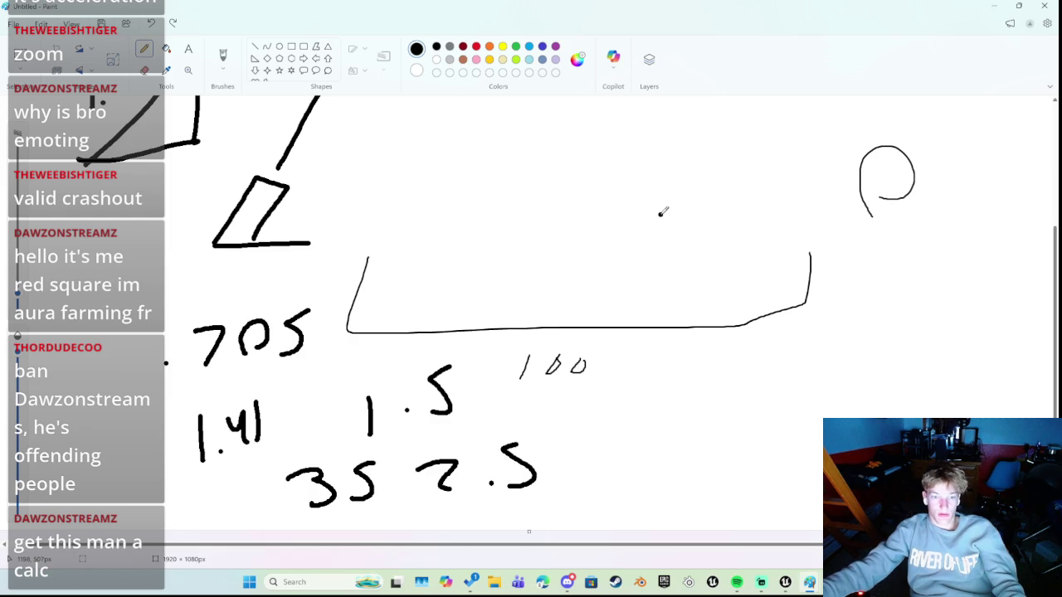
key("ctrl+z")
key("ctrl+z")
key("ctrl+z")
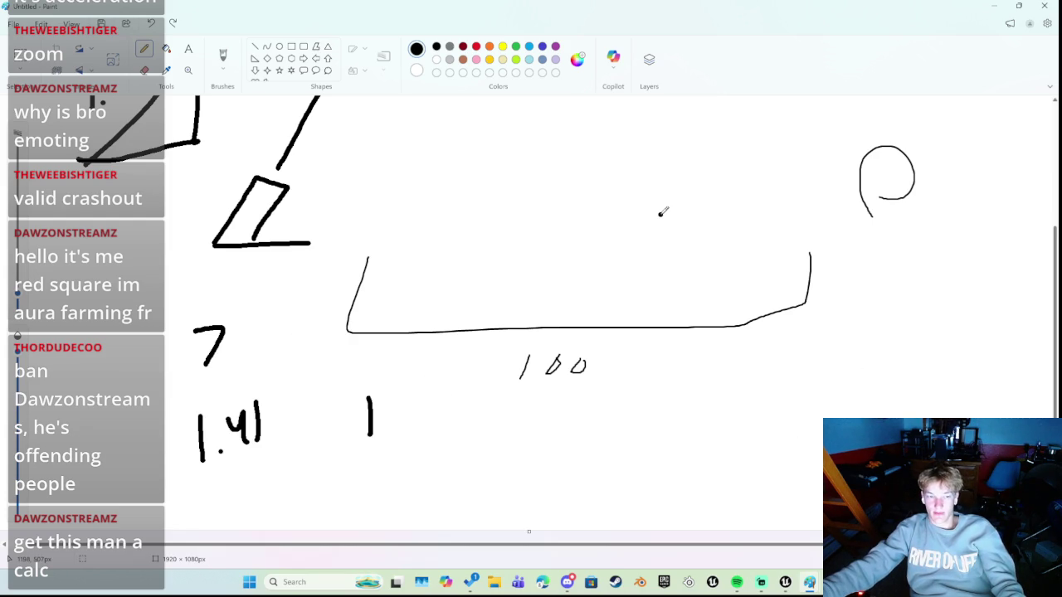
key("ctrl+z")
key("ctrl+z")
key("ctrl+z")
scroll(611, 246, "up", 3)
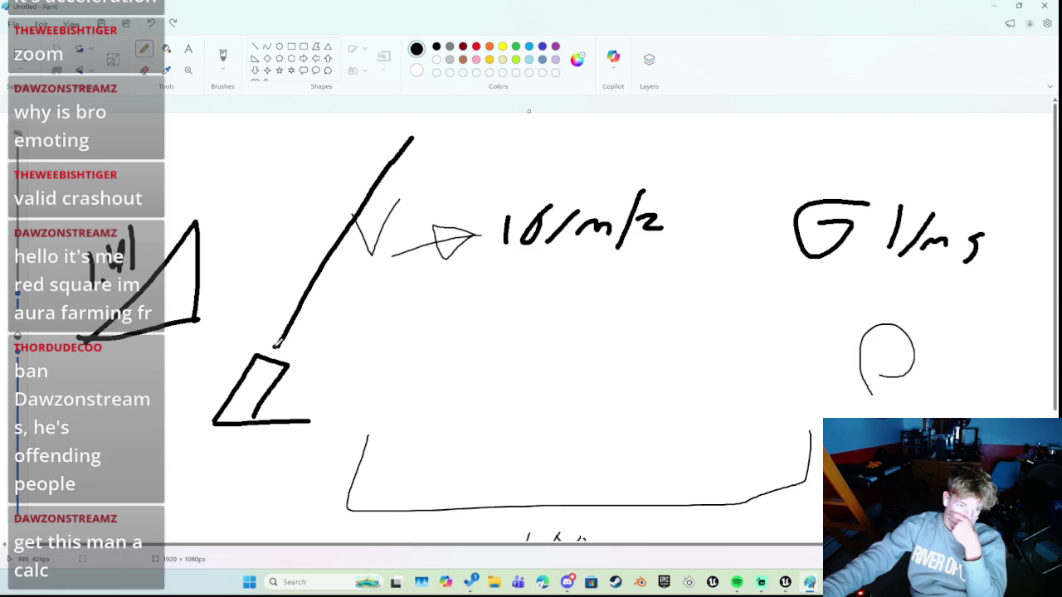
Add a superscript 2 after 1/ms in the gravity note, undoing stray marks
scroll(286, 340, "down", 3)
scroll(299, 329, "up", 3)
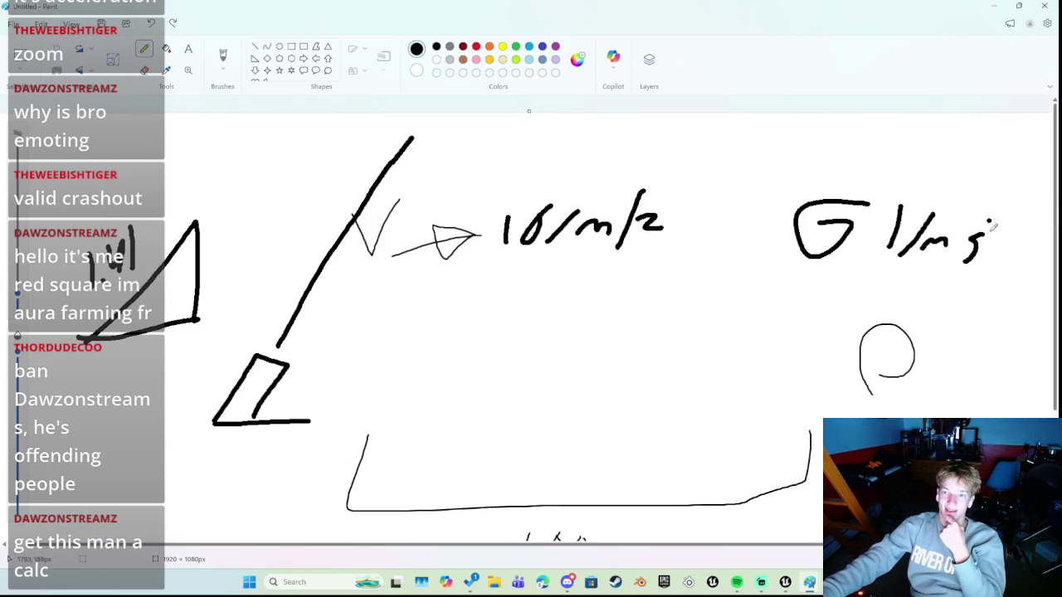
mouse_move(987, 262)
left_mouse_down()
mouse_move(1022, 185)
mouse_move(1035, 225)
left_mouse_up()
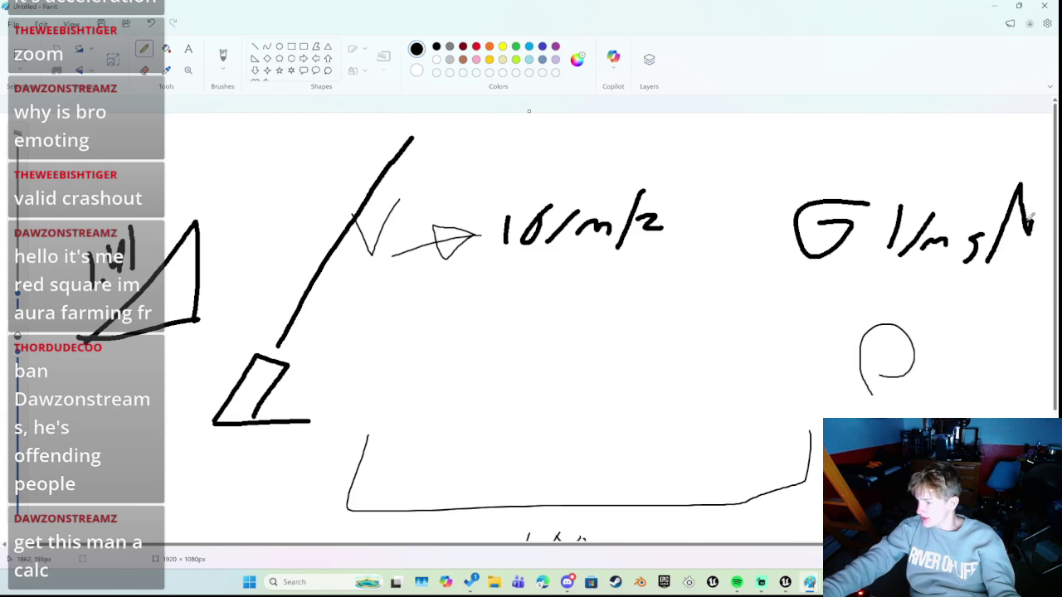
key("ctrl+z")
key("ctrl+z")
left_click_drag(990, 199, 1045, 214)
left_click(967, 292)
key("ctrl+z")
Draw an arrowhead at the top of the long diagonal launch line
scroll(510, 256, "down", 1)
scroll(514, 264, "up", 1)
mouse_move(380, 160)
left_mouse_down()
mouse_move(410, 139)
mouse_move(414, 166)
left_mouse_up()
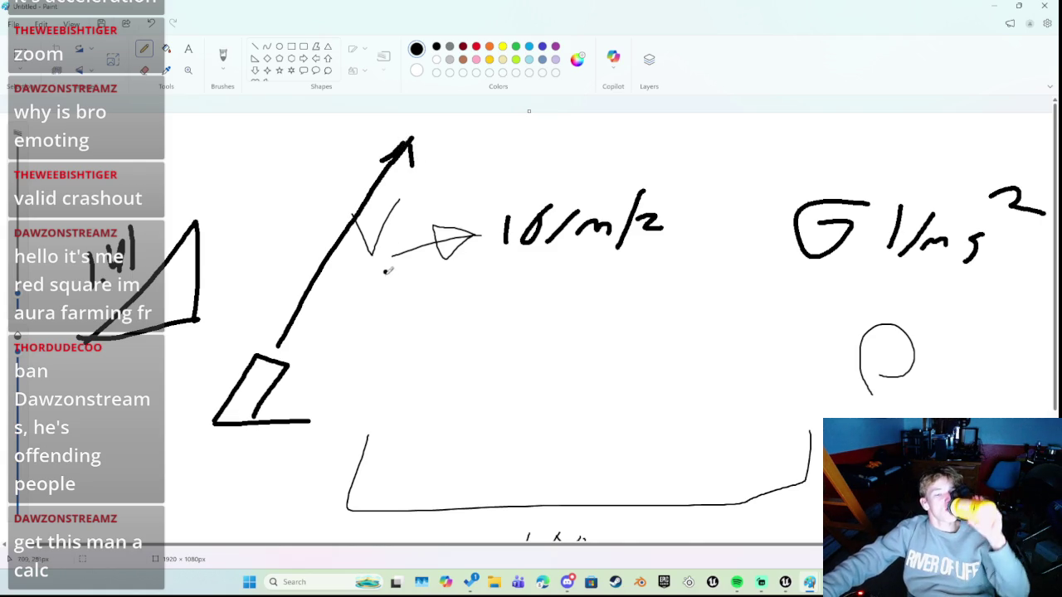
left_click(344, 270)
scroll(347, 266, "down", 1)
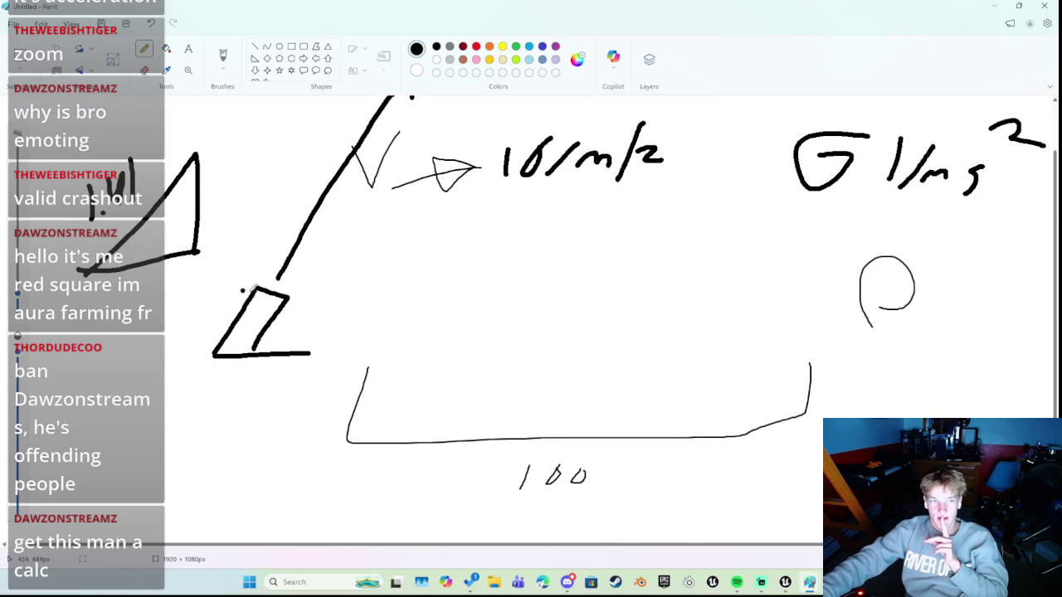
scroll(282, 308, "up", 1)
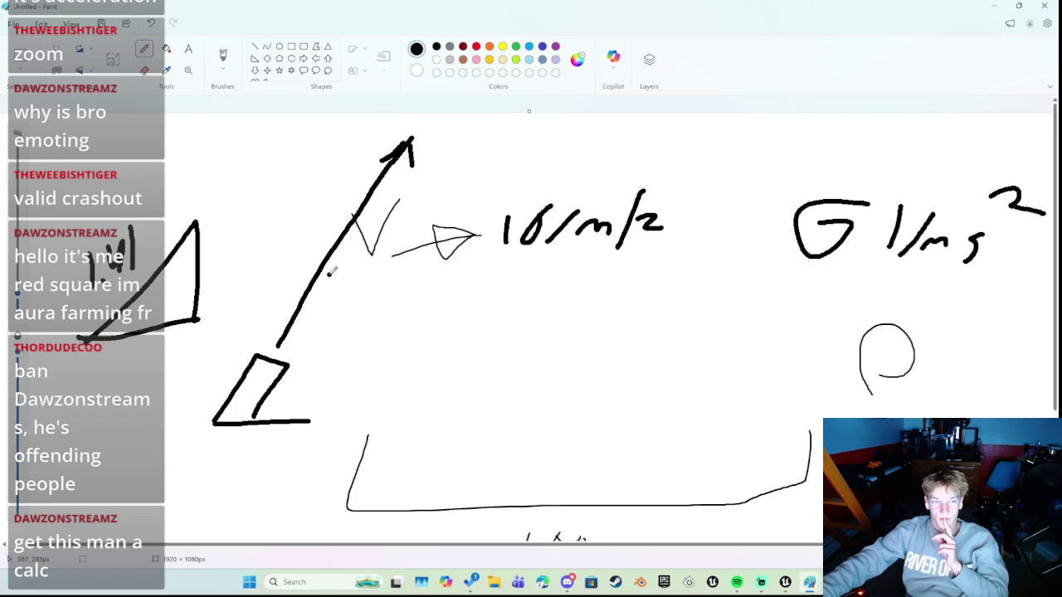
Draw a horizontal line out from the cannon base
scroll(332, 272, "down", 1)
left_click_drag(290, 288, 520, 272)
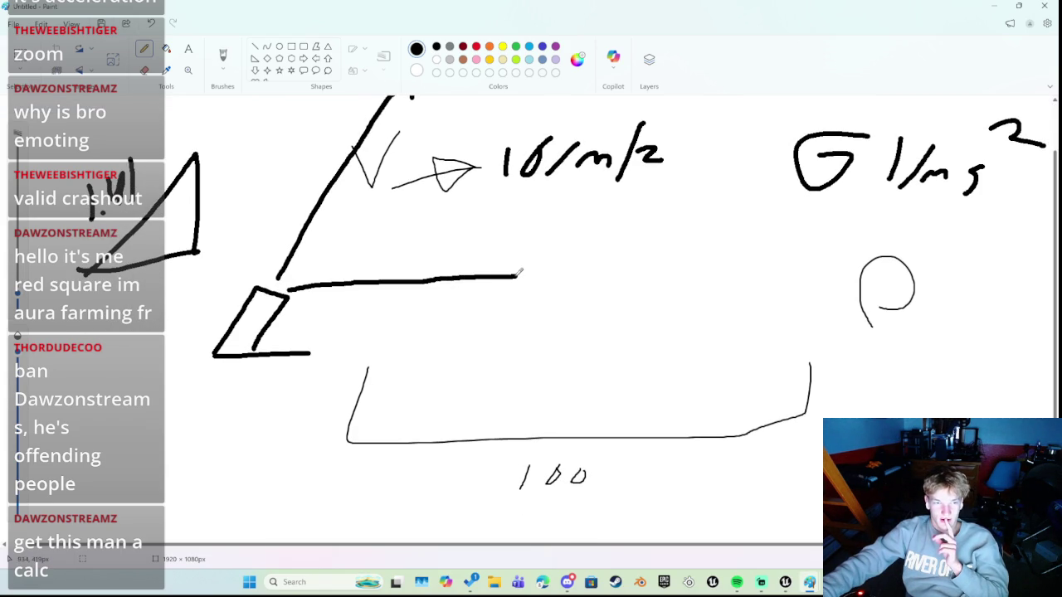
scroll(414, 287, "up", 1)
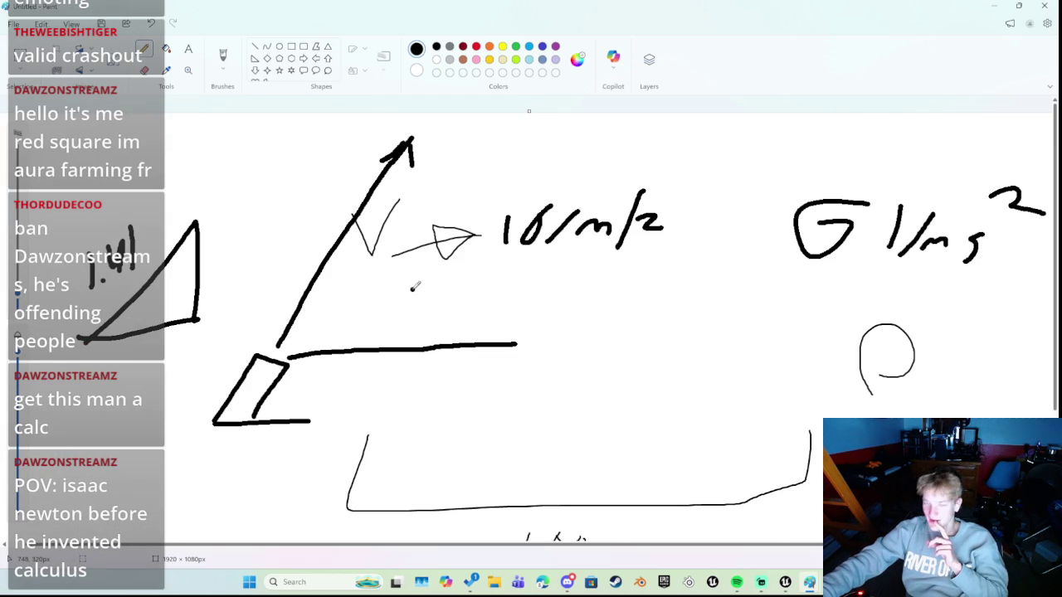
scroll(414, 287, "down", 1)
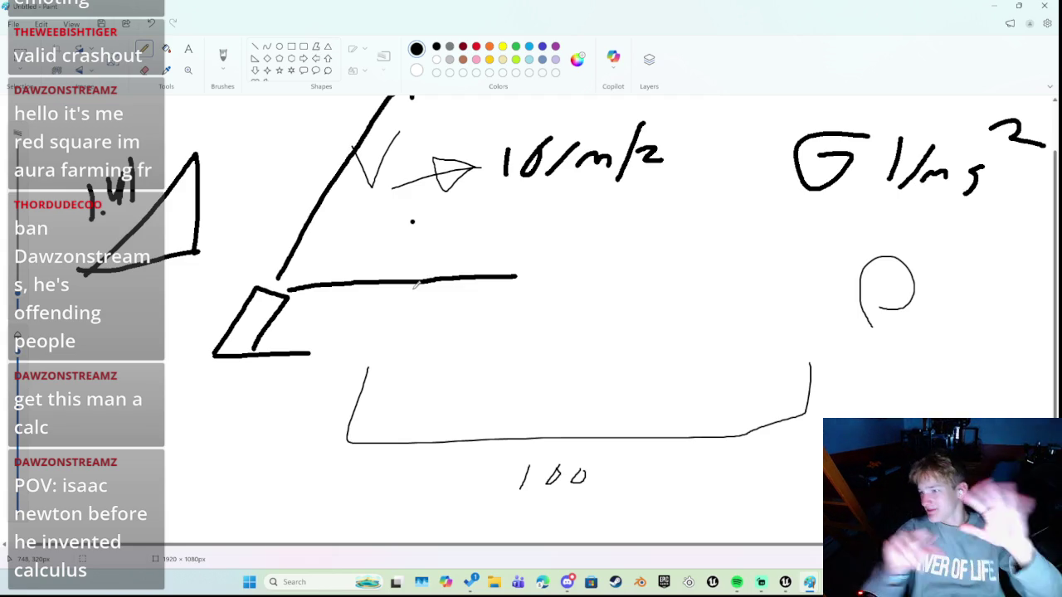
scroll(393, 287, "up", 2)
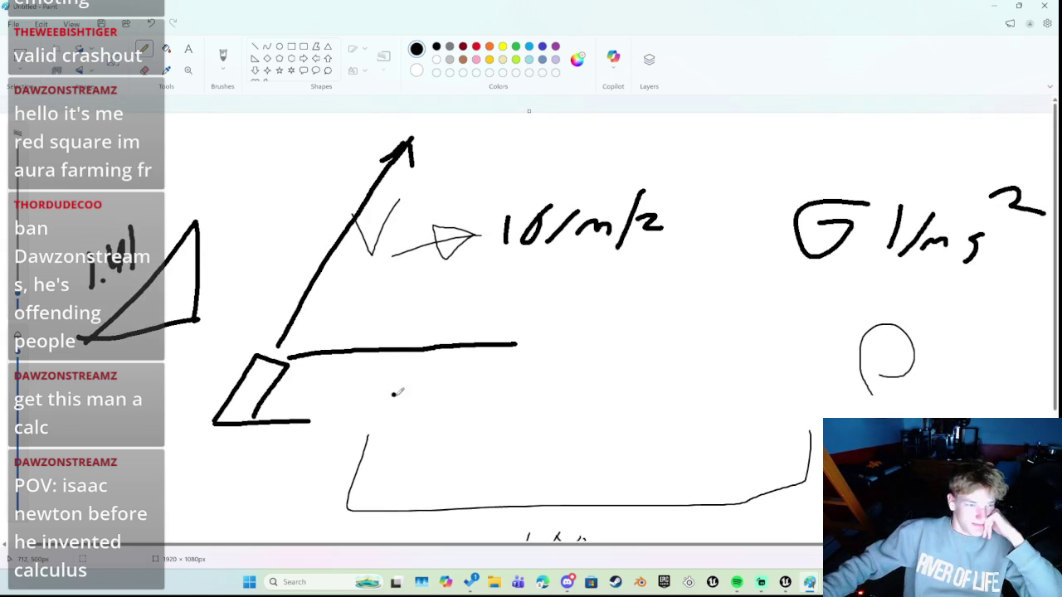
Label the reference triangle with a side of 1 and 45° angles
left_click_drag(217, 268, 216, 288)
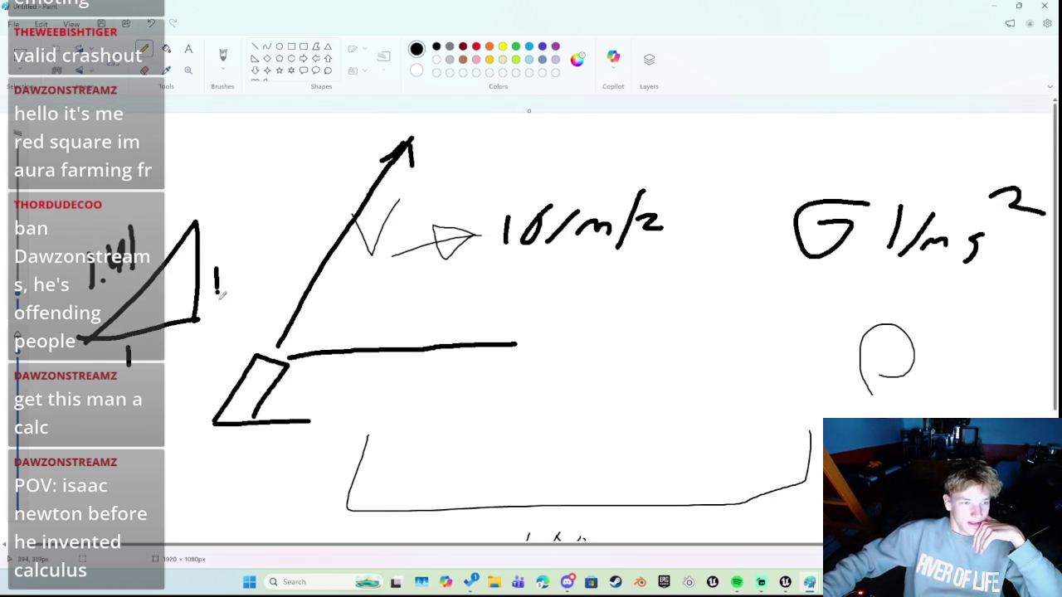
mouse_move(123, 314)
left_mouse_down()
mouse_move(134, 329)
mouse_move(153, 323)
left_mouse_up()
mouse_move(171, 262)
left_mouse_down()
mouse_move(195, 275)
mouse_move(187, 285)
left_mouse_up()
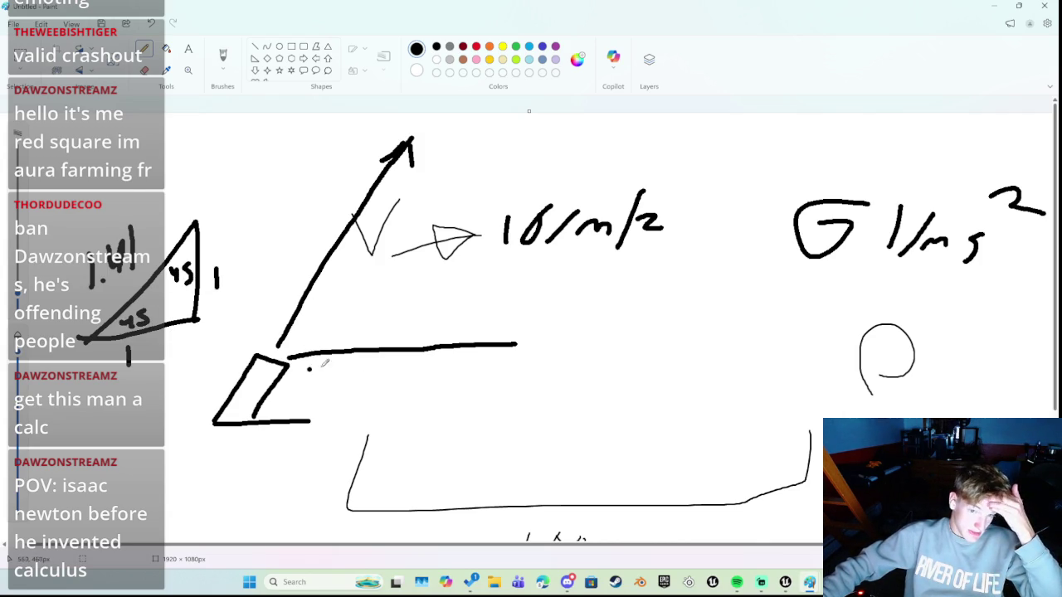
scroll(487, 351, "down", 2)
scroll(487, 351, "up", 2)
Extend the horizontal line, label the launch arrow 100, and erase a trial 75
left_click_drag(537, 341, 799, 344)
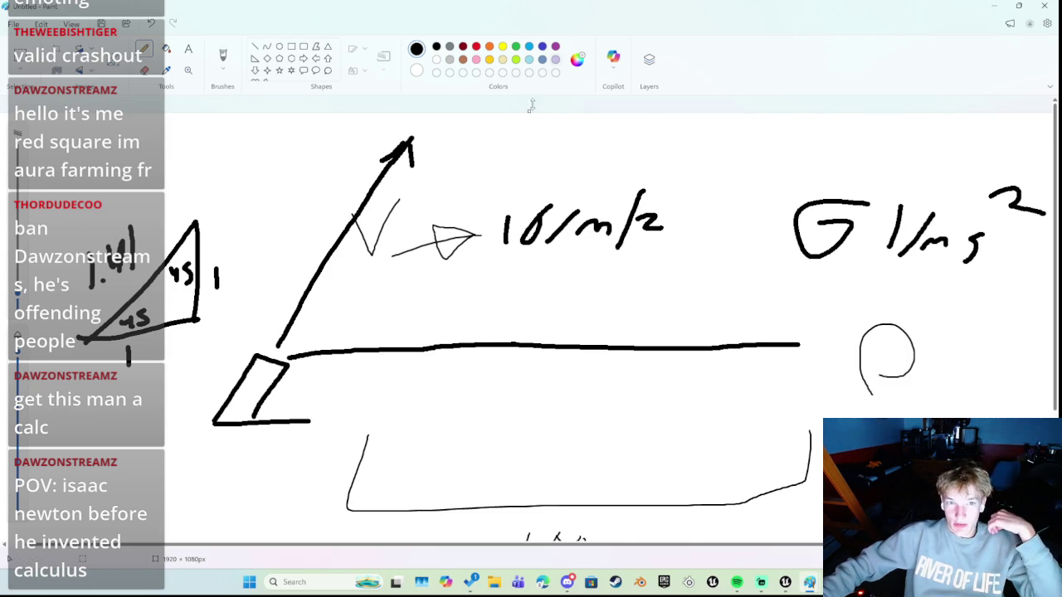
mouse_move(262, 193)
left_mouse_down()
mouse_move(277, 209)
mouse_move(305, 164)
mouse_move(317, 184)
mouse_move(332, 153)
left_mouse_up()
mouse_move(450, 375)
left_mouse_down()
mouse_move(488, 389)
mouse_move(471, 413)
left_mouse_up()
left_click(512, 406)
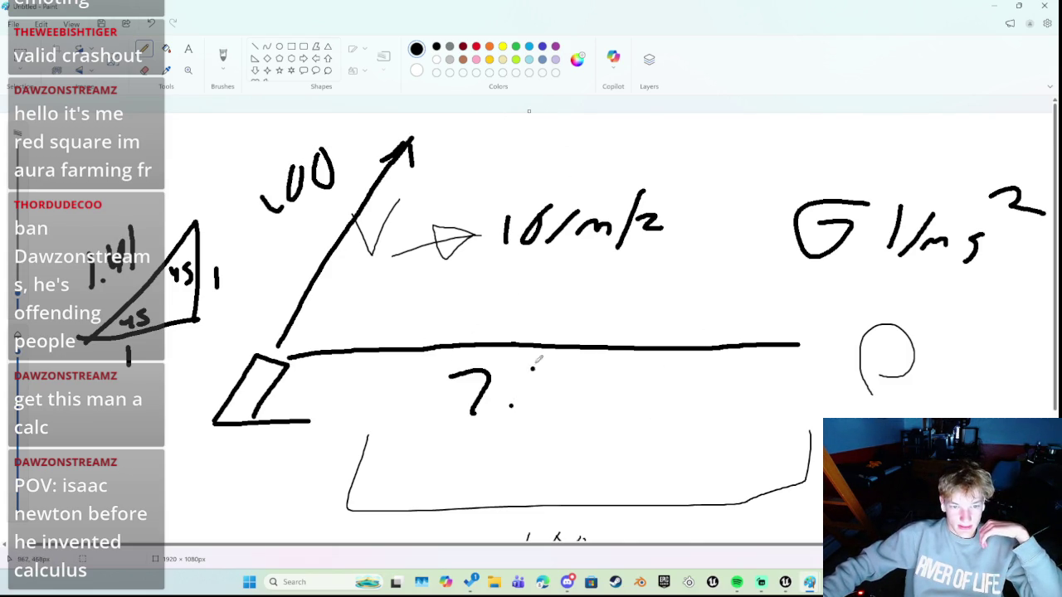
left_click_drag(538, 361, 498, 406)
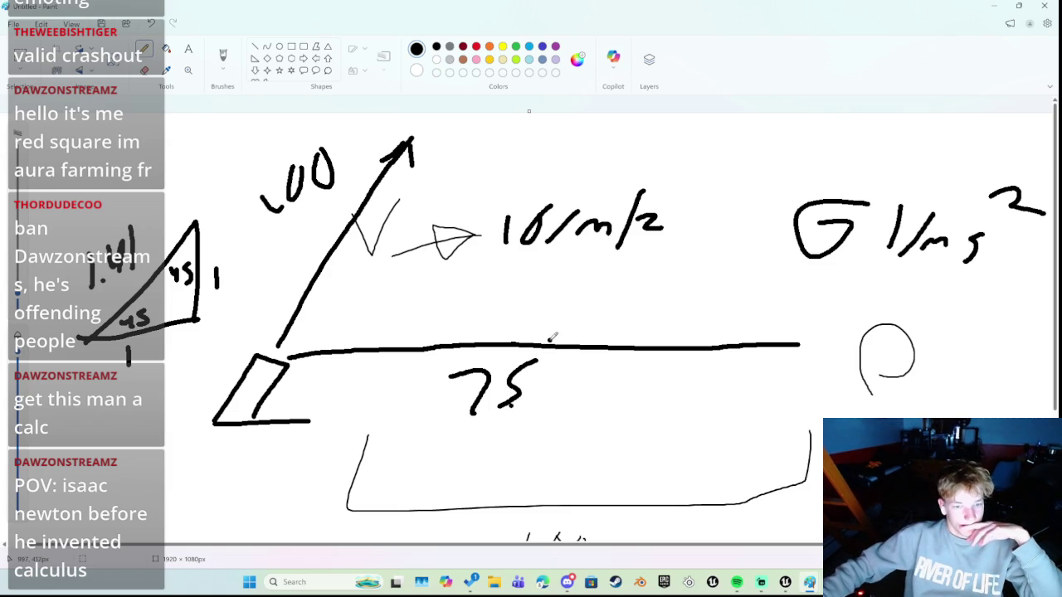
scroll(551, 337, "down", 3)
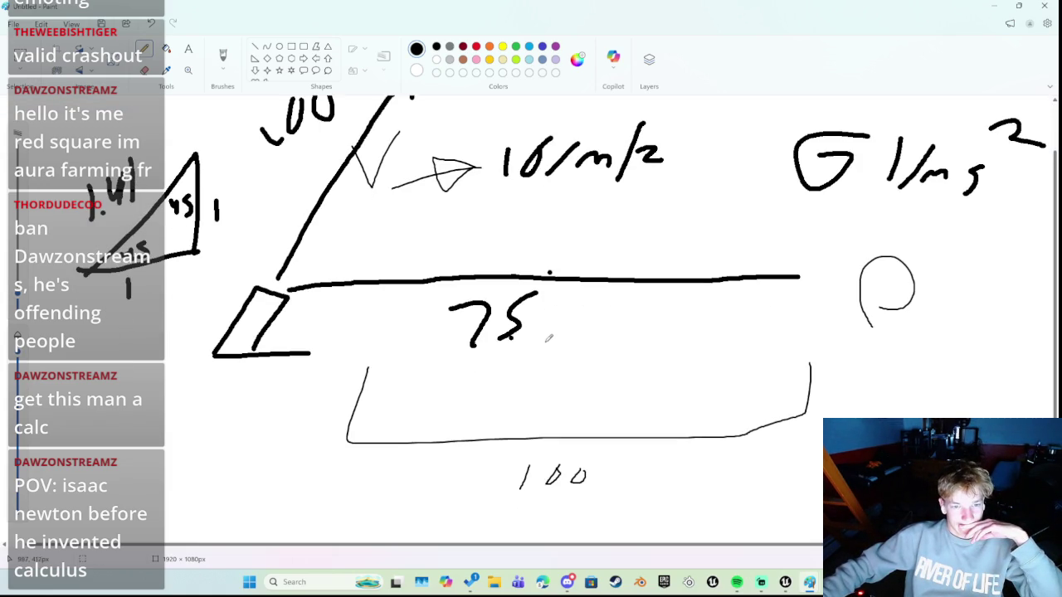
scroll(514, 339, "up", 3)
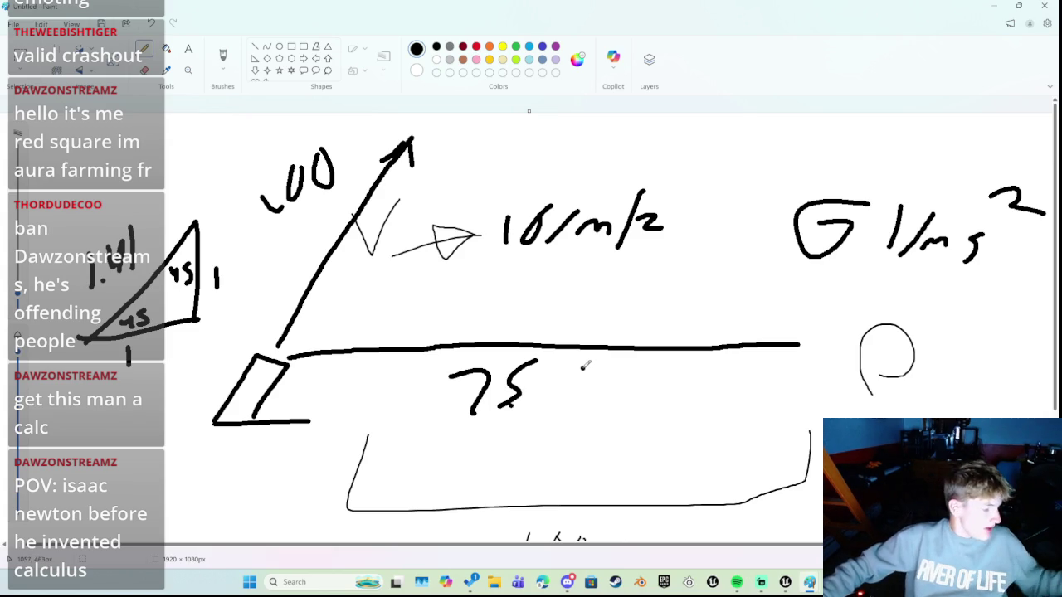
mouse_move(521, 408)
left_mouse_down()
mouse_move(513, 398)
mouse_move(464, 415)
mouse_move(512, 384)
mouse_move(510, 375)
mouse_move(464, 374)
mouse_move(496, 365)
left_mouse_up()
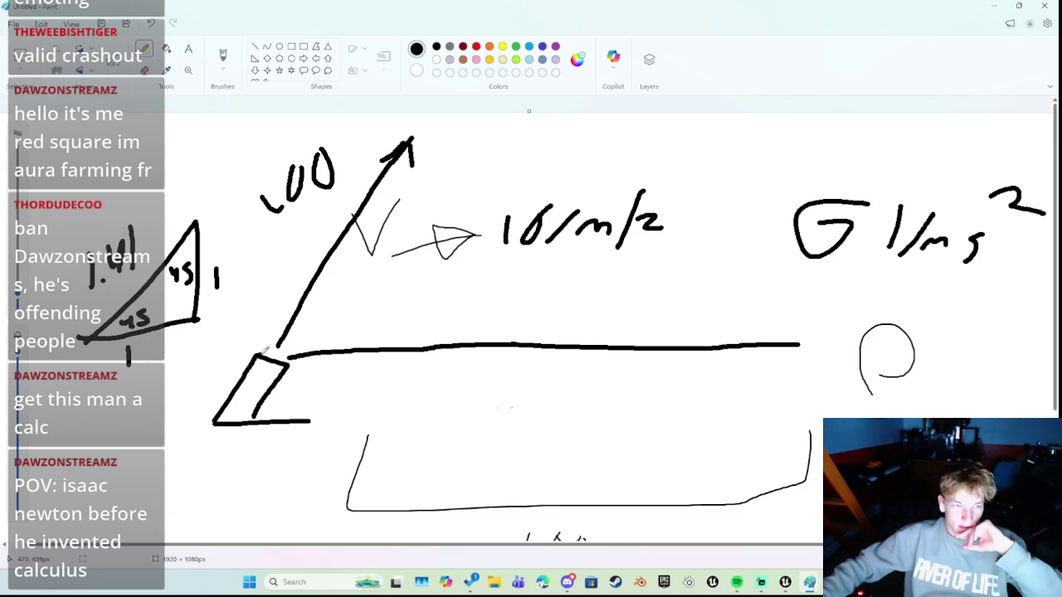
scroll(296, 355, "down", 3)
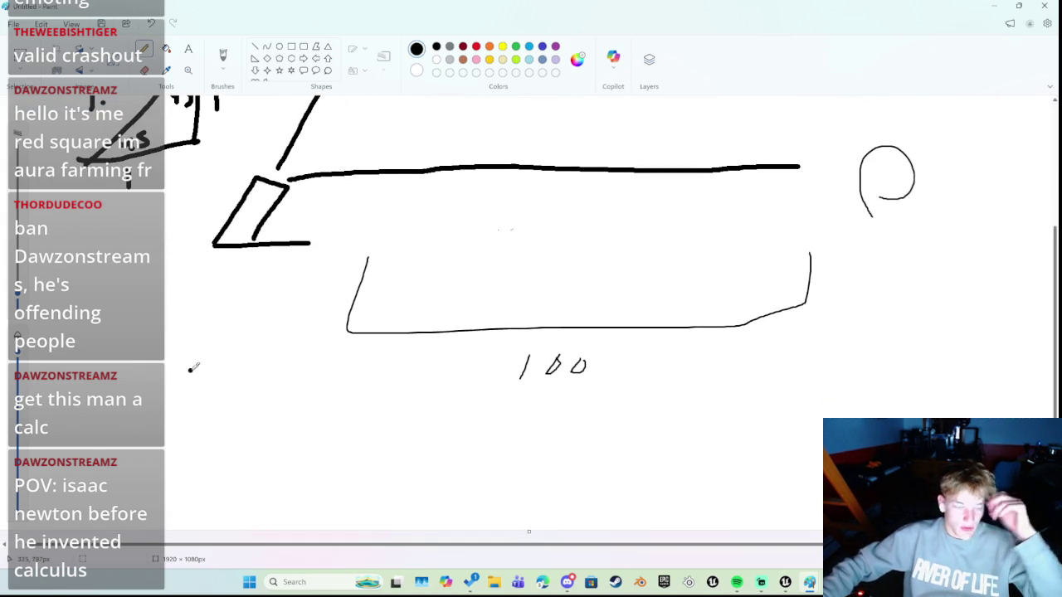
Draw a right triangle below the diagram and label its hypotenuse 10
left_click_drag(106, 447, 270, 441)
mouse_move(159, 479)
left_mouse_down()
mouse_move(163, 458)
mouse_move(193, 486)
mouse_move(158, 504)
left_mouse_up()
key("ctrl+z")
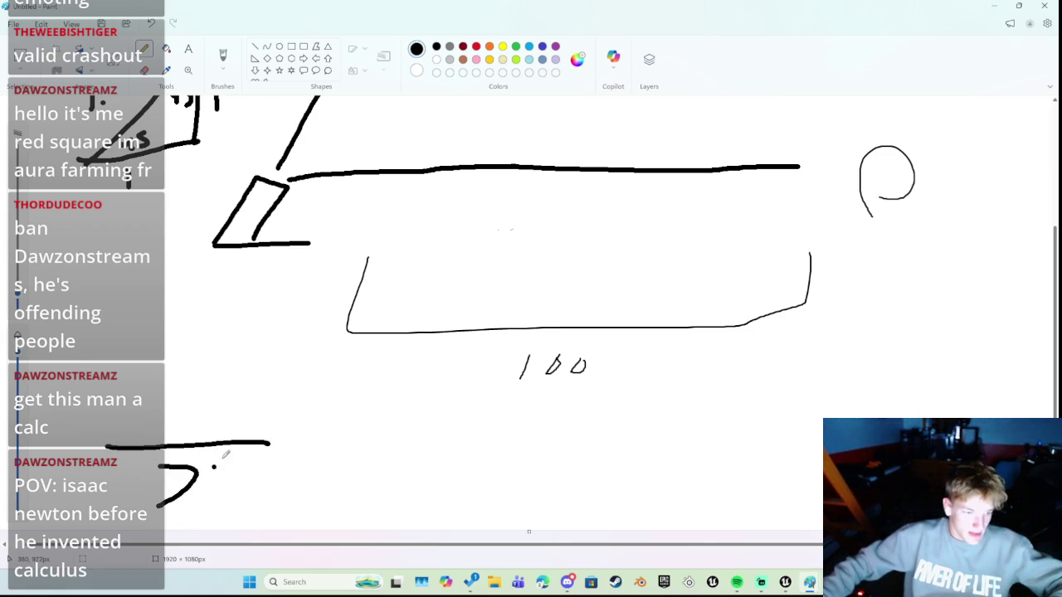
left_click_drag(251, 432, 246, 317)
left_click_drag(270, 356, 271, 390)
left_click_drag(106, 448, 261, 318)
mouse_move(123, 349)
left_mouse_down()
mouse_move(126, 370)
mouse_move(166, 338)
left_mouse_up()
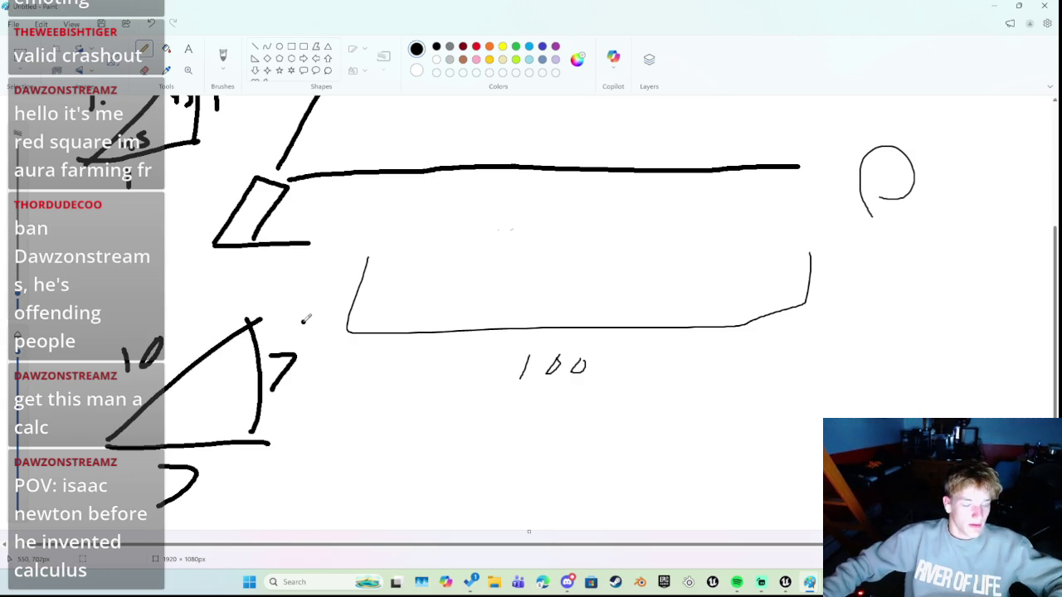
Label the triangle's vertical side 6, add a wedge, an M, a 12 and a 20
scroll(290, 321, "up", 4)
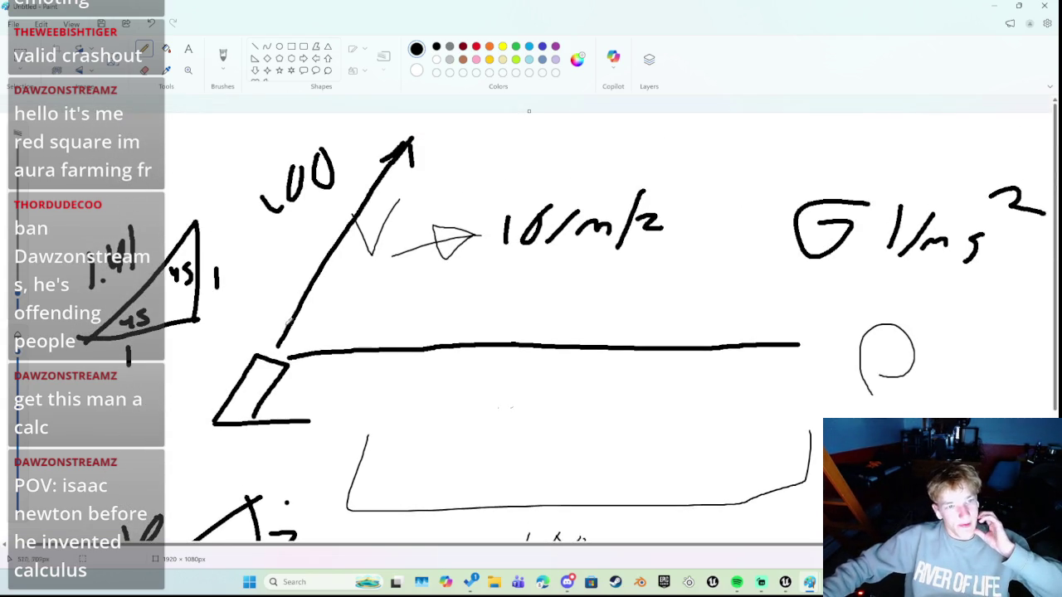
scroll(323, 265, "down", 4)
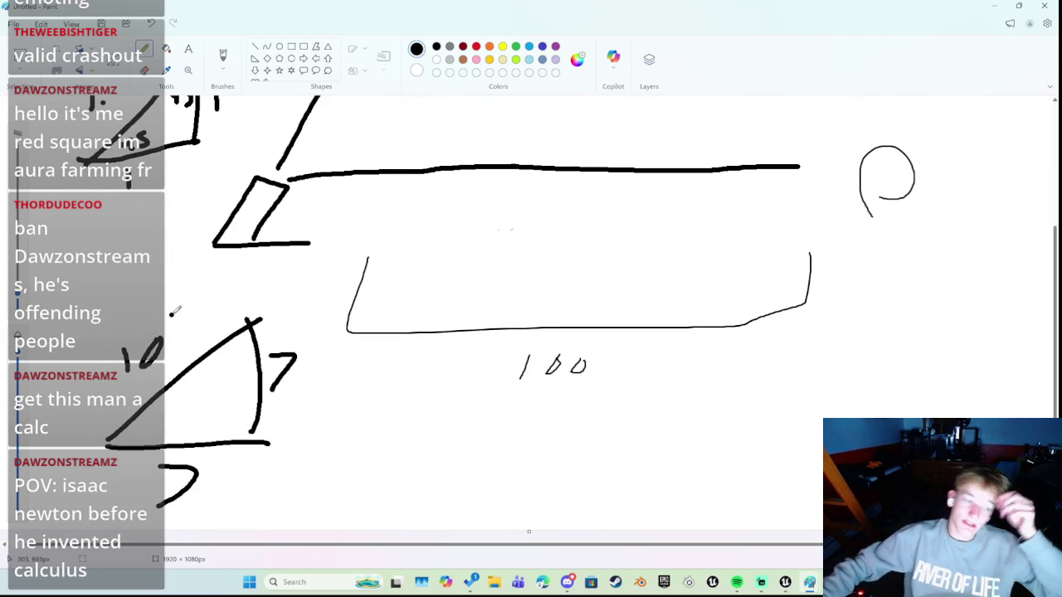
mouse_move(316, 348)
left_mouse_down()
mouse_move(322, 379)
mouse_move(306, 377)
mouse_move(295, 357)
left_mouse_up()
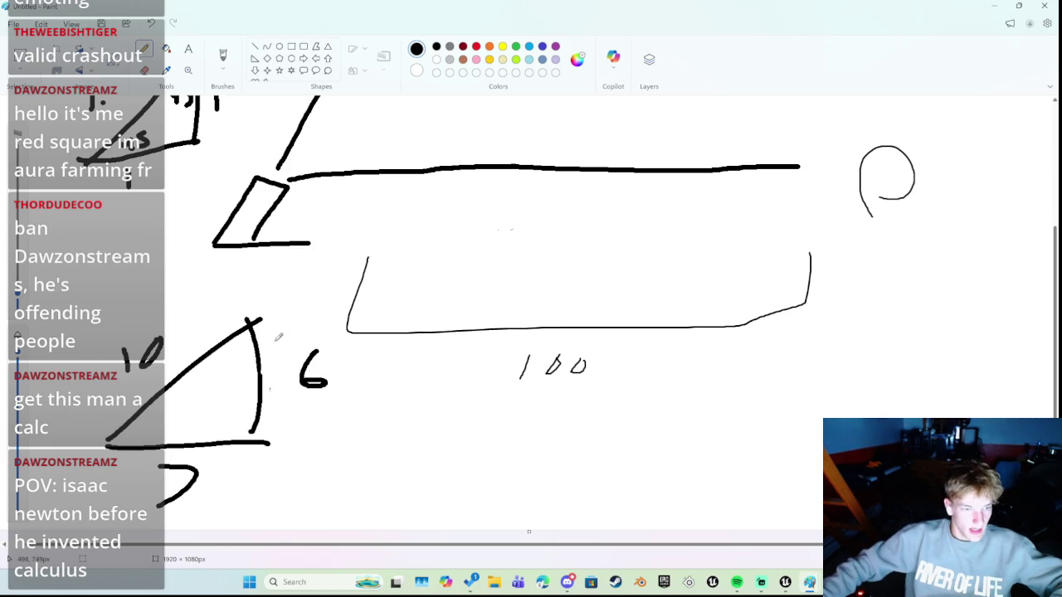
mouse_move(106, 440)
left_mouse_down()
mouse_move(272, 338)
mouse_move(137, 419)
left_mouse_up()
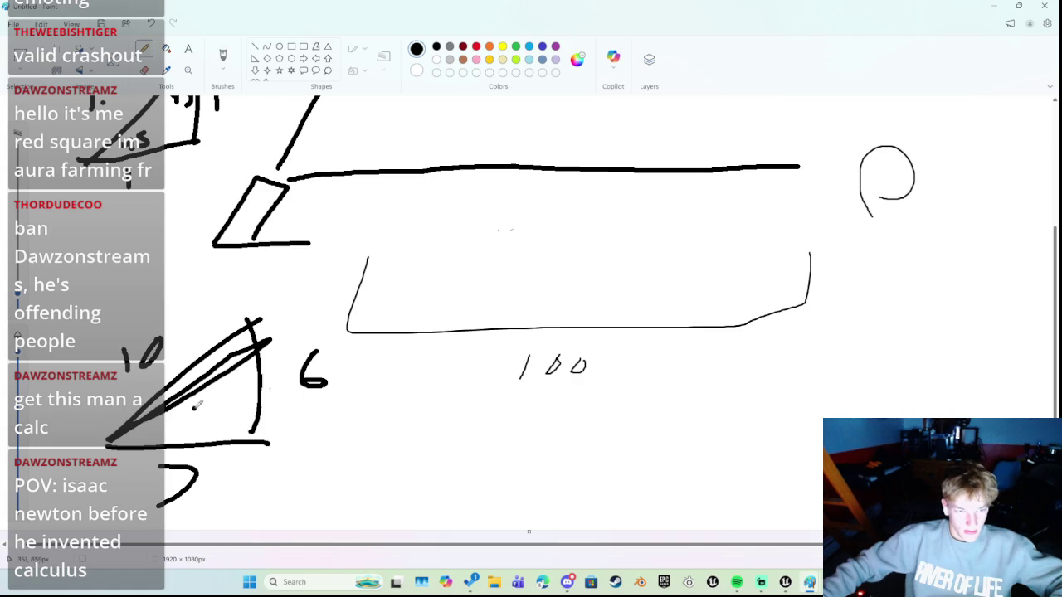
mouse_move(307, 487)
left_mouse_down()
mouse_move(329, 452)
mouse_move(327, 486)
left_mouse_up()
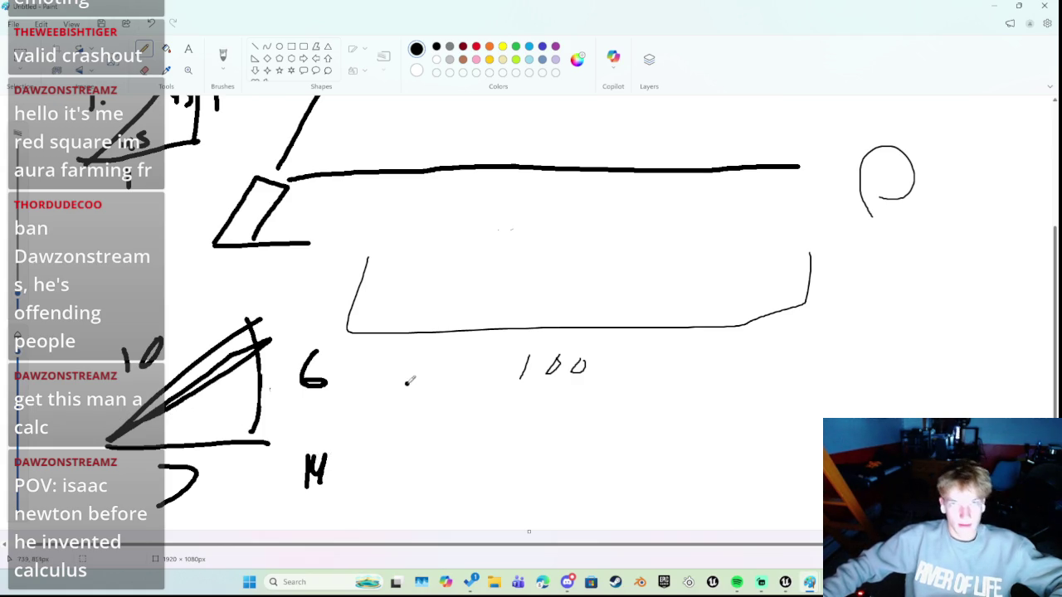
mouse_move(421, 370)
left_mouse_down()
mouse_move(423, 401)
mouse_move(453, 401)
left_mouse_up()
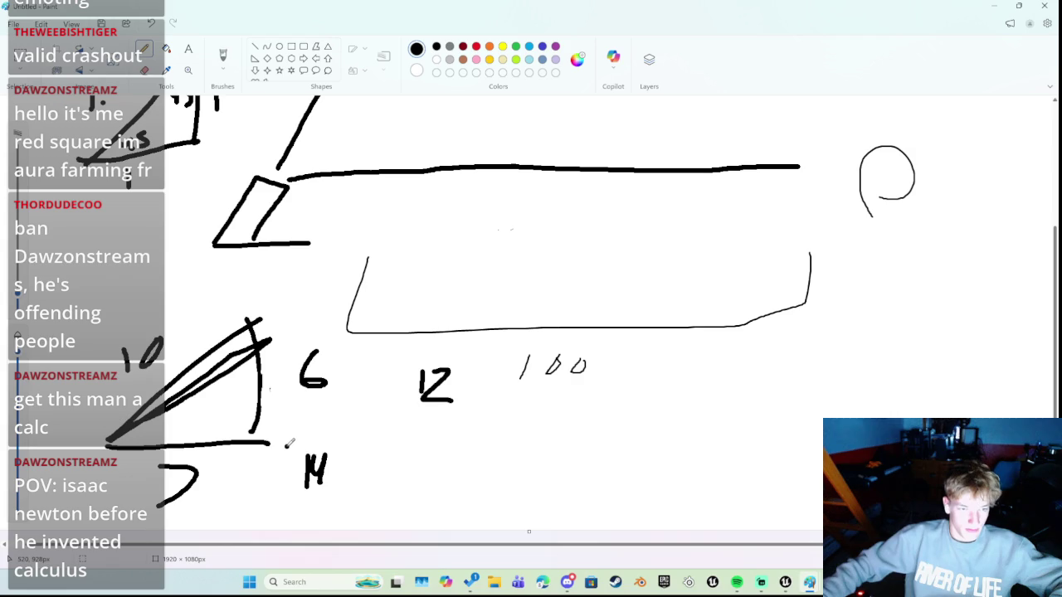
scroll(289, 397, "up", 5)
scroll(289, 397, "down", 5)
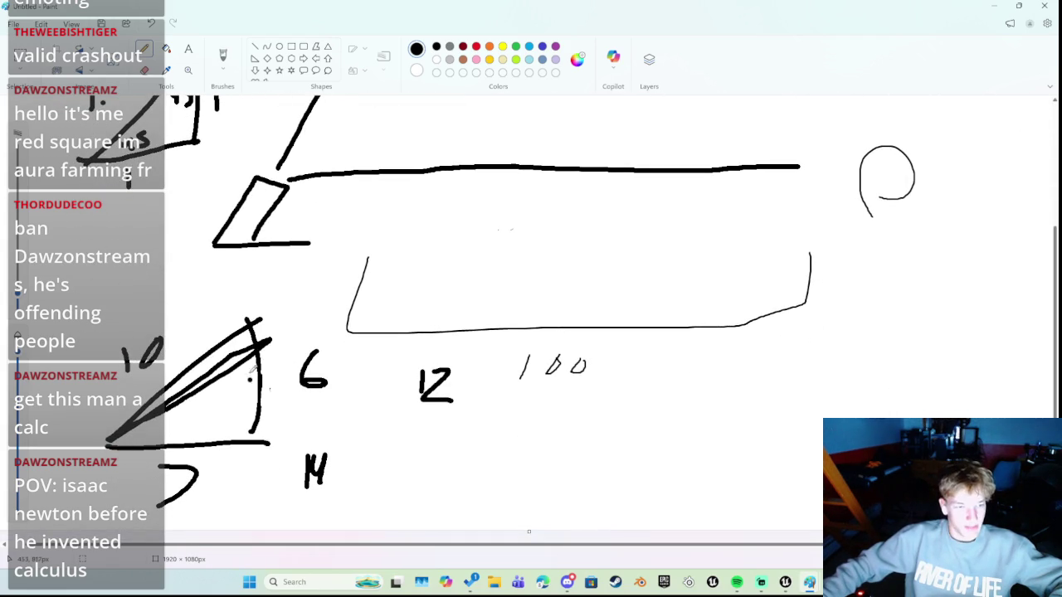
left_click_drag(284, 302, 306, 315)
left_click_drag(326, 291, 332, 286)
Draw a second triangle beside the first, redoing its slanted side and trimming the 12
mouse_move(276, 446)
left_mouse_down()
mouse_move(302, 440)
mouse_move(402, 355)
left_mouse_up()
mouse_move(287, 439)
left_mouse_down()
mouse_move(340, 386)
mouse_move(407, 372)
left_mouse_up()
key("ctrl+z")
left_click_drag(286, 441, 324, 387)
key("ctrl+z")
left_click_drag(286, 443, 348, 381)
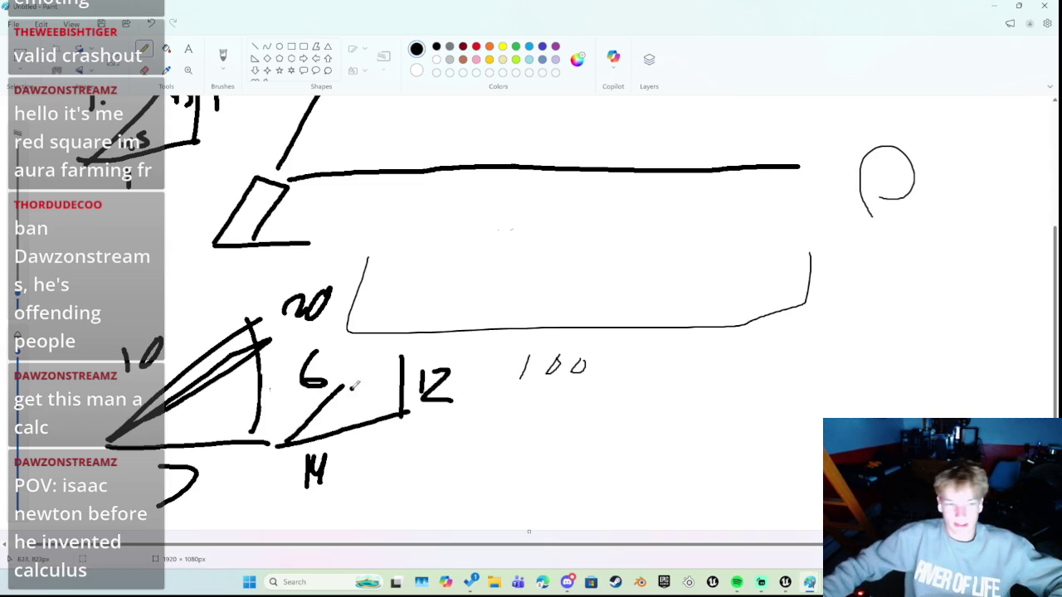
mouse_move(452, 400)
left_mouse_down()
mouse_move(448, 372)
mouse_move(441, 403)
left_mouse_up()
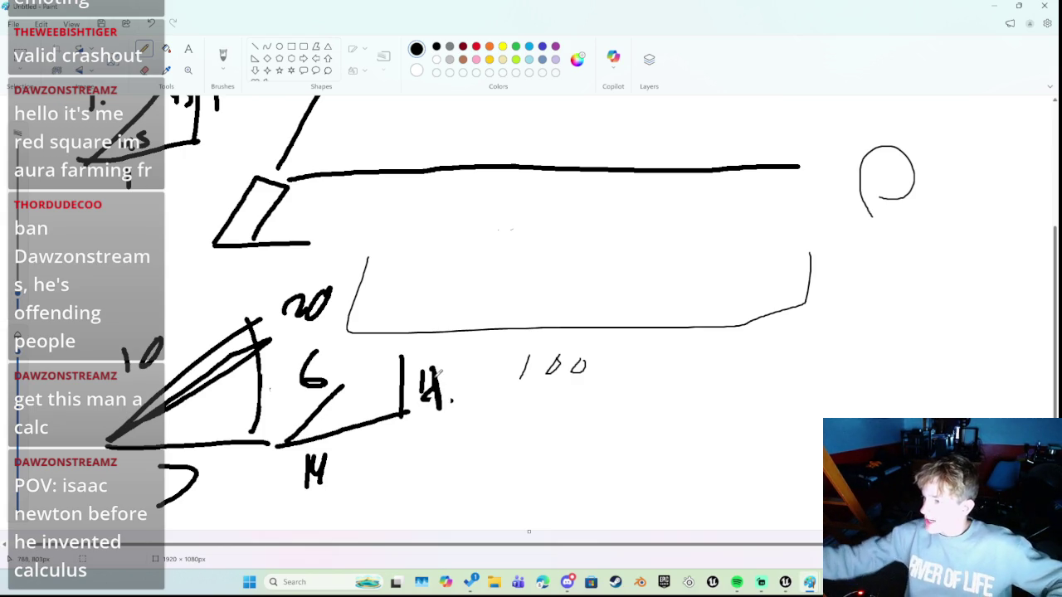
mouse_move(349, 383)
left_mouse_down()
mouse_move(400, 362)
mouse_move(351, 380)
left_mouse_up()
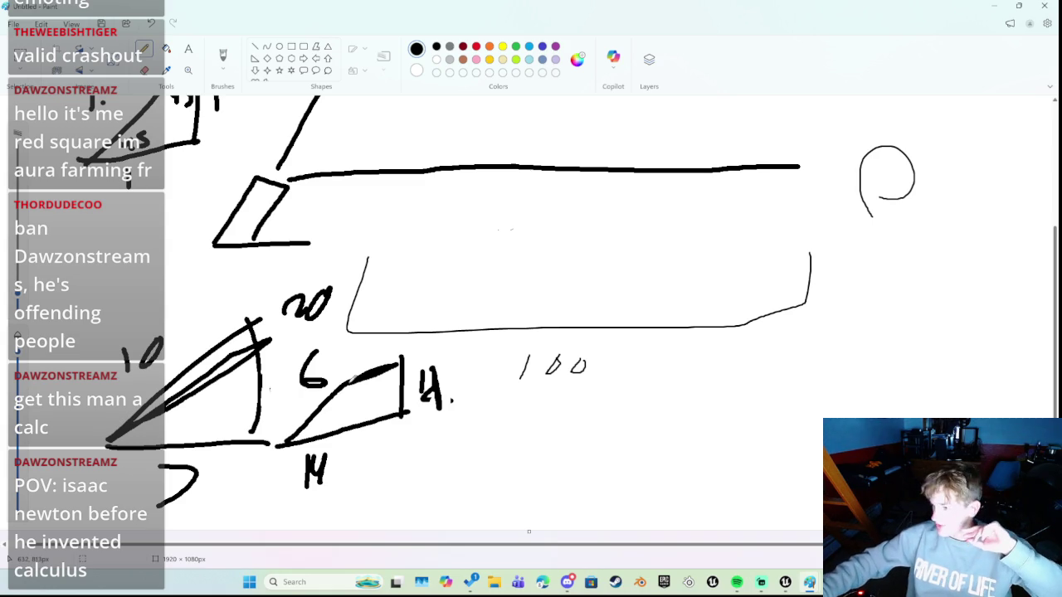
Draw a parallelogram under the 100 label, marked 15, R1 and 30
left_click(495, 412)
mouse_move(462, 477)
left_mouse_down()
mouse_move(583, 457)
mouse_move(595, 393)
left_mouse_up()
mouse_move(469, 473)
left_mouse_down()
mouse_move(502, 418)
mouse_move(589, 402)
left_mouse_up()
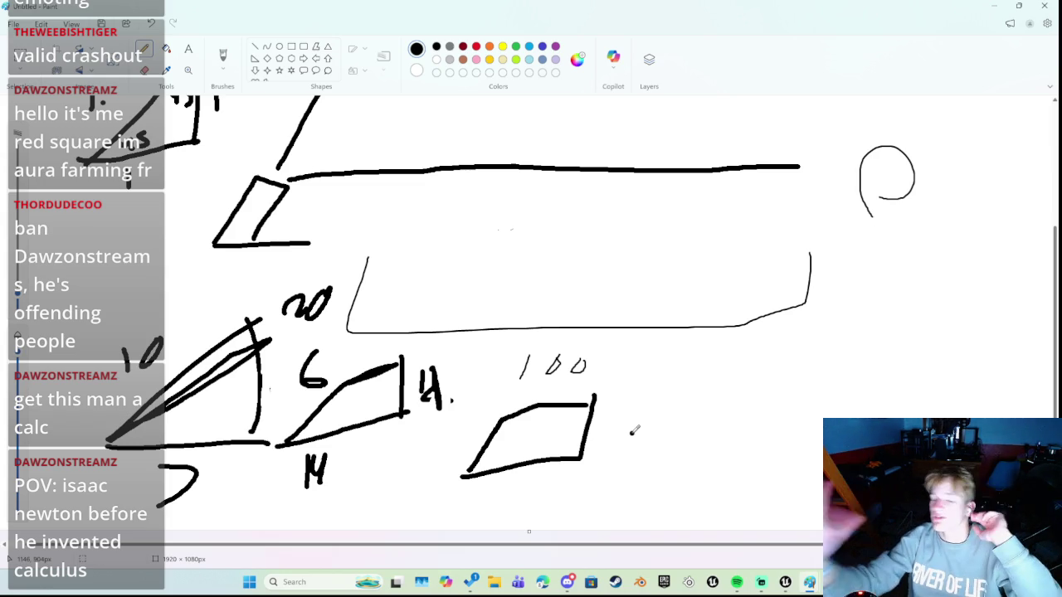
left_click_drag(635, 404, 632, 448)
left_click_drag(671, 405, 651, 440)
mouse_move(508, 498)
left_mouse_down()
mouse_move(505, 512)
mouse_move(518, 496)
mouse_move(530, 509)
left_mouse_up()
mouse_move(544, 476)
left_mouse_down()
mouse_move(543, 503)
mouse_move(553, 477)
left_mouse_up()
mouse_move(481, 407)
left_mouse_down()
mouse_move(496, 420)
mouse_move(479, 430)
left_mouse_up()
mouse_move(521, 398)
left_mouse_down()
mouse_move(514, 406)
mouse_move(534, 397)
left_mouse_up()
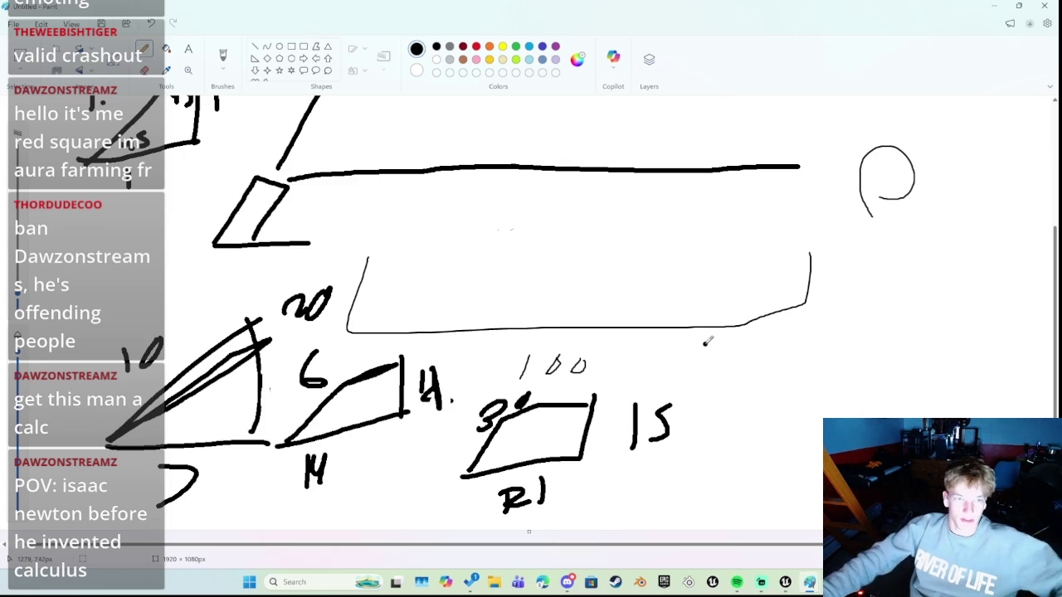
Undo the parallelogram labels, triangle wedges and 76 working with repeated Ctrl+Z
key("ctrl+z")
key("ctrl+z")
key("ctrl+z")
key("ctrl+z")
key("ctrl+z")
key("ctrl+z")
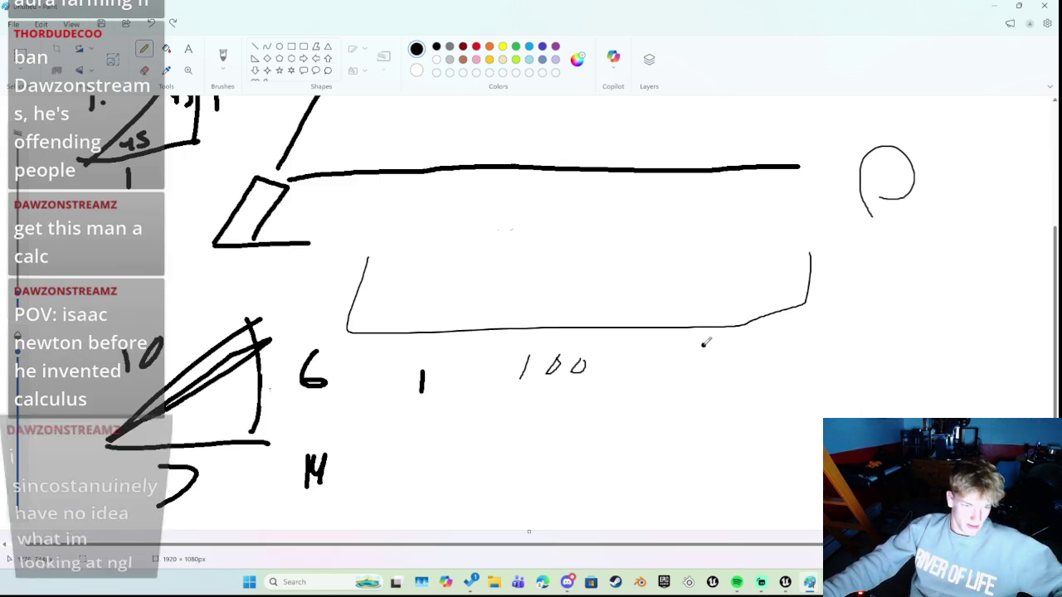
key("ctrl+z")
key("ctrl+z")
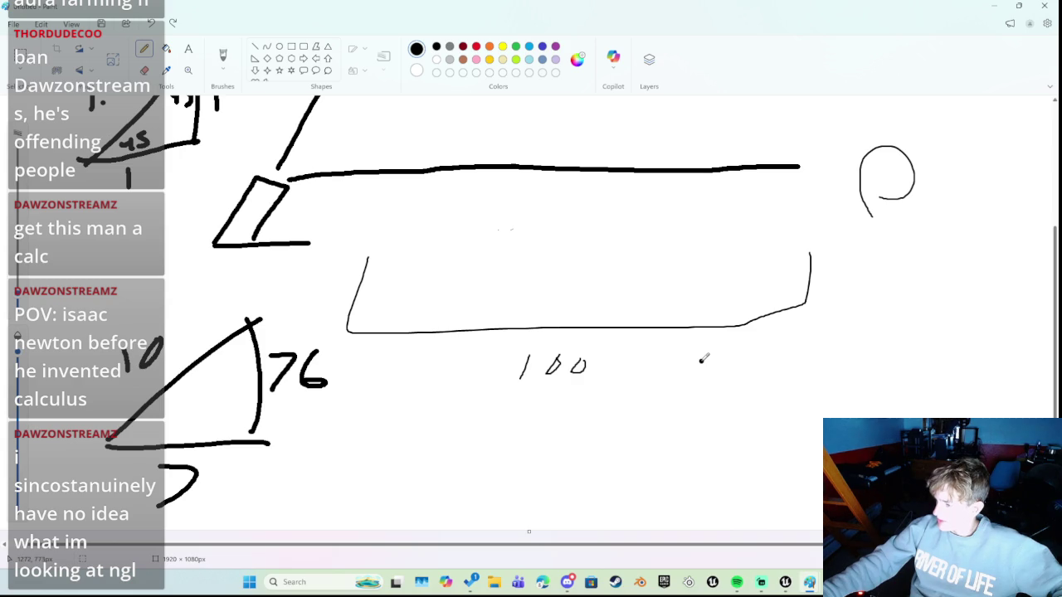
left_click(606, 364)
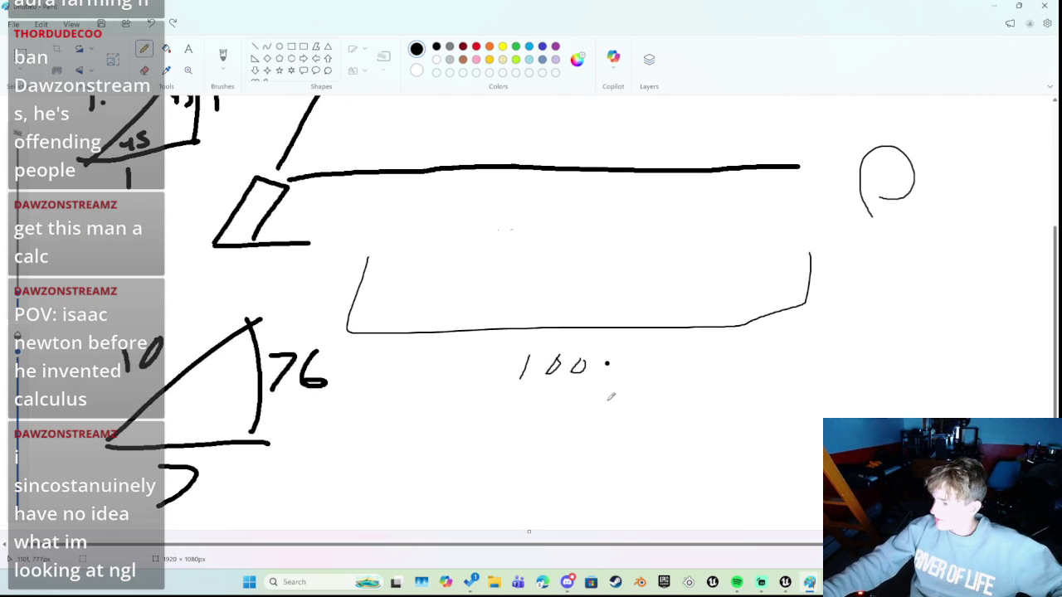
key("ctrl+z")
key("ctrl+z")
key("ctrl+z")
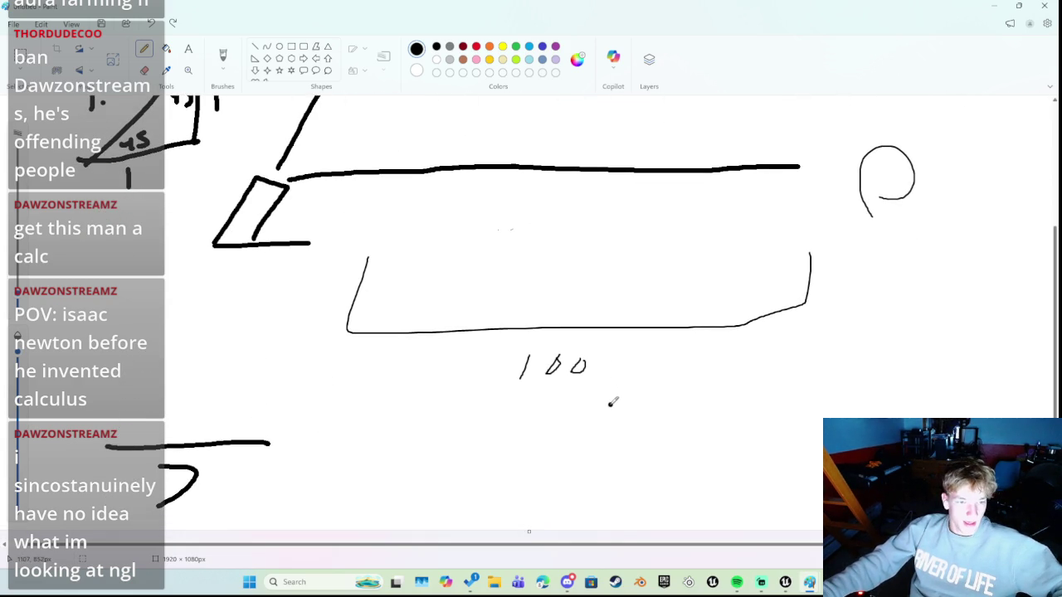
key("ctrl+z")
Write a 6 left of the bracket and an 11 below it
left_click_drag(83, 336, 94, 364)
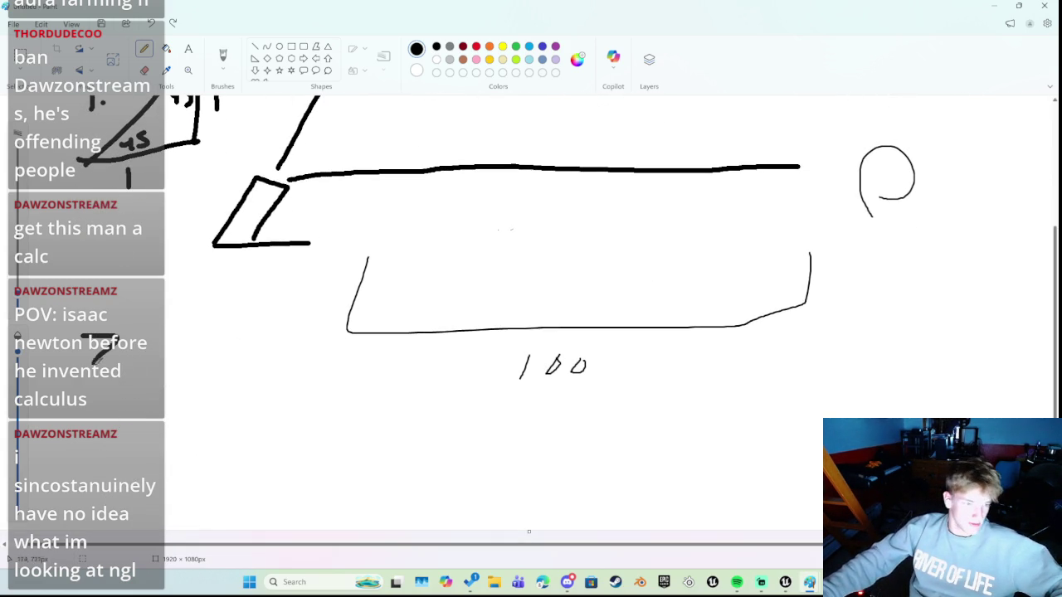
mouse_move(153, 266)
left_mouse_down()
mouse_move(184, 263)
mouse_move(196, 301)
left_mouse_up()
key("ctrl+z")
left_click_drag(139, 266, 150, 304)
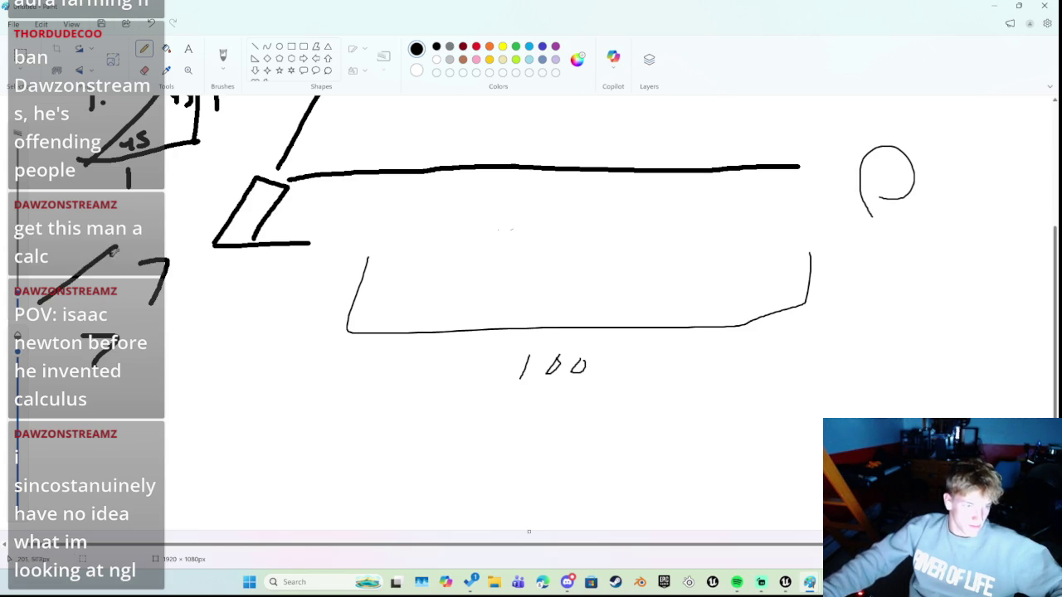
key("ctrl+z")
mouse_move(170, 261)
left_mouse_down()
mouse_move(145, 304)
mouse_move(159, 297)
left_mouse_up()
key("ctrl+z")
mouse_move(225, 272)
left_mouse_down()
mouse_move(194, 323)
mouse_move(214, 313)
left_mouse_up()
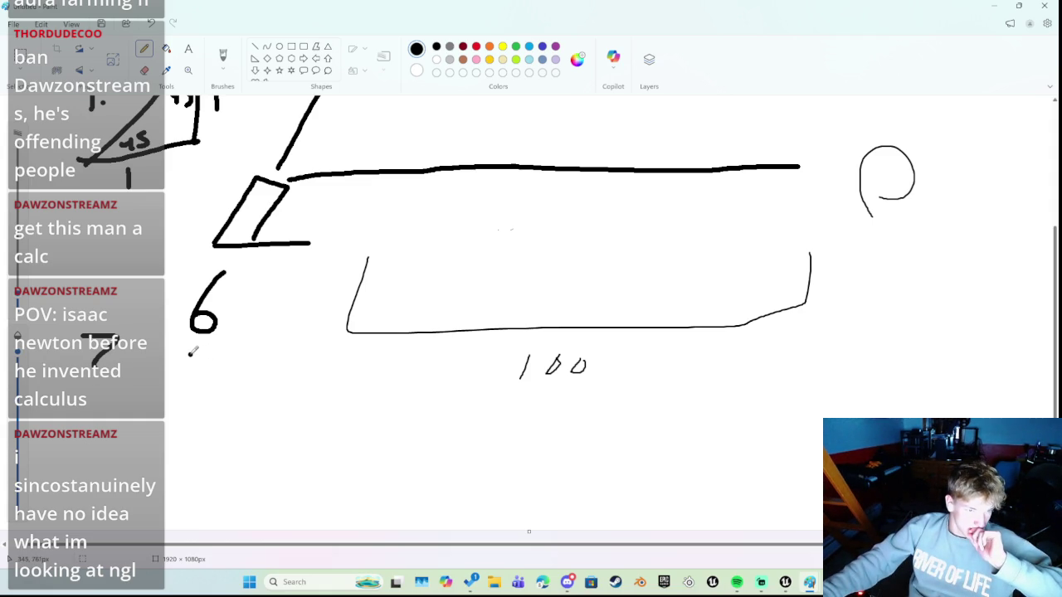
mouse_move(180, 400)
left_mouse_down()
mouse_move(178, 364)
mouse_move(211, 360)
left_mouse_up()
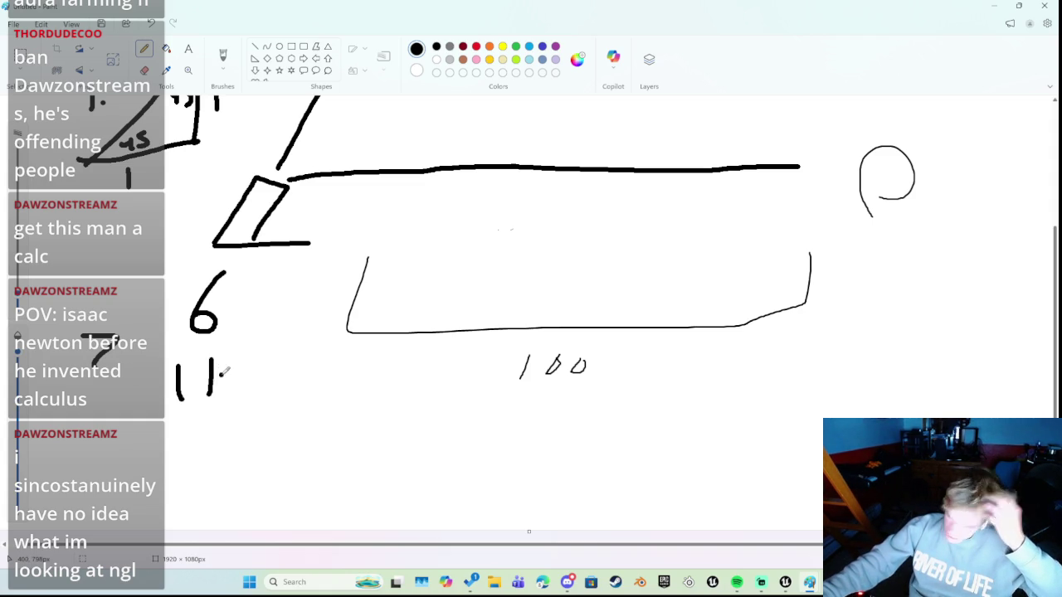
scroll(235, 380, "down", 1)
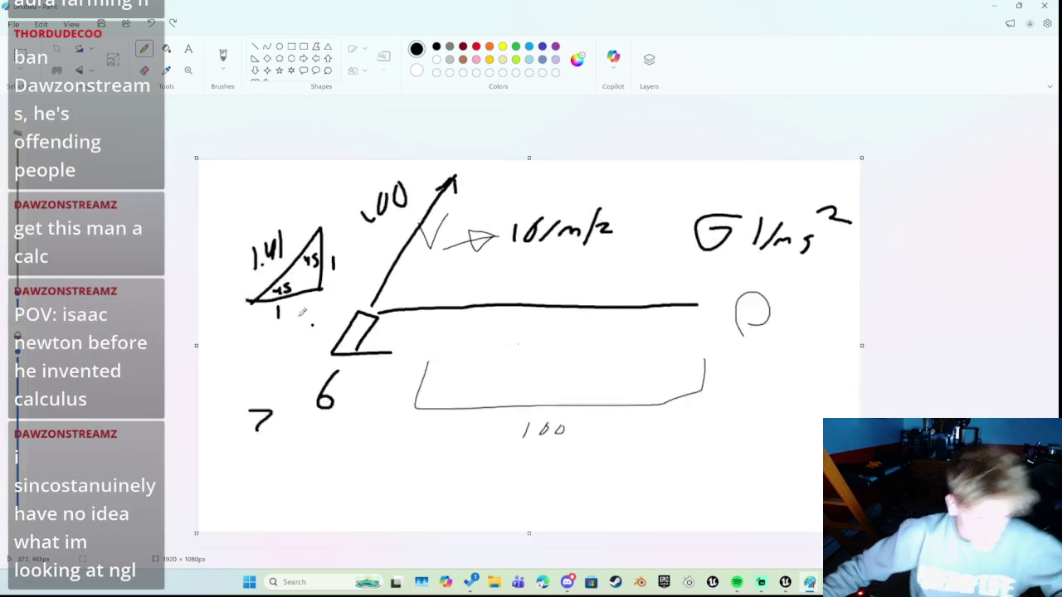
scroll(249, 365, "down", 1)
left_click_drag(404, 306, 382, 329)
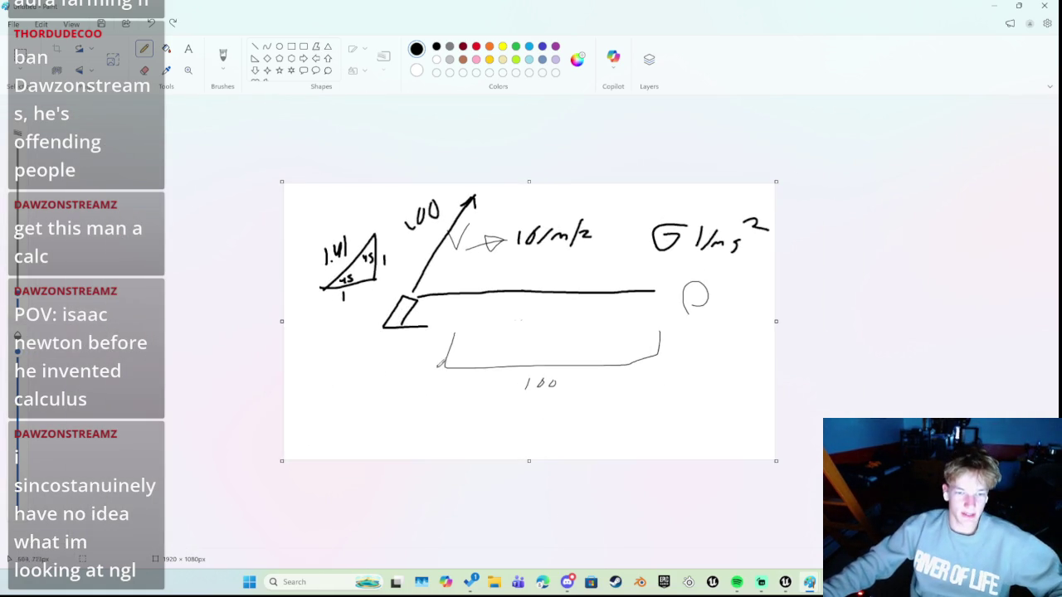
Draw an upward arrow and a rightward arrow with a 7-like mark
scroll(523, 307, "up", 2)
scroll(498, 373, "down", 2)
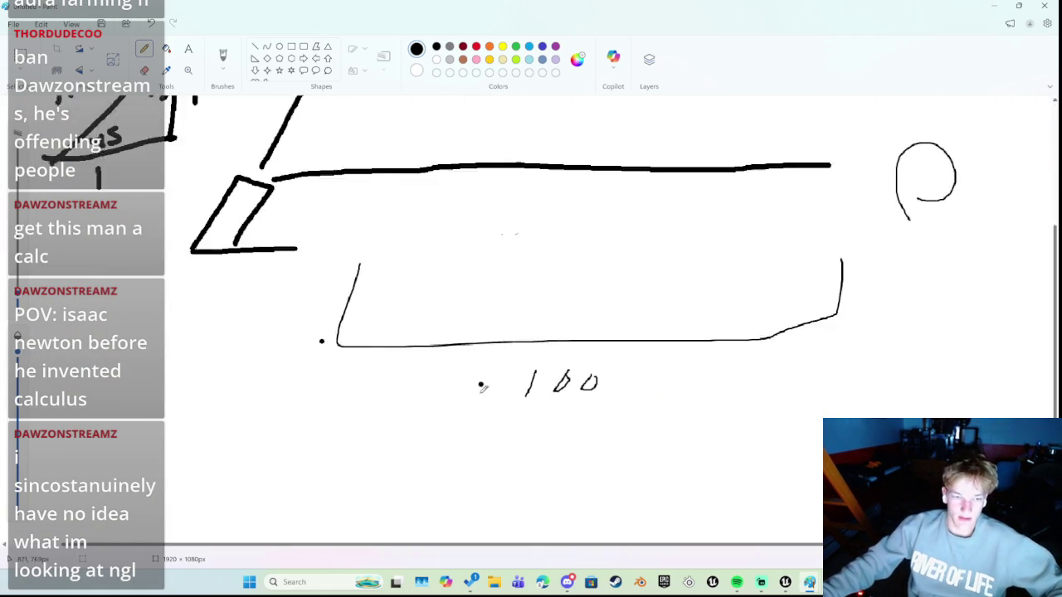
mouse_move(306, 428)
left_mouse_down()
mouse_move(290, 433)
mouse_move(309, 410)
mouse_move(296, 360)
mouse_move(272, 400)
left_mouse_up()
left_click_drag(305, 360, 350, 381)
mouse_move(341, 430)
left_mouse_down()
mouse_move(413, 424)
mouse_move(402, 455)
left_mouse_up()
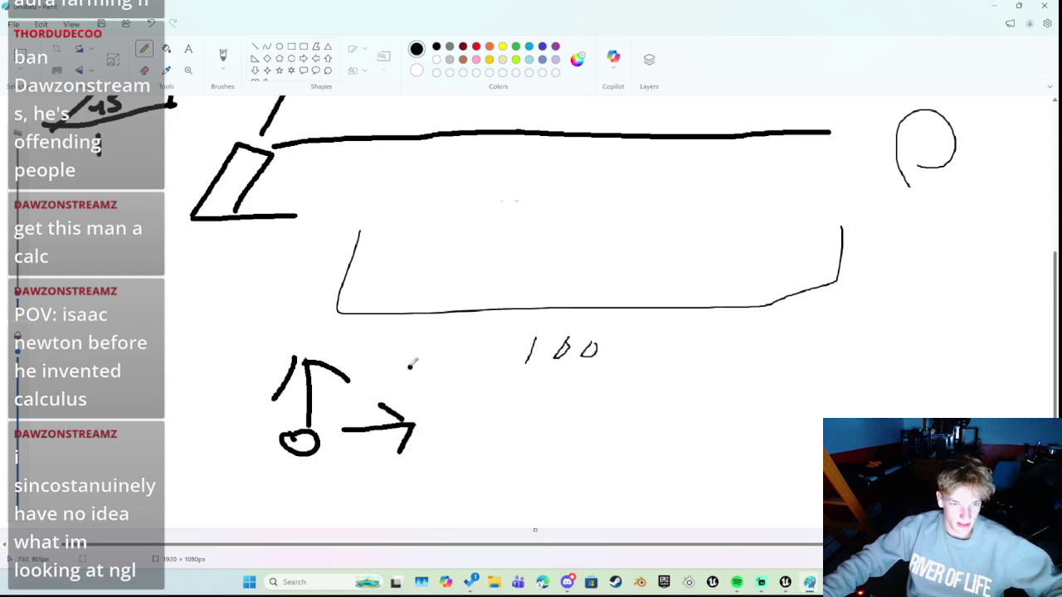
mouse_move(404, 352)
left_mouse_down()
mouse_move(421, 353)
mouse_move(396, 403)
left_mouse_up()
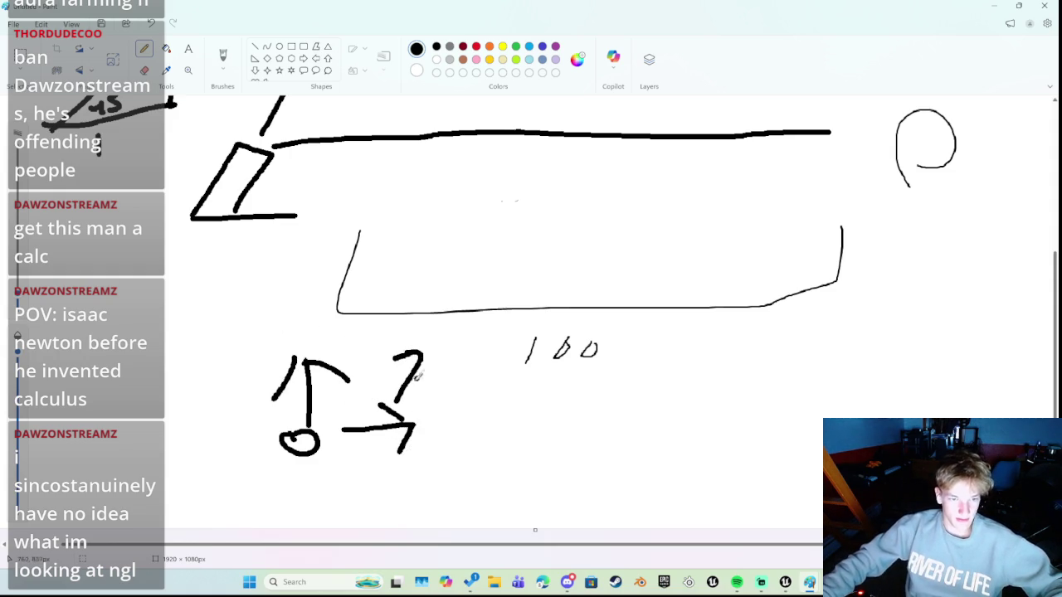
left_click(276, 305)
Label the upward arrow 16, undoing several trial digits first
left_click_drag(274, 306, 286, 340)
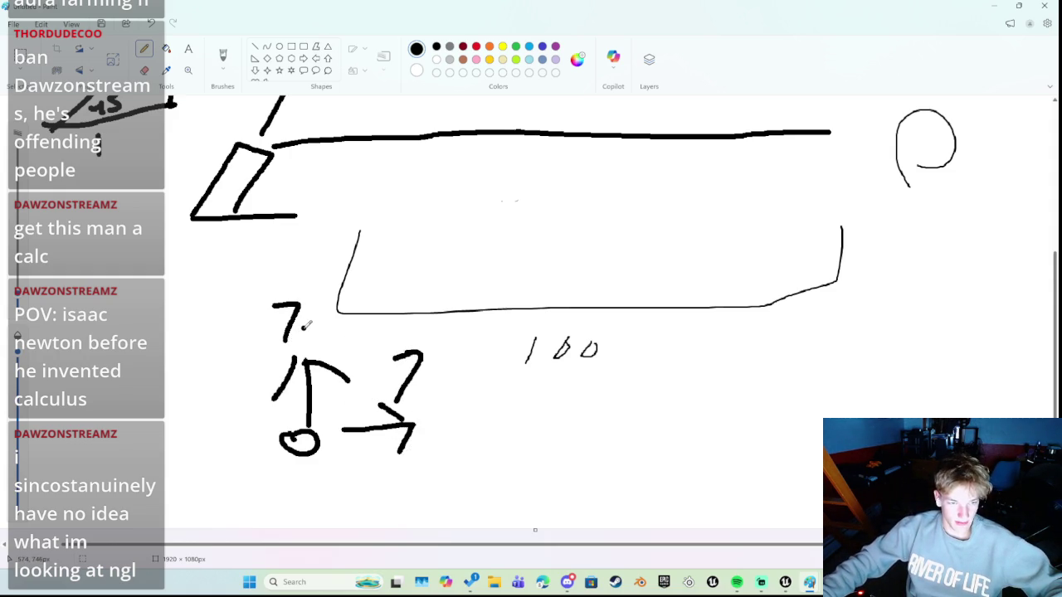
key("ctrl+z")
mouse_move(295, 297)
left_mouse_down()
mouse_move(278, 325)
mouse_move(320, 318)
left_mouse_up()
key("ctrl+z")
key("ctrl+z")
left_click_drag(319, 307, 315, 339)
key("ctrl+z")
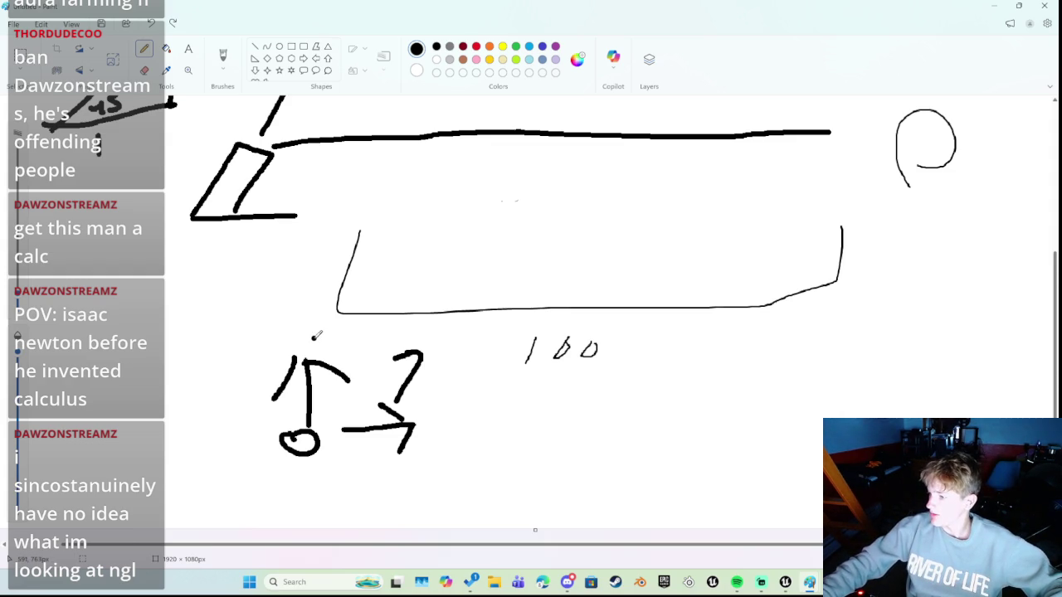
mouse_move(283, 336)
left_mouse_down()
mouse_move(275, 264)
mouse_move(264, 315)
mouse_move(284, 358)
left_mouse_up()
key("ctrl+z")
key("ctrl+z")
key("ctrl+z")
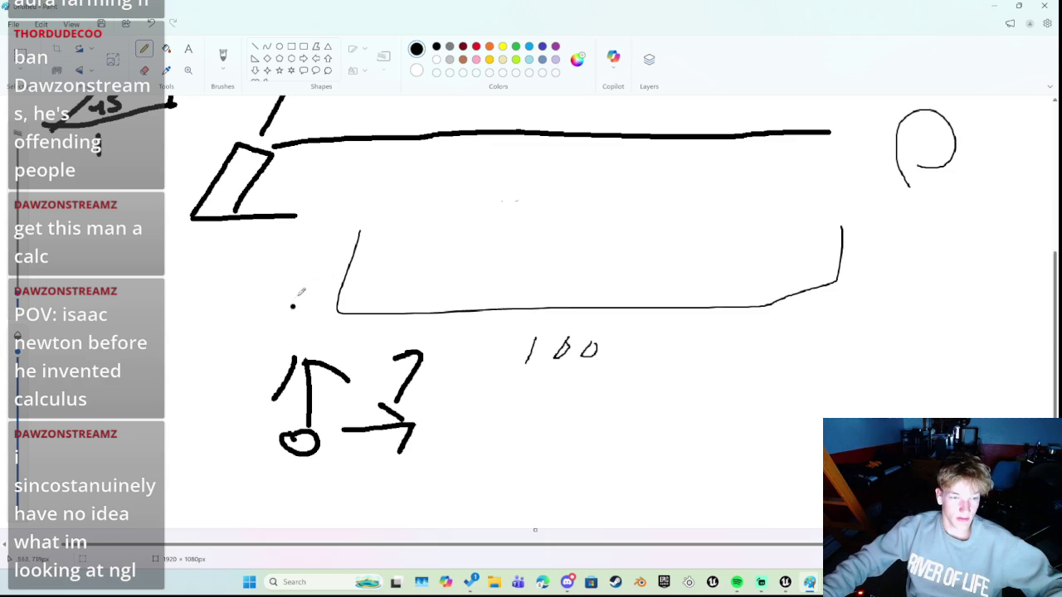
left_click_drag(306, 265, 278, 332)
key("ctrl+z")
mouse_move(268, 268)
left_mouse_down()
mouse_move(278, 312)
mouse_move(315, 325)
mouse_move(295, 330)
mouse_move(309, 304)
left_mouse_up()
key("ctrl+z")
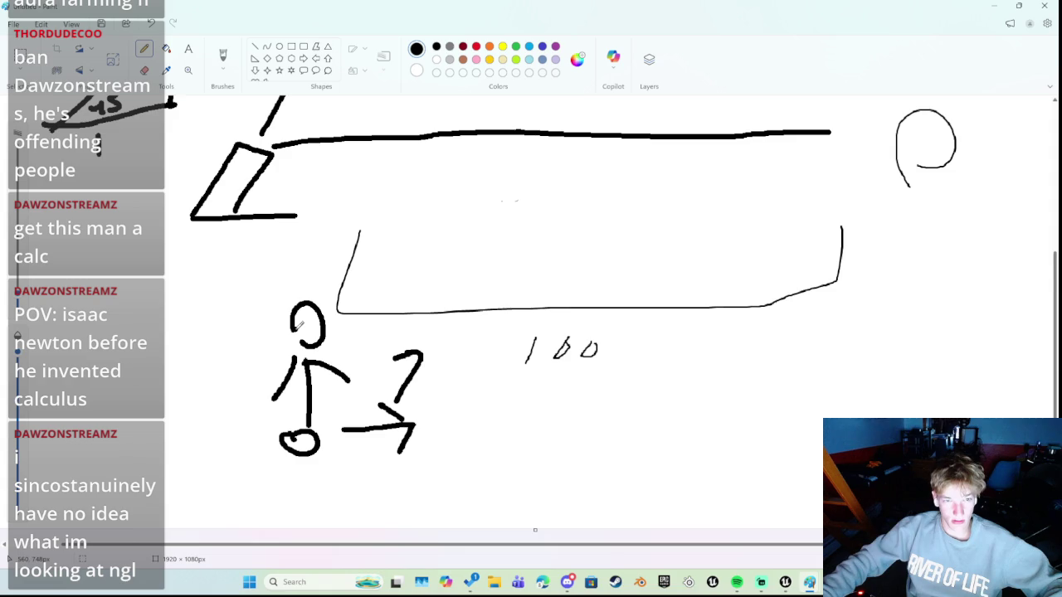
key("ctrl+z")
left_click_drag(251, 267, 270, 338)
left_click_drag(292, 287, 284, 318)
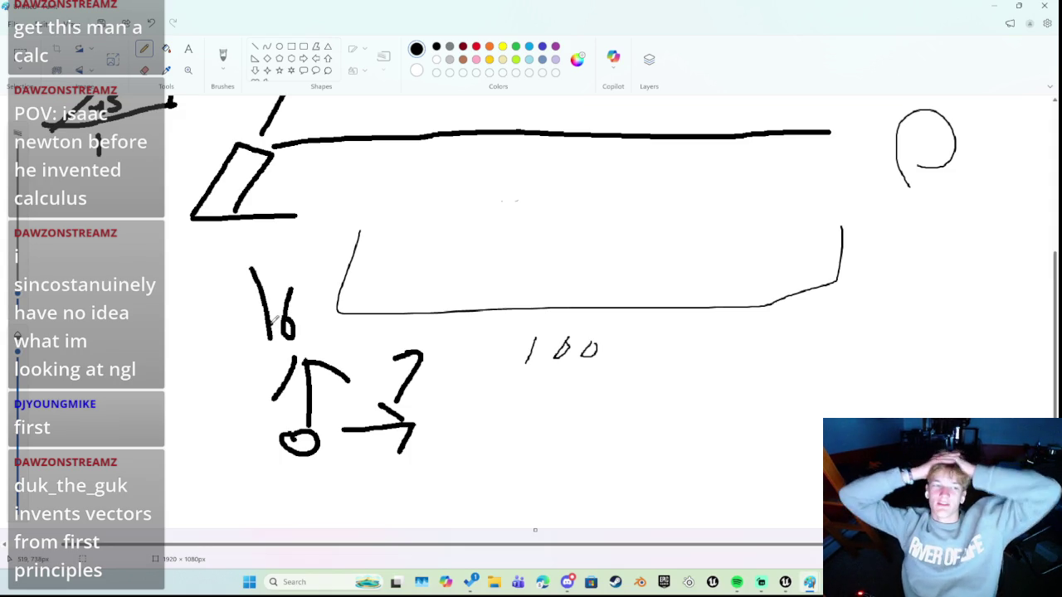
Draw the projectile's arc from the barrel and write Angle1 beside the cannon base
scroll(508, 328, "up", 3)
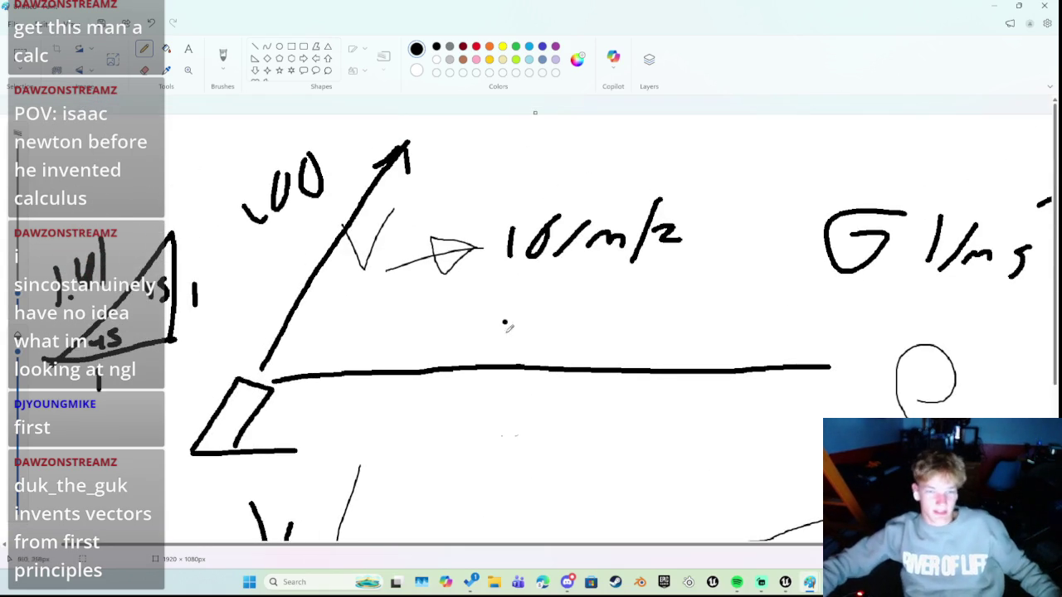
mouse_move(407, 143)
left_mouse_down()
mouse_move(586, 125)
mouse_move(734, 309)
mouse_move(778, 328)
left_mouse_up()
mouse_move(262, 445)
left_mouse_down()
mouse_move(301, 431)
mouse_move(290, 435)
mouse_move(305, 448)
mouse_move(341, 427)
mouse_move(337, 413)
left_mouse_up()
mouse_move(343, 424)
left_mouse_down()
mouse_move(362, 420)
mouse_move(372, 448)
mouse_move(348, 455)
left_mouse_up()
mouse_move(385, 419)
left_mouse_down()
mouse_move(397, 413)
mouse_move(394, 377)
left_mouse_up()
mouse_move(394, 377)
left_mouse_down()
mouse_move(400, 419)
mouse_move(423, 431)
left_mouse_up()
left_click_drag(442, 422, 440, 432)
Sketch a stick figure with a hill, ground line and scribbled notes inside the bracket
scroll(502, 441, "down", 2)
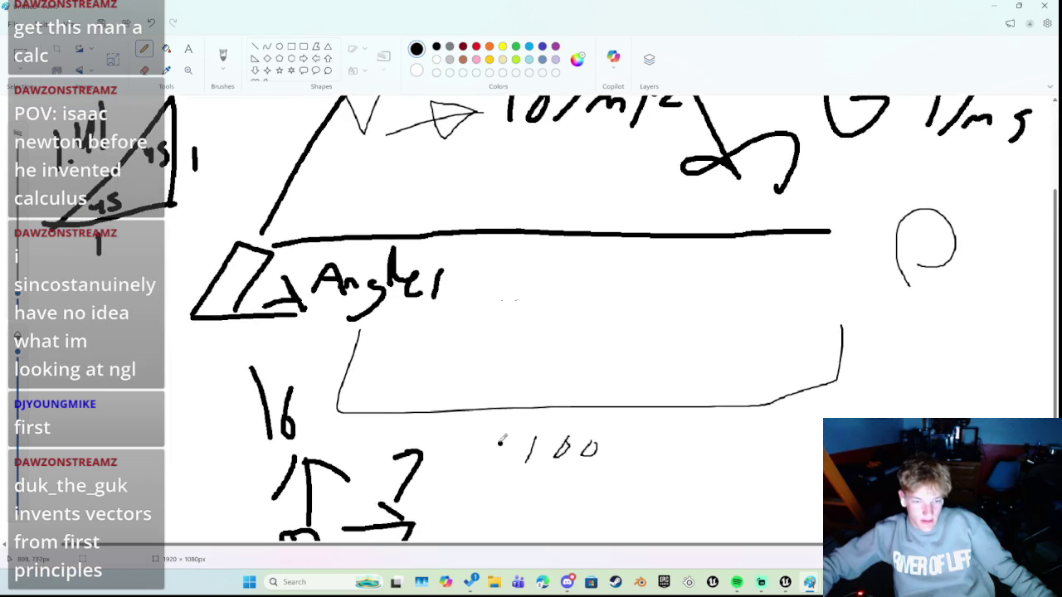
mouse_move(493, 383)
left_mouse_down()
mouse_move(521, 386)
mouse_move(505, 313)
mouse_move(534, 305)
left_mouse_up()
left_click_drag(533, 305, 534, 338)
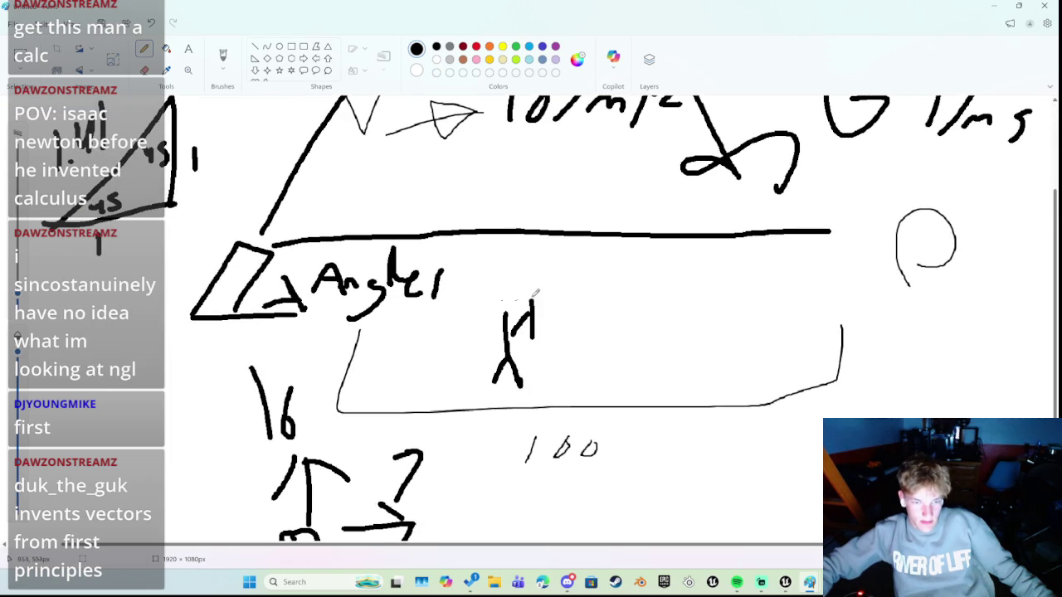
mouse_move(534, 295)
left_mouse_down()
mouse_move(599, 309)
mouse_move(640, 367)
left_mouse_up()
left_click_drag(576, 395, 687, 371)
left_click(633, 399)
mouse_move(644, 399)
left_mouse_down()
mouse_move(635, 390)
mouse_move(651, 383)
mouse_move(651, 415)
mouse_move(661, 402)
left_mouse_up()
mouse_move(504, 309)
left_mouse_down()
mouse_move(479, 295)
mouse_move(523, 274)
mouse_move(504, 279)
mouse_move(500, 356)
left_mouse_up()
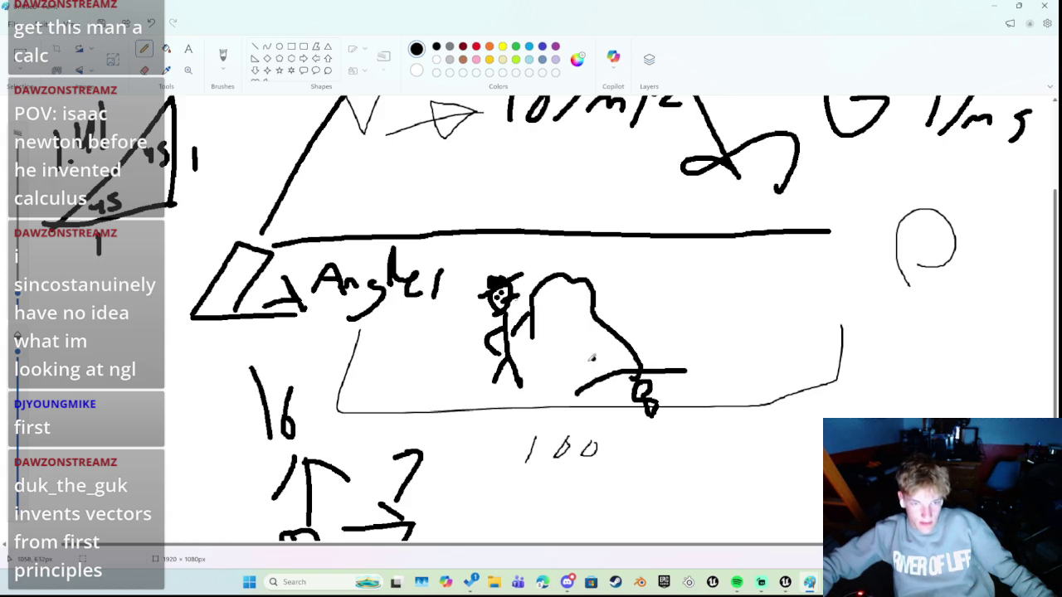
scroll(564, 365, "down", 2)
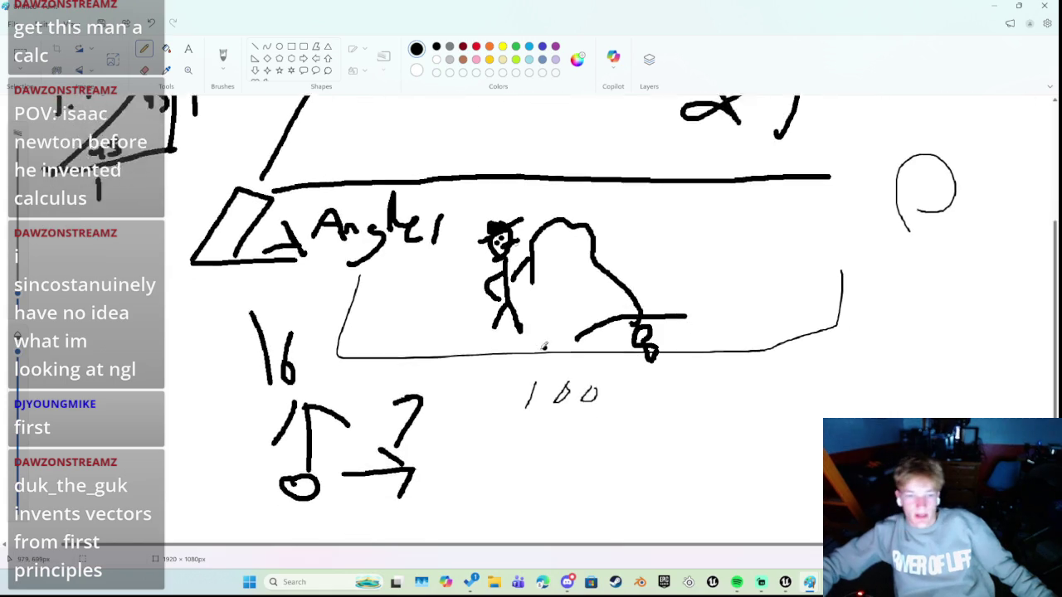
scroll(439, 361, "up", 2)
mouse_move(390, 336)
left_mouse_down()
mouse_move(402, 357)
mouse_move(483, 324)
left_mouse_up()
mouse_move(417, 366)
left_mouse_down()
mouse_move(444, 389)
mouse_move(488, 375)
mouse_move(498, 395)
left_mouse_up()
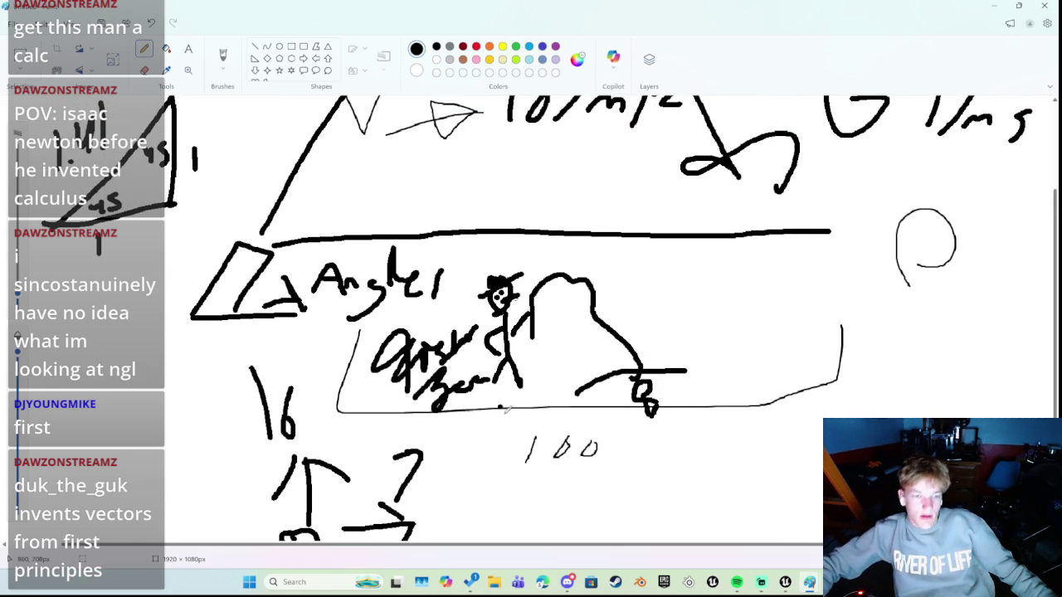
Close Paint, discarding the sketch without saving
scroll(580, 448, "up", 3)
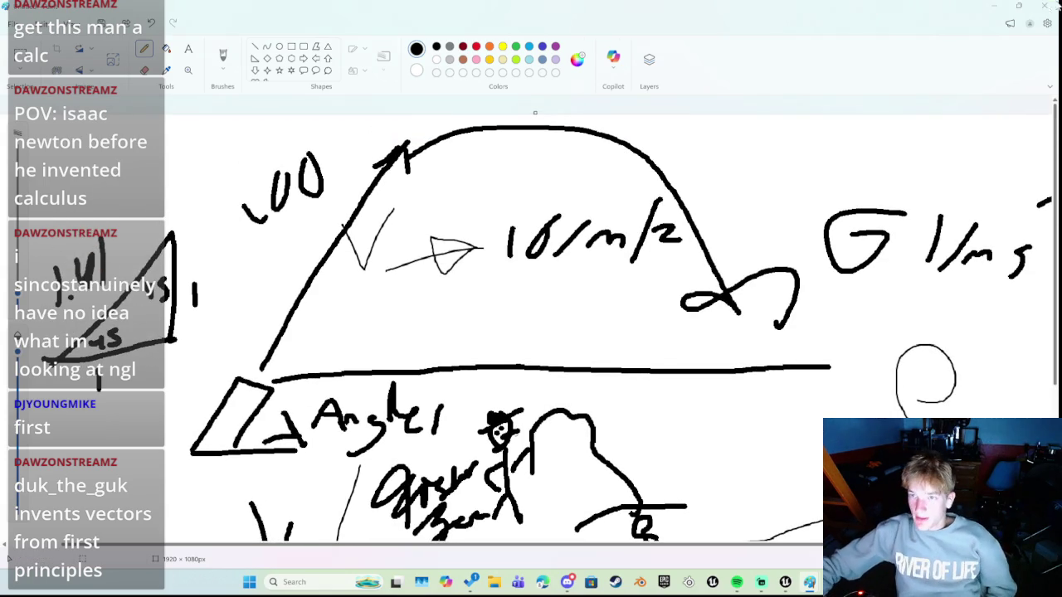
key("alt+F4")
left_click(528, 313)
Delete the pink cube and sphere object from the level near the cannon
left_click_drag(593, 377, 594, 377)
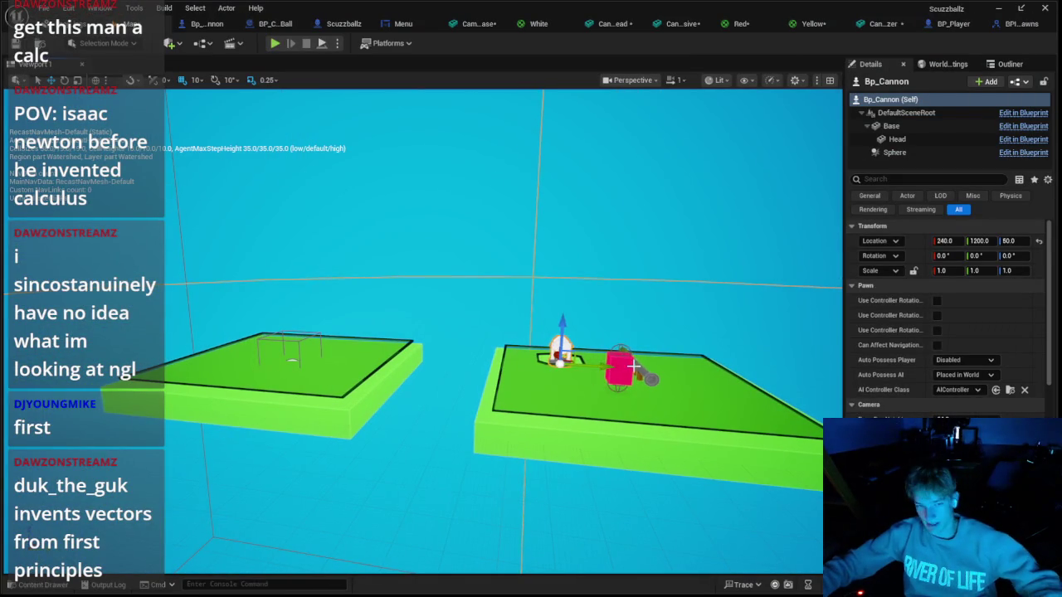
left_click(633, 365)
key("Delete")
left_click_drag(479, 399, 444, 381)
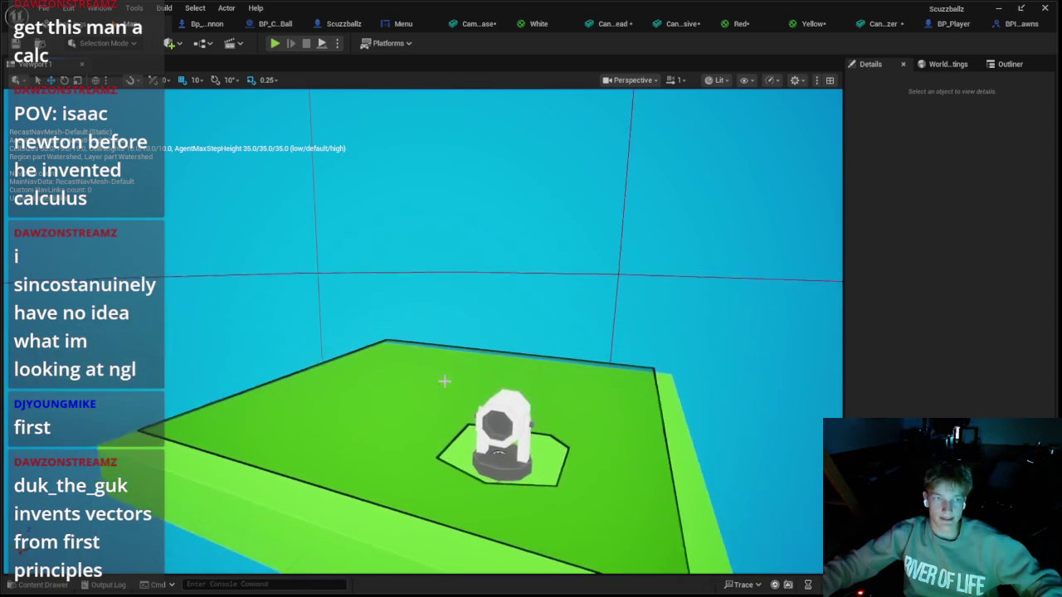
In Bp_Cannon's EventGraph, duplicate the RInterp To node beside the original
left_click(206, 23)
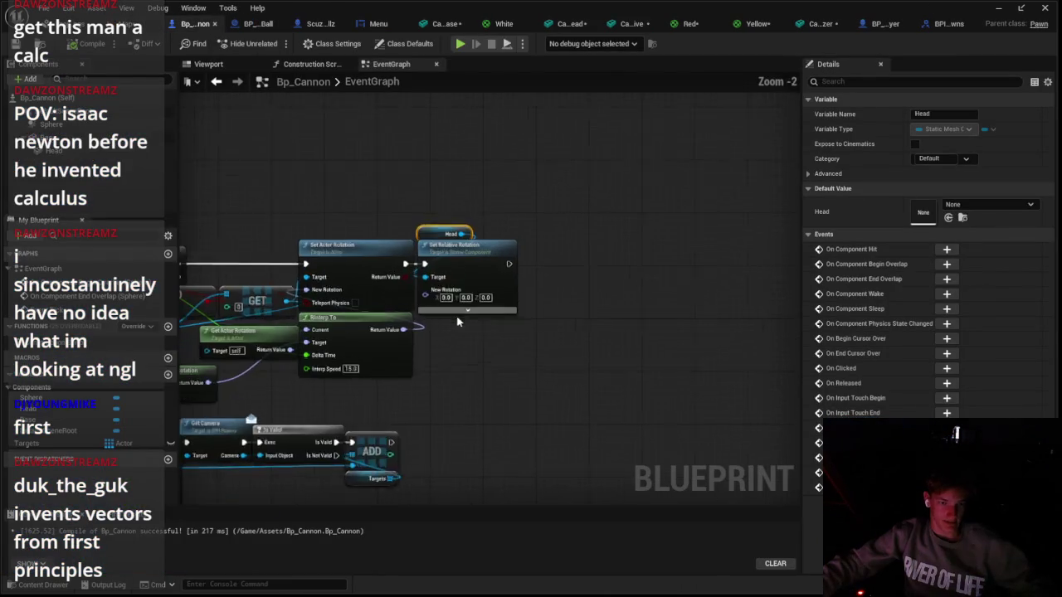
scroll(458, 322, "up", 2)
left_click(465, 361)
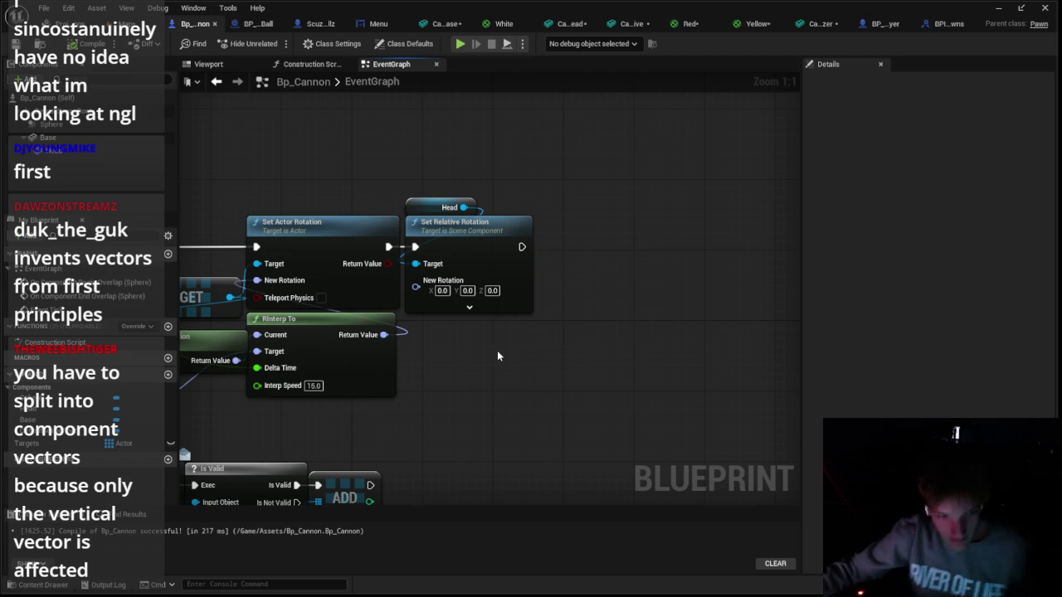
left_click_drag(394, 397, 441, 288)
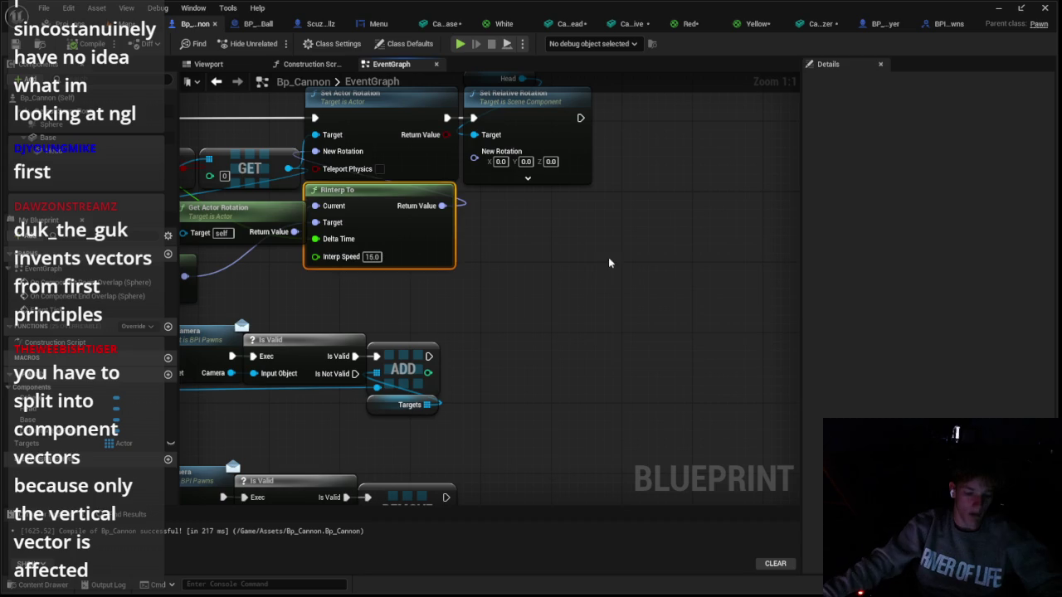
key("ctrl+c")
key("ctrl+v")
left_click_drag(623, 246, 496, 184)
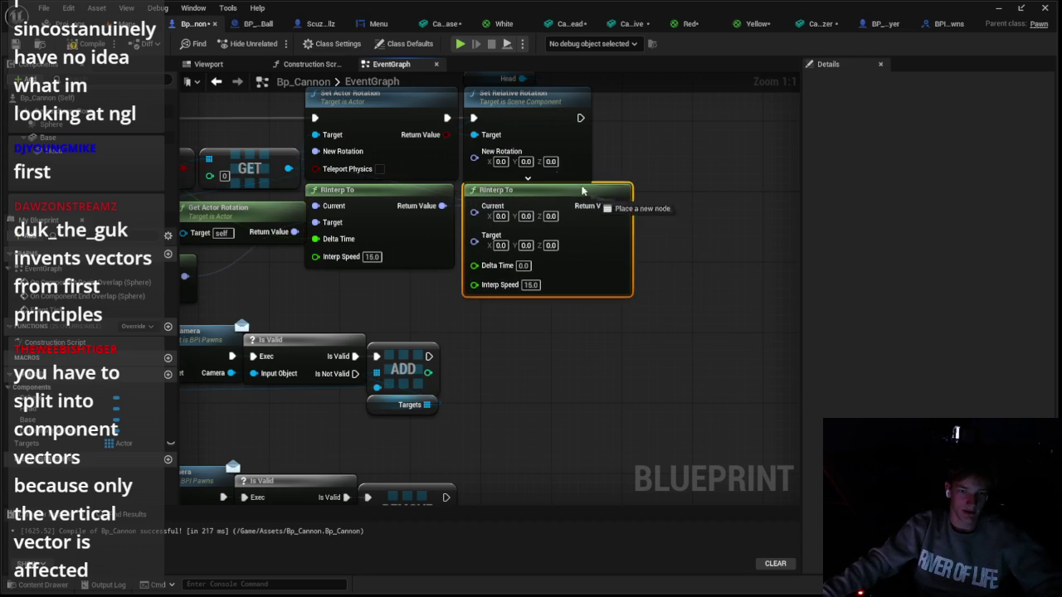
Paste Get Actor Location and Find Look at Rotation nodes and wire them into the head's RInterp To
scroll(363, 302, "down", 2)
scroll(364, 302, "down", 1)
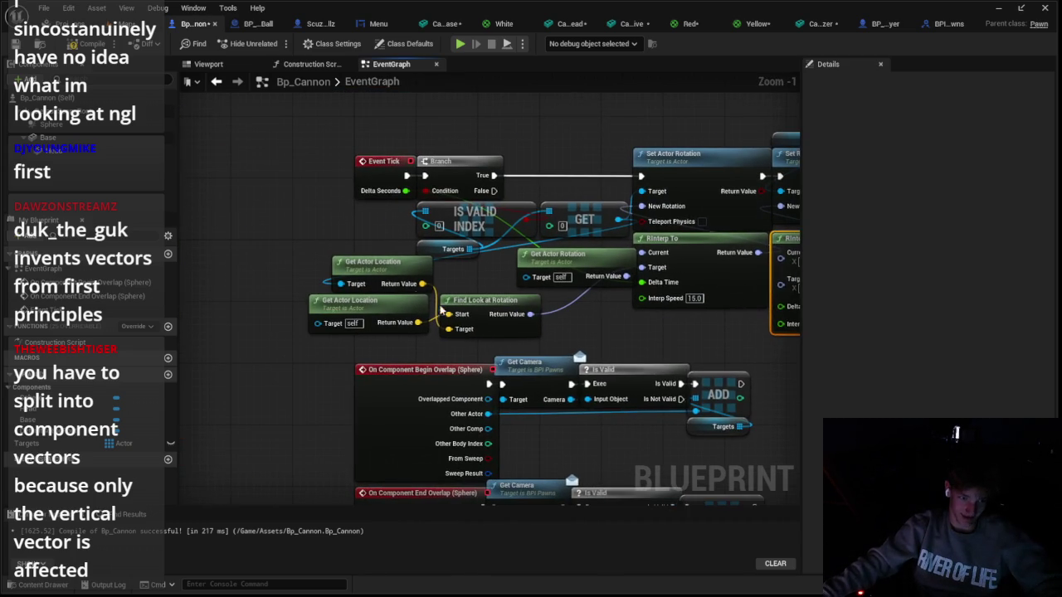
left_click_drag(334, 301, 378, 214)
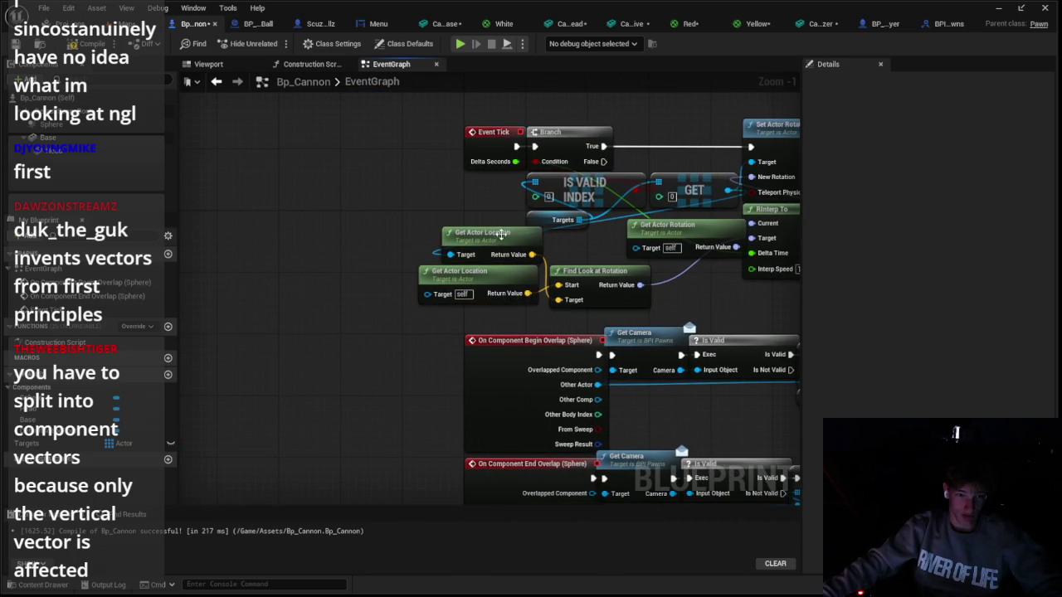
left_click_drag(423, 326, 311, 289)
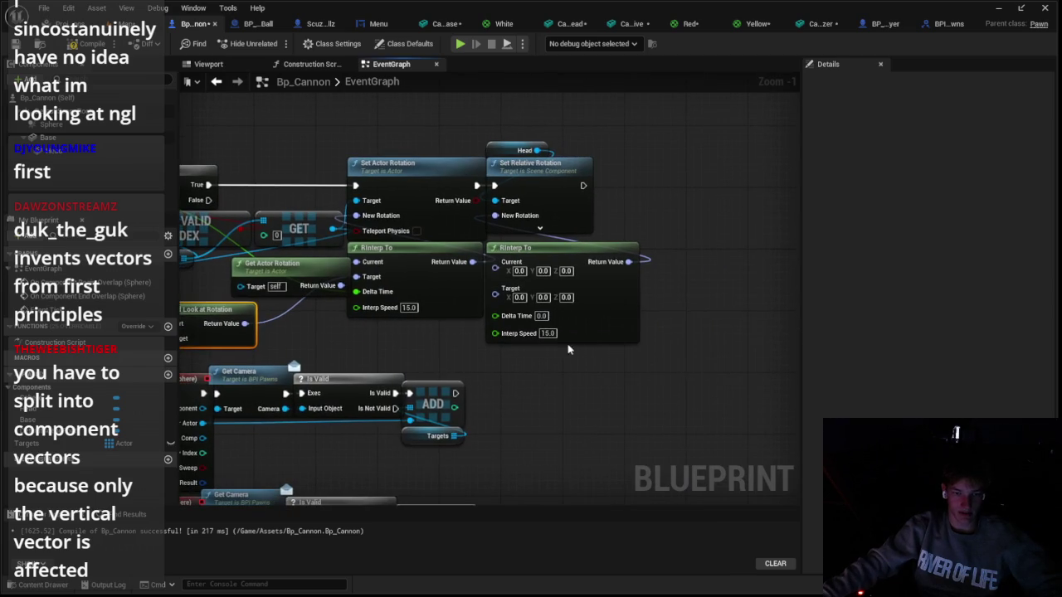
scroll(598, 332, "down", 2)
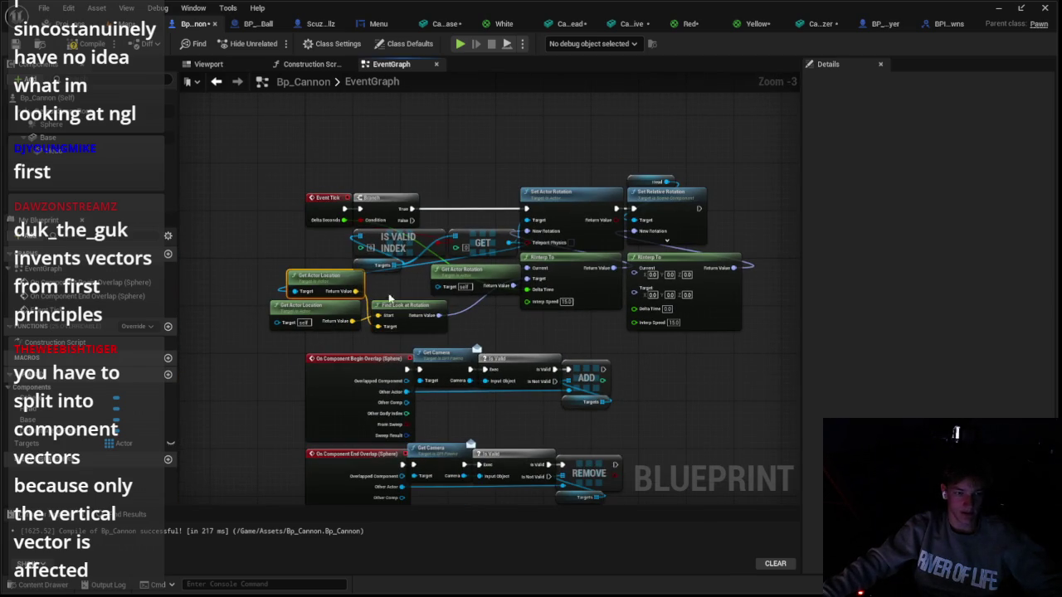
scroll(481, 338, "up", 1)
key("ctrl+x")
key("ctrl+v")
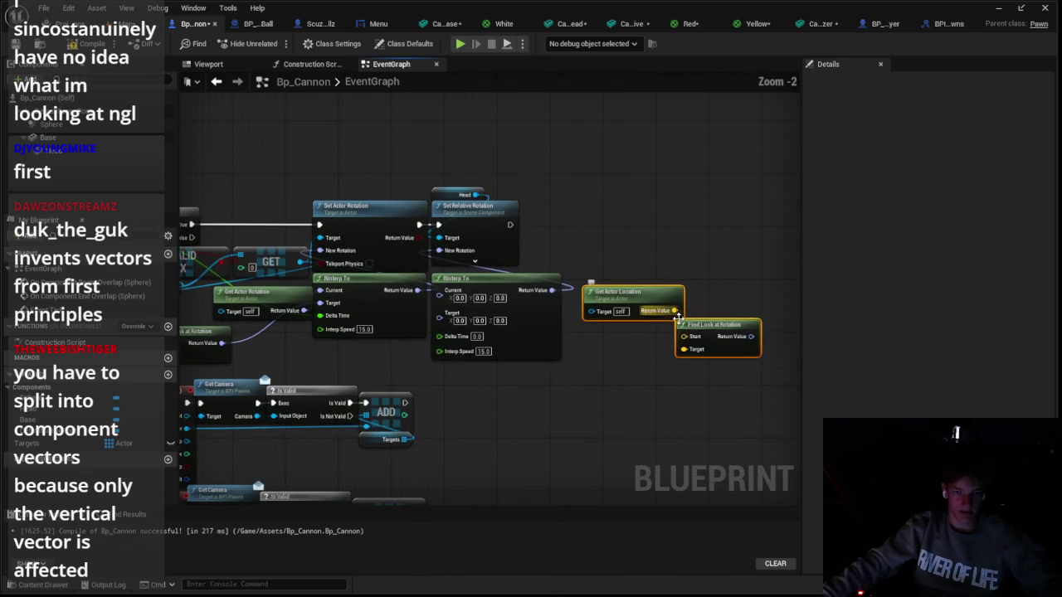
left_click_drag(751, 337, 440, 290)
scroll(646, 363, "up", 1)
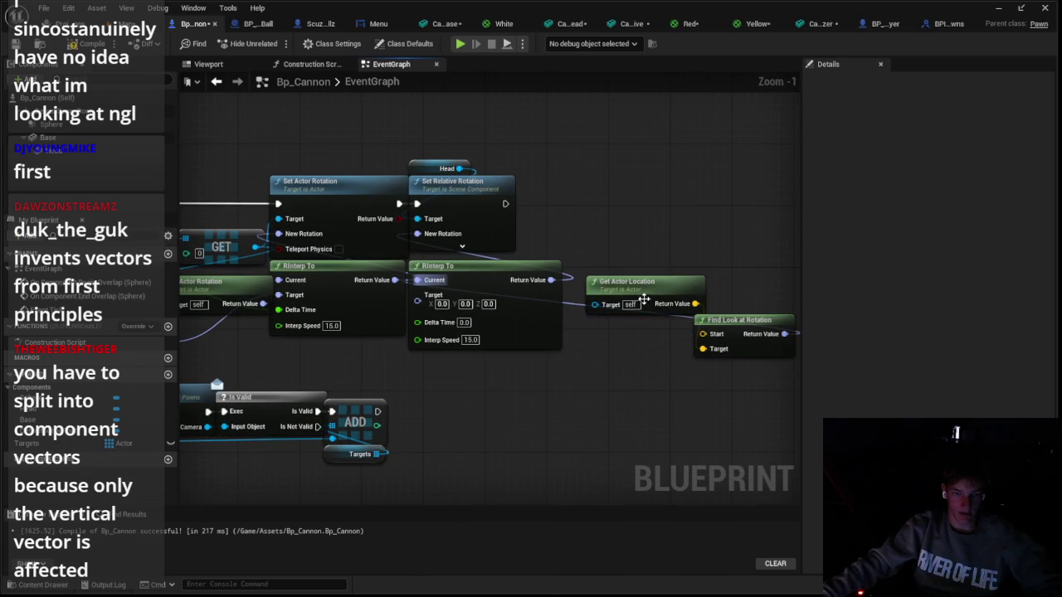
Add a Get World Rotation node for Head and feed it into the head's RInterp To
right_click(576, 376)
type("wo")
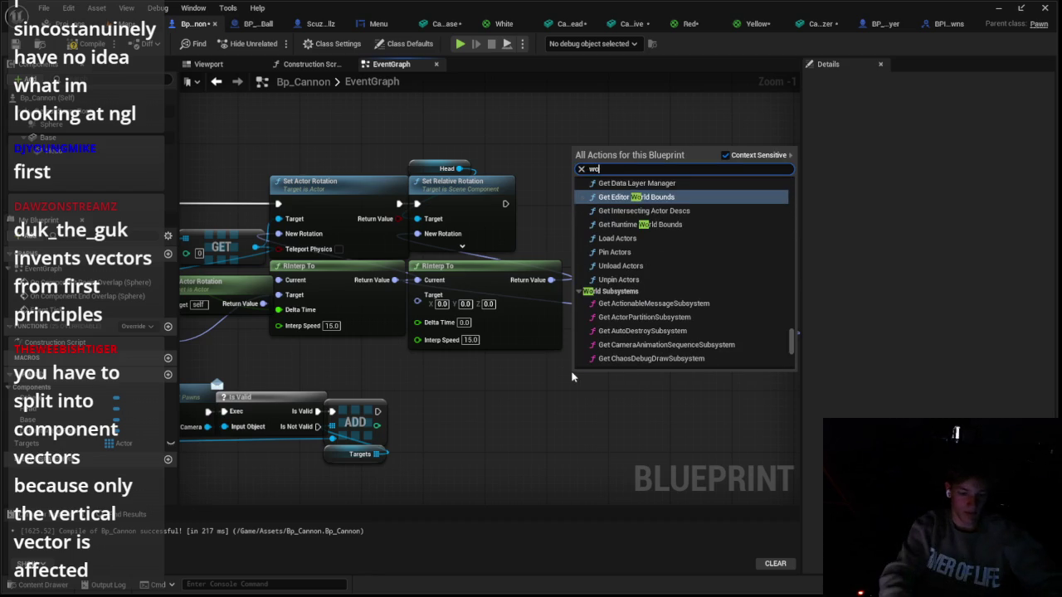
type("rld rotation")
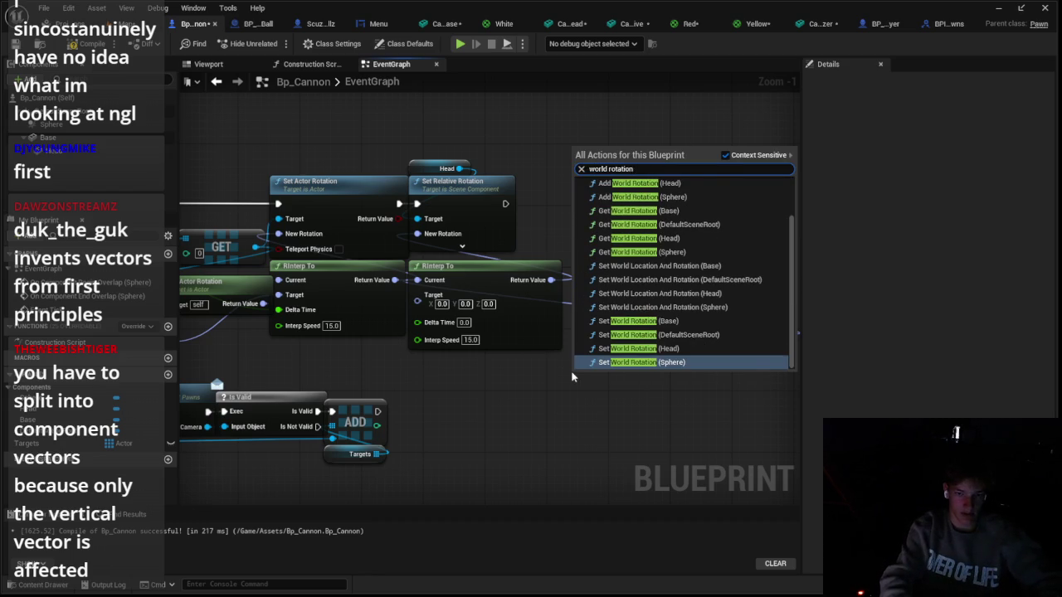
key("Up")
key("Up")
key("Up")
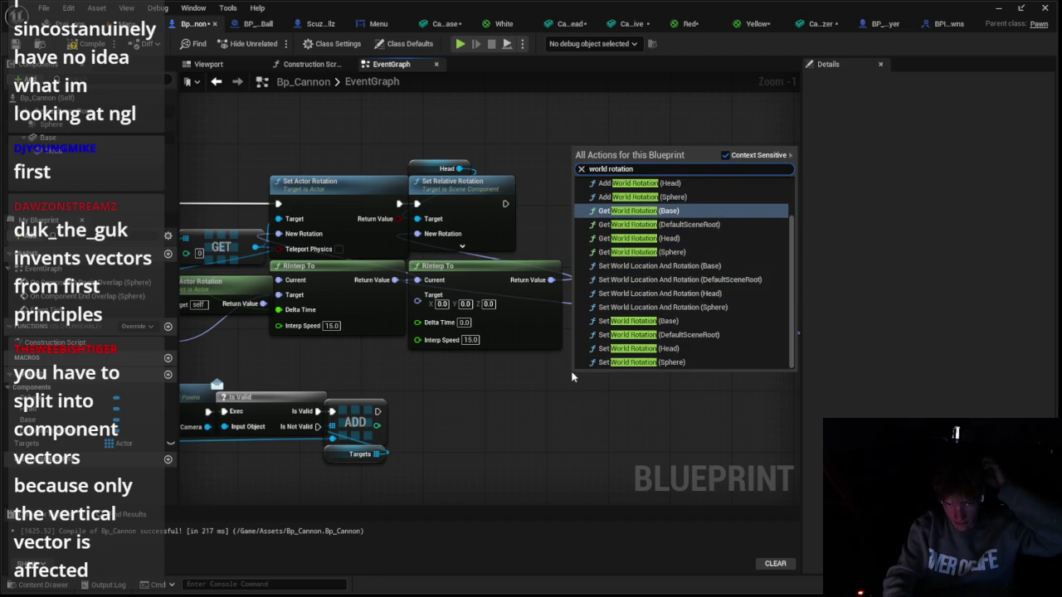
key("Down")
key("Down")
key("Return")
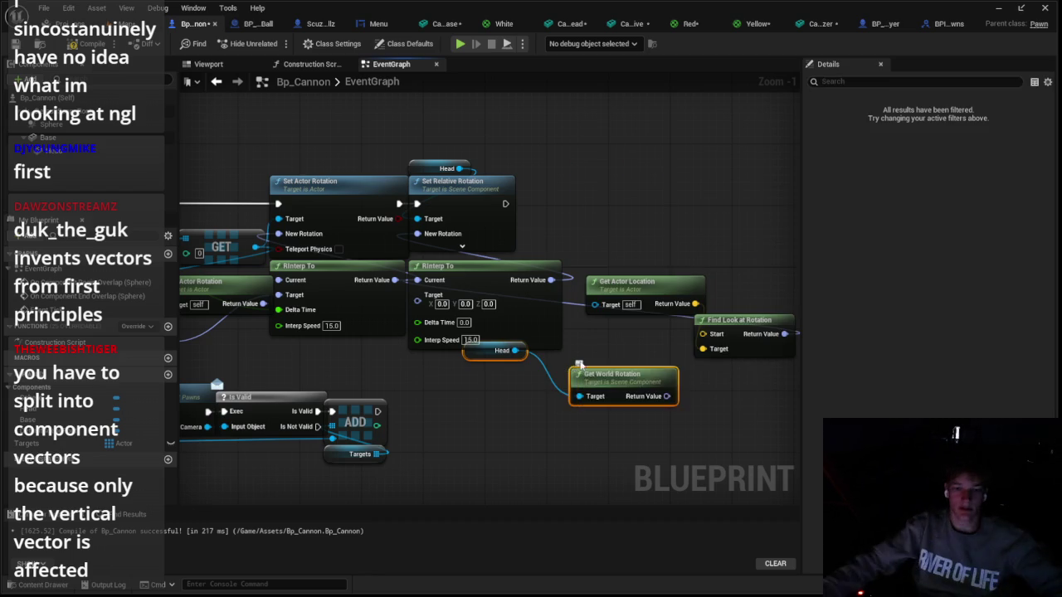
left_click_drag(587, 378, 567, 420)
left_click(566, 421)
left_click_drag(424, 322, 417, 304)
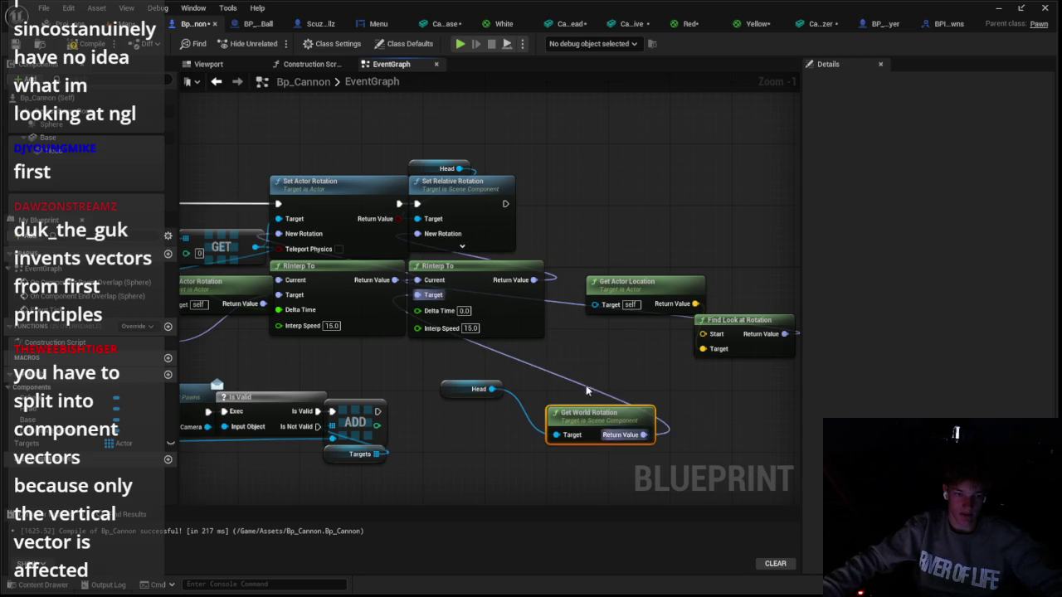
left_click_drag(584, 421, 523, 368)
mouse_move(263, 304)
left_mouse_down()
mouse_move(199, 282)
mouse_move(386, 231)
mouse_move(173, 205)
left_mouse_up()
mouse_move(706, 370)
left_mouse_down()
mouse_move(628, 340)
mouse_move(513, 390)
left_mouse_up()
Add Get World Location for Head and wire it into the look-at rotation's Start
left_click_drag(590, 389, 590, 390)
type("get world location")
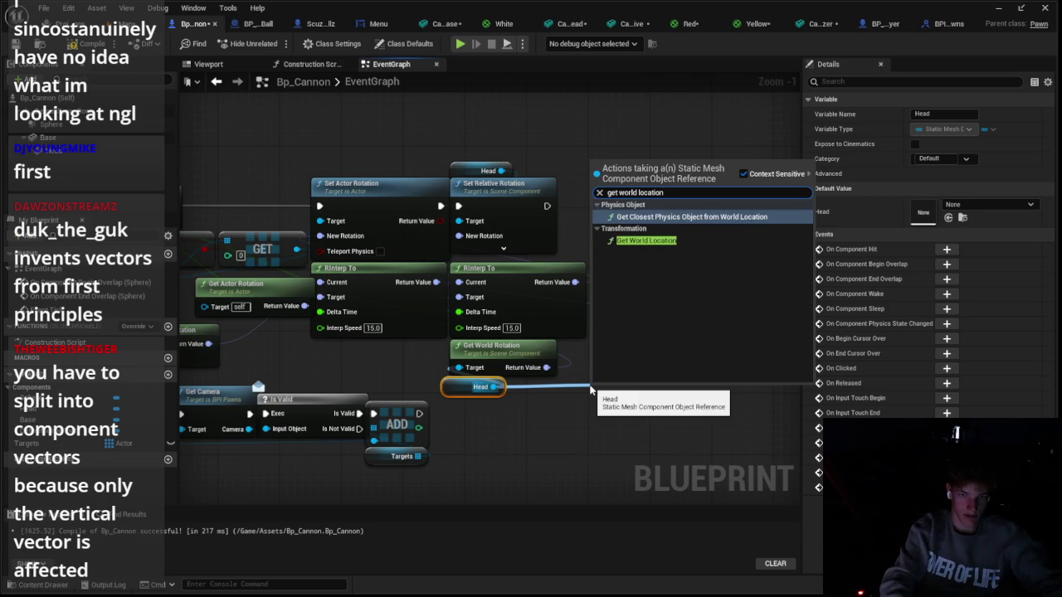
key("Down")
key("Return")
left_click_drag(685, 406, 743, 337)
mouse_move(688, 398)
left_mouse_down()
mouse_move(703, 359)
mouse_move(647, 398)
left_mouse_up()
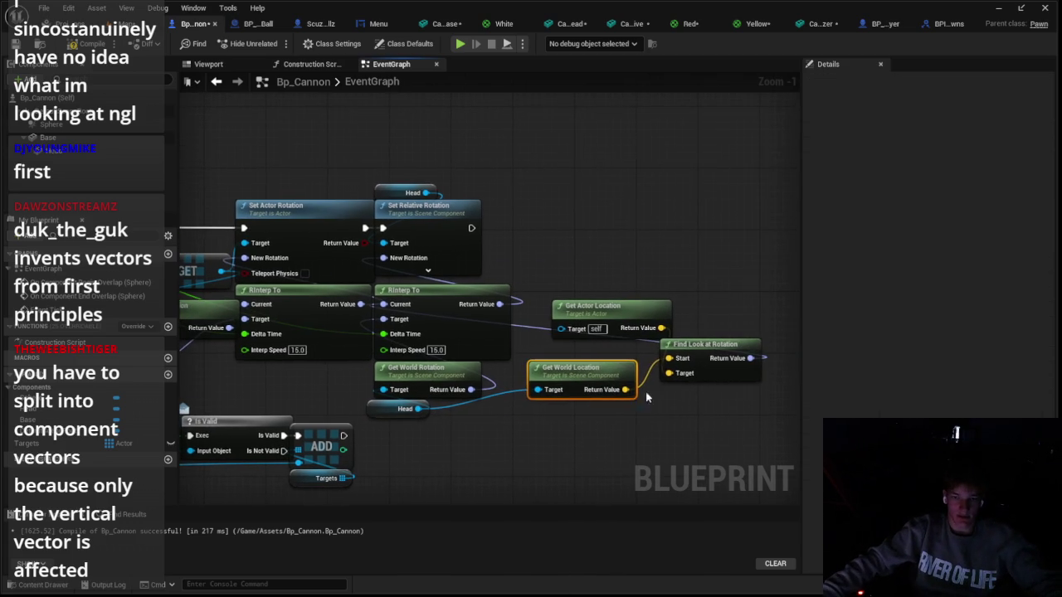
Replace Set Relative Rotation with a Head Set World Rotation driven by the interpolated rotation
left_click(462, 263)
key("Delete")
left_click_drag(499, 304, 445, 247)
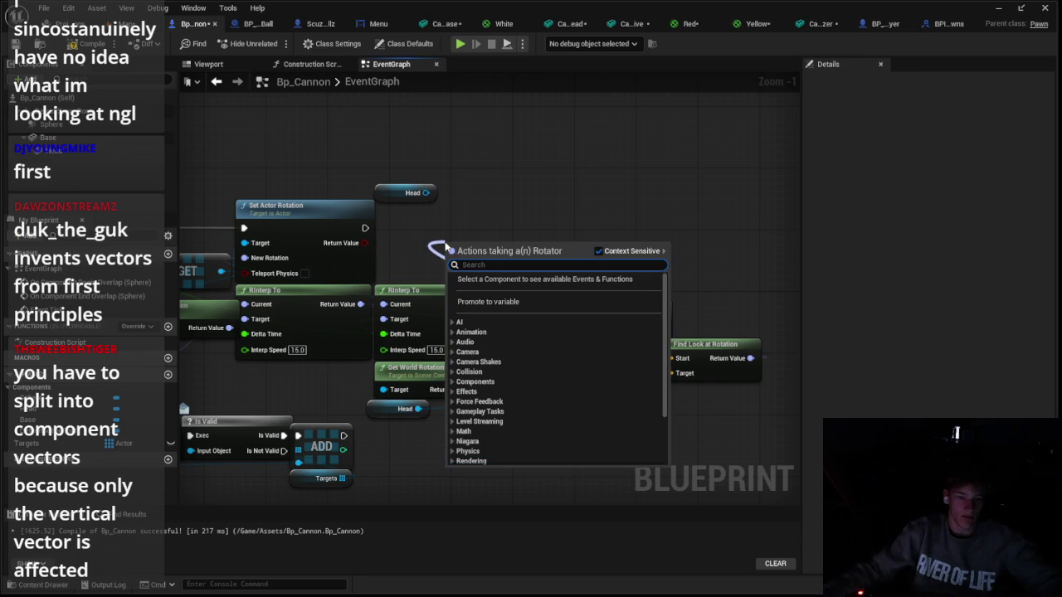
type("g")
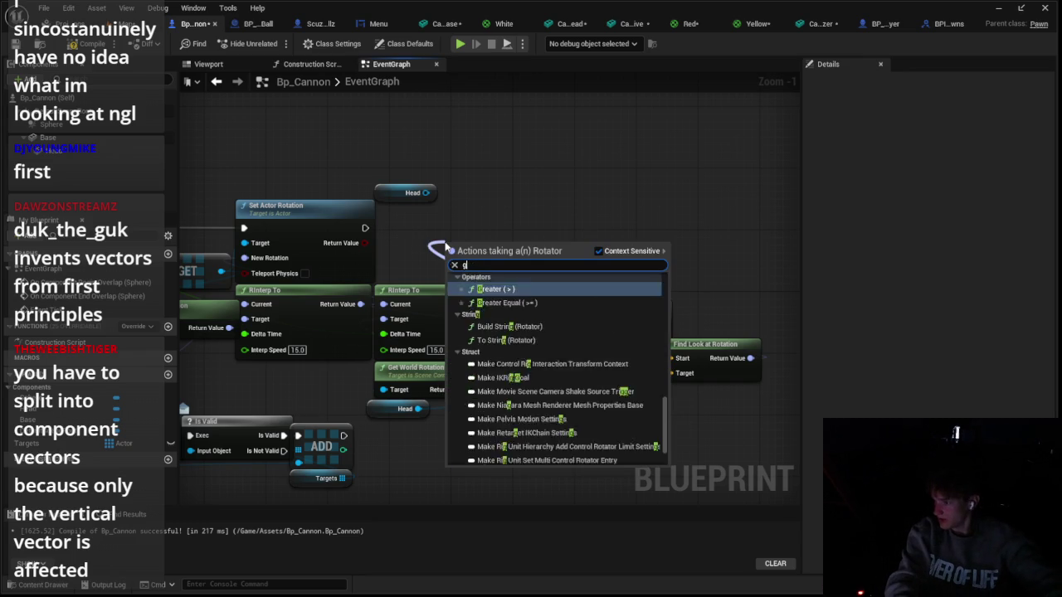
type("et world rotation")
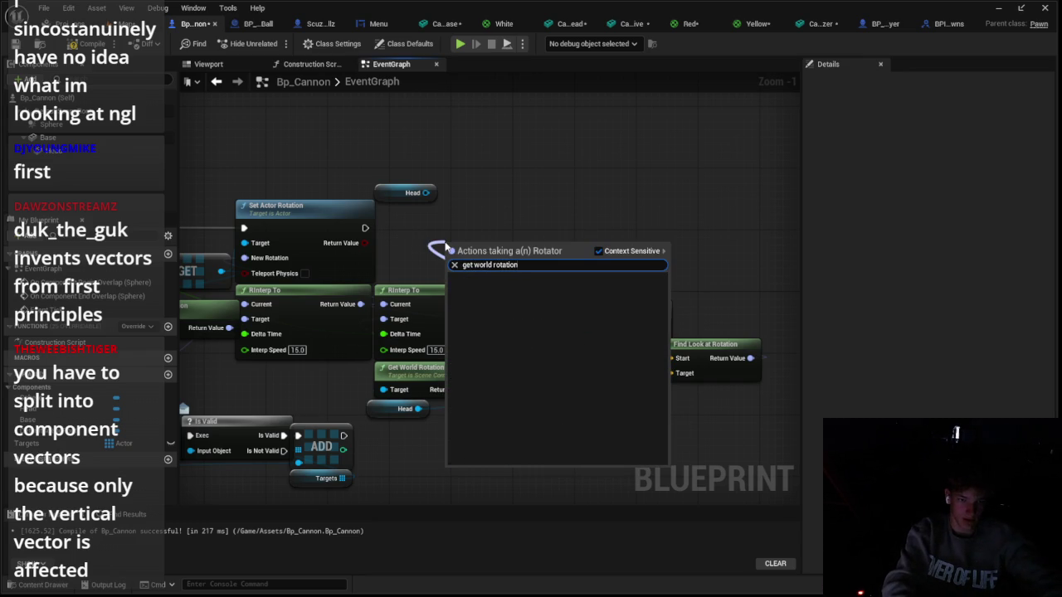
type("set")
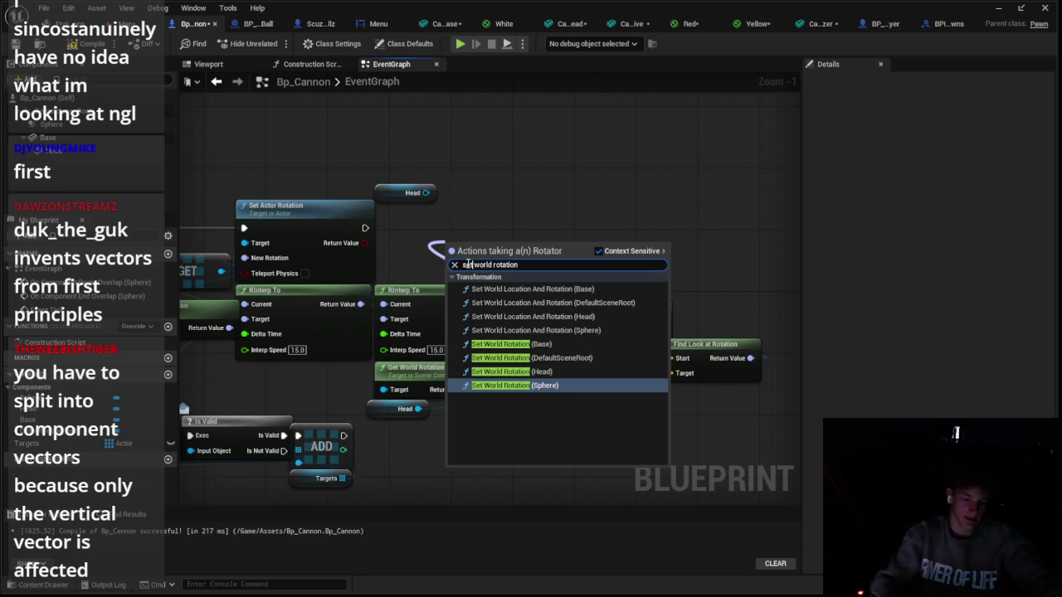
key("Up")
key("Up")
key("Down")
key("Return")
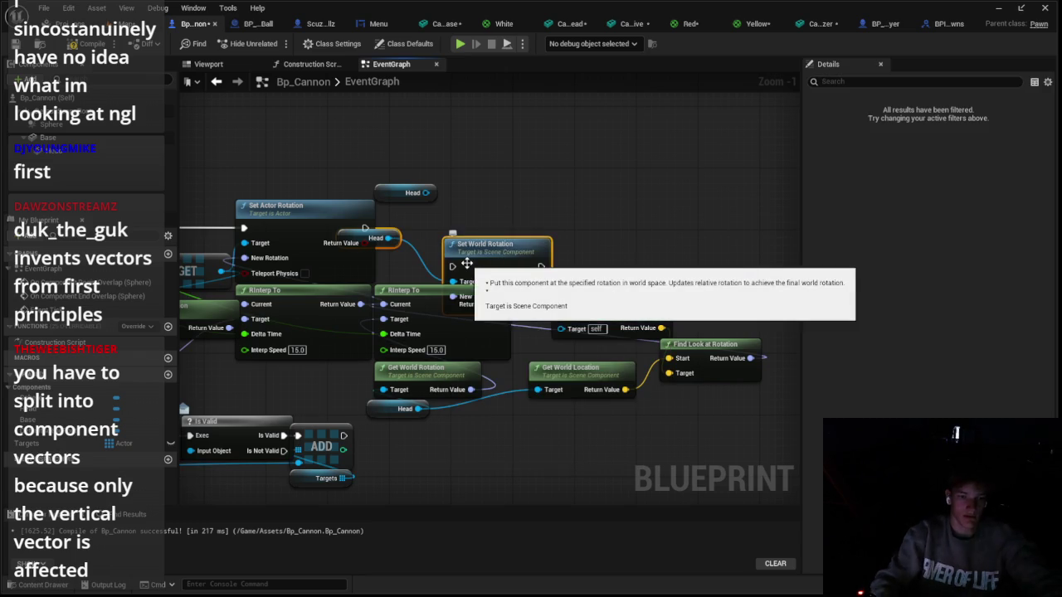
mouse_move(487, 259)
left_mouse_down()
mouse_move(464, 213)
mouse_move(435, 205)
mouse_move(420, 216)
left_mouse_up()
left_click_drag(288, 201, 396, 190)
left_click_drag(378, 232, 362, 233)
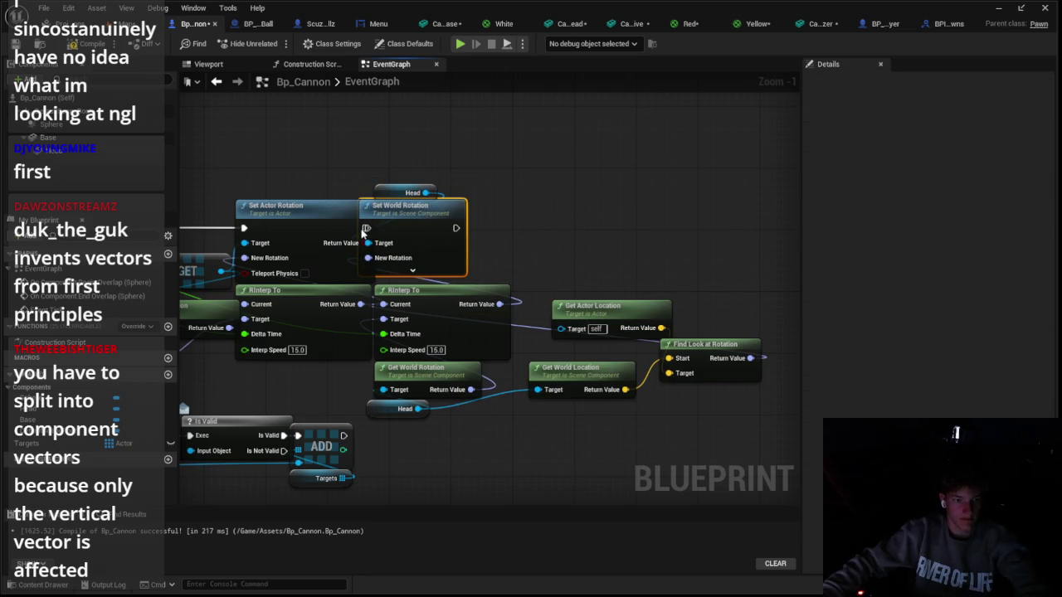
left_click(208, 64)
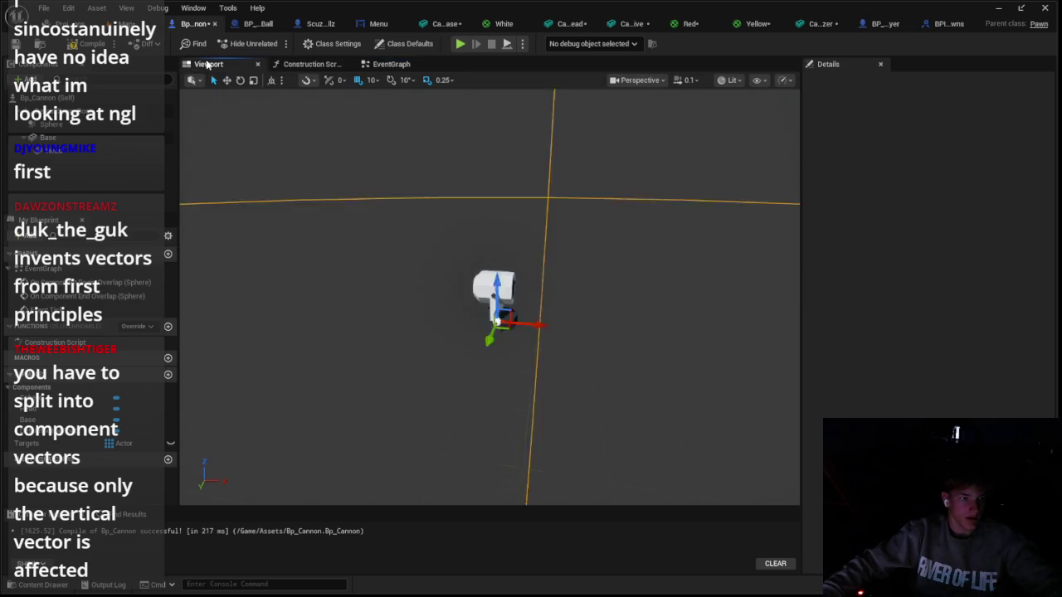
Play-test the level twice to watch the cannon near the ball
key("alt+p")
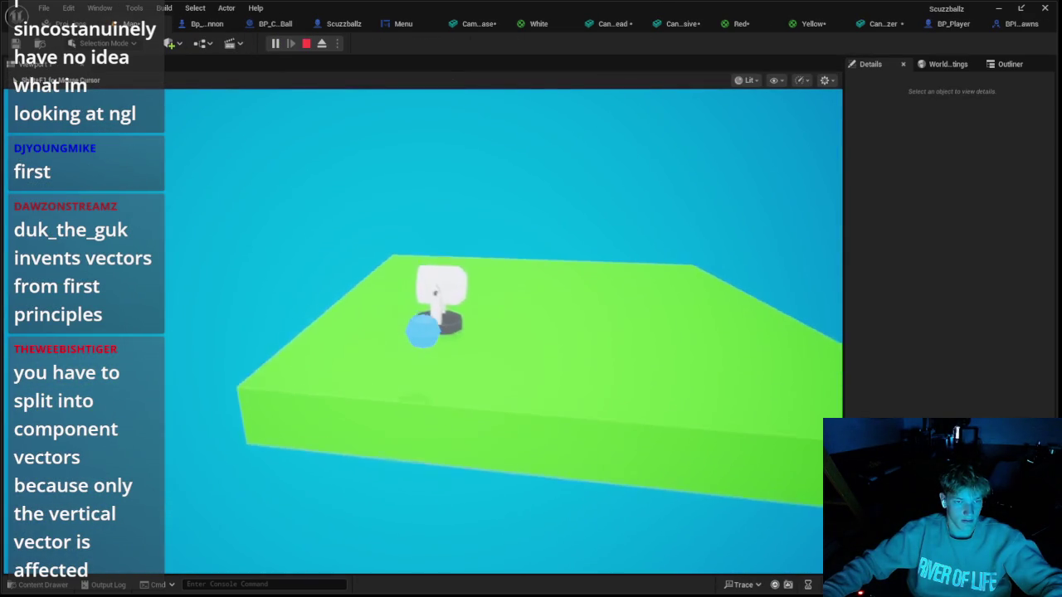
key("Escape")
scroll(464, 152, "down", 10)
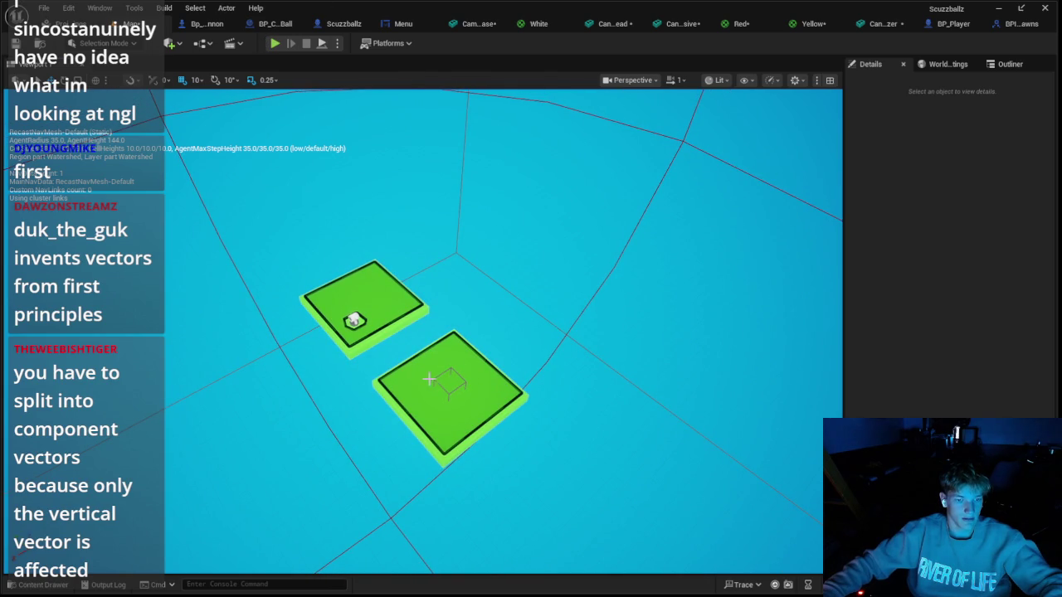
left_click(350, 309)
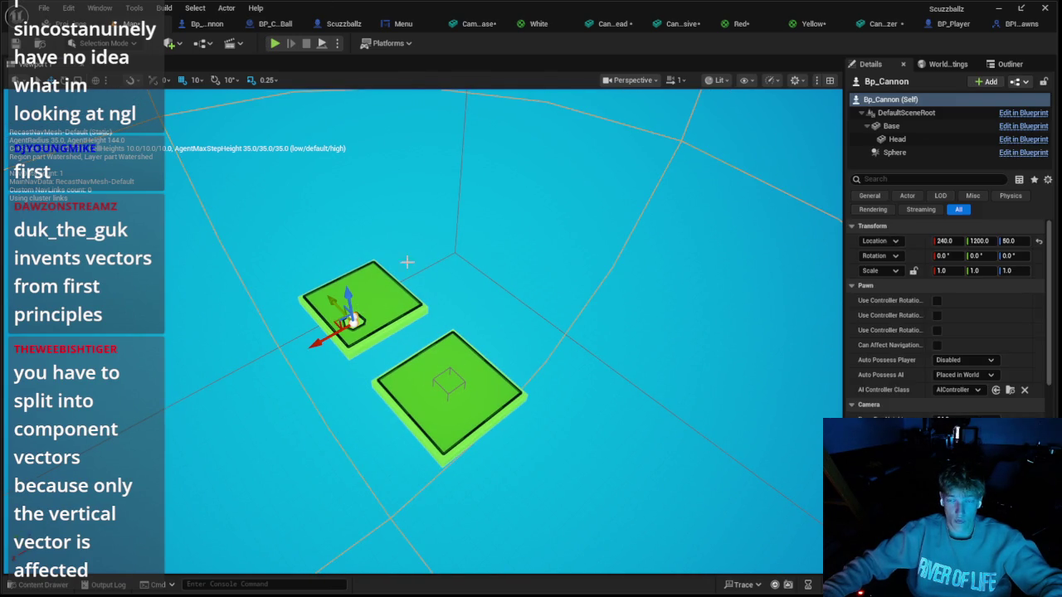
left_click(275, 47)
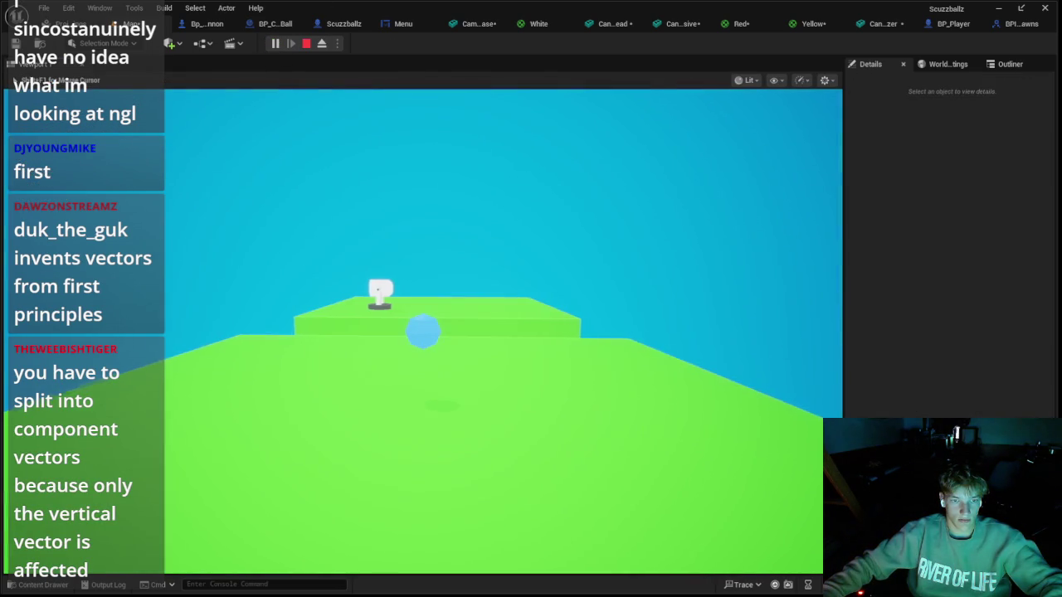
key("Escape")
Raise the cannon high above the platforms to location 240, 1200, 1200
left_click_drag(700, 285, 549, 334)
left_click(506, 355)
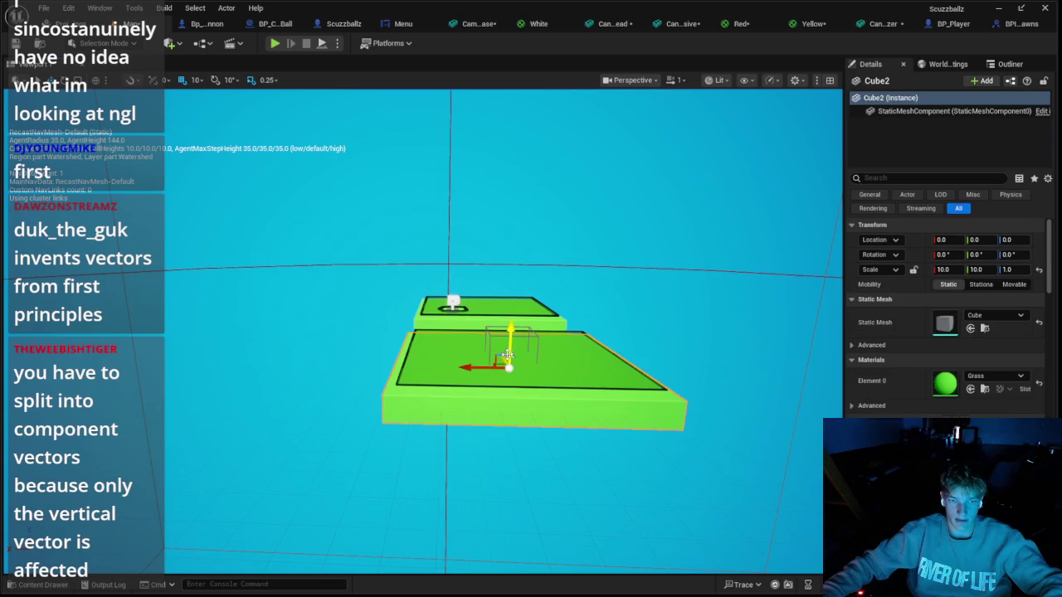
left_click(464, 198)
left_click(453, 301)
mouse_move(448, 278)
left_mouse_down()
mouse_move(426, 369)
mouse_move(445, 535)
mouse_move(440, 195)
mouse_move(471, 110)
left_mouse_up()
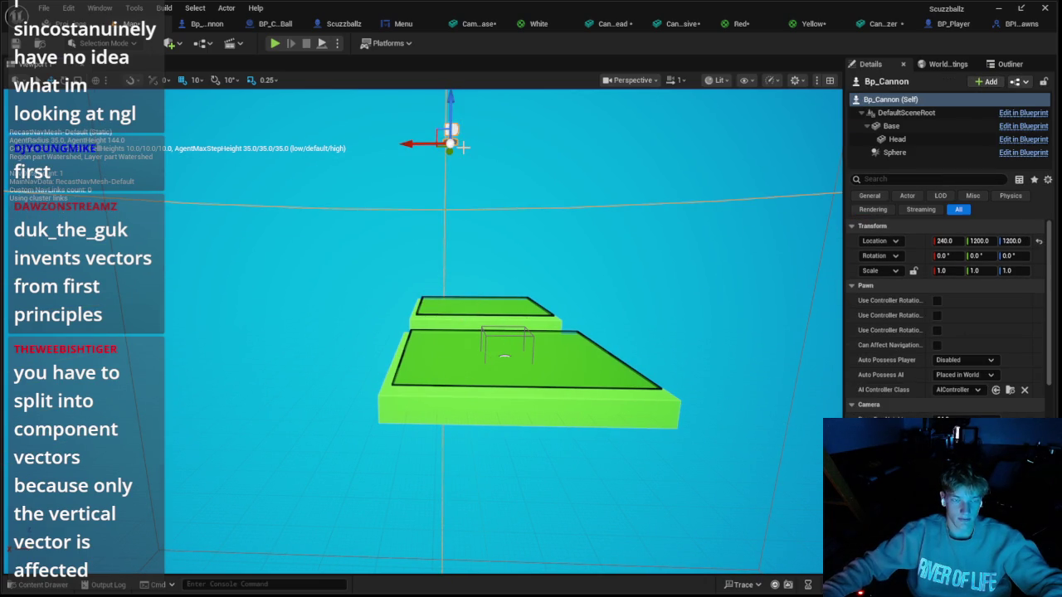
Drop Bp_Cannon back to the platform at Z 80 and set its Sphere's X scale to 10
key("End")
key("f")
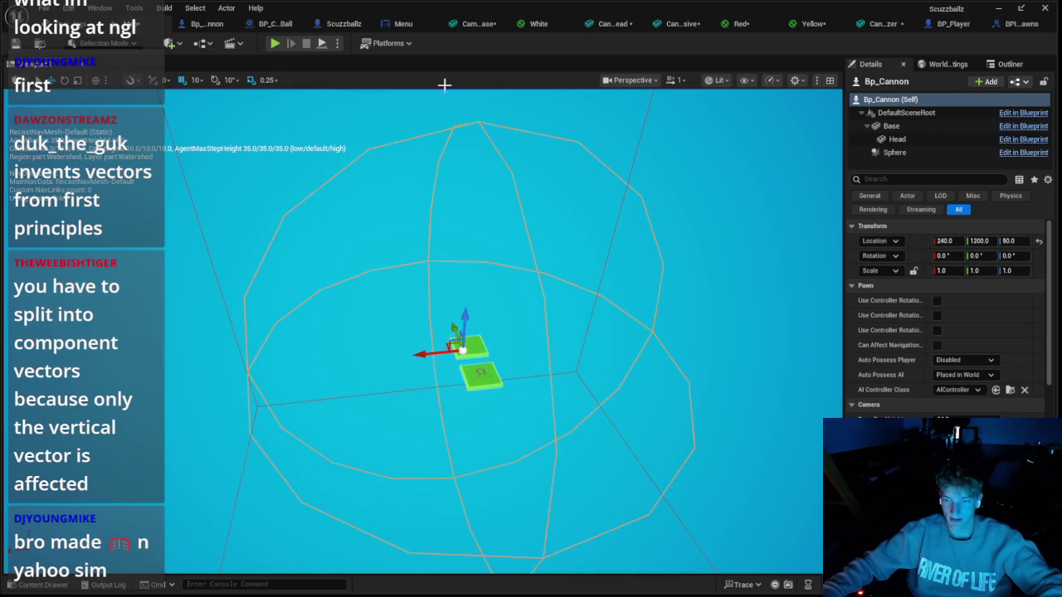
left_click(275, 24)
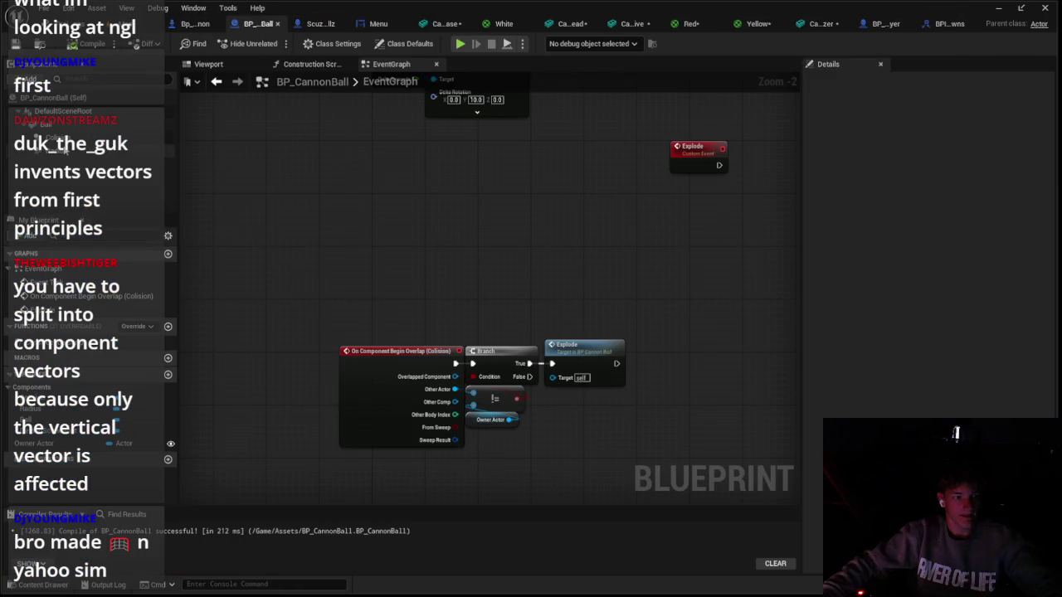
left_click(196, 23)
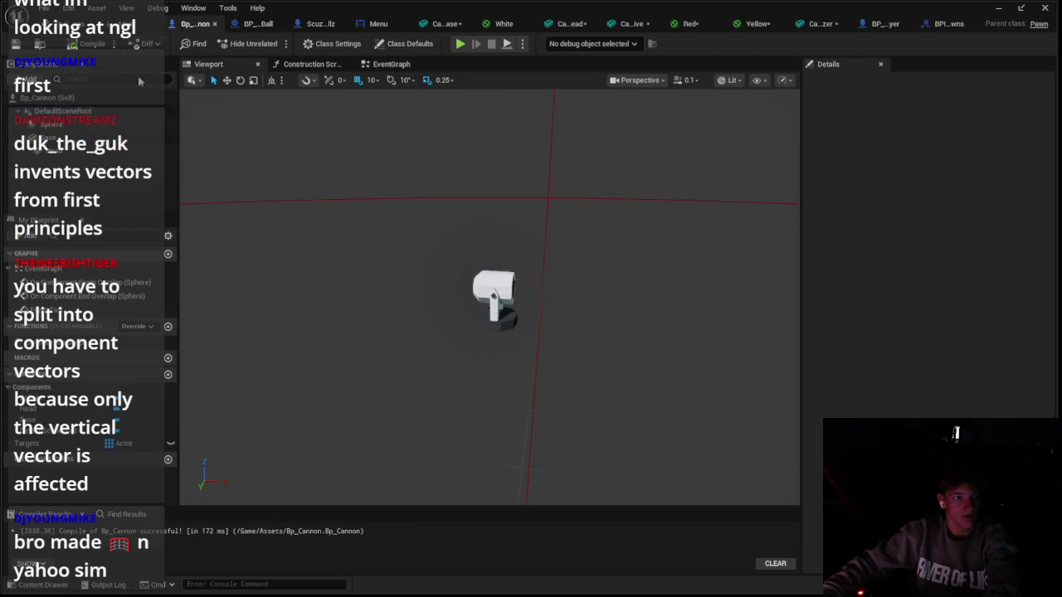
left_click(976, 221)
type("10")
left_click(320, 23)
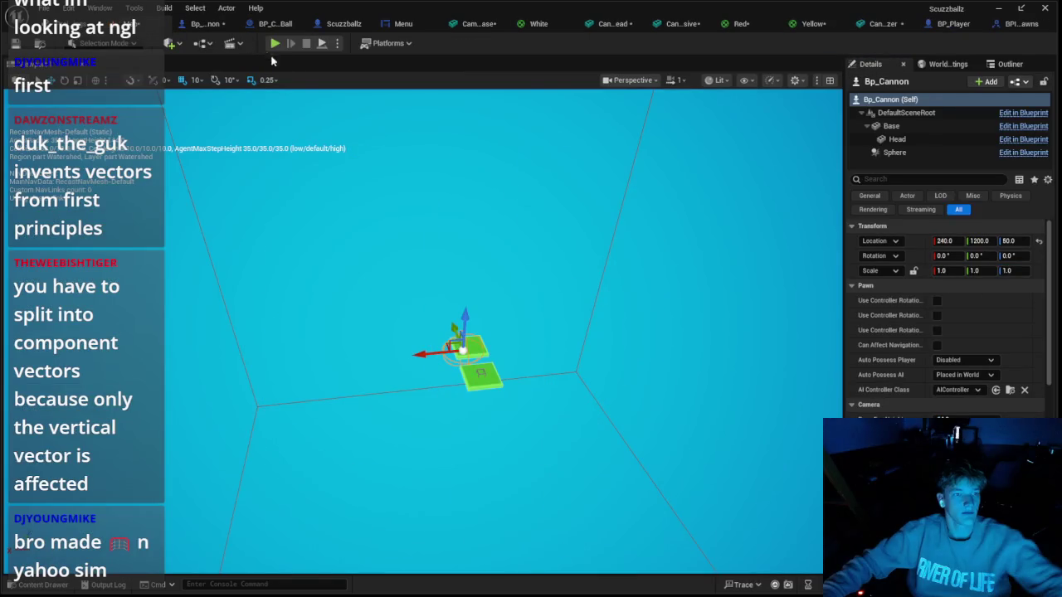
Play-test the level, driving the ball with W to see the cannon react
left_click(275, 43)
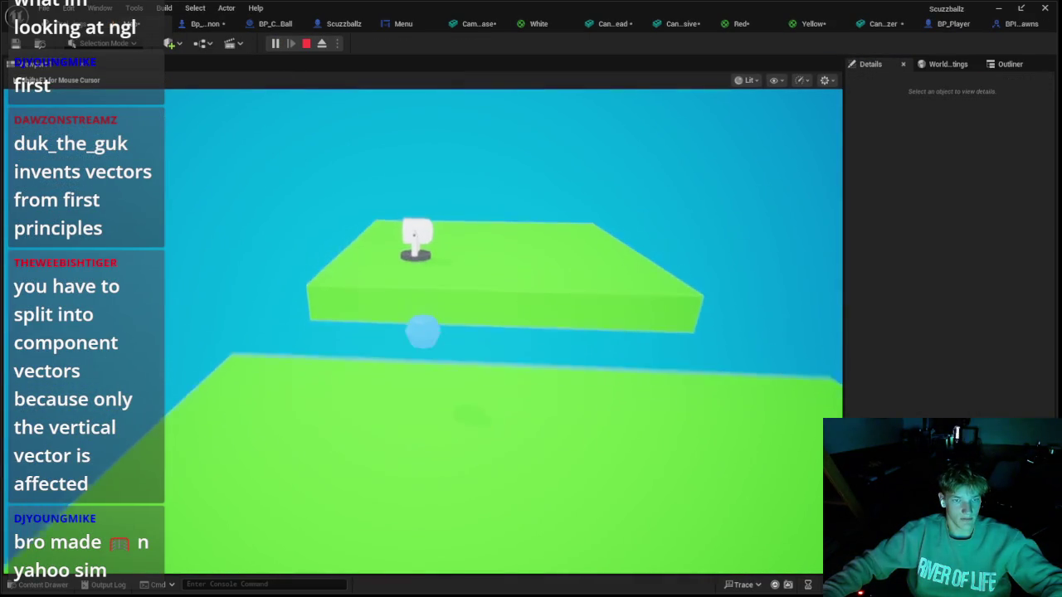
key("w")
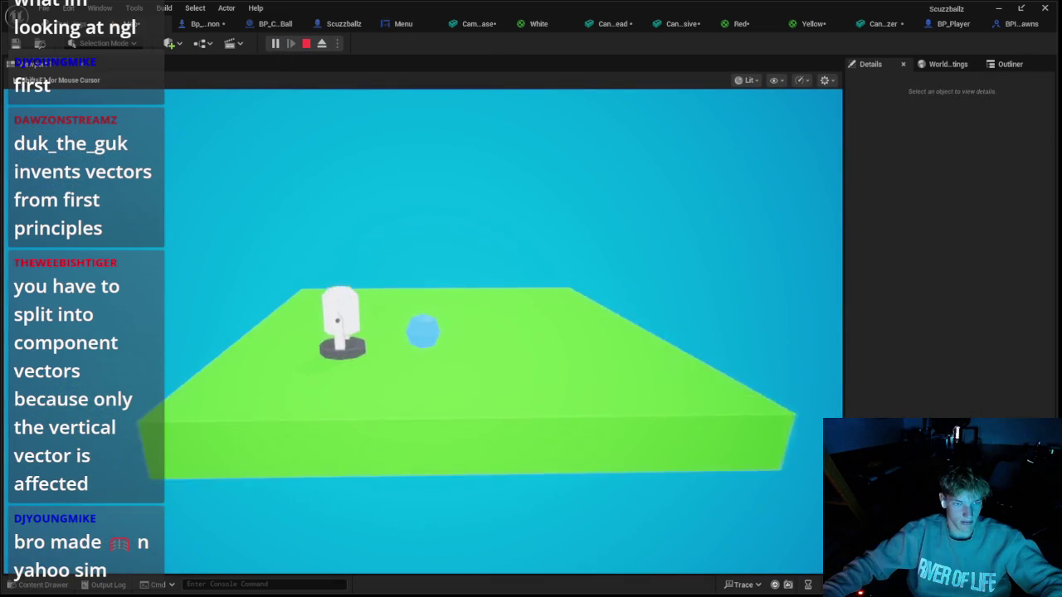
key("Escape")
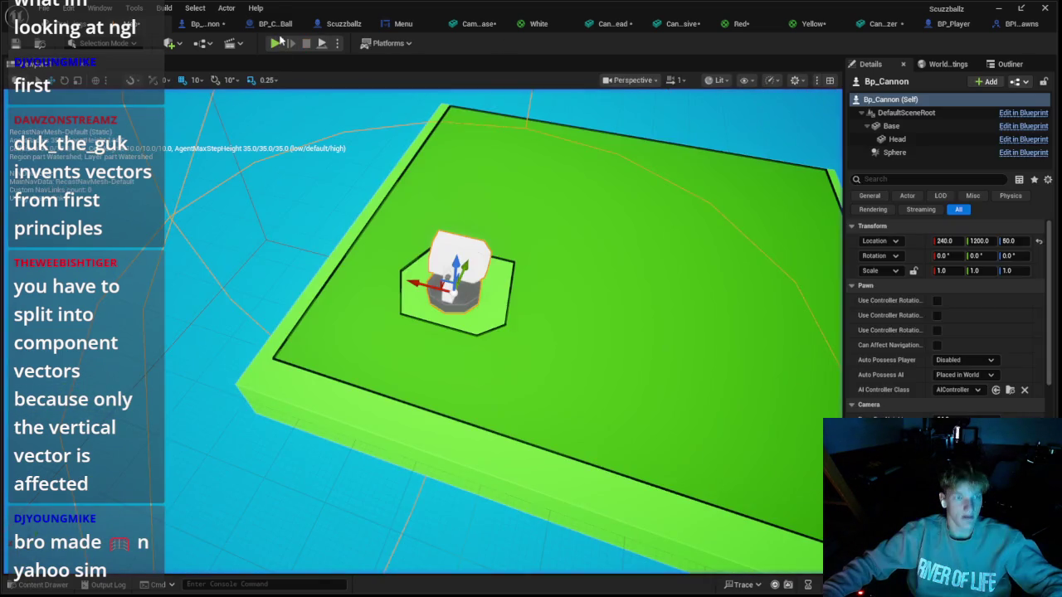
left_click(264, 24)
left_click(194, 24)
Open the Bp_Cannon event graph and inspect the Set Actor Rotation node's pin options
left_click(328, 31)
left_click(183, 25)
left_click(387, 65)
scroll(453, 201, "down", 2)
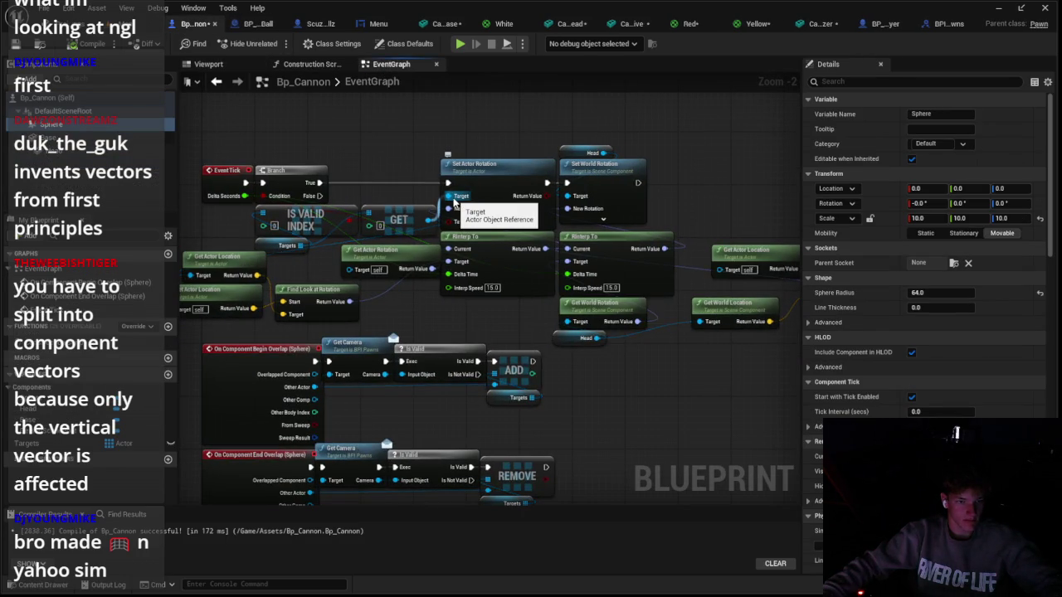
scroll(454, 201, "up", 2)
mouse_move(242, 263)
left_mouse_down()
mouse_move(365, 254)
mouse_move(364, 334)
left_mouse_up()
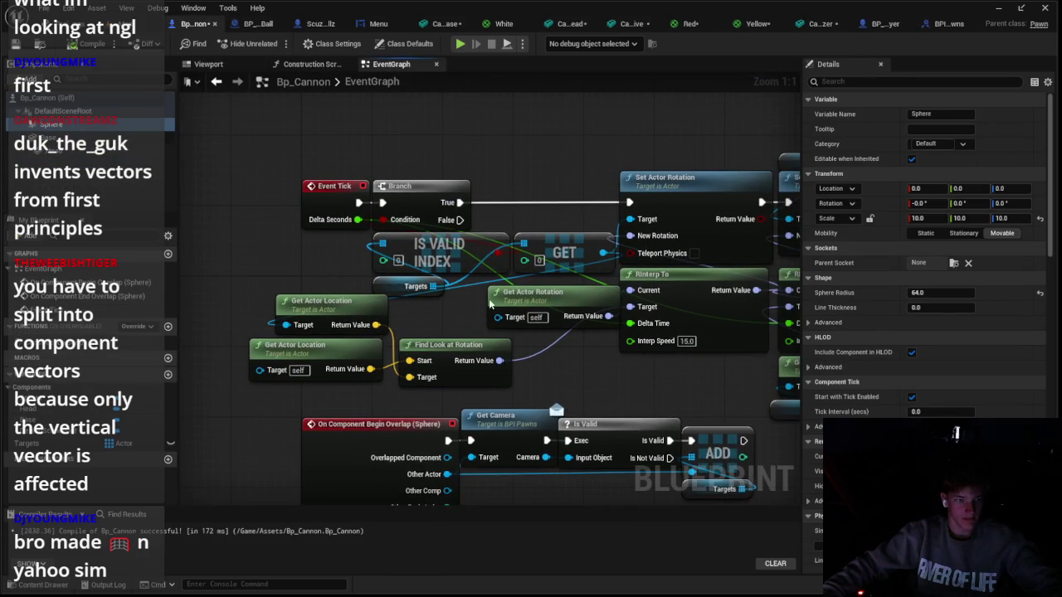
right_click(635, 229)
key("Escape")
right_click(631, 237)
left_click(689, 249)
Move the Head reference node to the right beside the Find Look at Rotation chain
left_click_drag(679, 128, 456, 133)
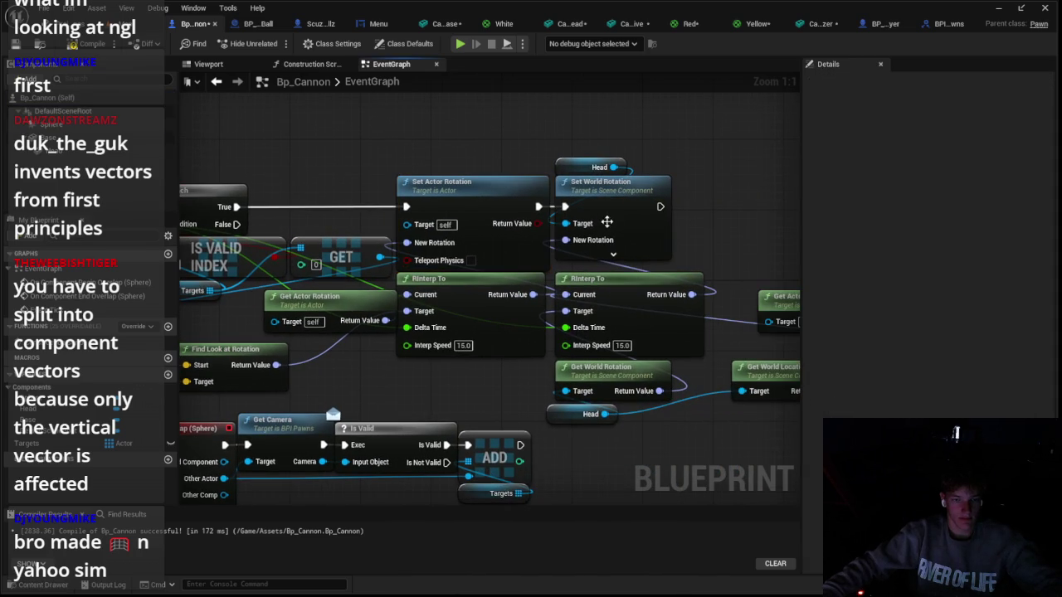
left_click_drag(662, 183, 618, 123)
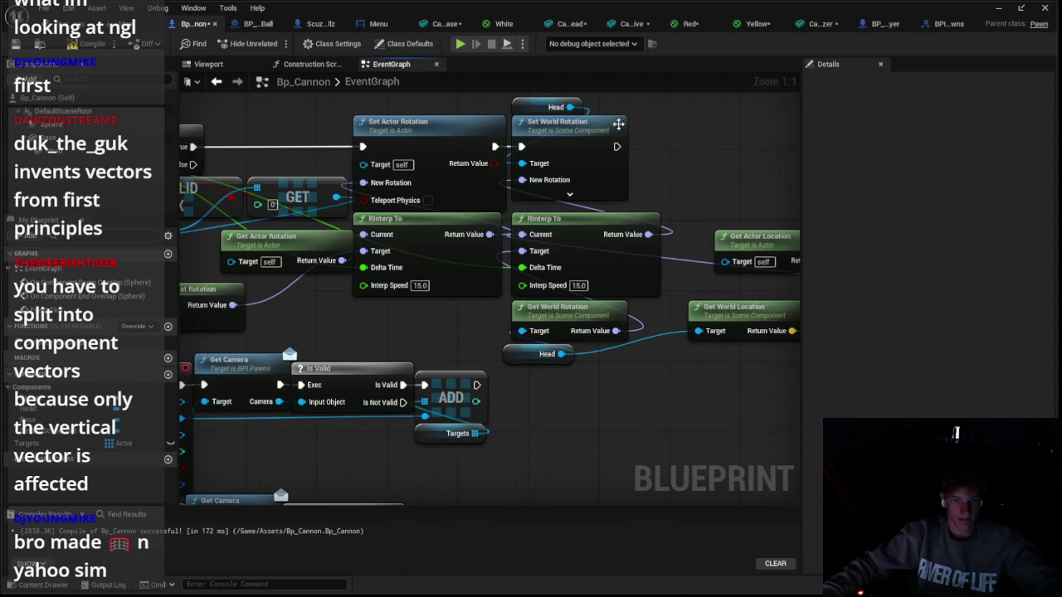
left_click_drag(539, 241, 356, 234)
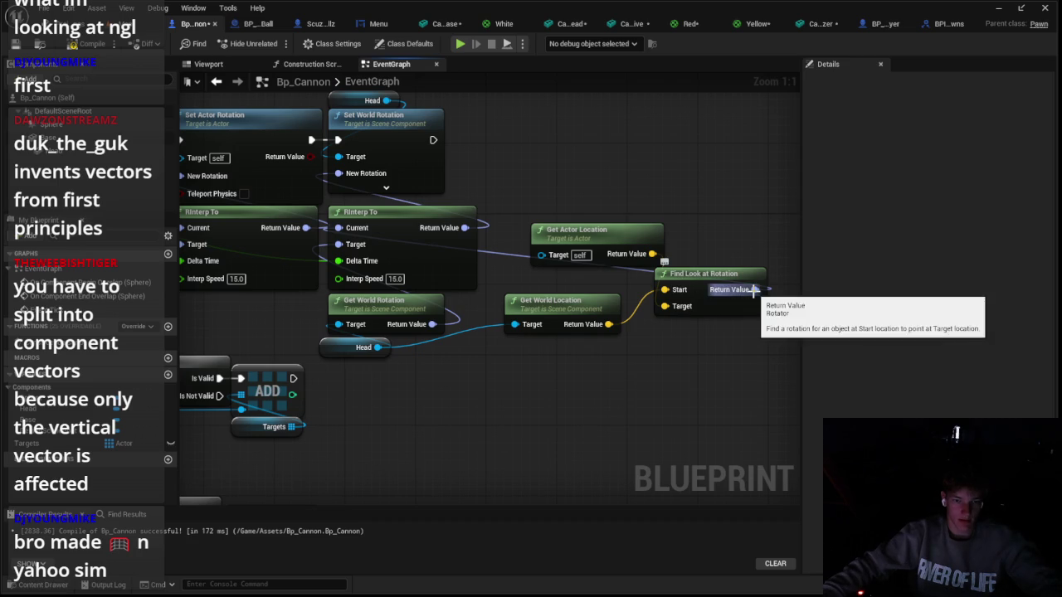
left_click_drag(347, 347, 494, 365)
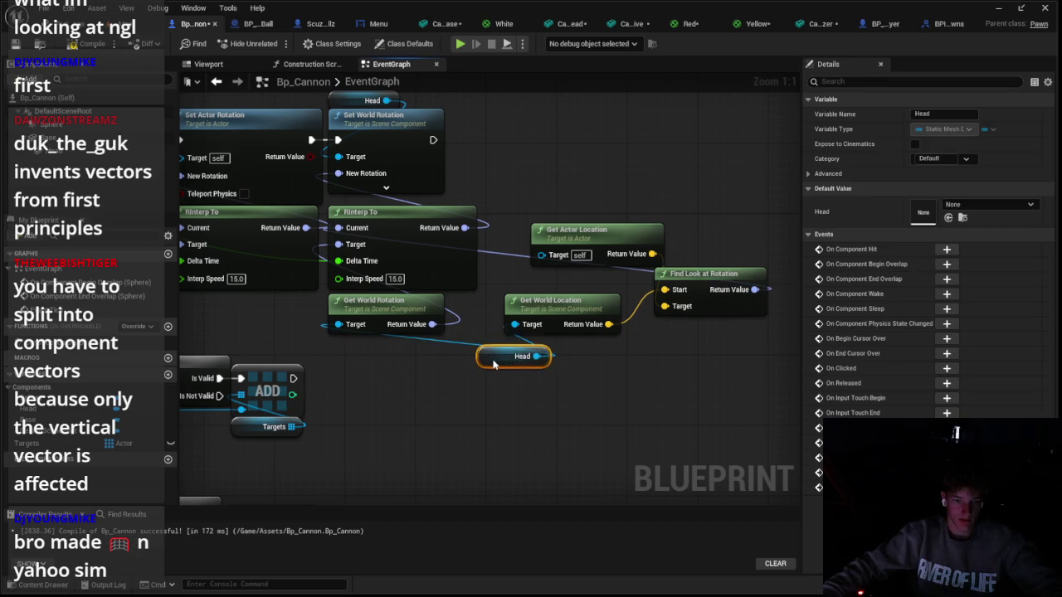
left_click(569, 384)
mouse_move(556, 259)
left_mouse_down()
mouse_move(191, 241)
mouse_move(479, 215)
left_mouse_up()
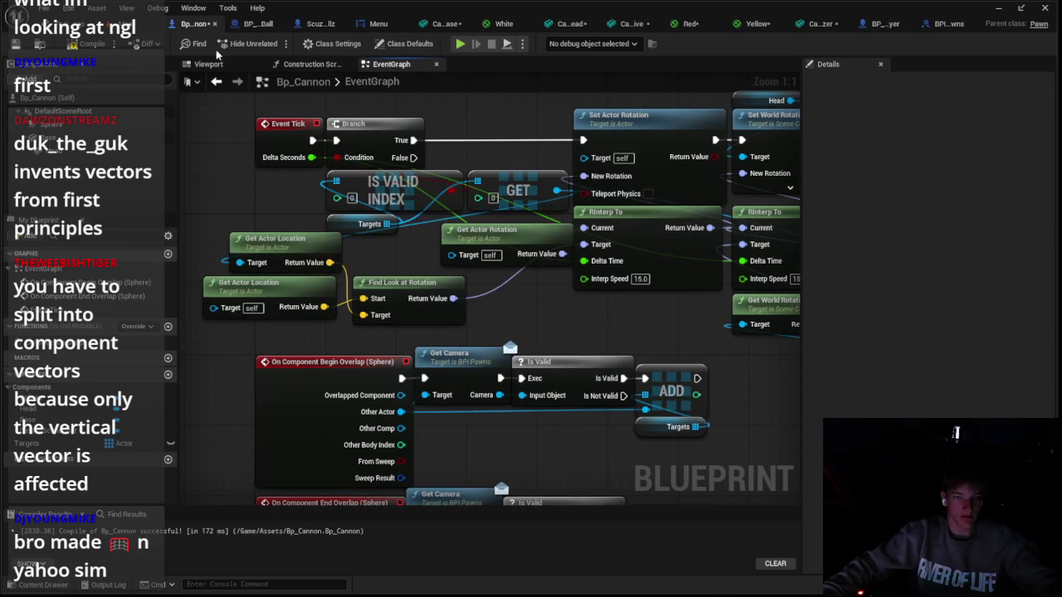
key("alt+p")
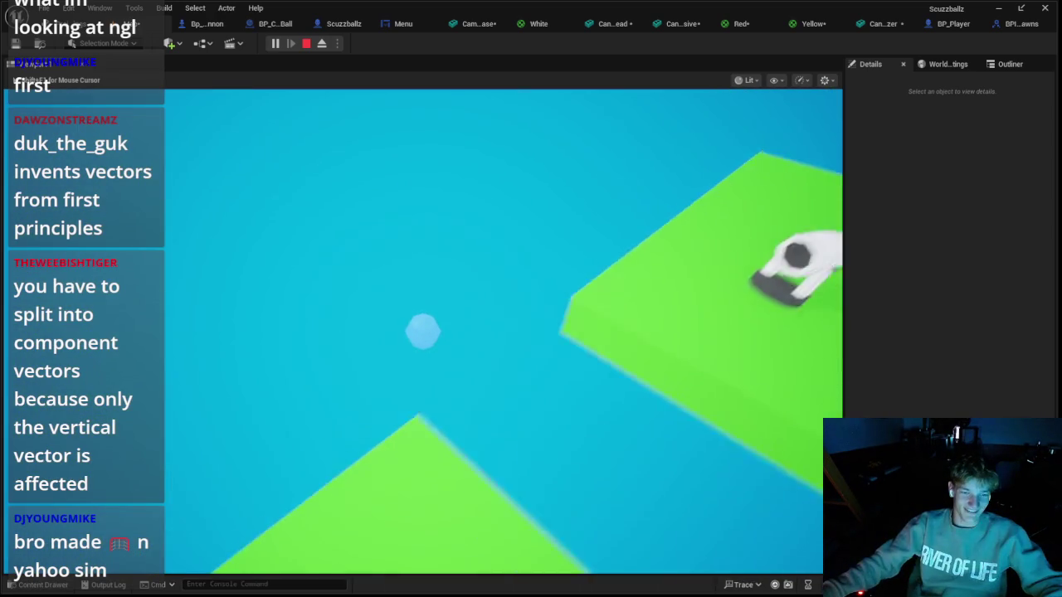
Stop the play test after watching the cannon turn toward the ball
key("Escape")
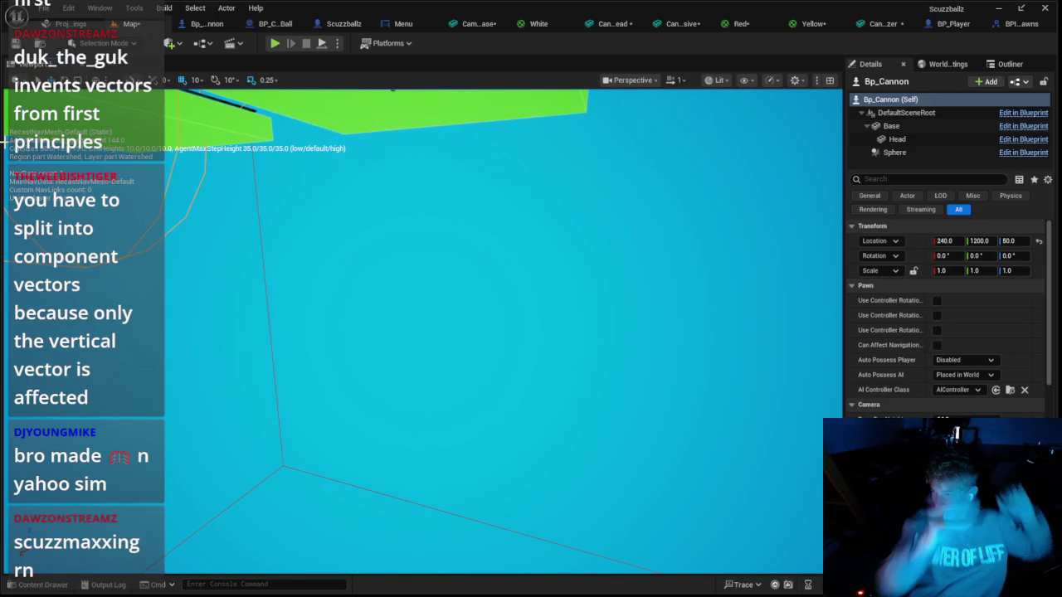
Frame the cannon and orbit out to view the whole platform
key("f")
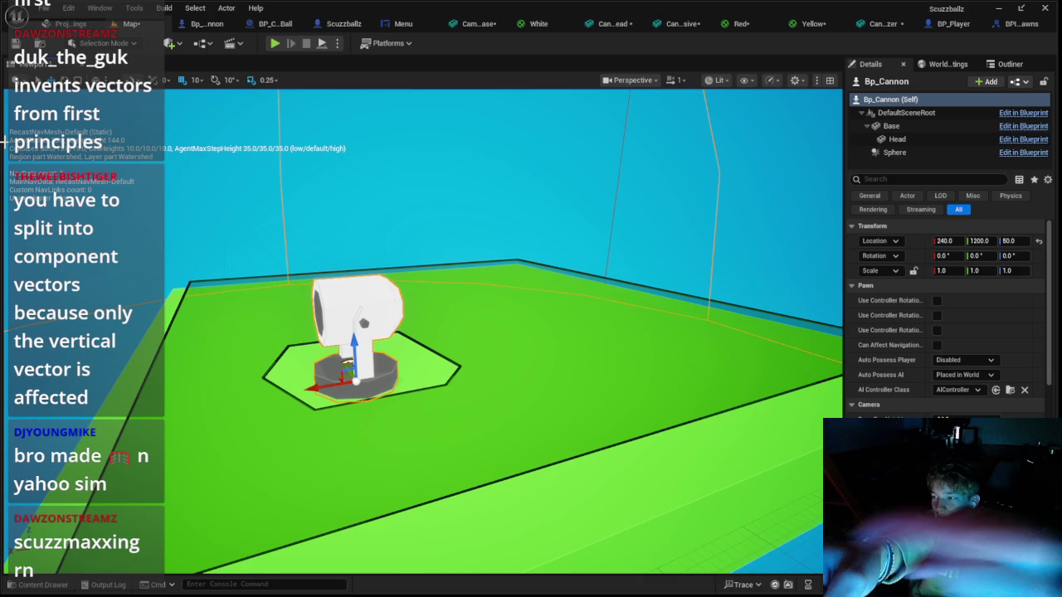
left_click_drag(3, 133, 265, 129)
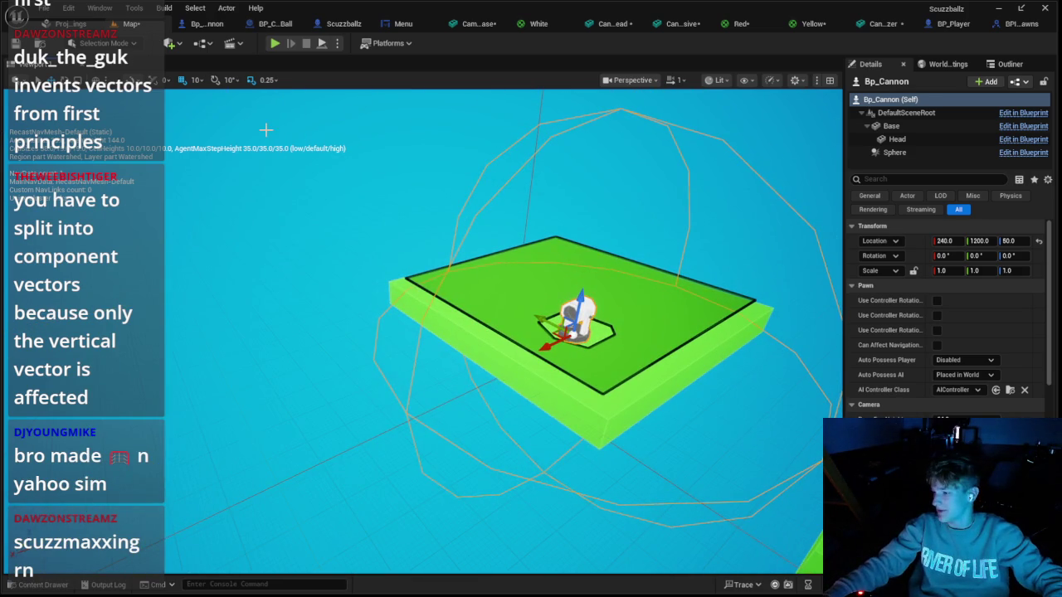
left_click(206, 23)
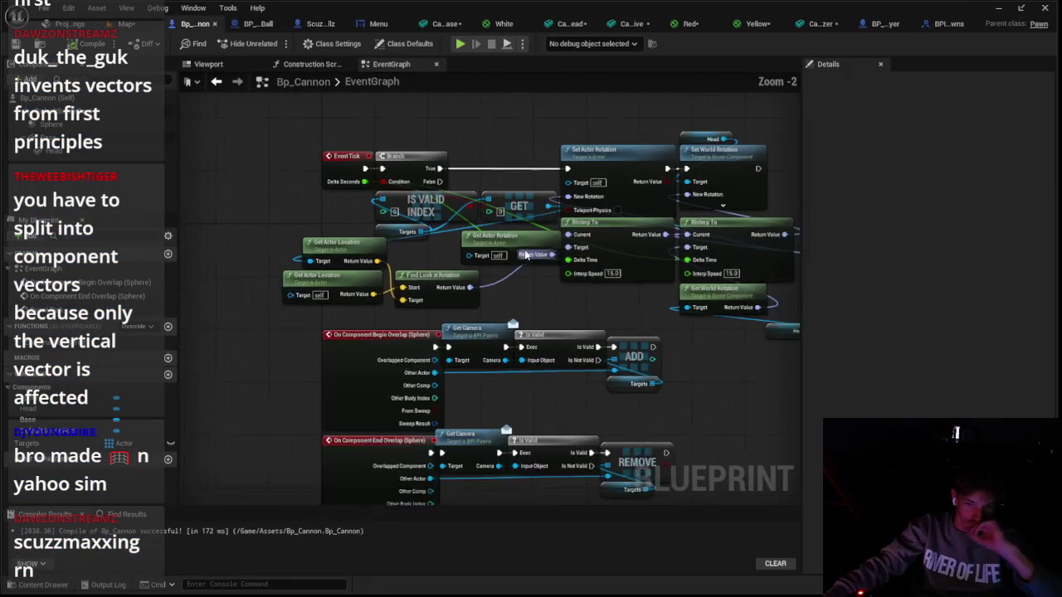
Split New Rotation and RInterp To's Return Value, wire only Z (Yaw), then play-test
scroll(525, 255, "down", 1)
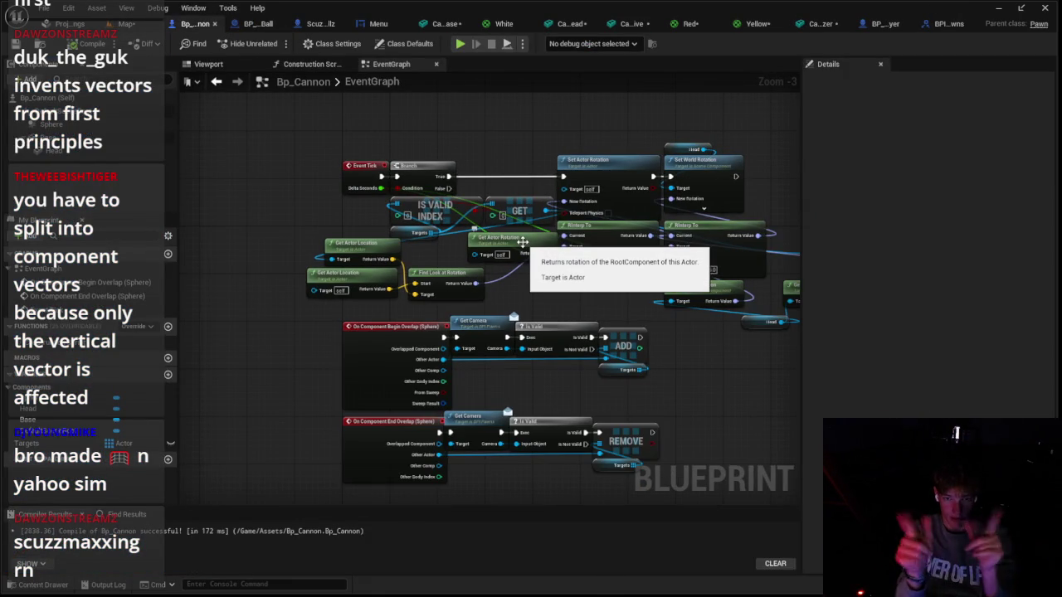
scroll(523, 241, "up", 3)
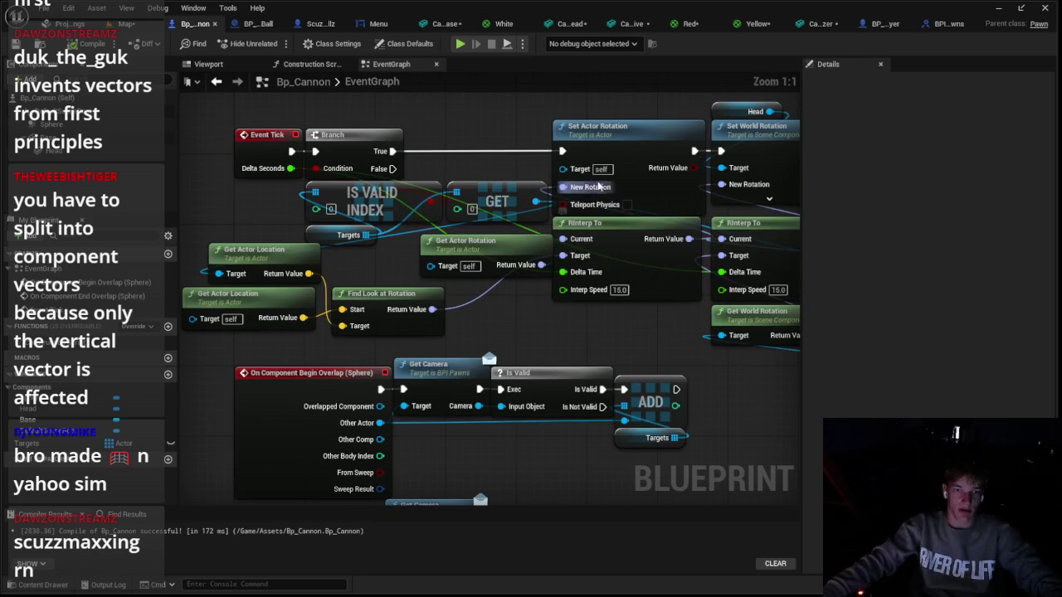
right_click(564, 187)
left_click(615, 229)
right_click(585, 124)
left_click(651, 170)
right_click(688, 238)
left_click(730, 277)
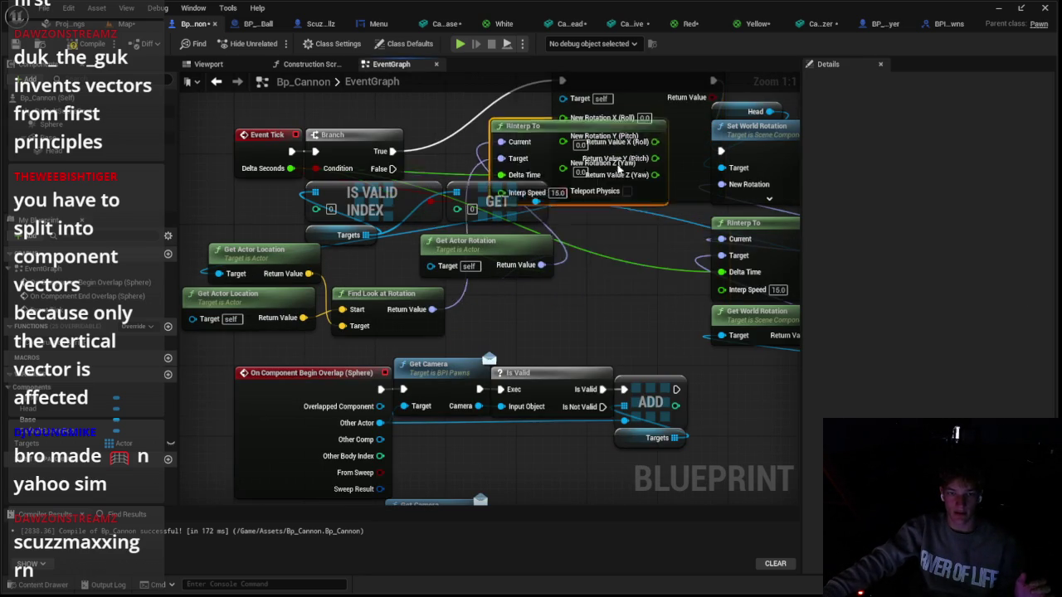
left_click_drag(718, 272, 596, 170)
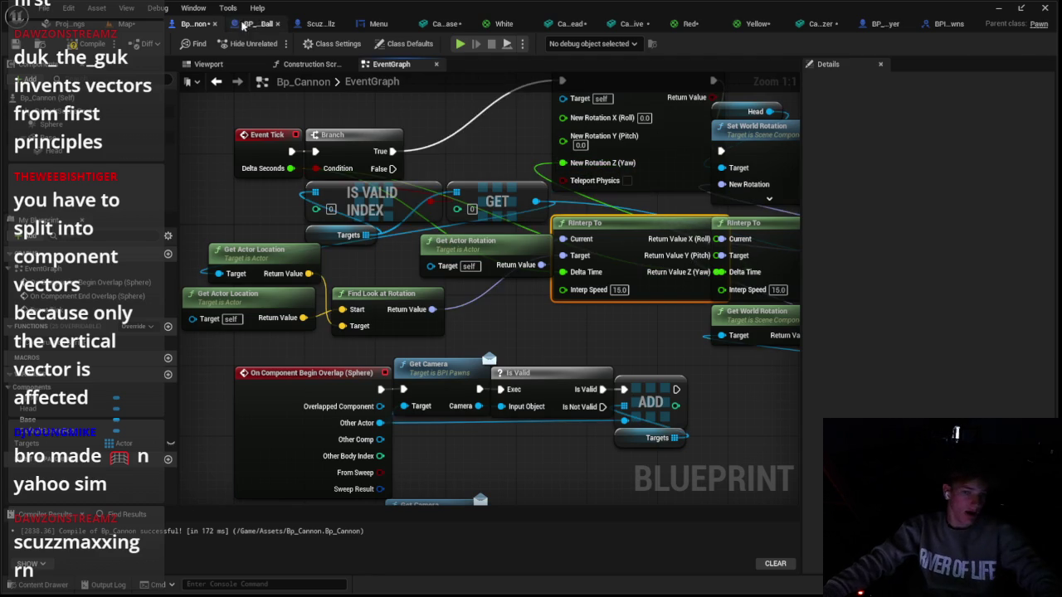
left_click(321, 23)
left_click(275, 43)
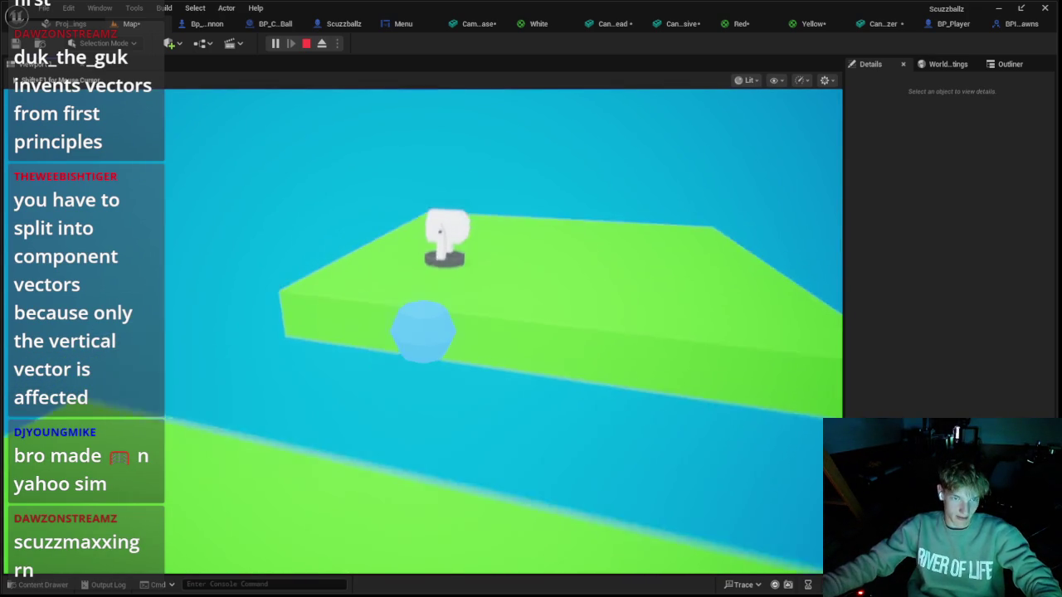
Set both RInterp To Interp Speeds to 5.0 instead of 15.0 and play-test again
key("Escape")
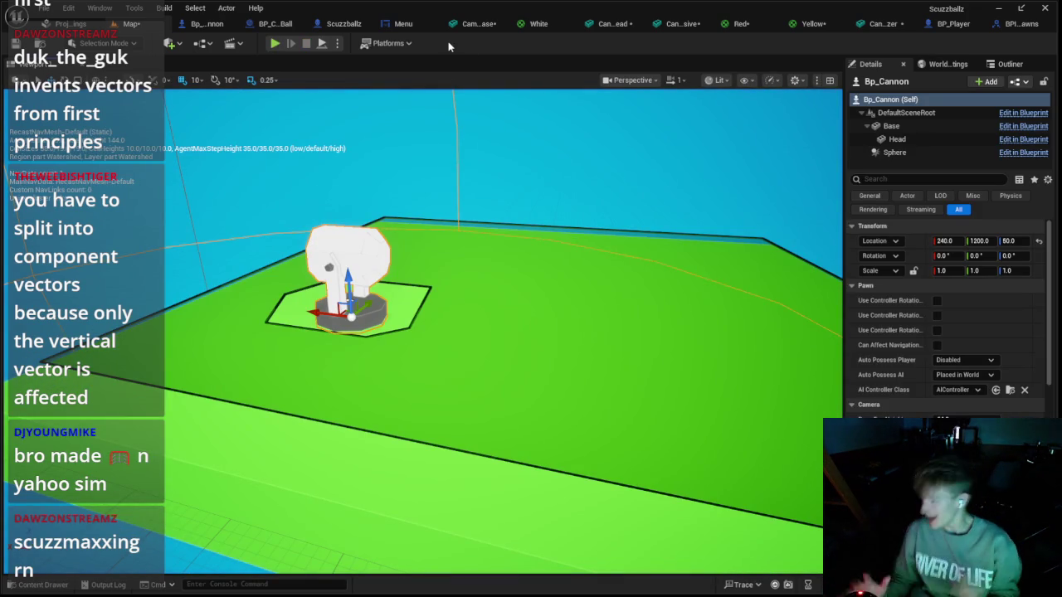
left_click(269, 23)
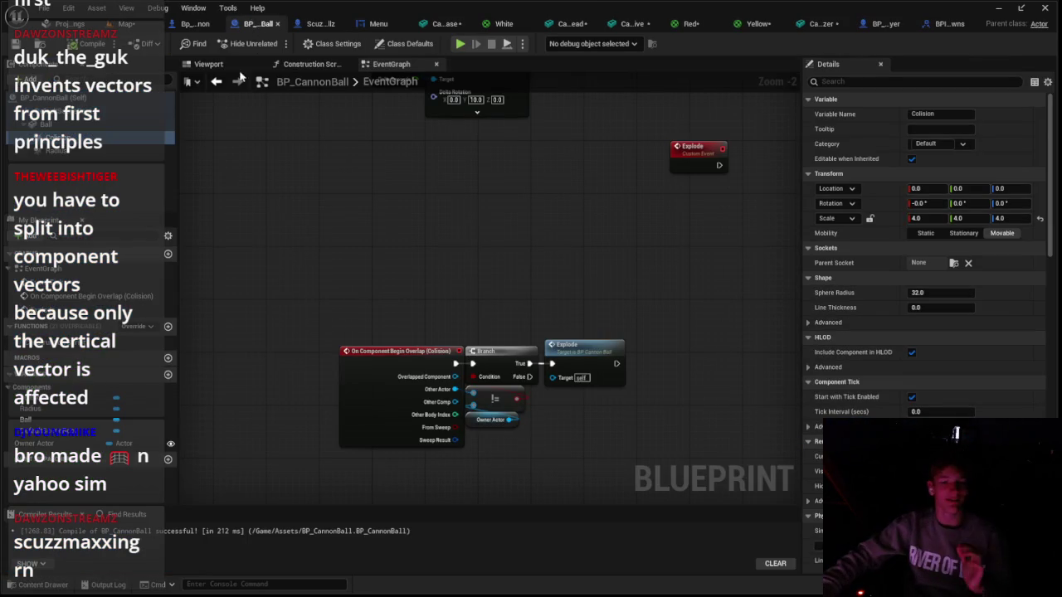
left_click(195, 27)
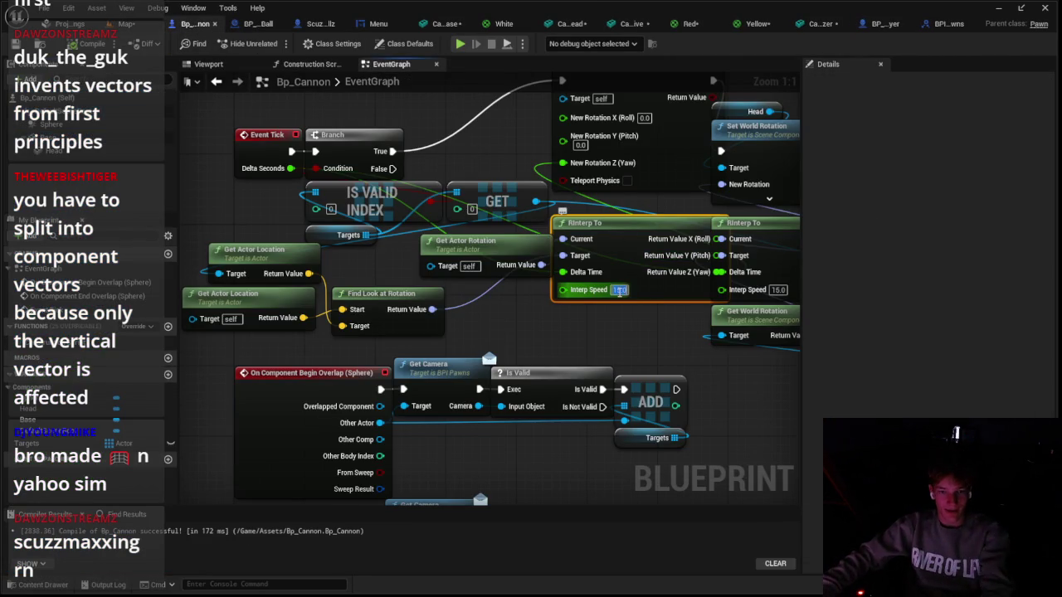
type("1")
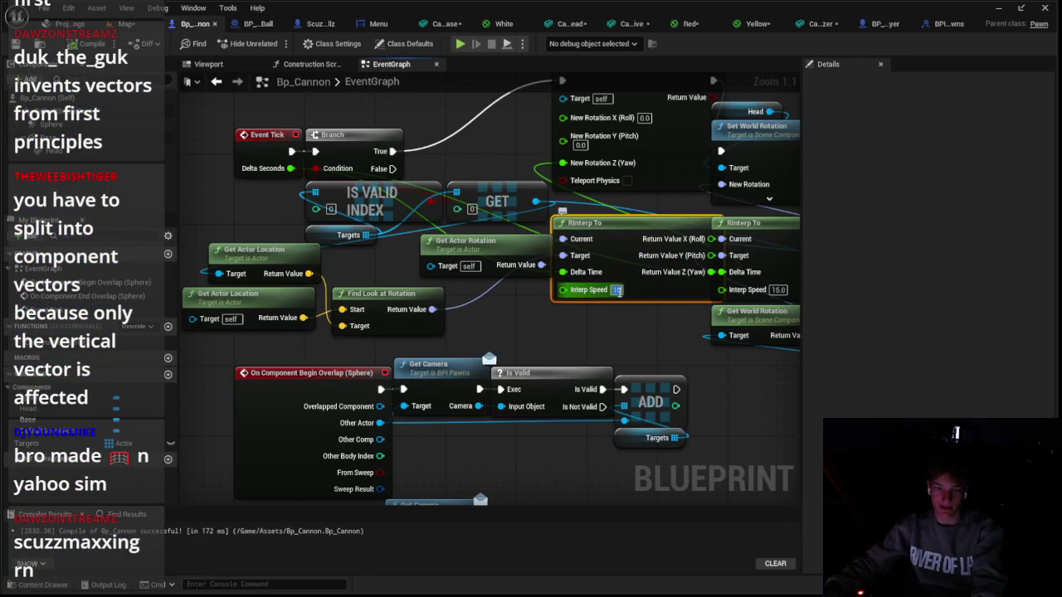
type("5.")
left_click(779, 289)
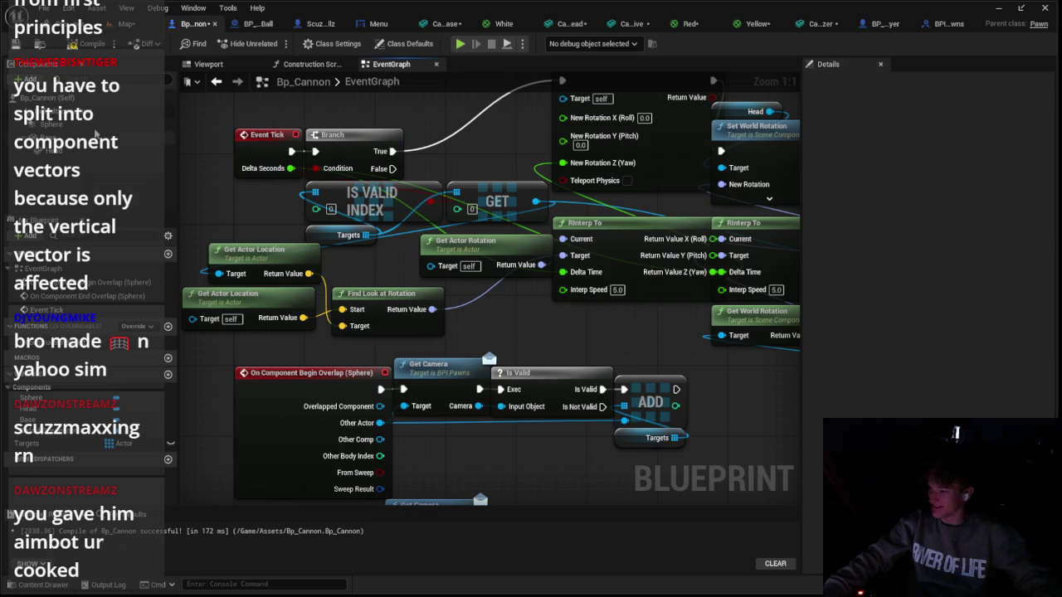
left_click(321, 23)
left_click(285, 43)
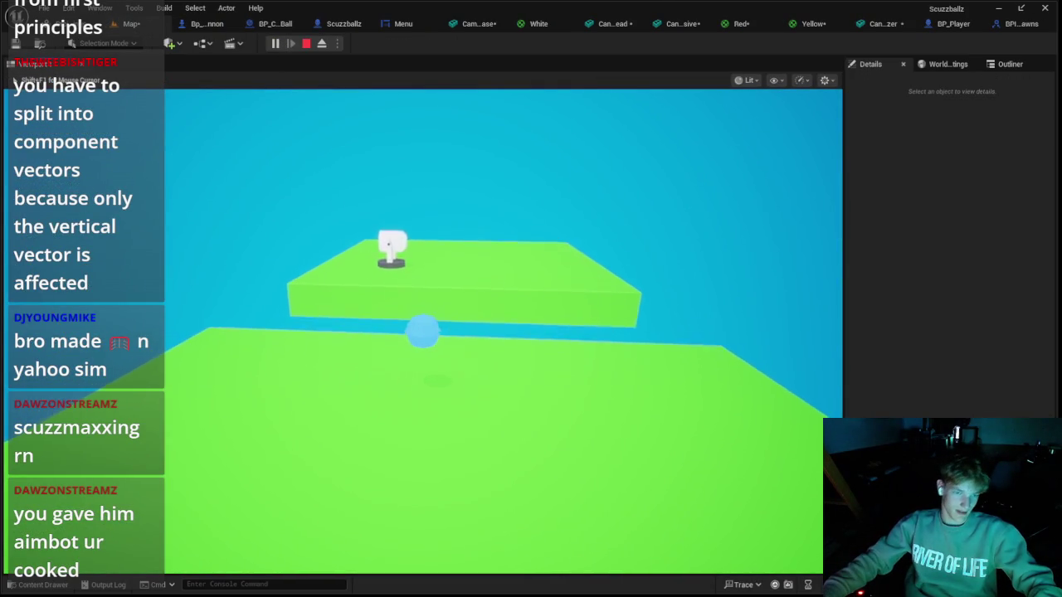
Move the ball onto the cannon's platform, then stop the play test
key("space")
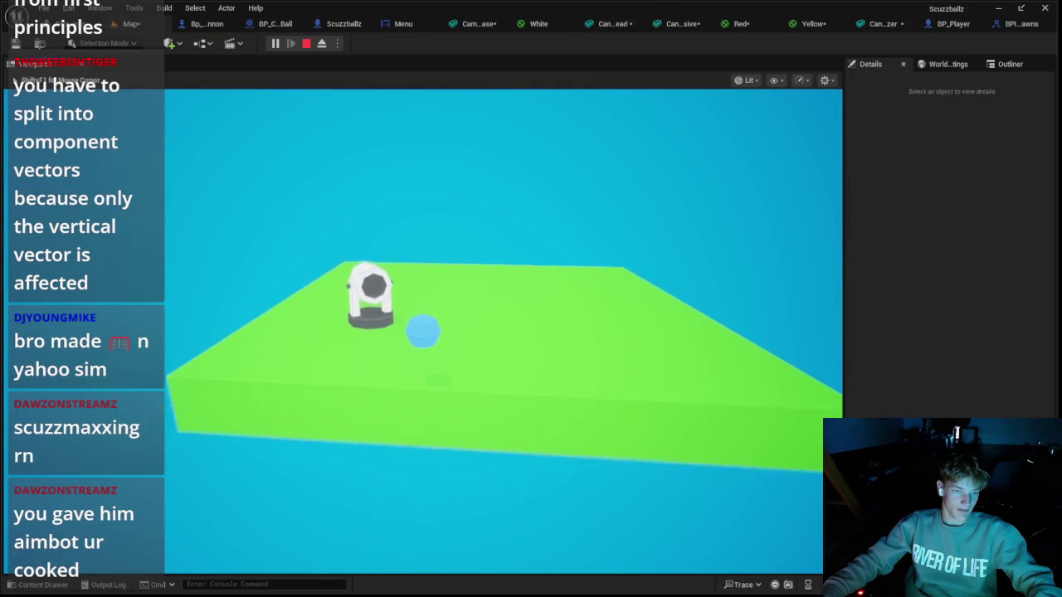
key("Escape")
left_click(332, 25)
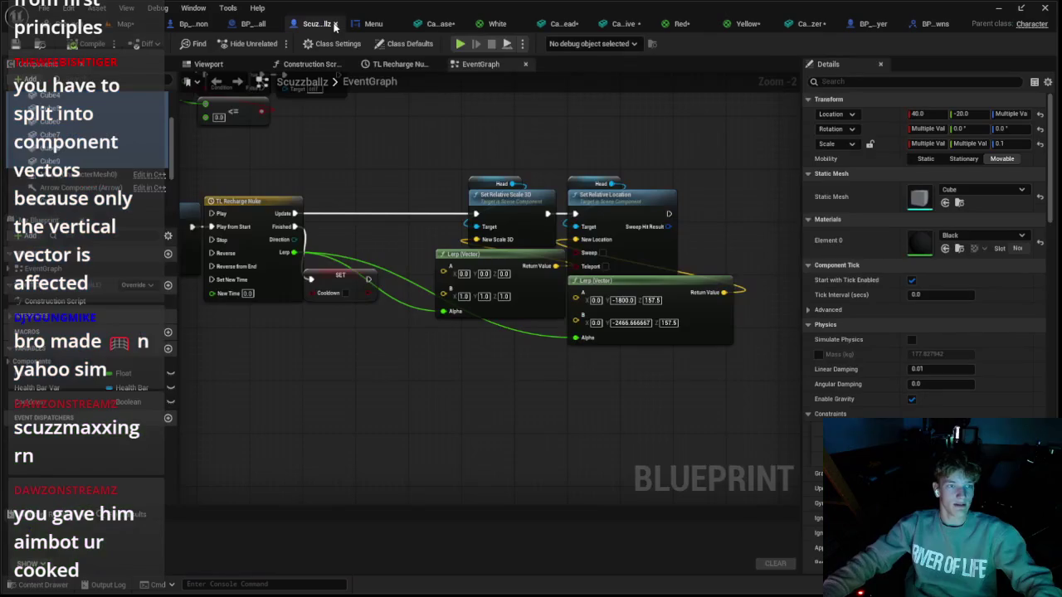
left_click(195, 23)
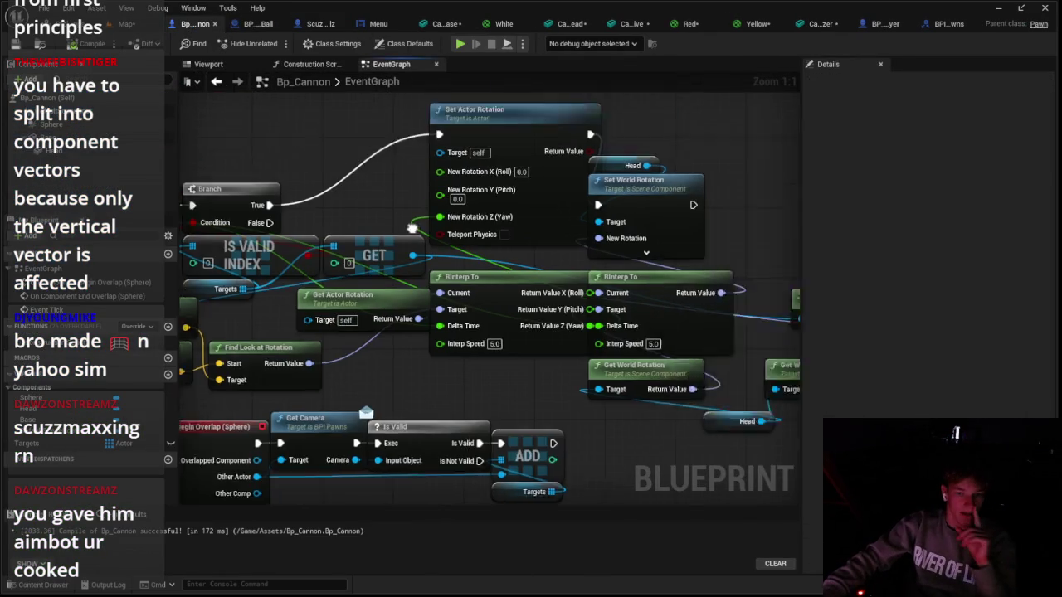
Split the head's New Rotation and RInterp To Return Value, wiring only Y (Pitch)
left_click_drag(413, 228, 269, 278)
left_click(568, 366)
right_click(612, 342)
left_click(631, 382)
left_click_drag(509, 252, 550, 234)
left_click_drag(455, 217, 509, 155)
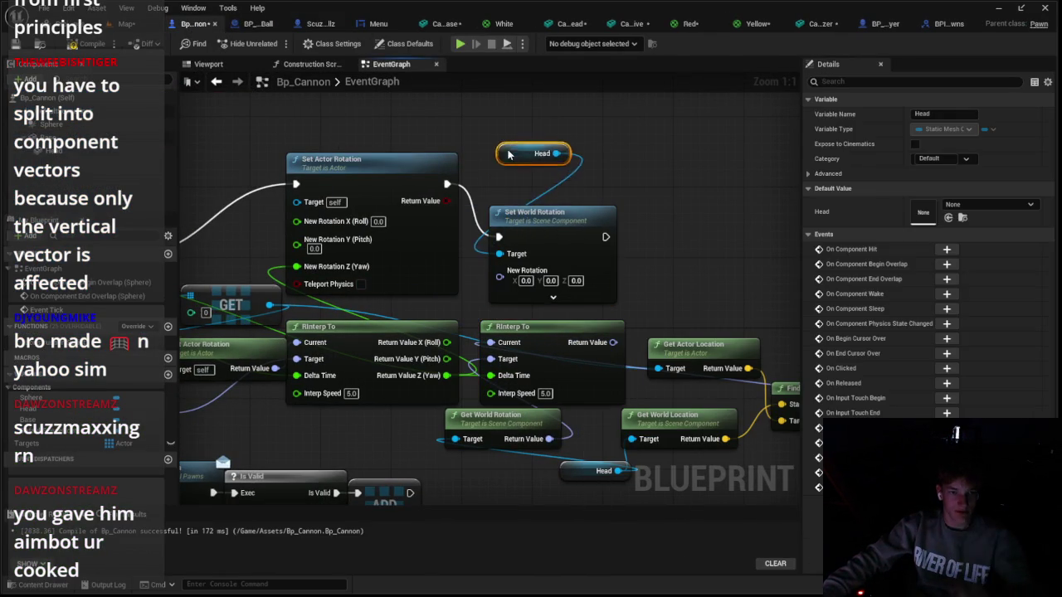
right_click(518, 283)
left_click(575, 333)
mouse_move(562, 233)
left_mouse_down()
mouse_move(549, 190)
mouse_move(543, 198)
left_mouse_up()
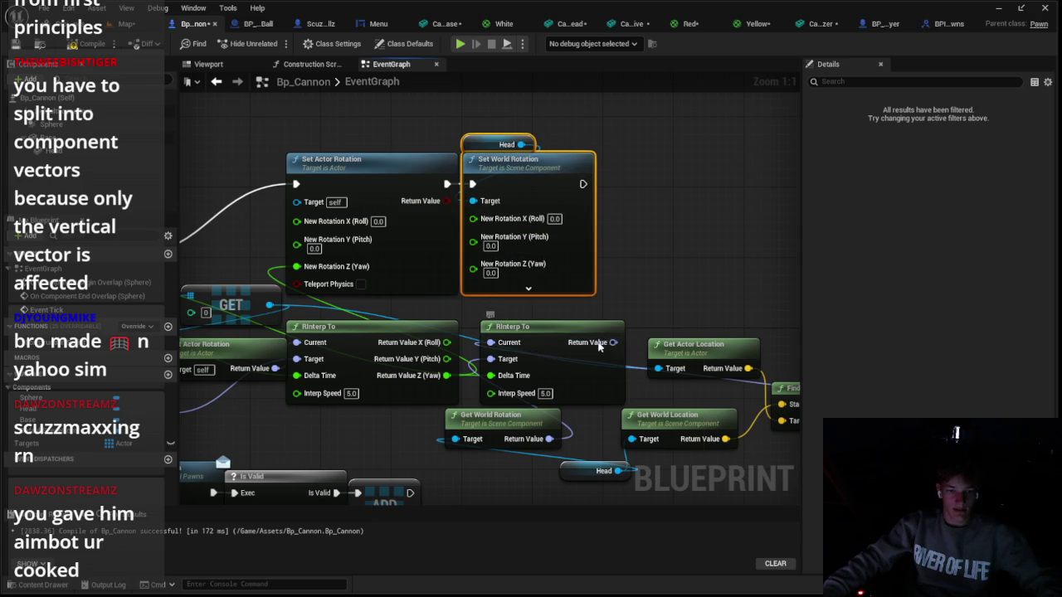
right_click(599, 343)
left_click(639, 387)
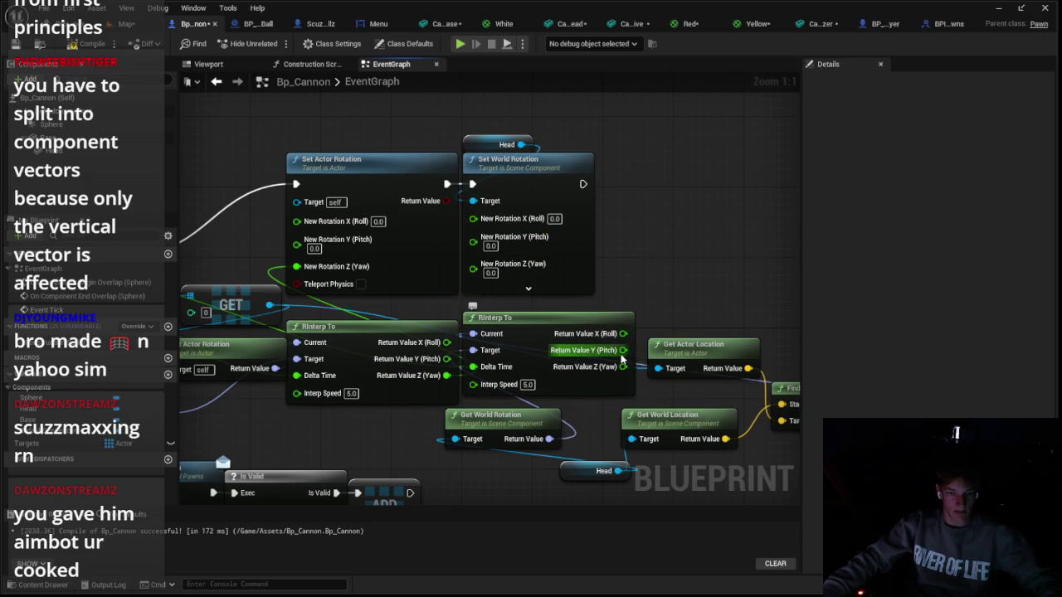
left_click_drag(621, 352, 524, 244)
Play-test the cannon tracking the ball, then select Set World Rotation in the event graph
left_click(148, 31)
key("alt+p")
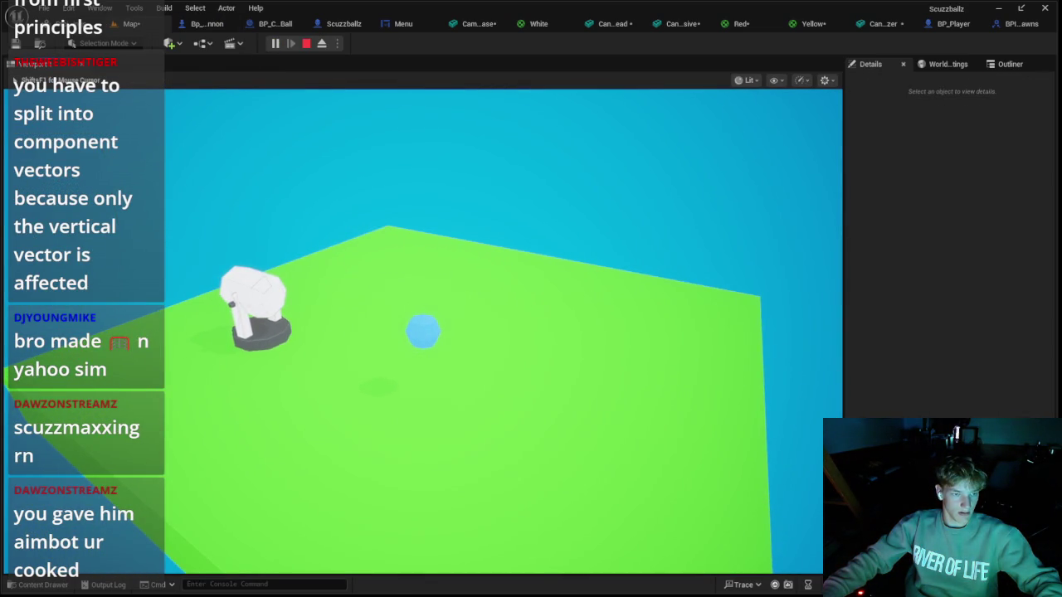
key("Escape")
left_click(203, 23)
left_click(535, 167)
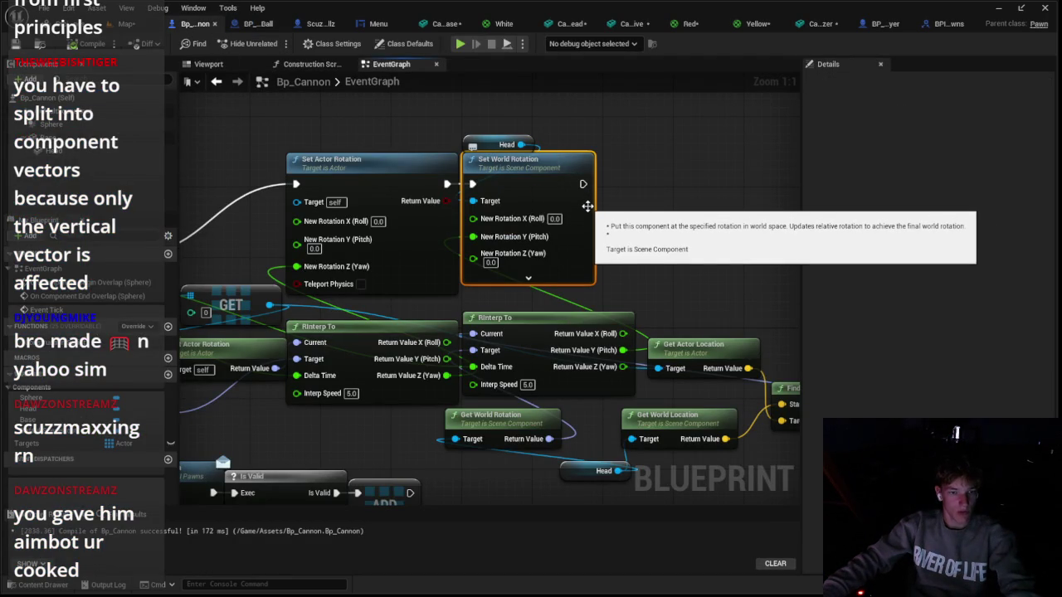
Replace Set World Rotation with a Head Set Relative Rotation and wire the interpolated pitch into its split Pitch
key("Delete")
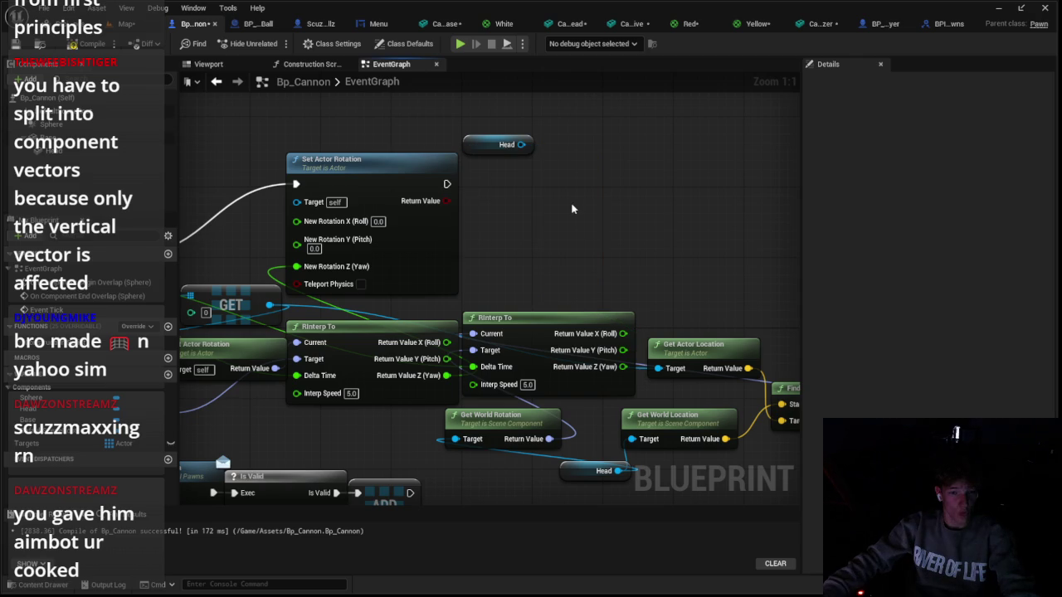
left_click_drag(446, 183, 534, 192)
type("sw")
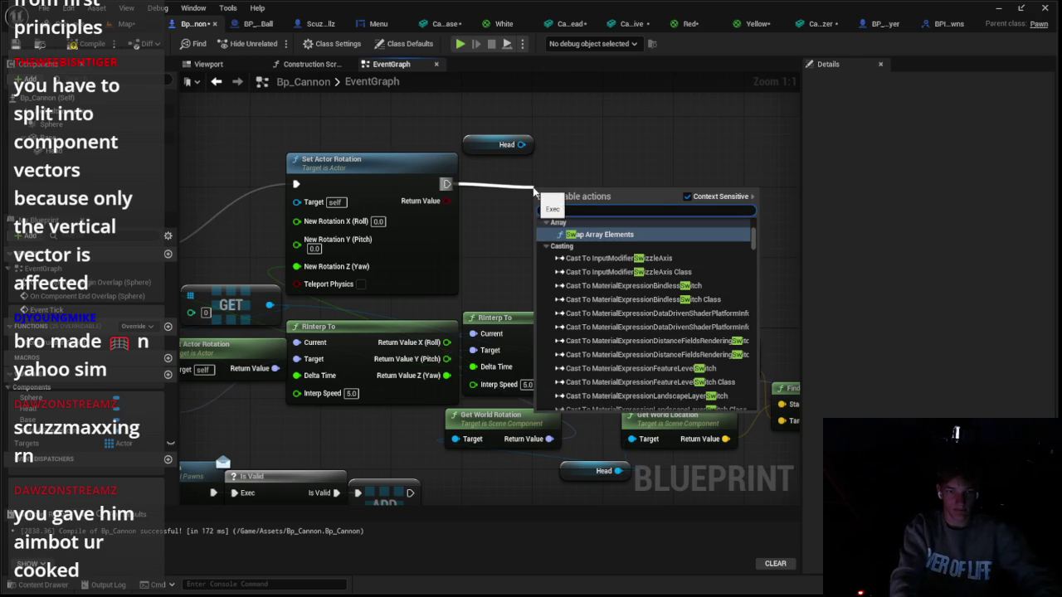
key("BackSpace")
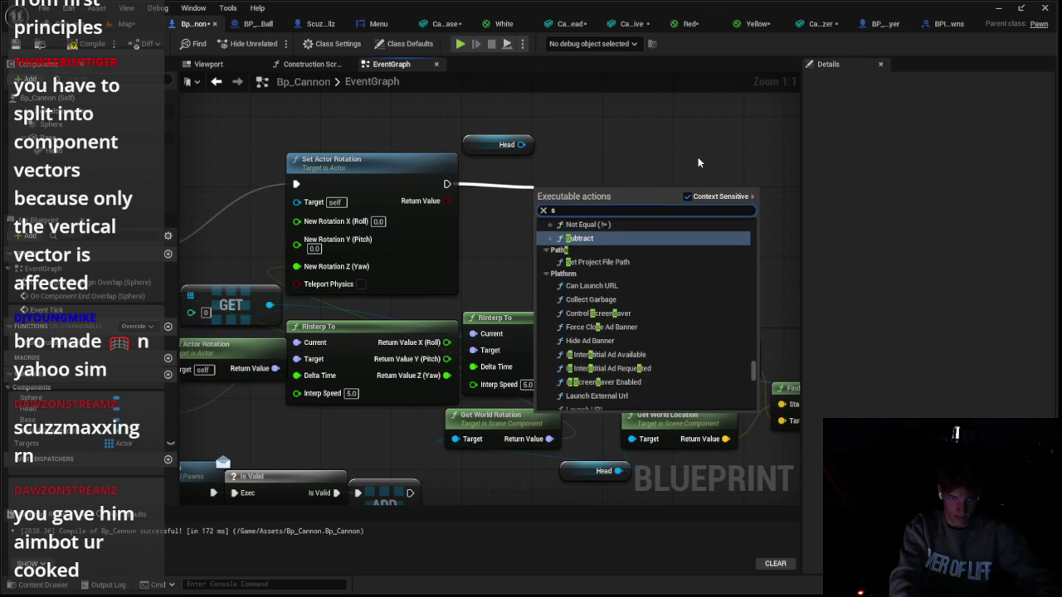
type("et real")
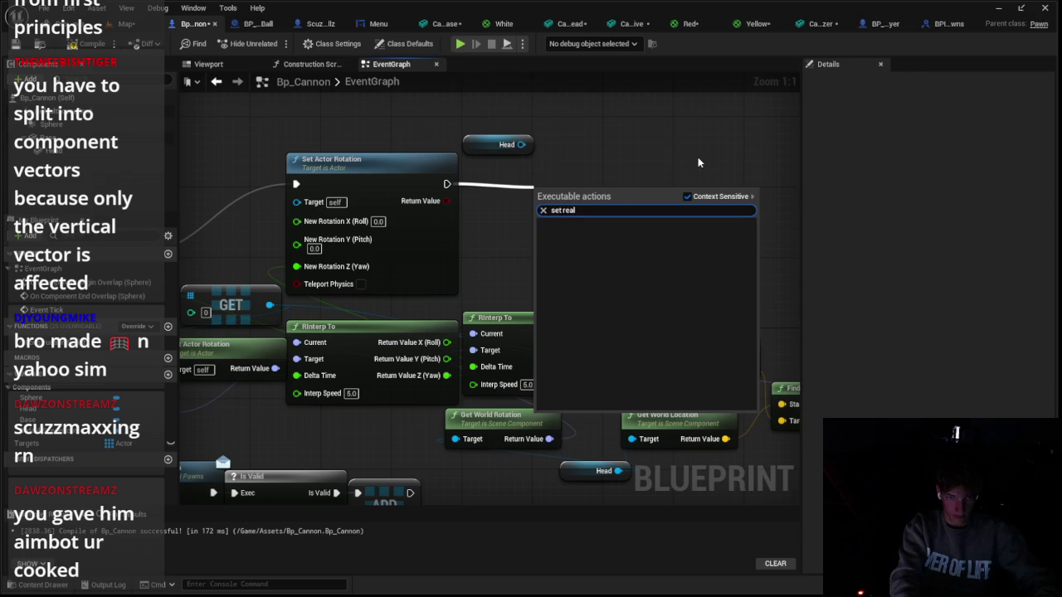
key("BackSpace")
key("BackSpace")
type("lative rotation")
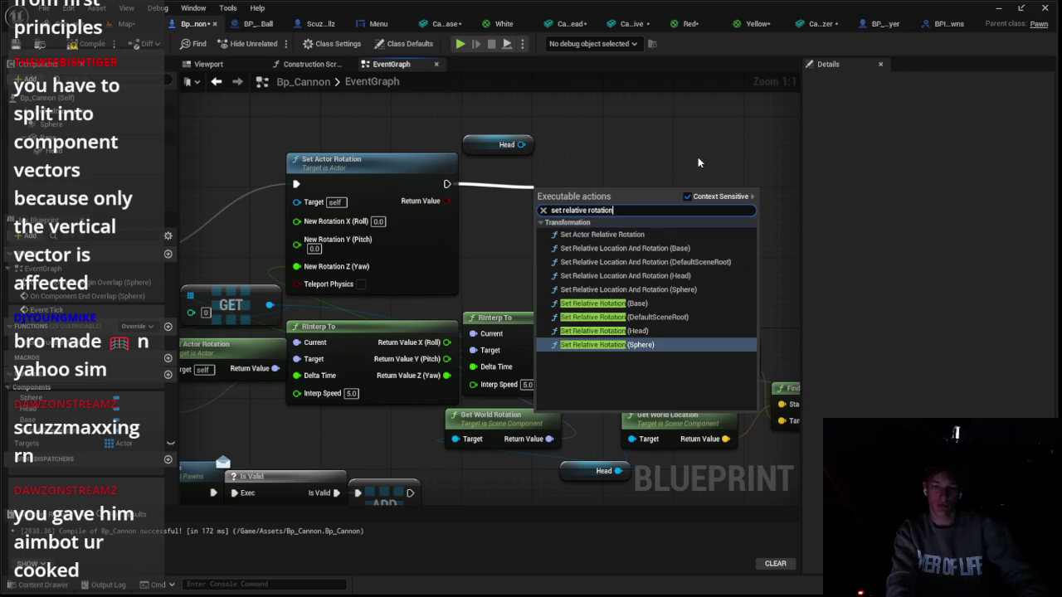
key("Return")
right_click(544, 262)
left_click(572, 315)
left_click_drag(597, 199, 606, 155)
left_click_drag(624, 350, 575, 241)
Play-test, then flip the cannon, raise it to Z 310 and play-test again
left_click(460, 44)
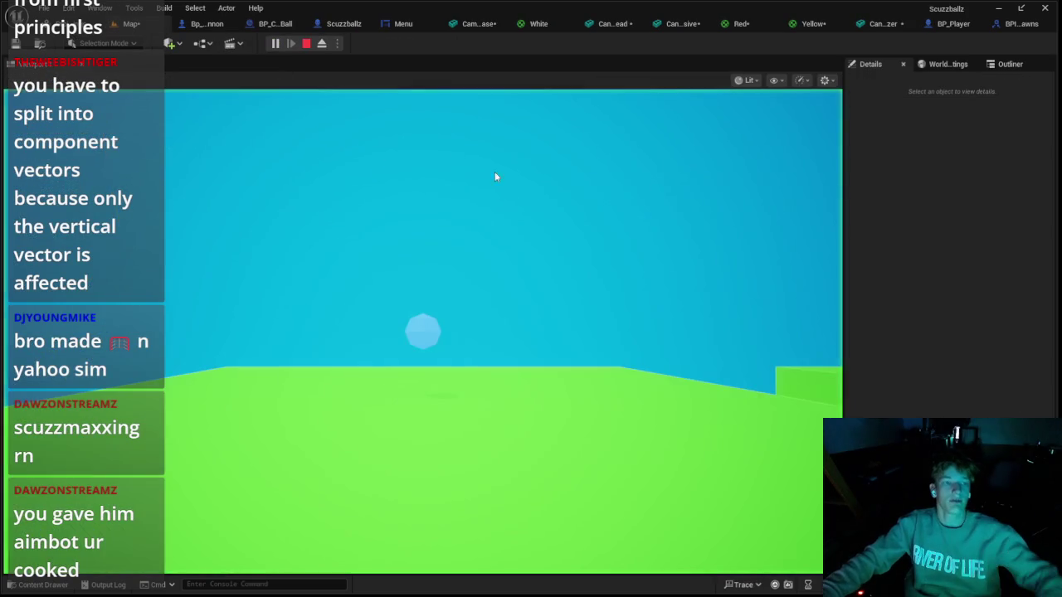
left_click(495, 176)
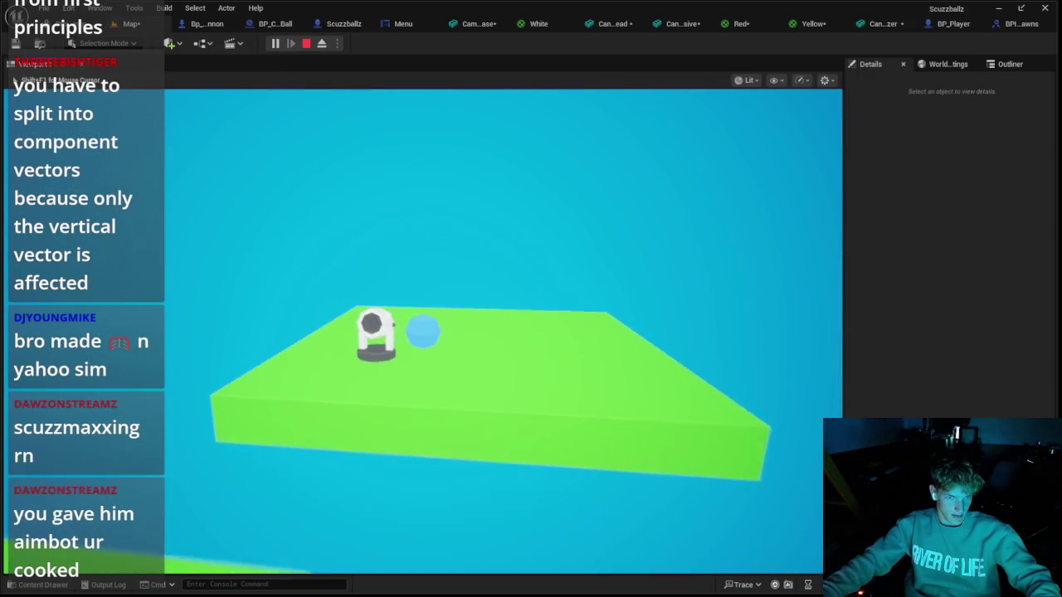
key("Escape")
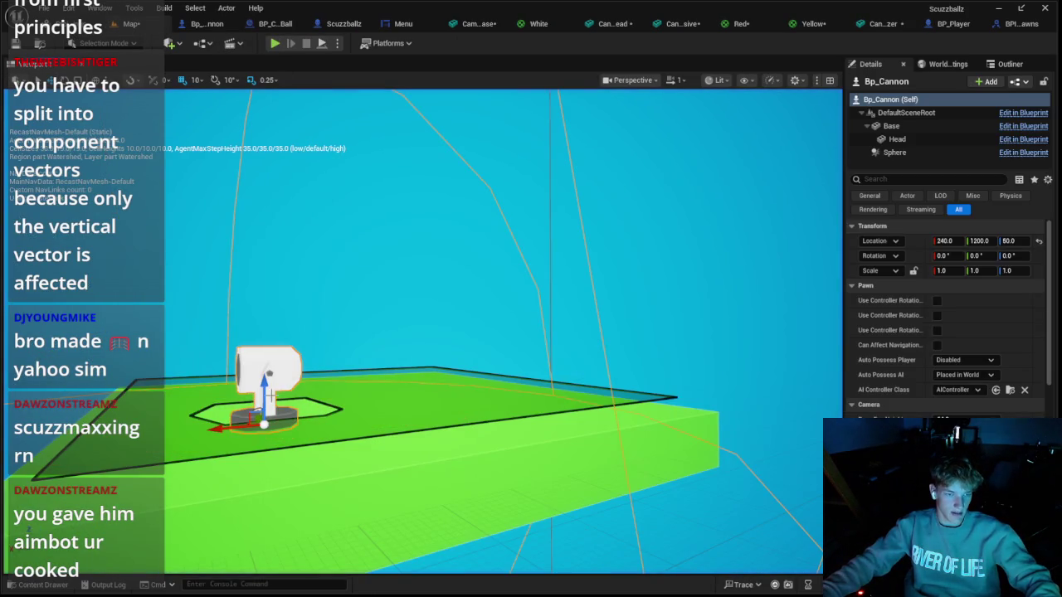
mouse_move(936, 256)
left_mouse_down()
mouse_move(888, 256)
mouse_move(935, 256)
left_mouse_up()
left_click_drag(265, 380, 265, 223)
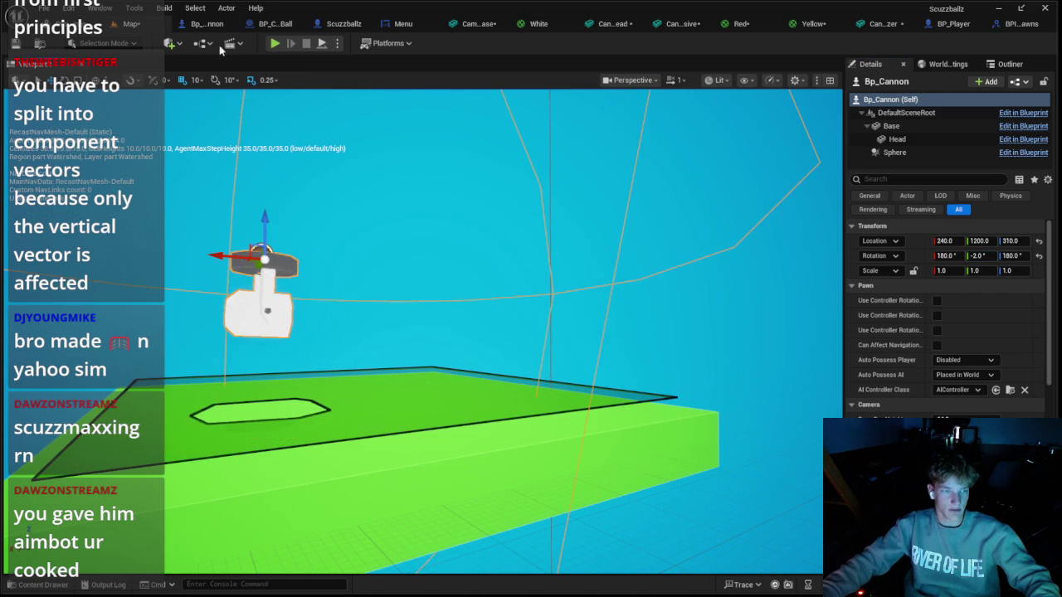
left_click(274, 43)
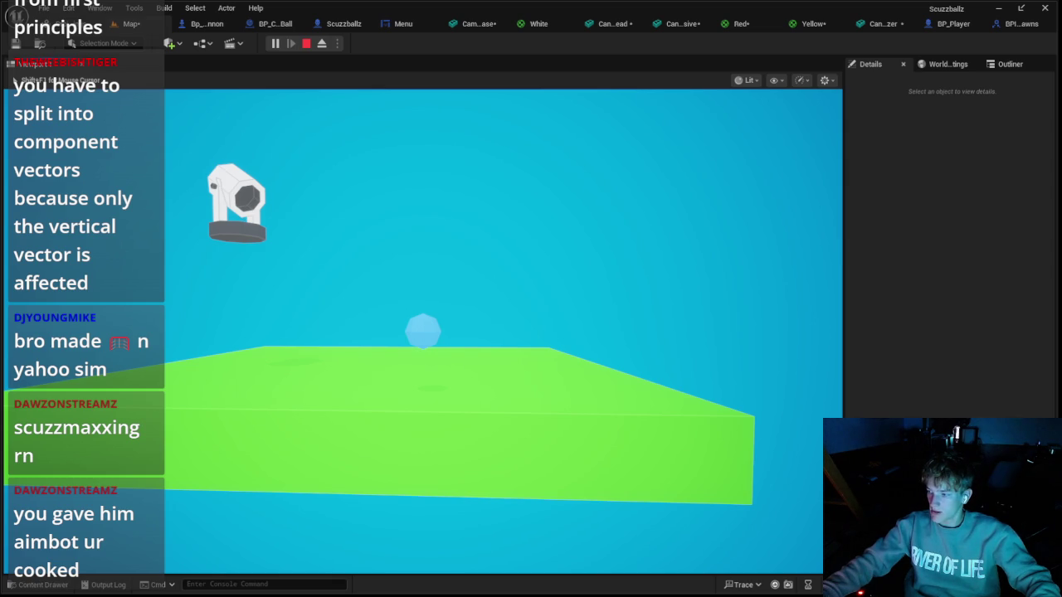
key("Escape")
left_click(214, 27)
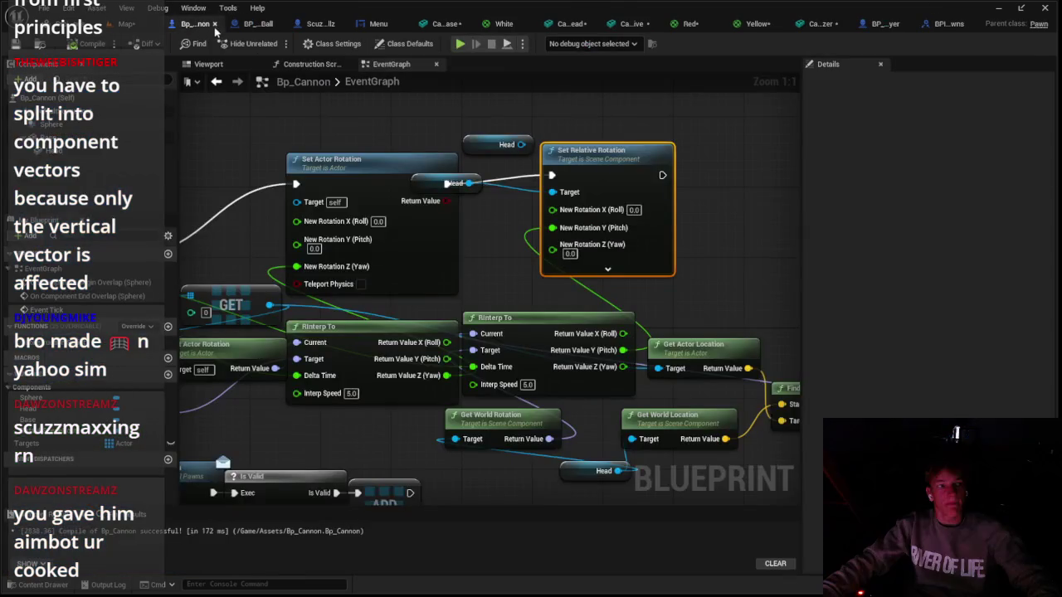
Search for 'get actor rota', then duplicate the Get Actor Rotation node by copy-paste
left_click_drag(473, 236, 408, 174)
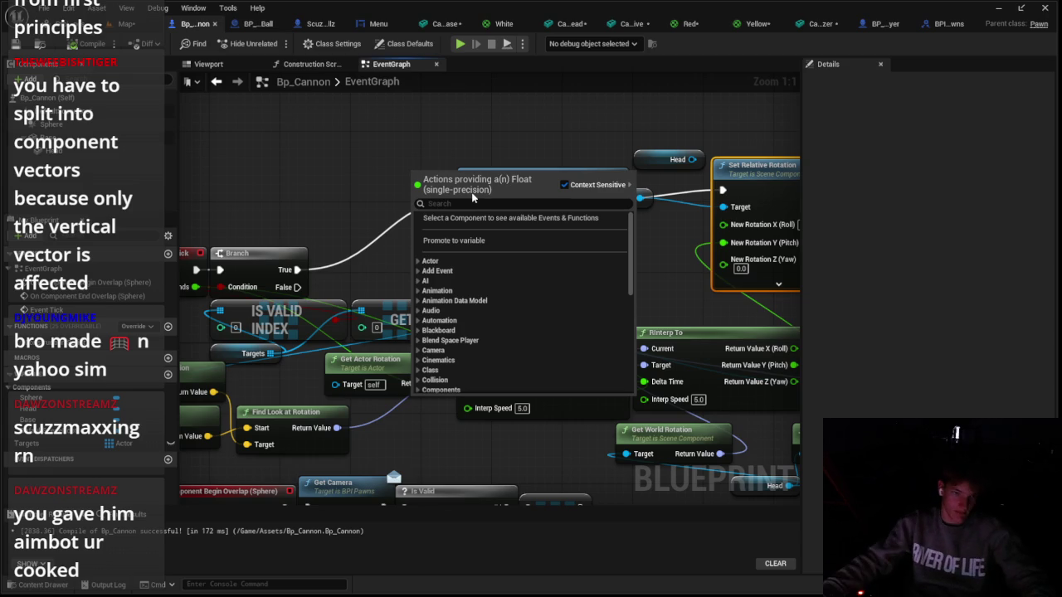
type("get acc")
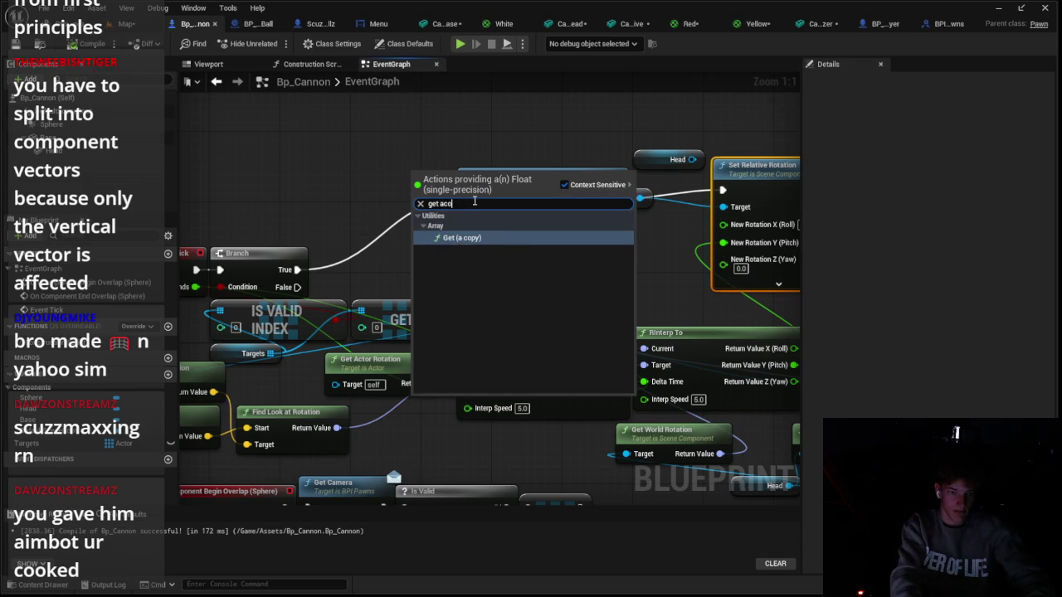
type("tor")
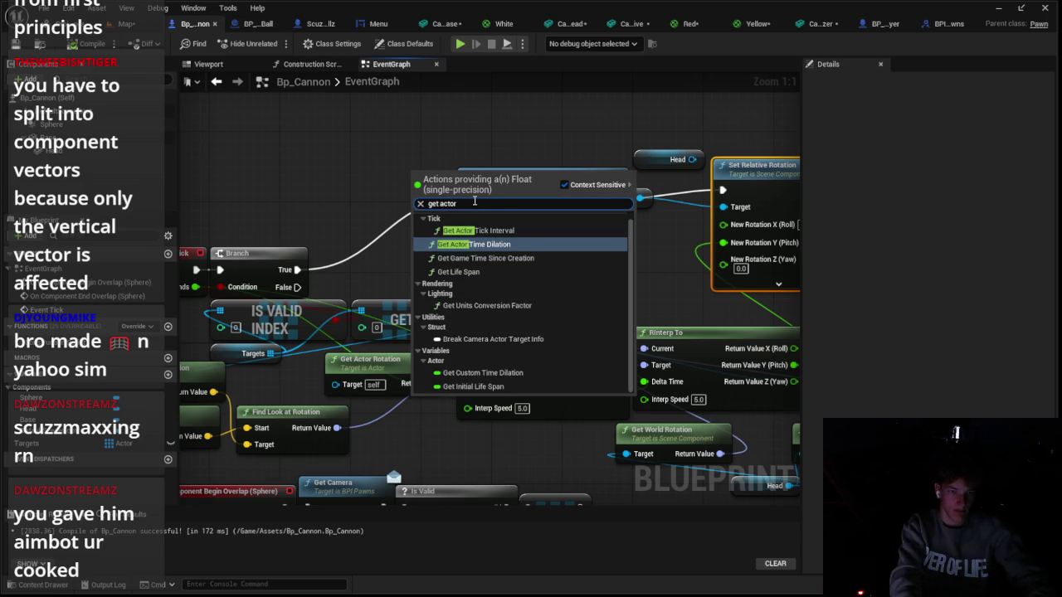
type(" rota")
key("BackSpace")
key("BackSpace")
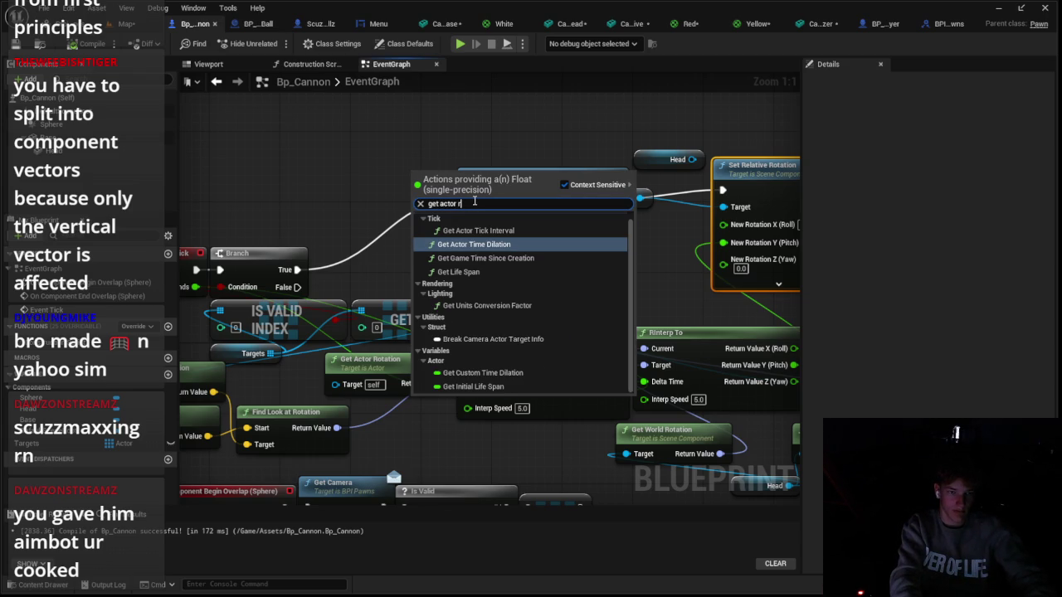
key("Escape")
right_click(363, 197)
key("Escape")
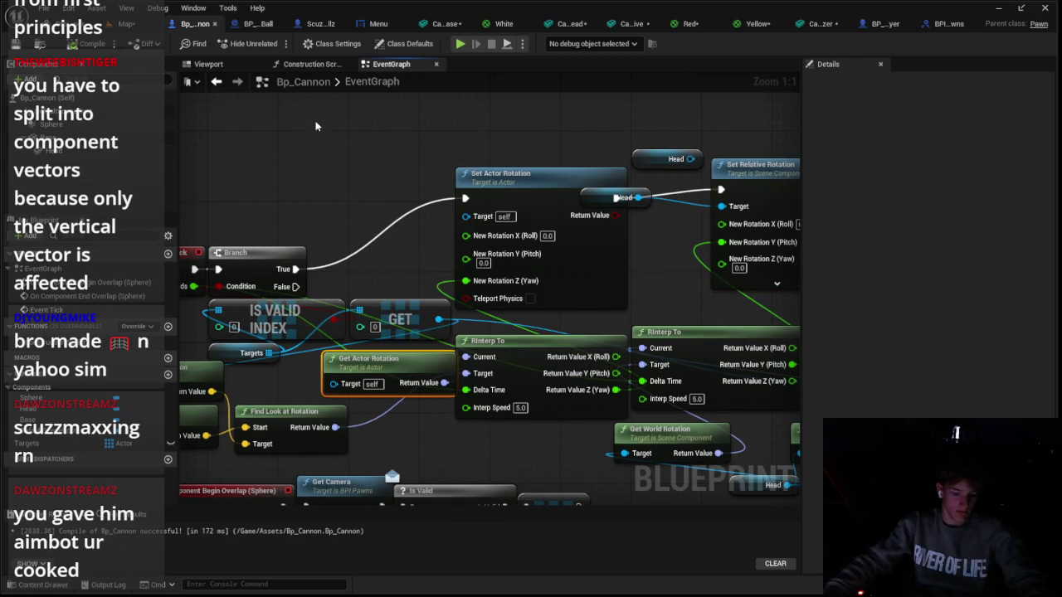
key("ctrl+c")
key("ctrl+v")
Split the copy's Return Value and wire current Roll and Pitch into Set Actor Rotation
right_click(444, 145)
left_click(432, 190)
left_click_drag(454, 177, 491, 250)
left_click_drag(450, 168, 453, 161)
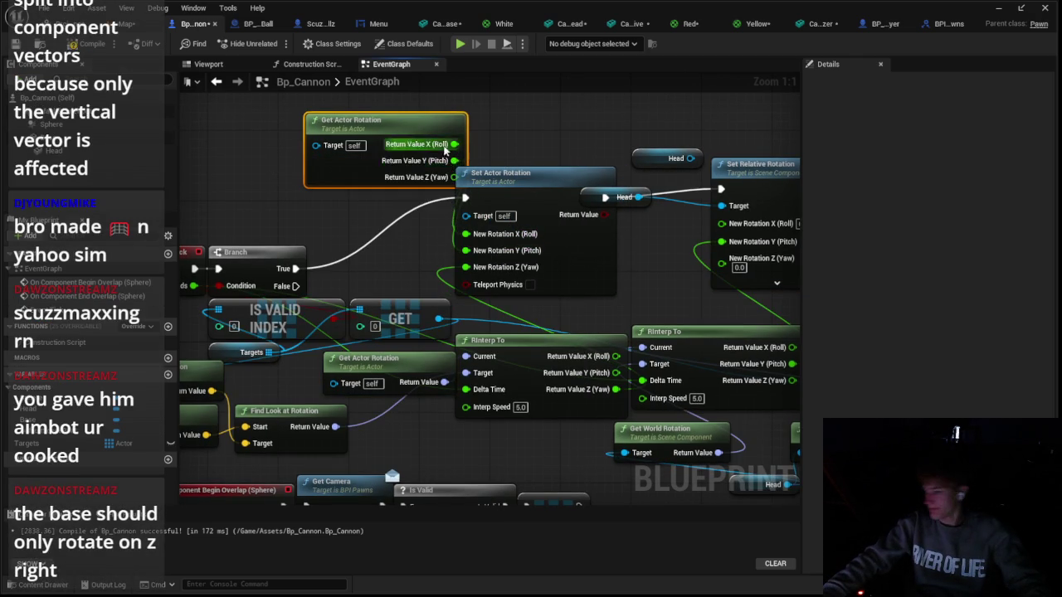
left_click_drag(381, 120, 328, 111)
left_click_drag(449, 132, 555, 187)
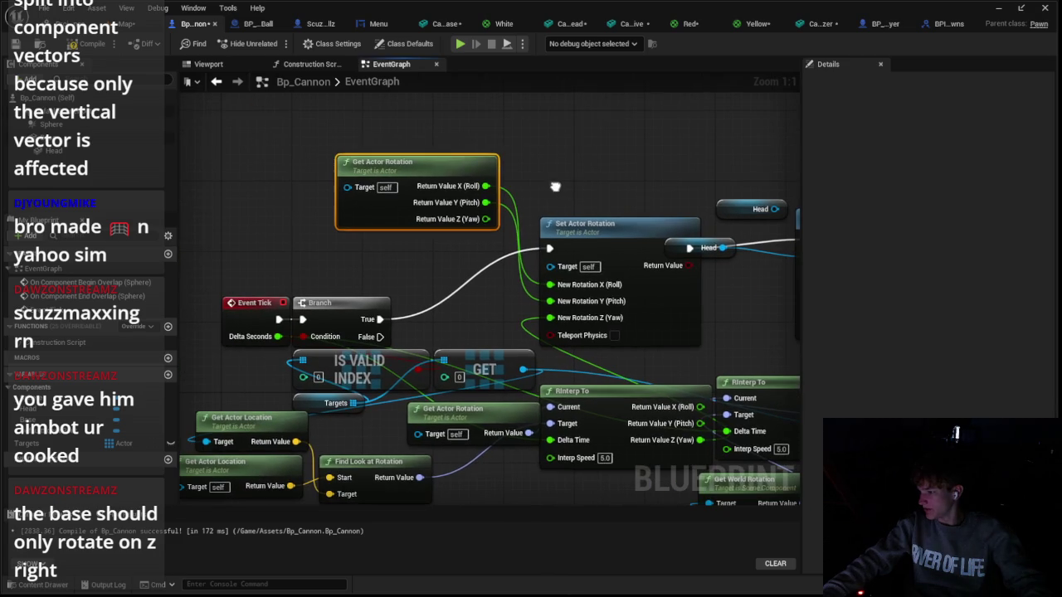
left_click_drag(463, 170, 501, 235)
left_click(127, 25)
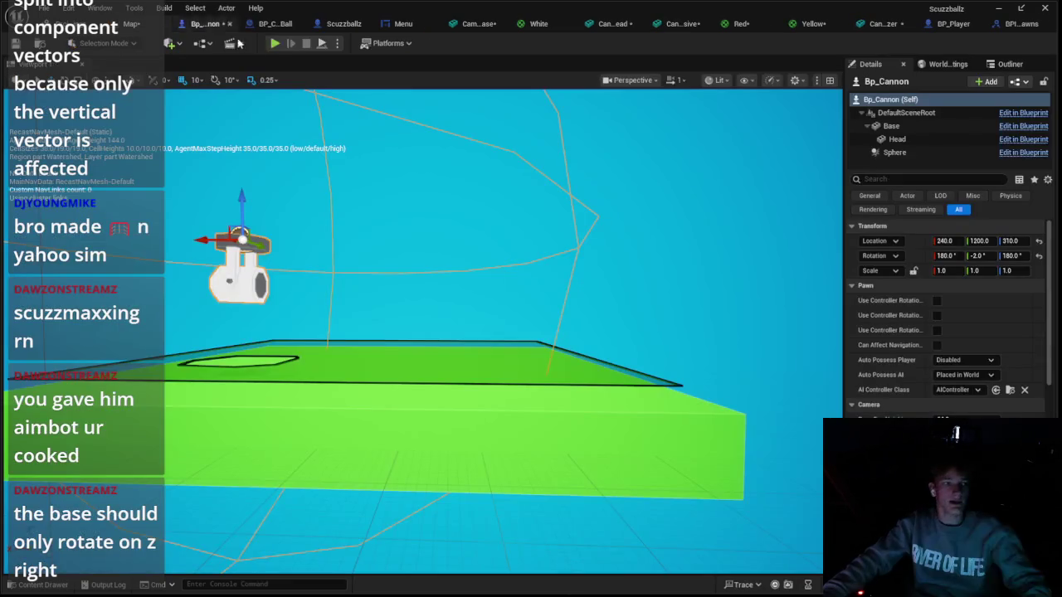
Save all, play-test the cannon tracking the ball, then go back to the Bp_Cannon graph
key("ctrl+s")
key("alt+p")
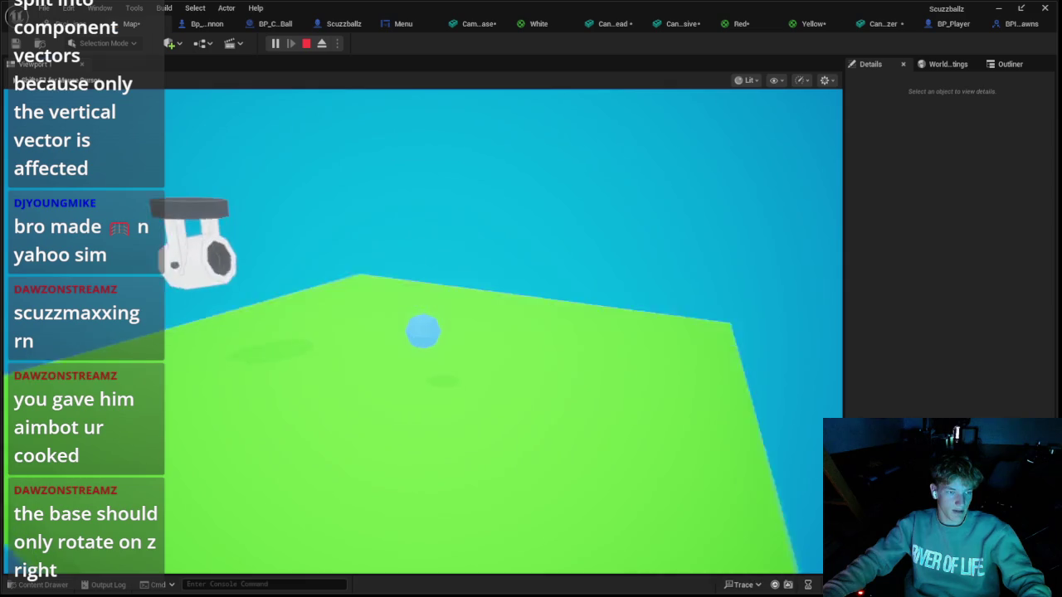
key("Escape")
left_click(205, 24)
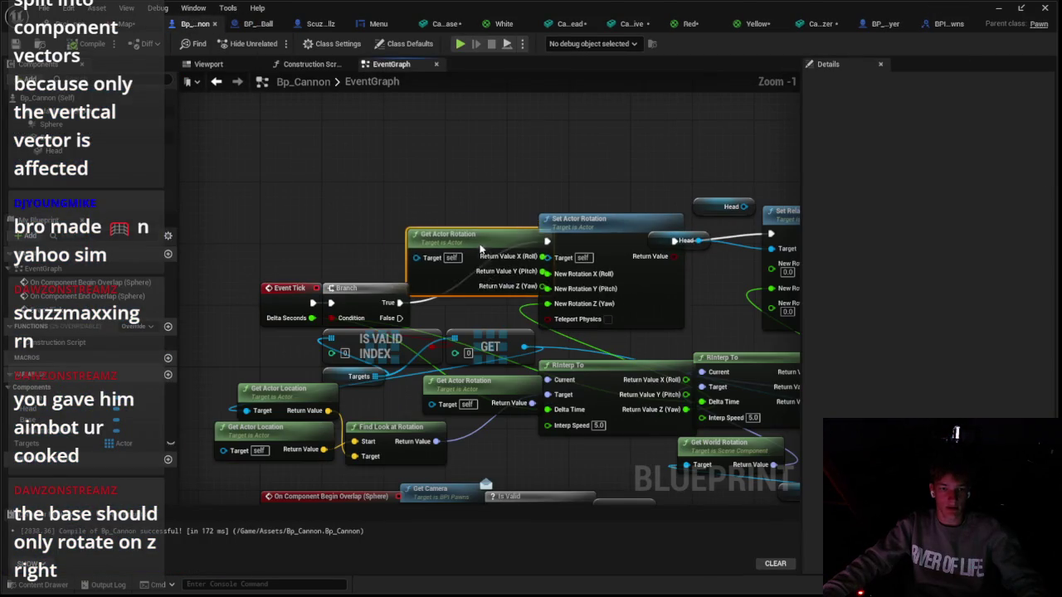
Pan the graph around the Head nodes and select the Get World Location node
left_click_drag(541, 182, 315, 134)
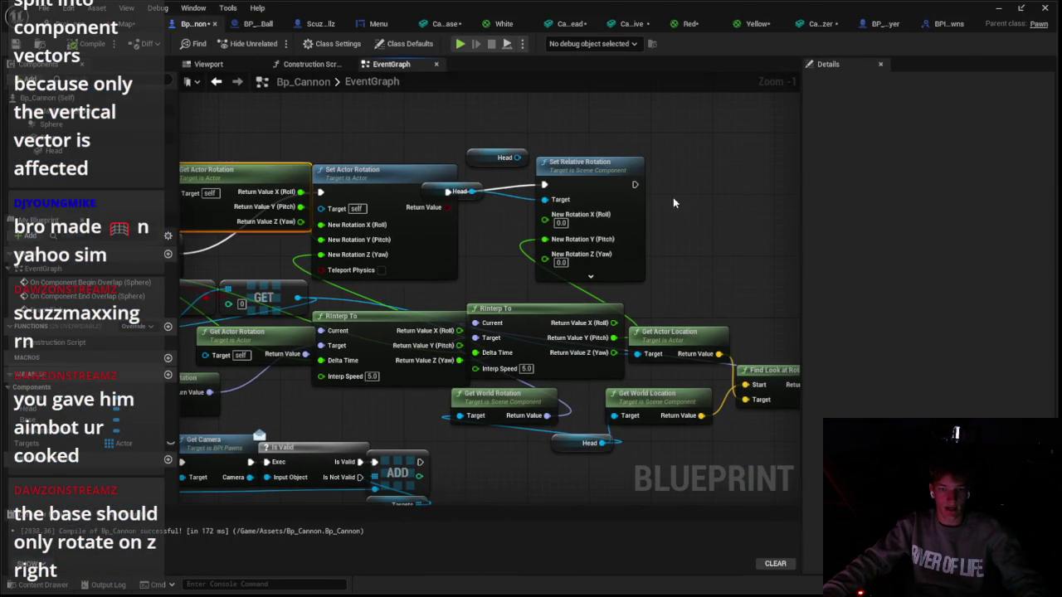
left_click(470, 188)
mouse_move(747, 373)
left_mouse_down()
mouse_move(662, 286)
mouse_move(568, 298)
left_mouse_up()
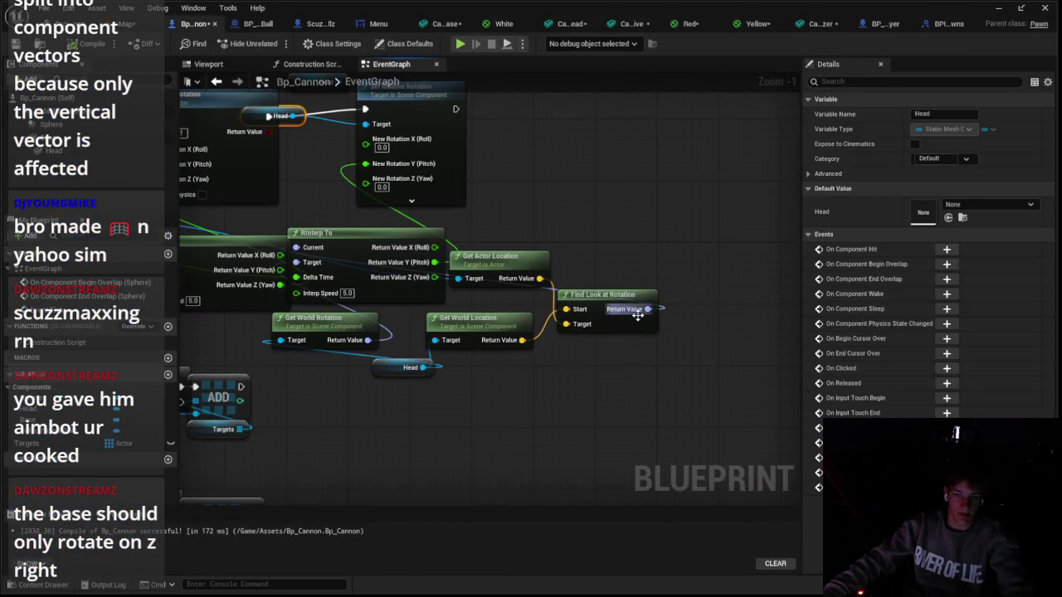
left_click_drag(520, 241, 524, 349)
left_click(503, 325)
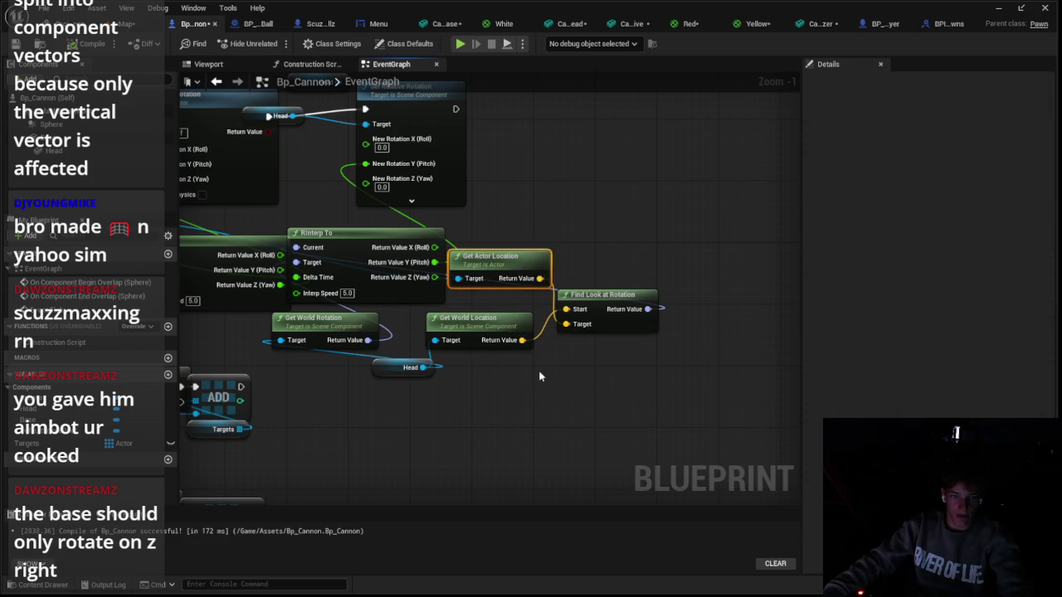
left_click_drag(525, 217, 603, 269)
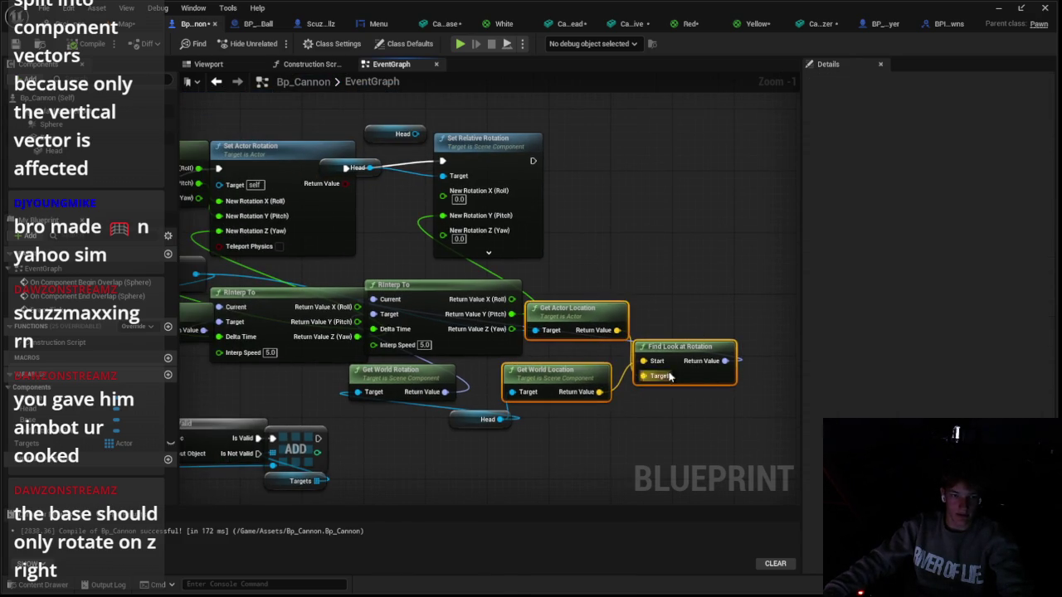
Drag off the Head pin and filter its actions by 'get relati'
left_click_drag(671, 376, 781, 297)
mouse_move(611, 341)
left_mouse_down()
mouse_move(621, 350)
mouse_move(491, 319)
left_mouse_up()
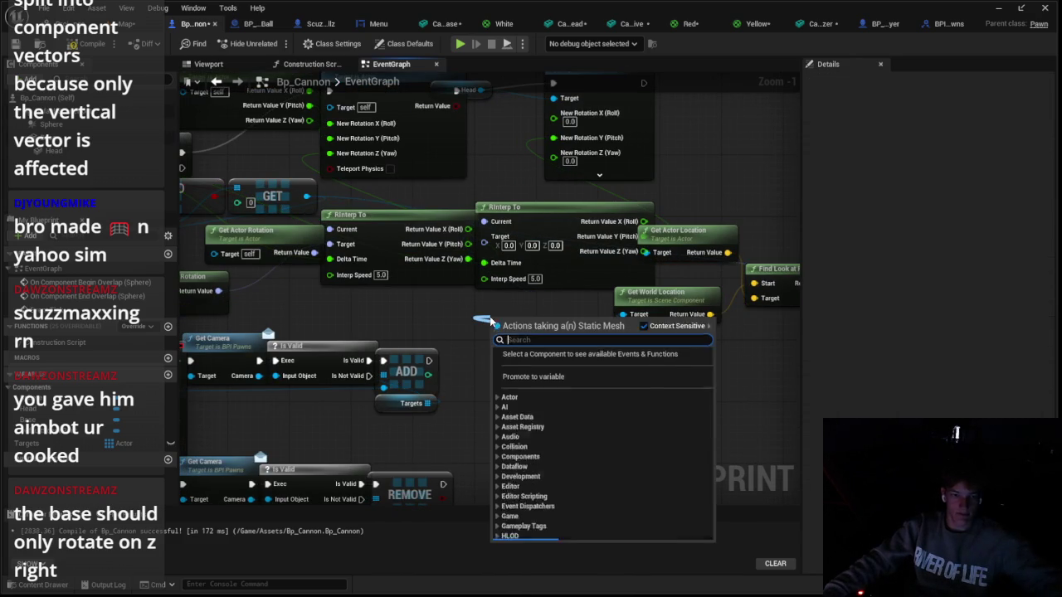
type("get ral")
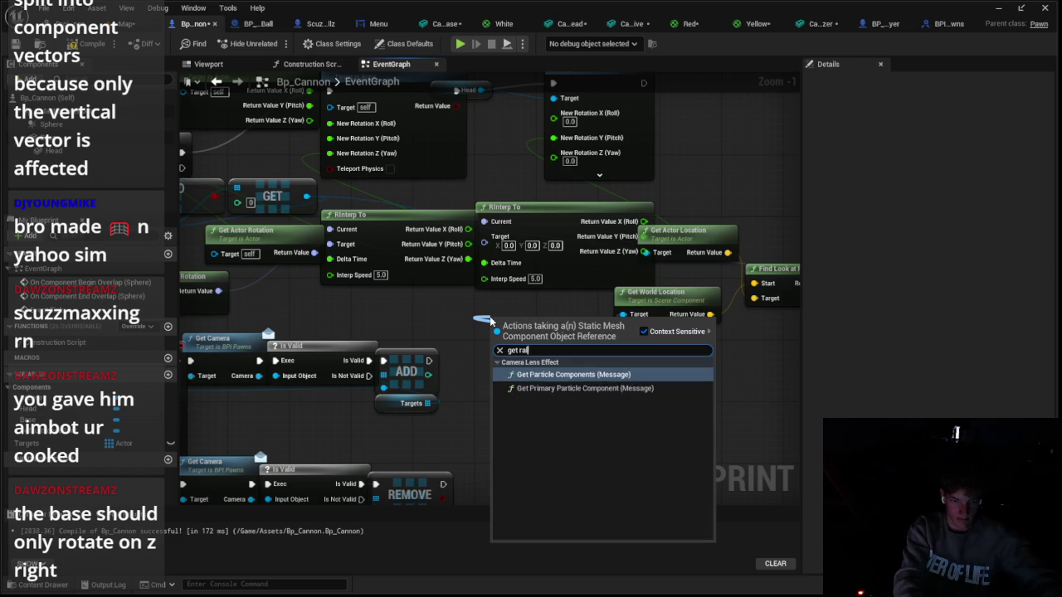
key("BackSpace")
key("BackSpace")
key("BackSpace")
key("Escape")
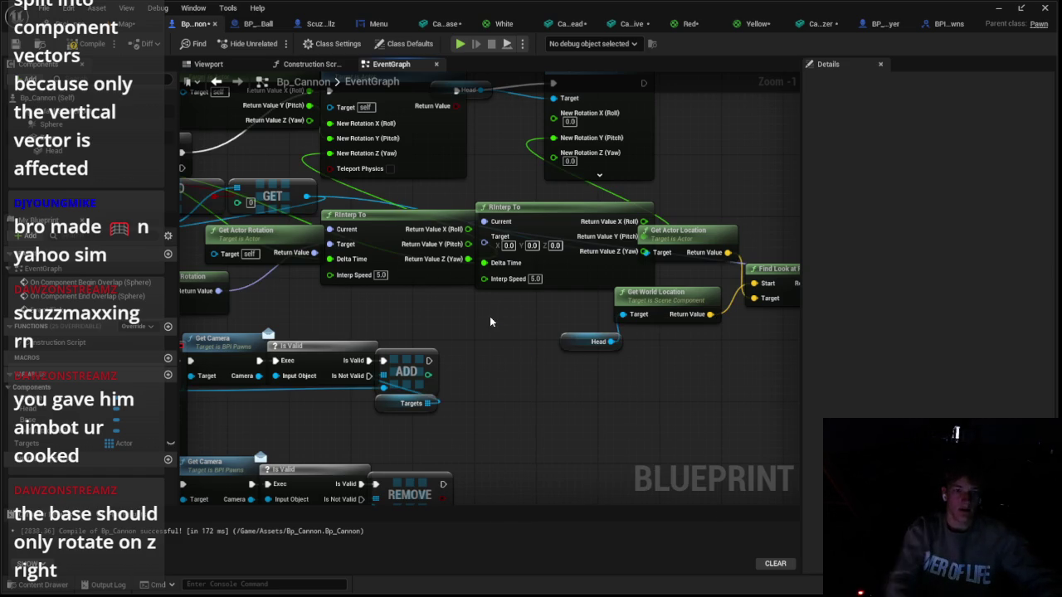
left_click_drag(490, 322, 491, 335)
left_click_drag(611, 356, 501, 354)
type("get relati")
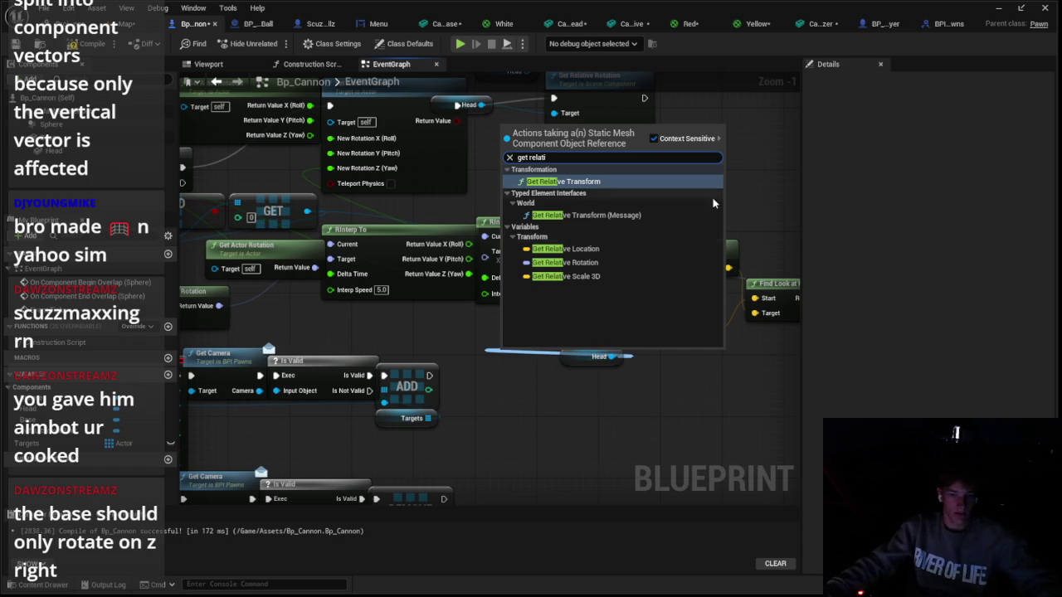
Add a Get Relative Rotation getter from Head, then browse all possible 'get relat' actions
left_click(602, 263)
right_click(538, 361)
key("Escape")
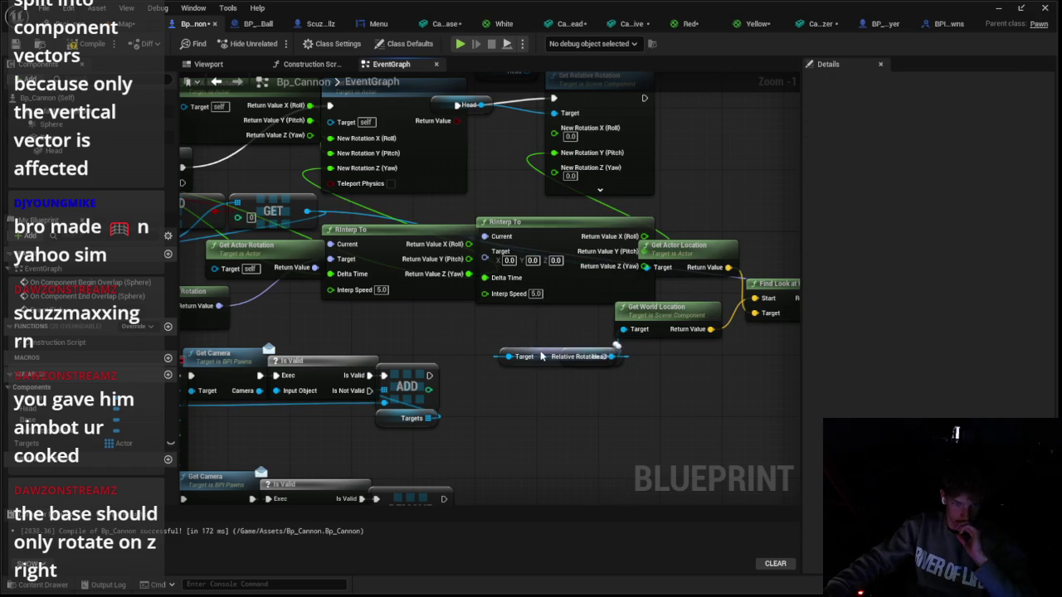
left_click_drag(593, 367, 554, 328)
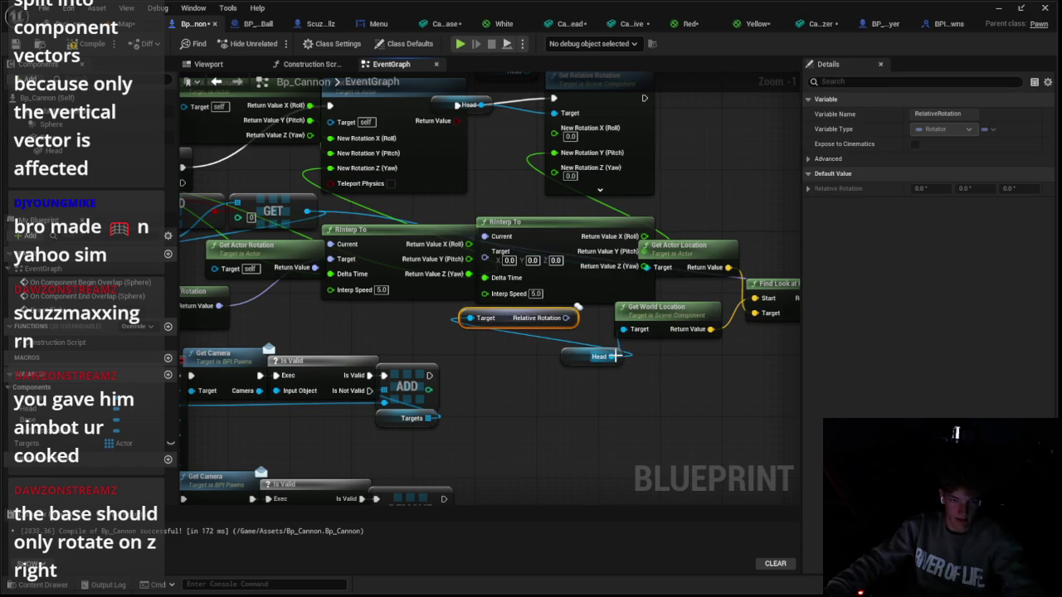
left_click_drag(616, 356, 612, 398)
type("ge")
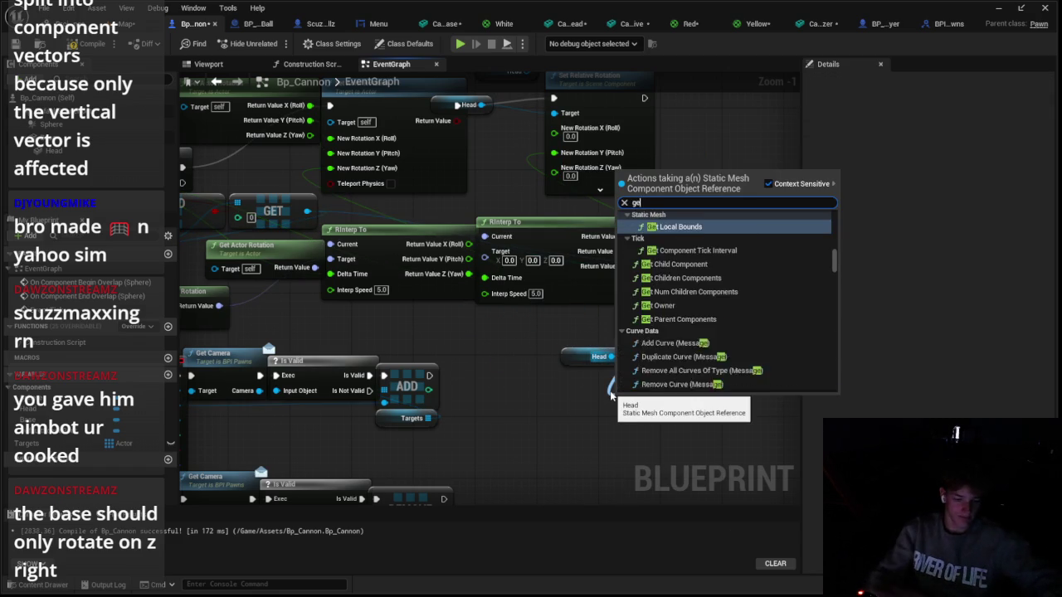
type("t relative")
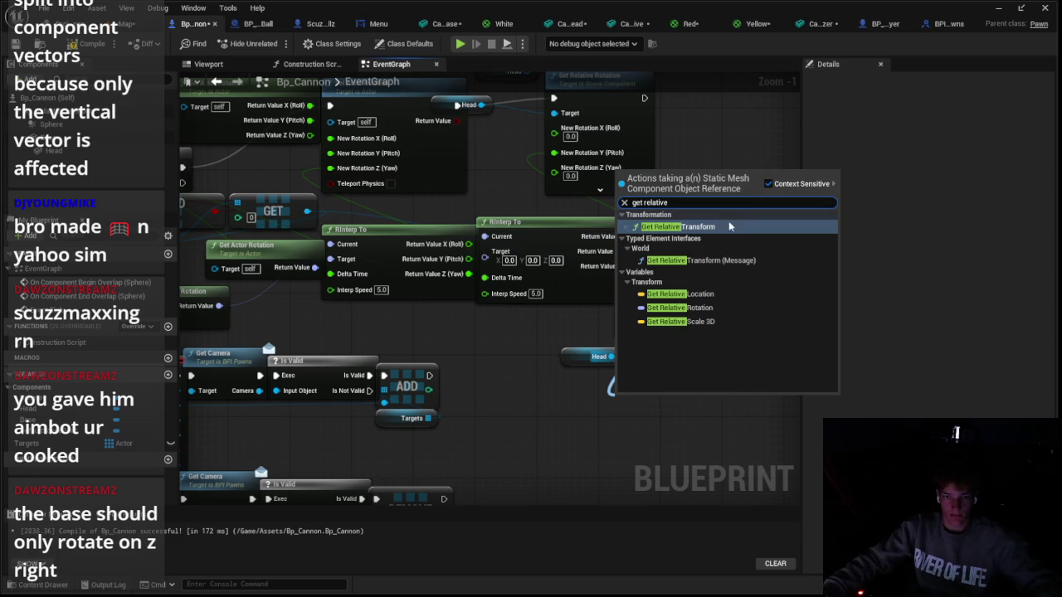
left_click(768, 184)
scroll(761, 290, "down", 3)
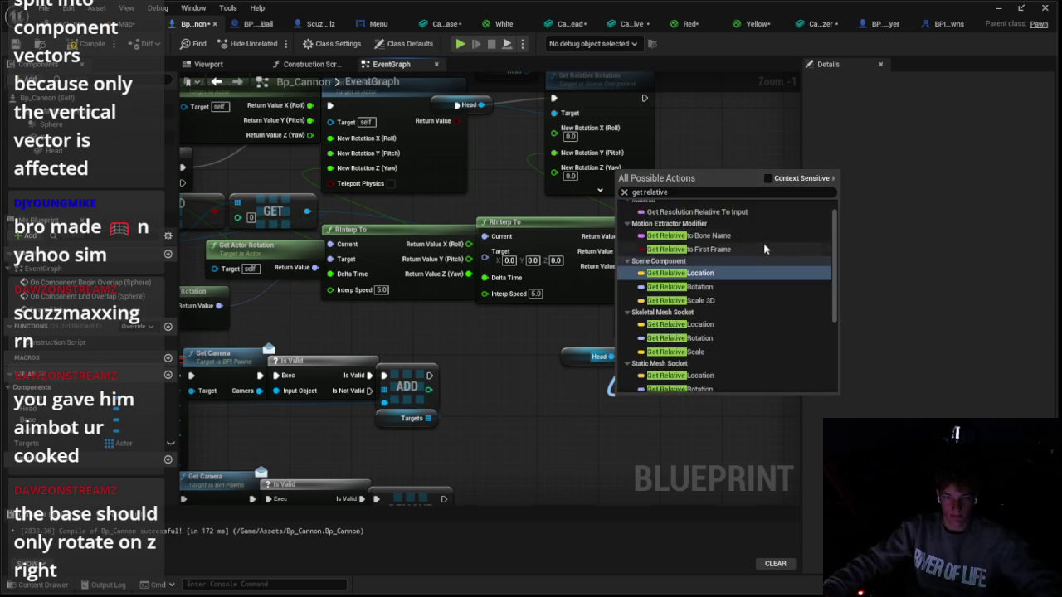
scroll(715, 344, "up", 2)
scroll(715, 342, "down", 5)
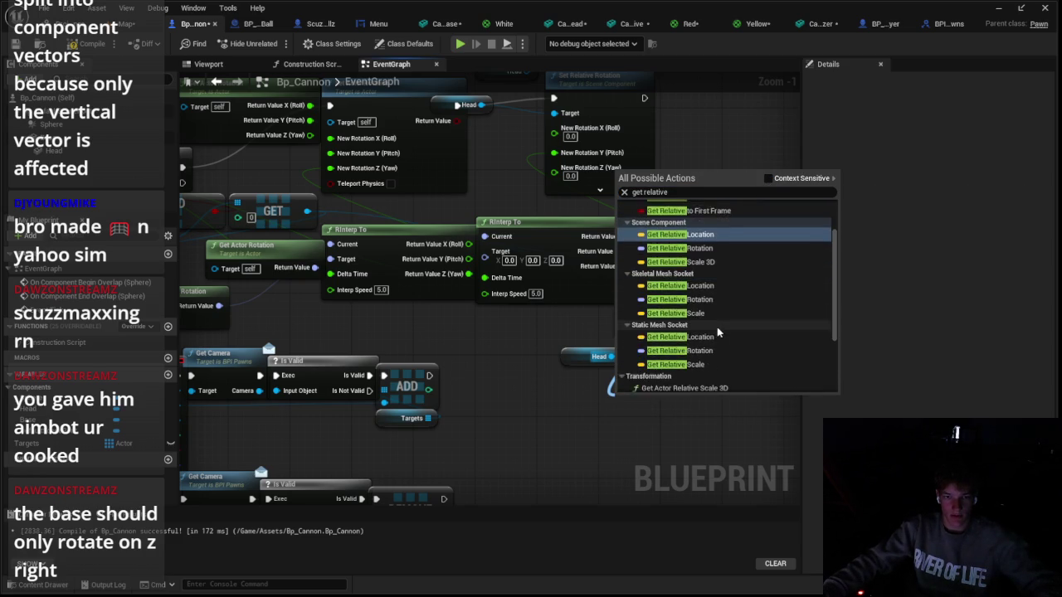
left_click(590, 417)
Search the full action list for Get Relative Location, cancel, and nudge Get World Location lower
right_click(590, 417)
type("get relativ")
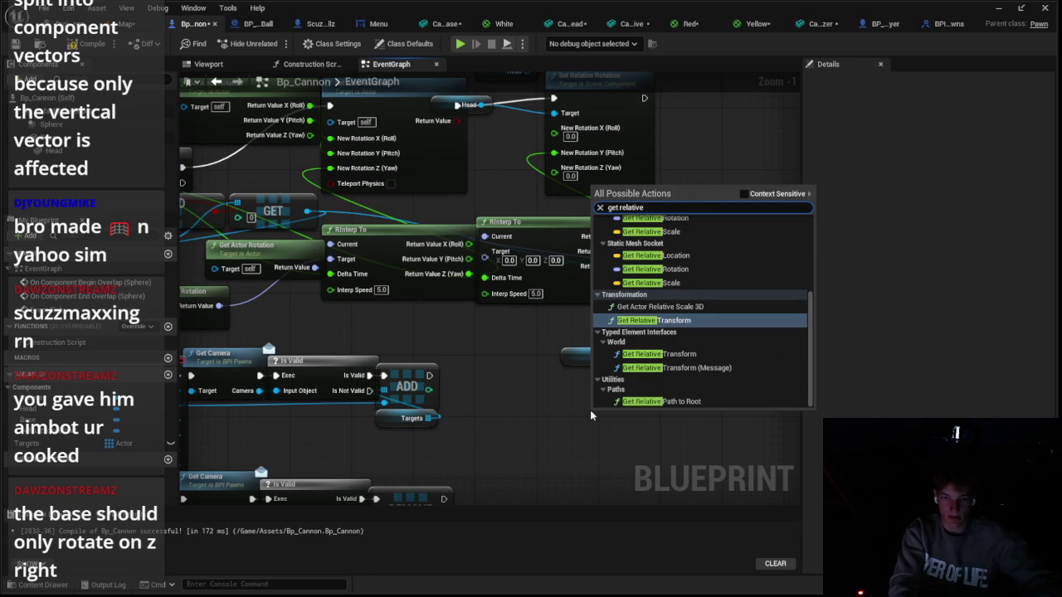
key("Up")
key("Up")
key("Up")
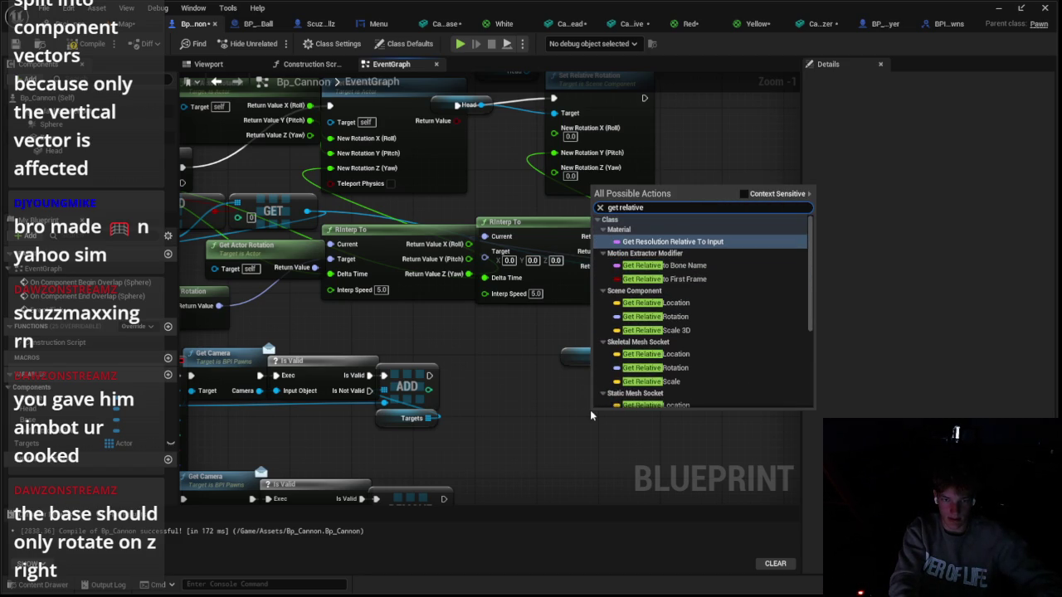
key("Down")
key("Down")
key("Down")
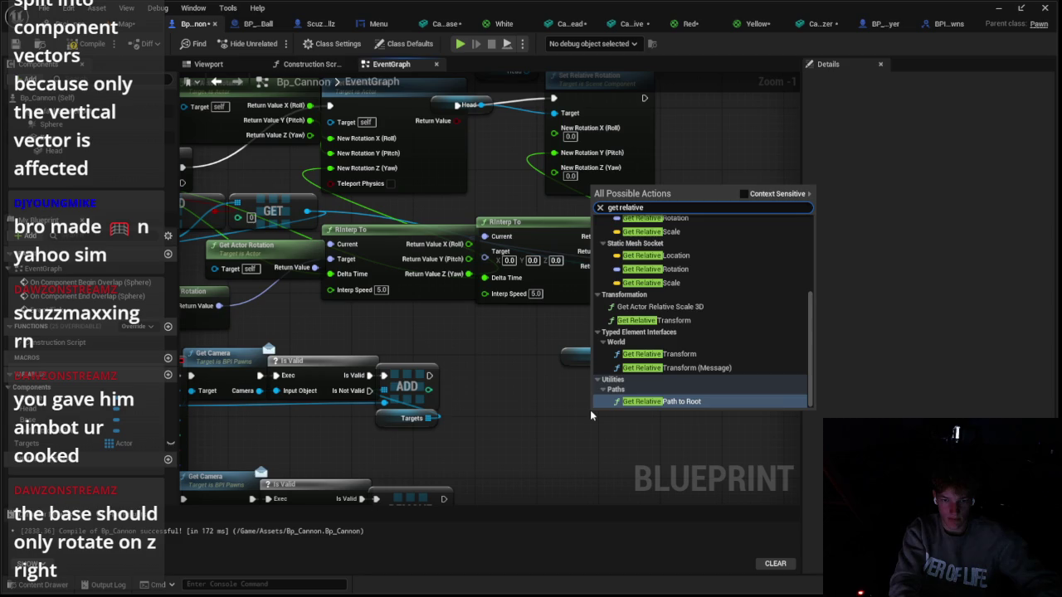
type("locat")
key("BackSpace")
key("BackSpace")
key("BackSpace")
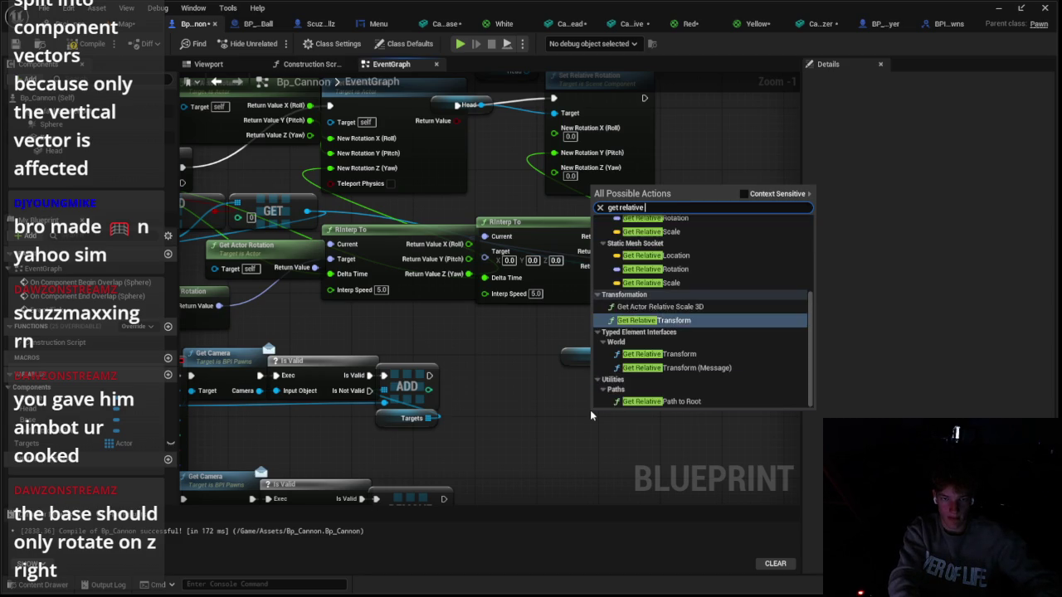
type("locat")
key("Escape")
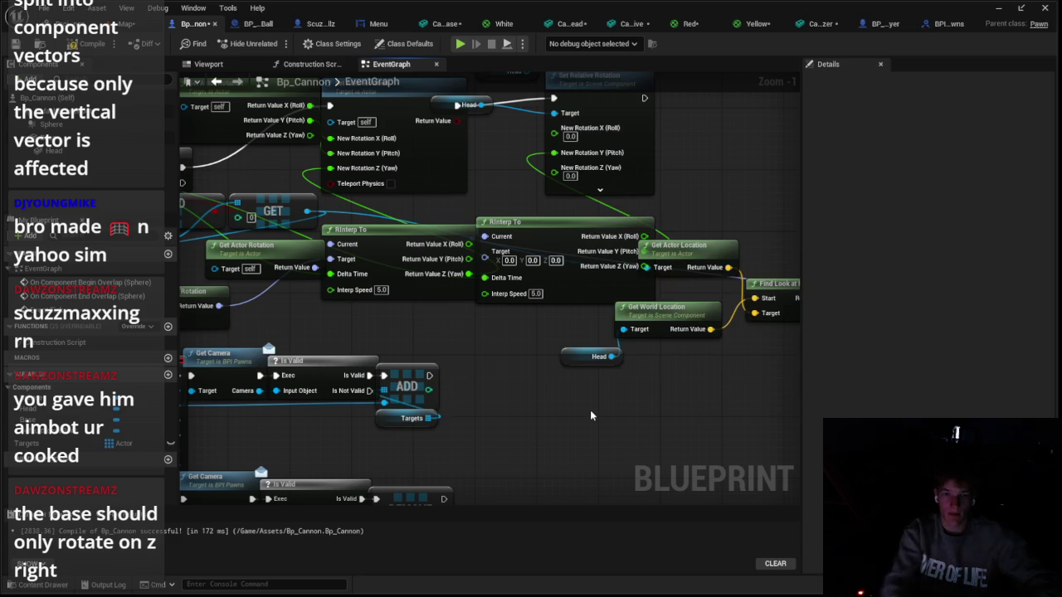
left_click_drag(682, 322, 682, 337)
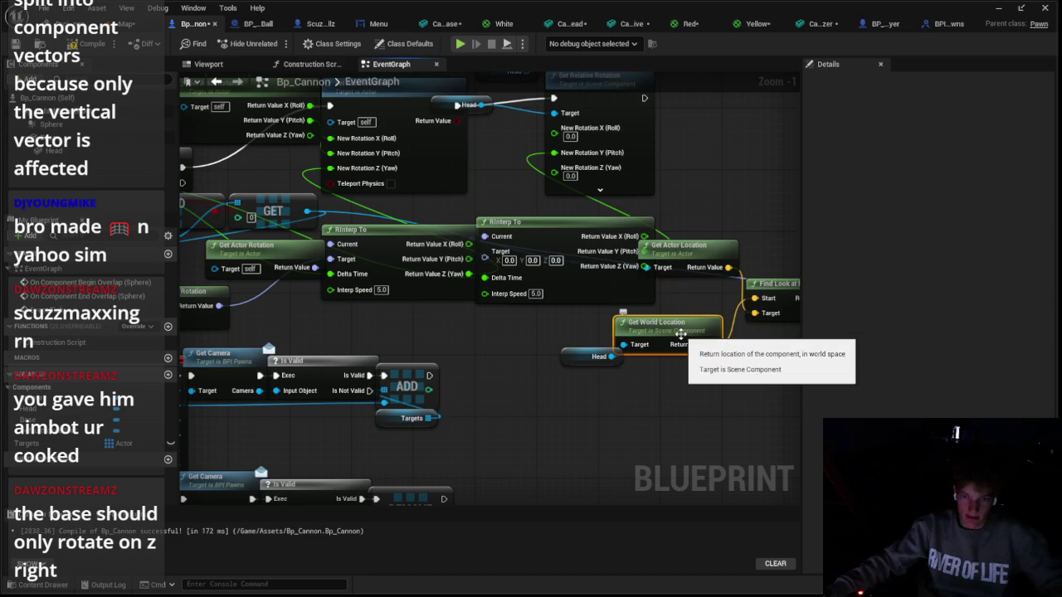
Dismiss the graph's action list and bring up the Windows Start menu
right_click(549, 404)
key("Escape")
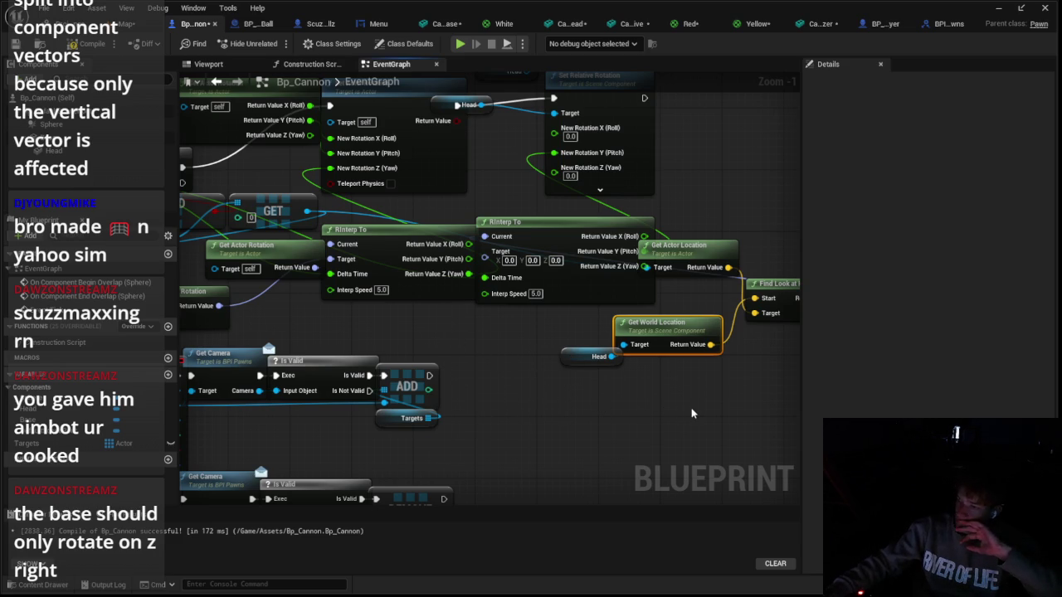
key("super")
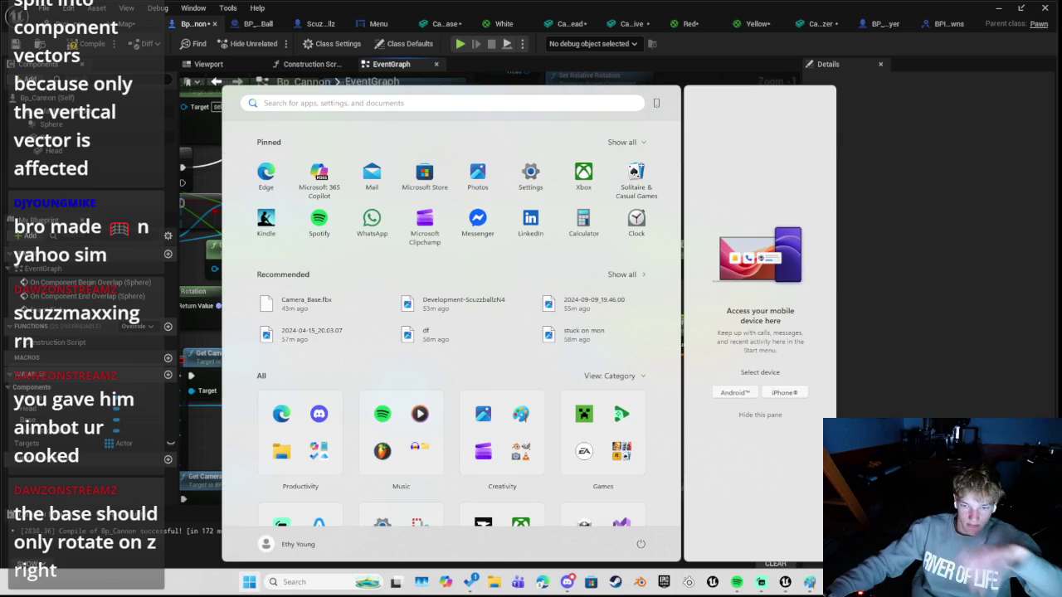
Toggle the Start menu, dismiss the Unreal Editor taskbar options, and refocus the blueprint graph
left_click(784, 581)
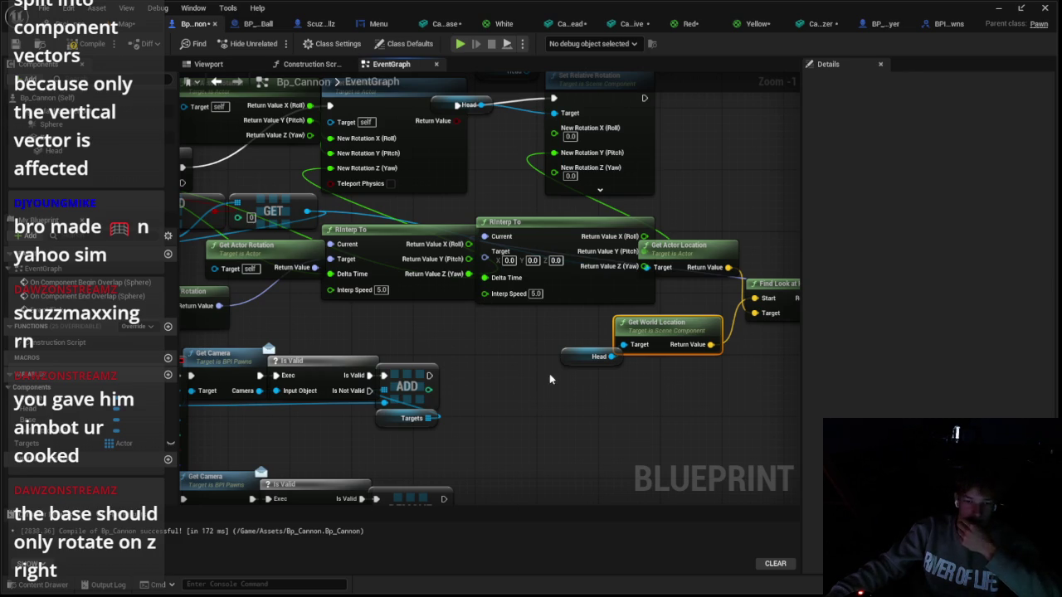
key("super")
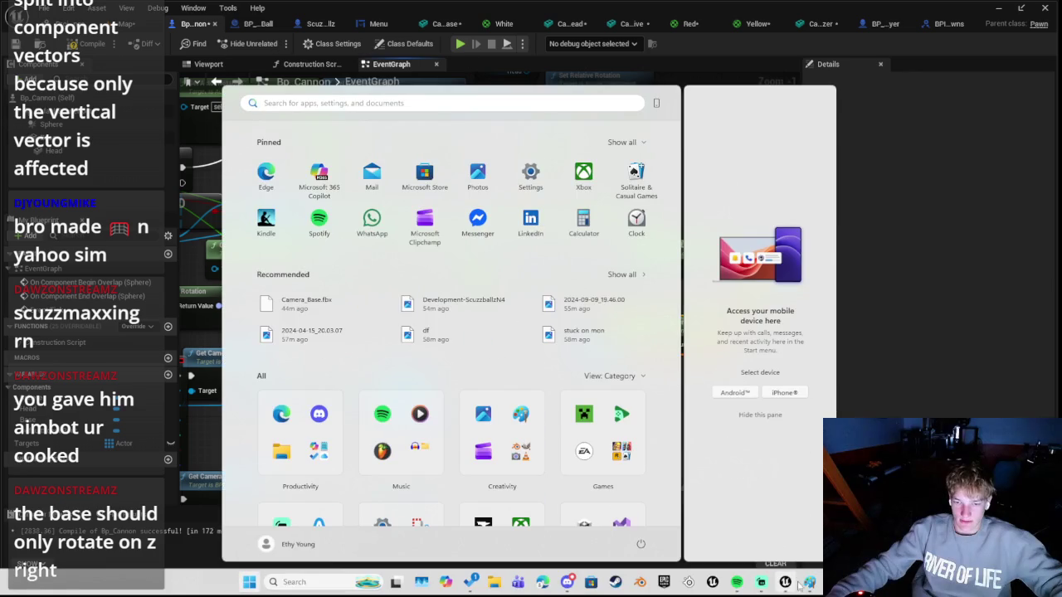
key("super")
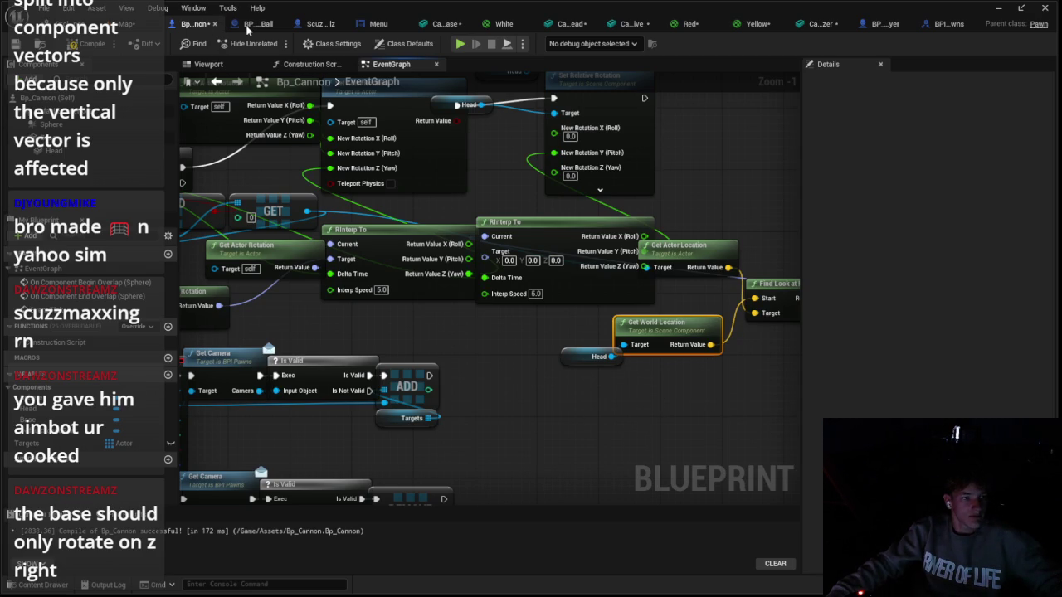
key("super")
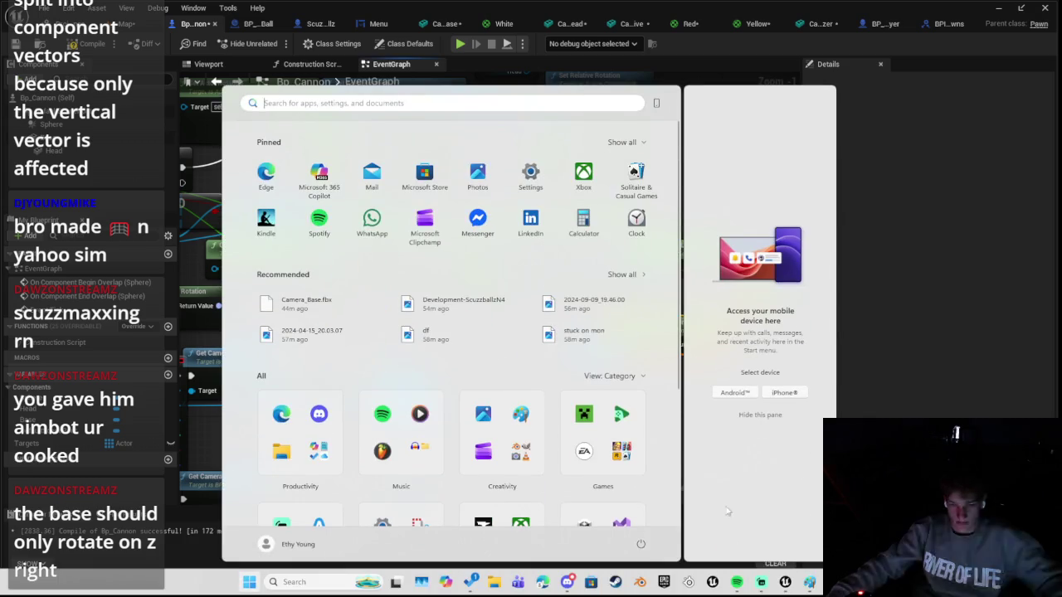
right_click(790, 586)
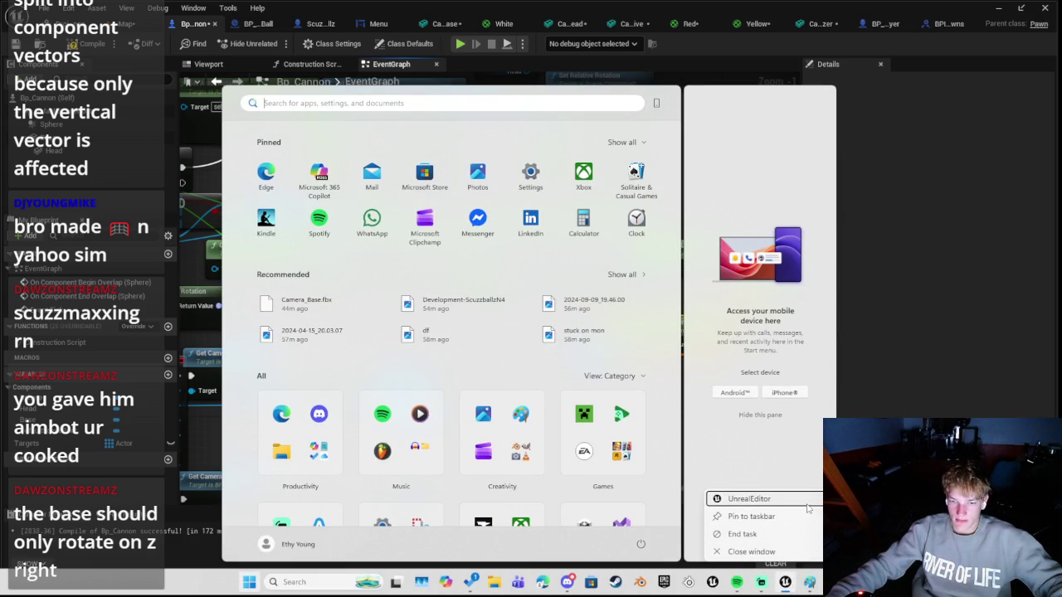
key("Escape")
mouse_move(788, 581)
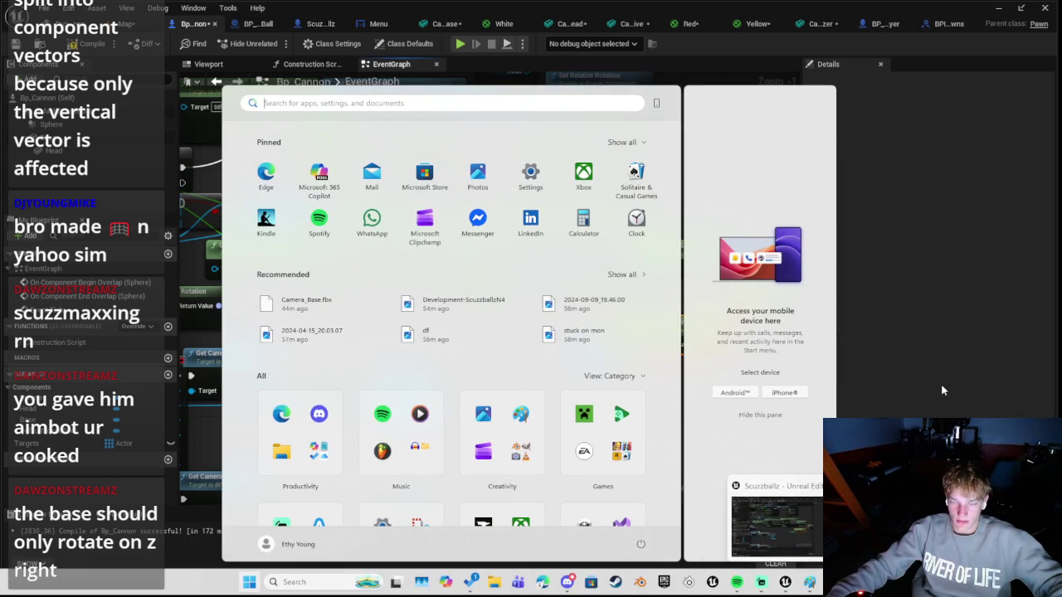
left_click(860, 405)
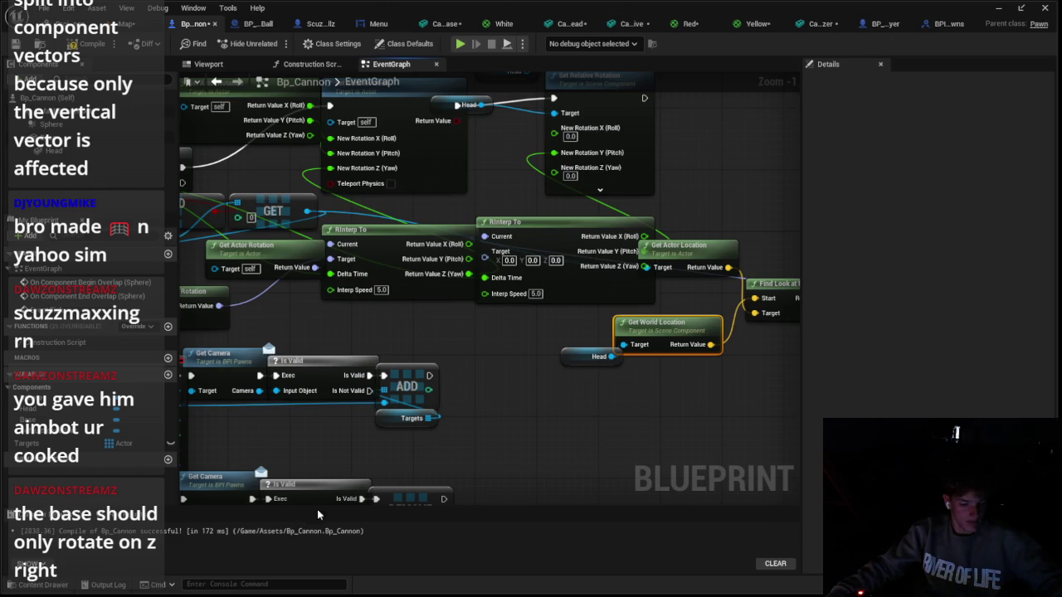
key("super")
key("super")
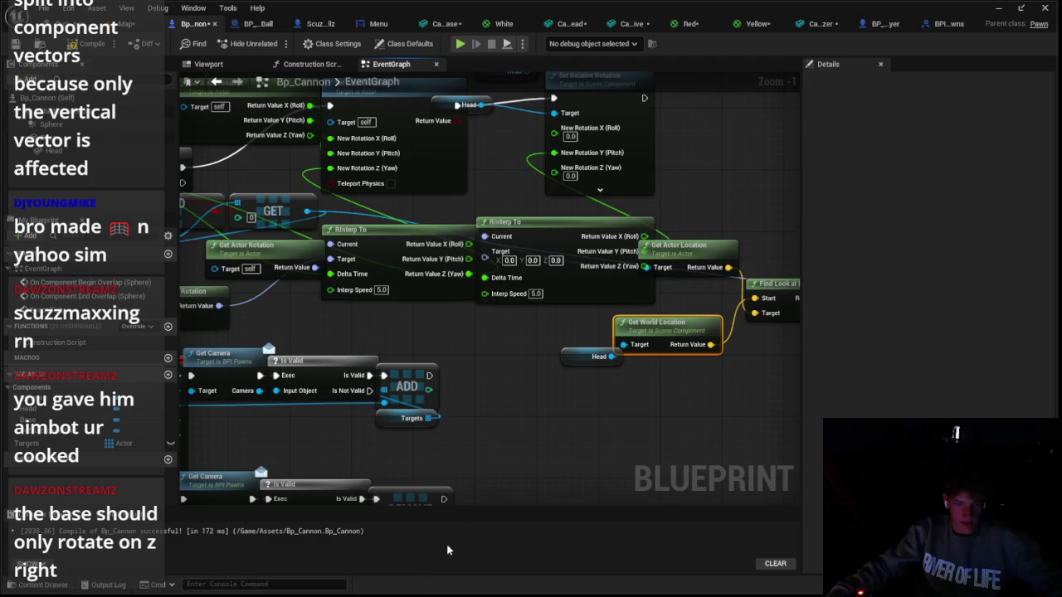
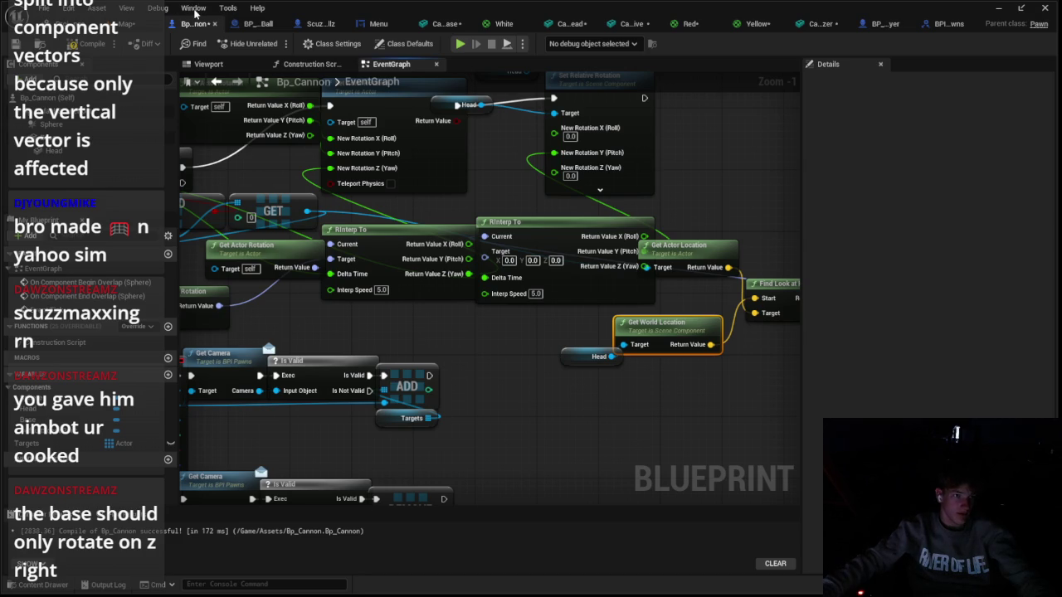
Bring the Unreal Engine editor back to the front from the Windows Start menu
key("super")
mouse_move(786, 586)
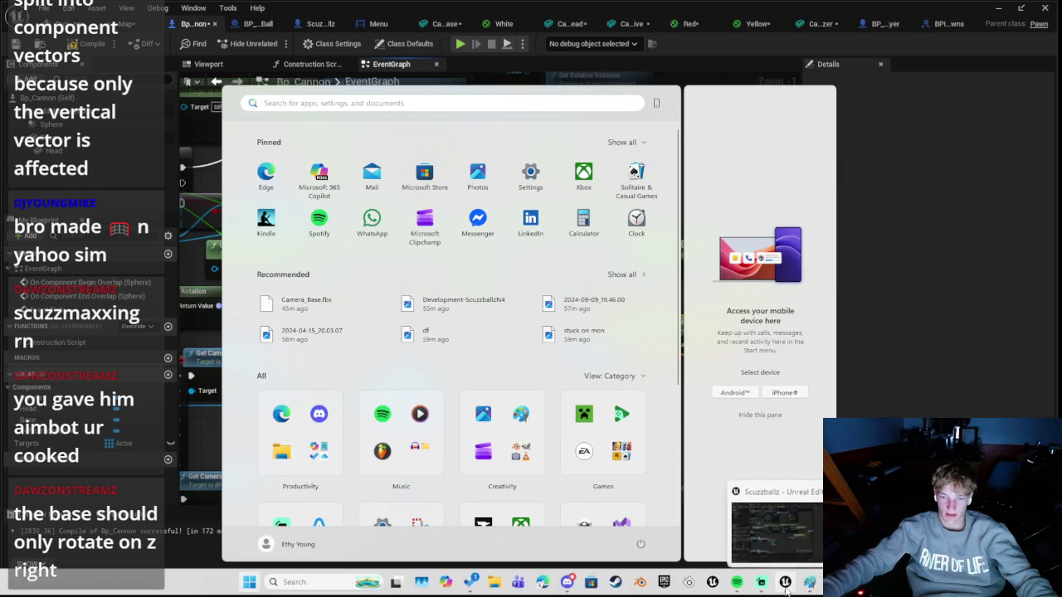
left_click(803, 488)
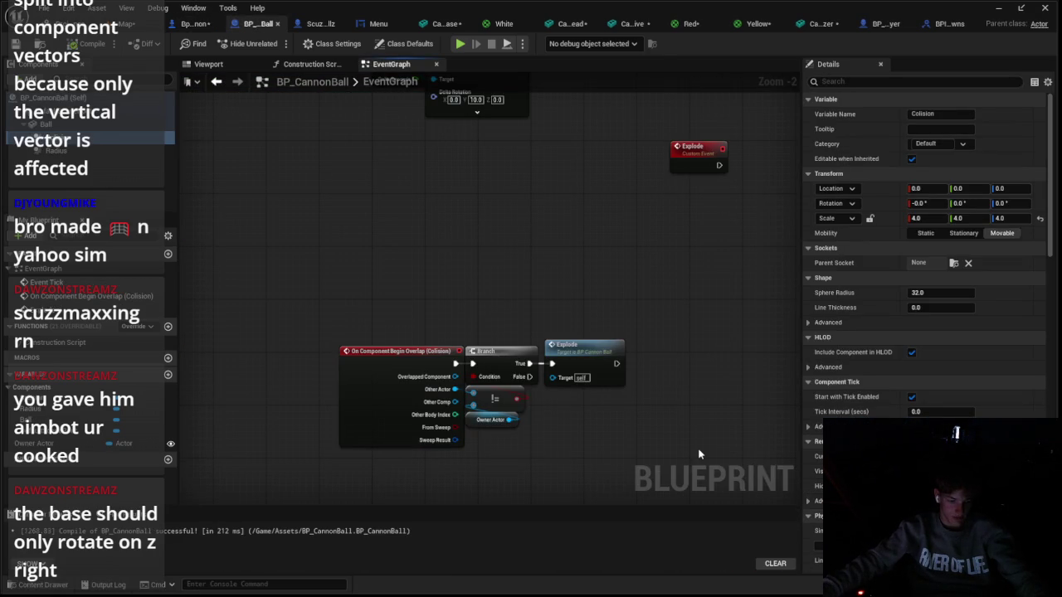
scroll(605, 435, "down", 2)
scroll(605, 434, "up", 3)
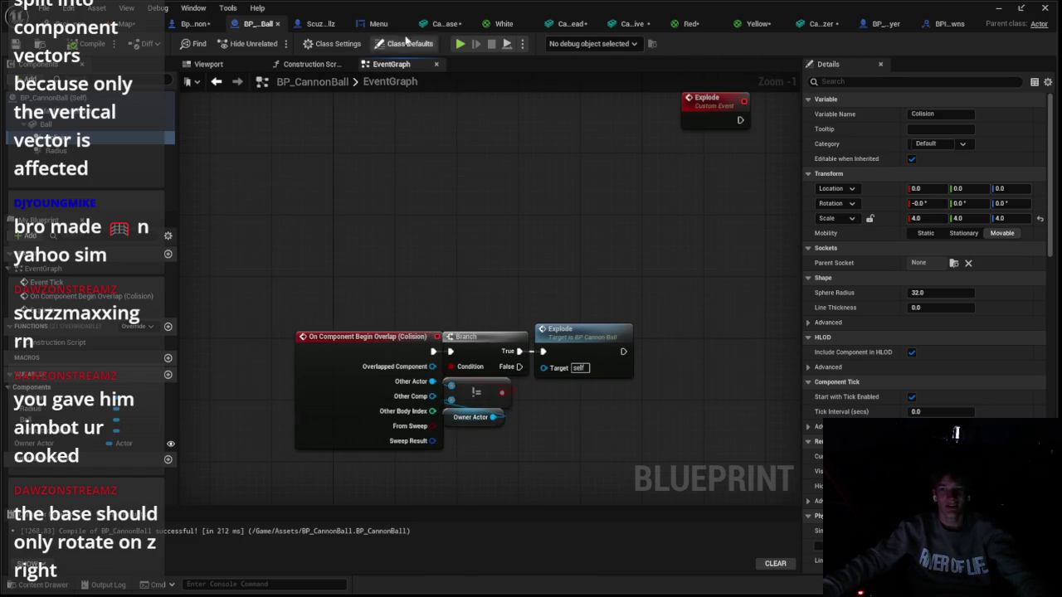
Check the save-on-compile options and look through the BP_CannonBall and Scuzzballz blueprints before returning to Bp_Cannon
left_click(192, 23)
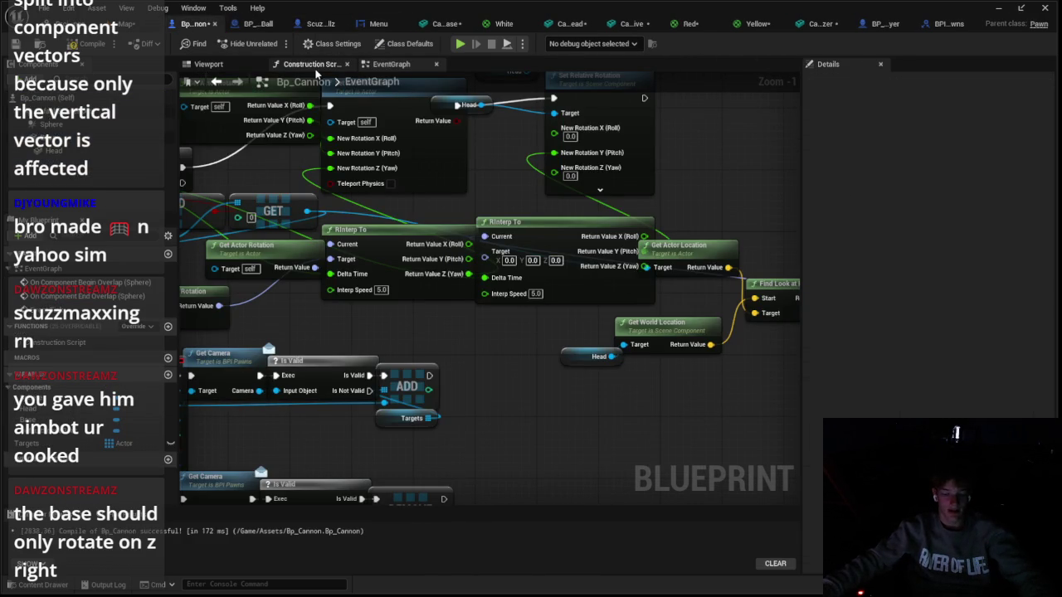
left_click(122, 44)
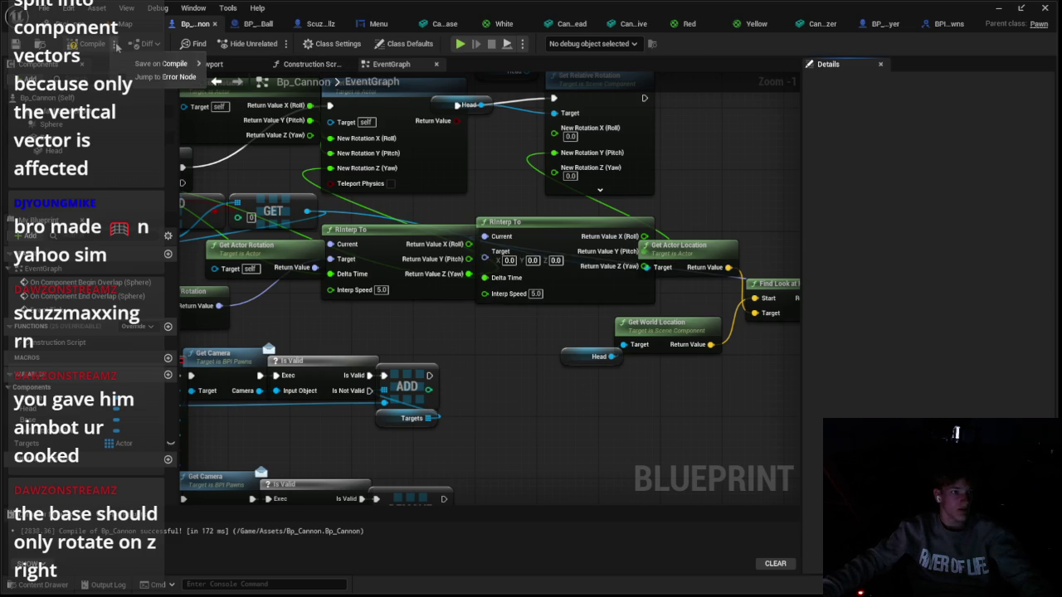
mouse_move(137, 65)
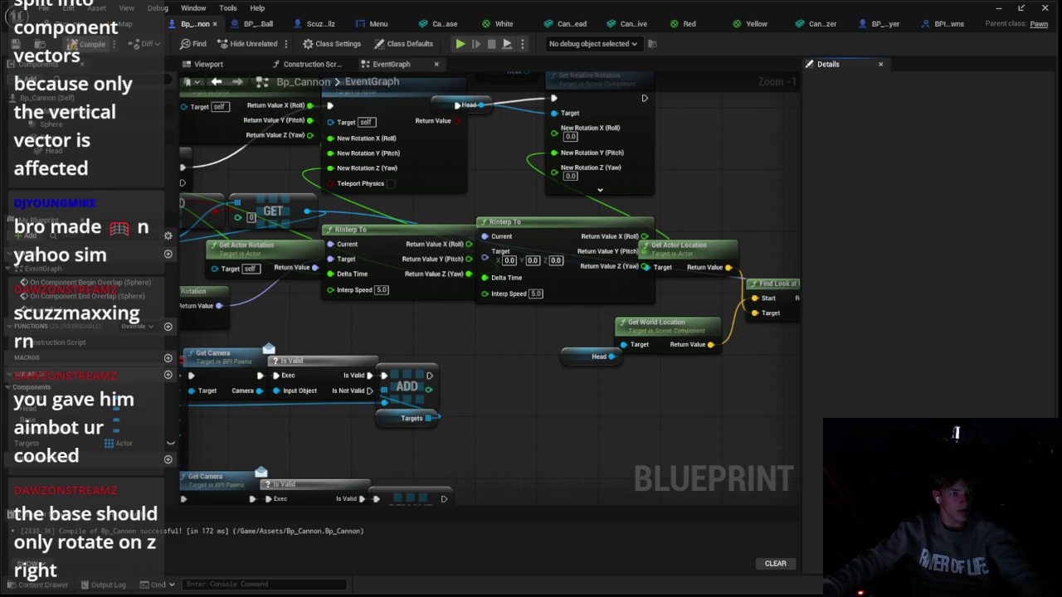
left_click(257, 23)
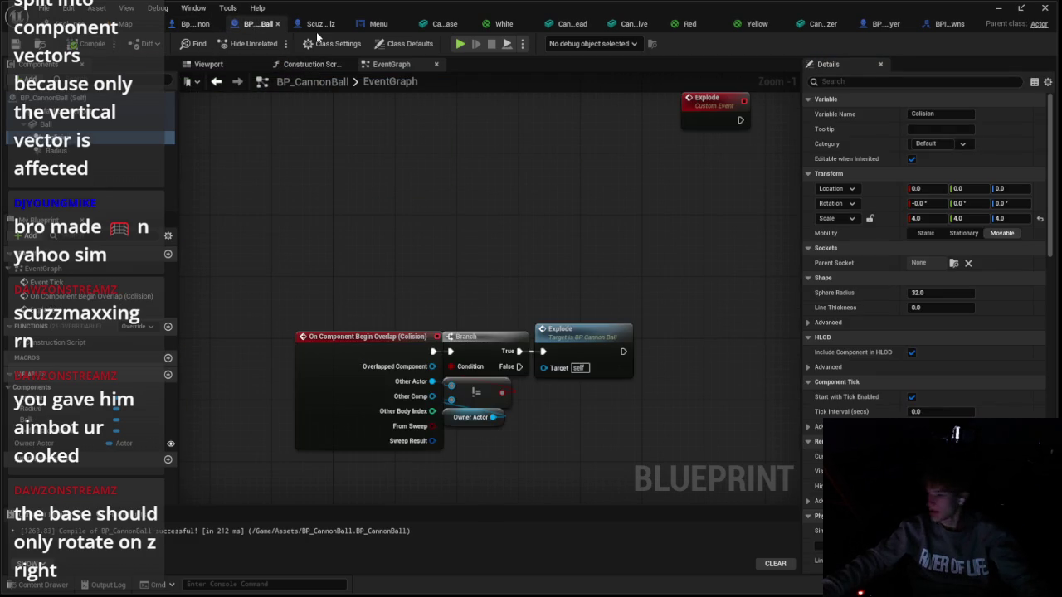
left_click(317, 25)
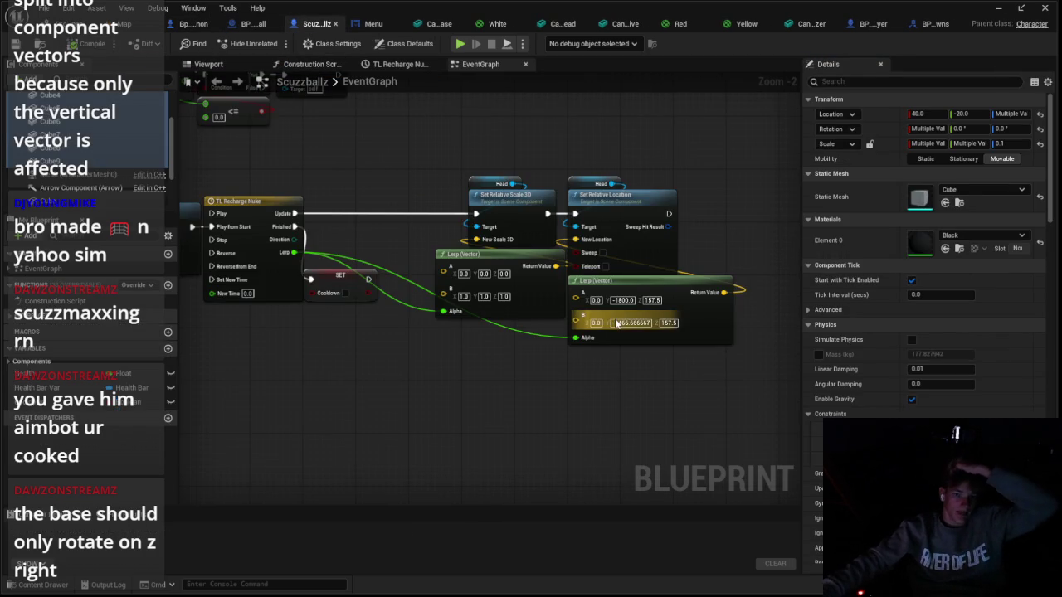
left_click(193, 23)
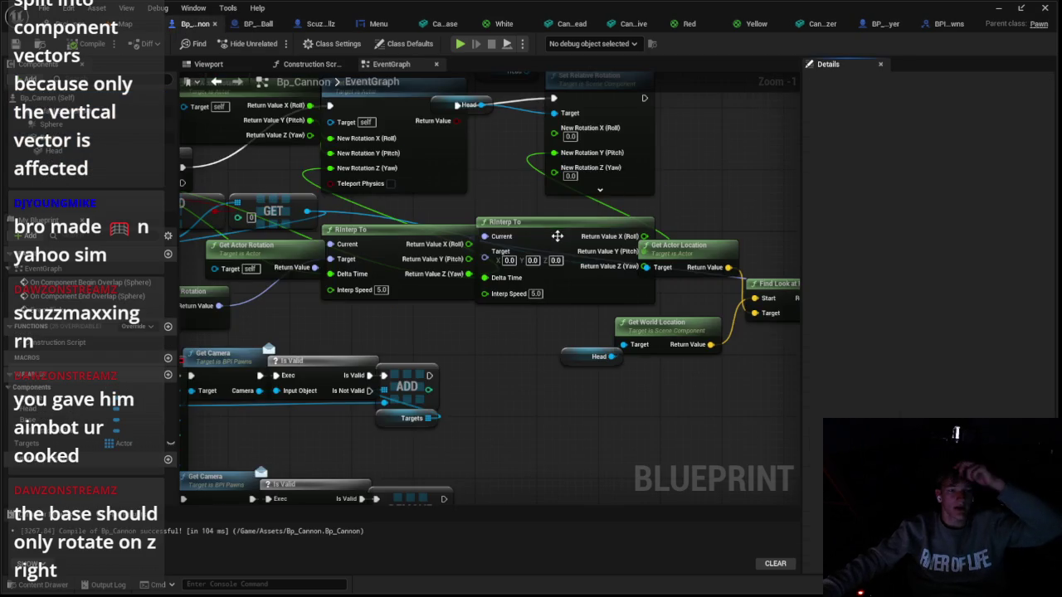
scroll(558, 237, "down", 2)
scroll(678, 212, "up", 2)
Move Get Actor Location right of RInterp To and search 'get relative world' off Head
mouse_move(531, 322)
left_mouse_down()
mouse_move(519, 365)
mouse_move(552, 324)
left_mouse_up()
left_click_drag(474, 425, 363, 401)
type("get rela")
type("tive")
type(" world")
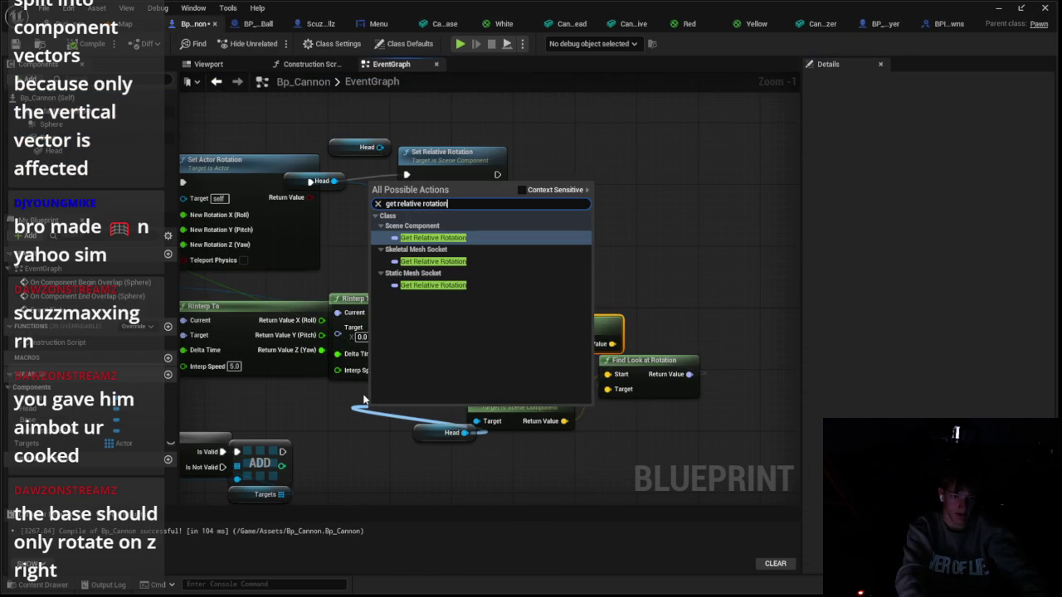
Add a Relative Rotation getter on Head and wire it into RInterp To's Current
key("Return")
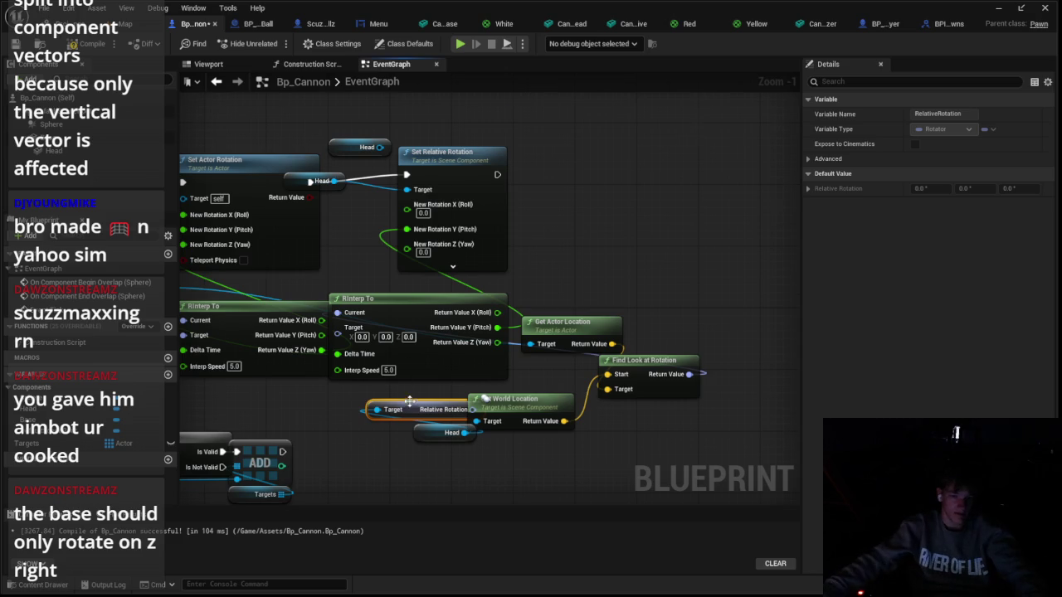
scroll(382, 402, "up", 1)
left_click_drag(414, 410, 328, 299)
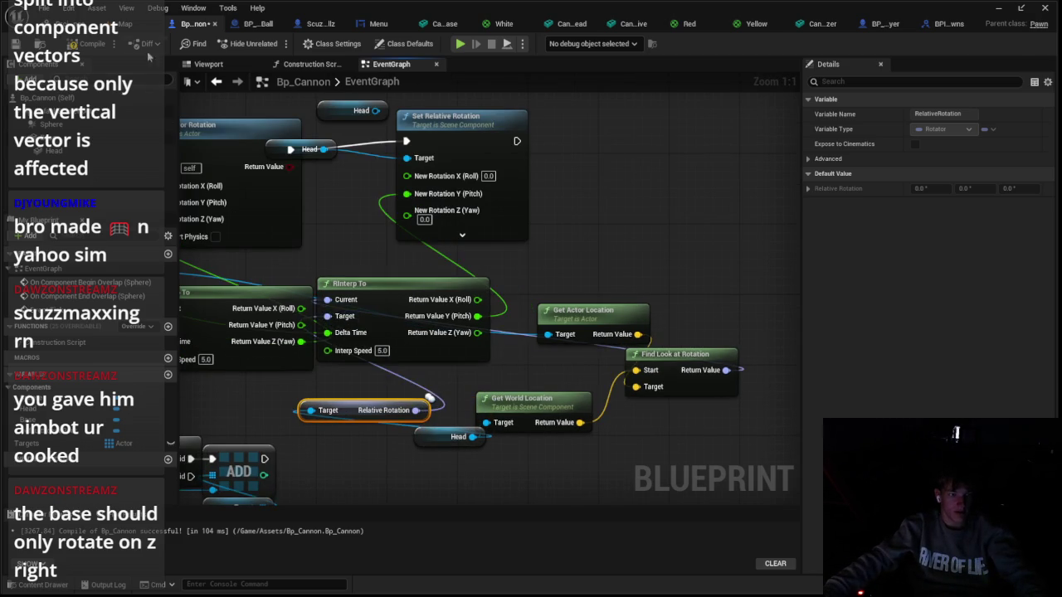
Play-test the level with Alt+P, then cycle through the blueprints back to Bp_Cannon
left_click(126, 24)
key("alt+p")
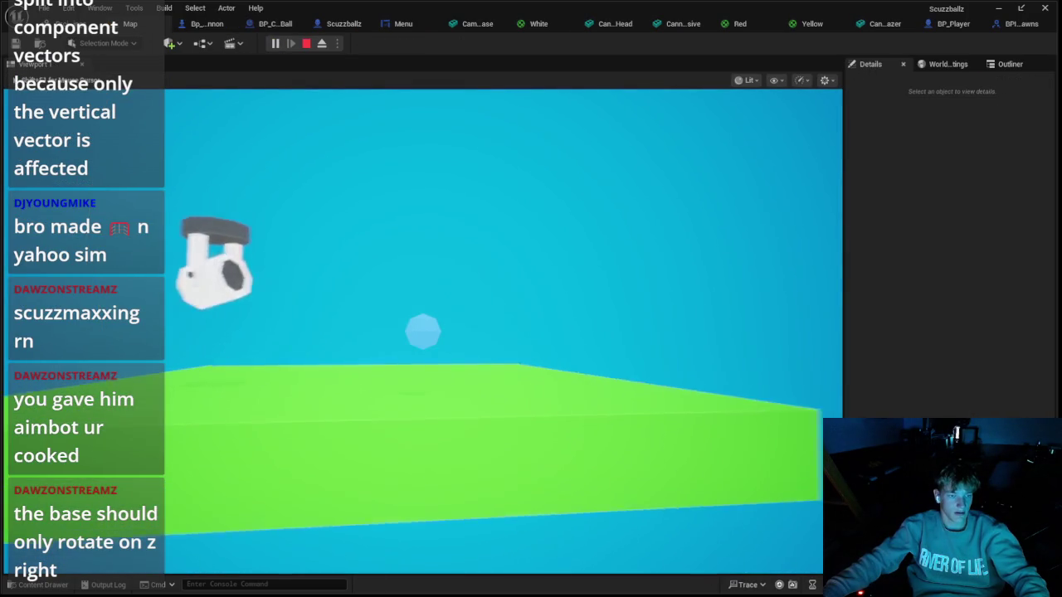
key("Escape")
left_click(195, 24)
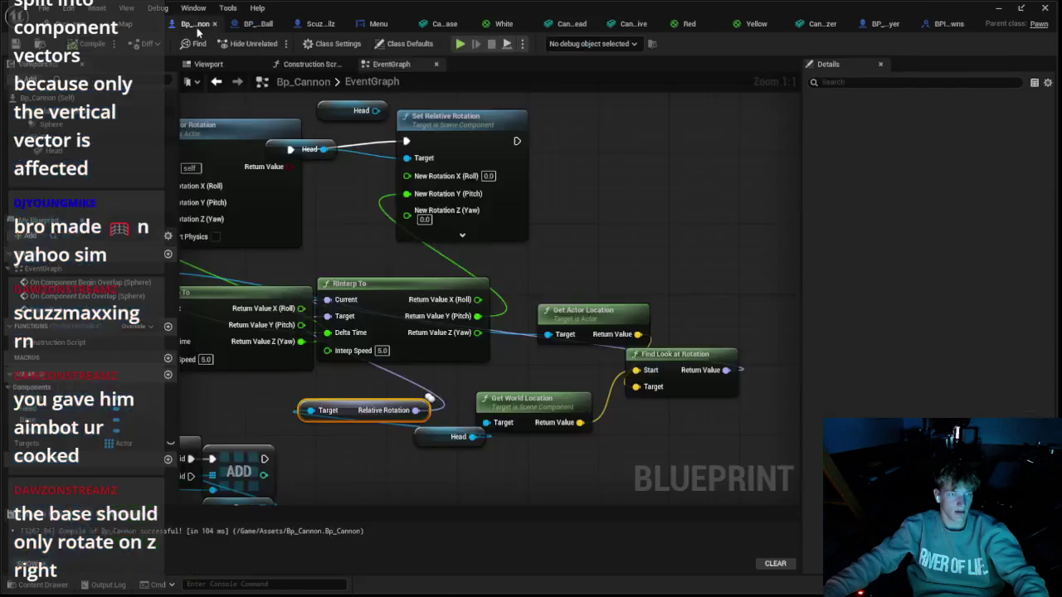
left_click(261, 23)
left_click(322, 25)
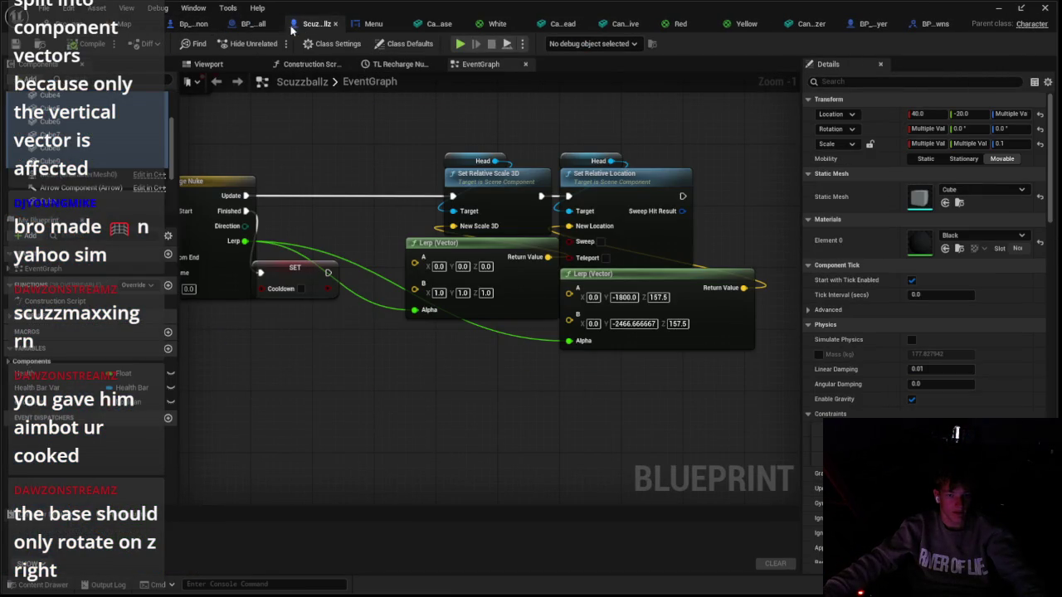
left_click(257, 23)
left_click(208, 25)
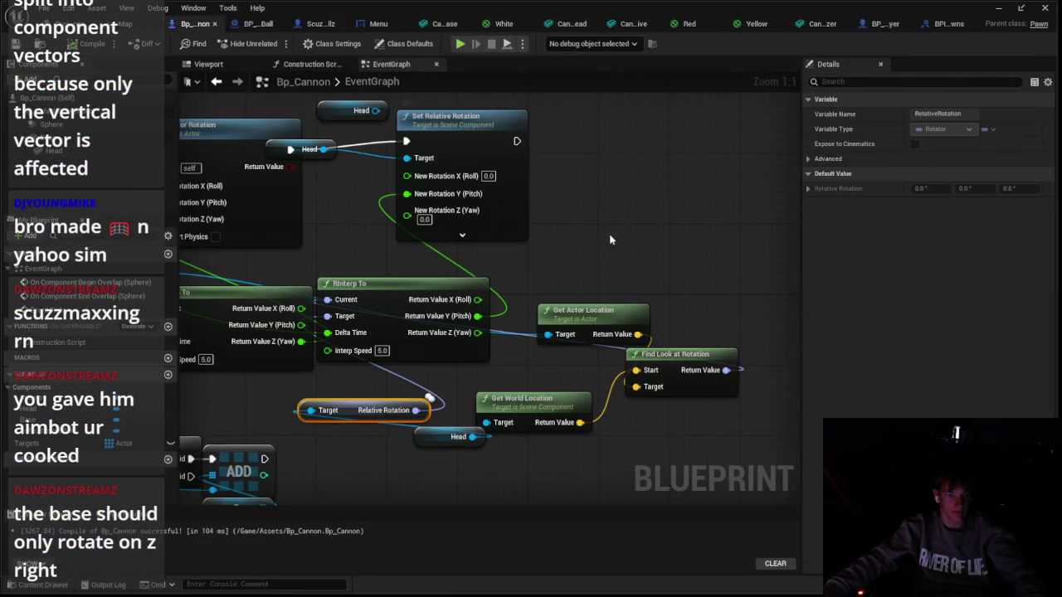
Add a Get Relative Rotation node wired from the Head reference
left_click_drag(377, 170, 381, 236)
left_click(371, 184)
type("get ra")
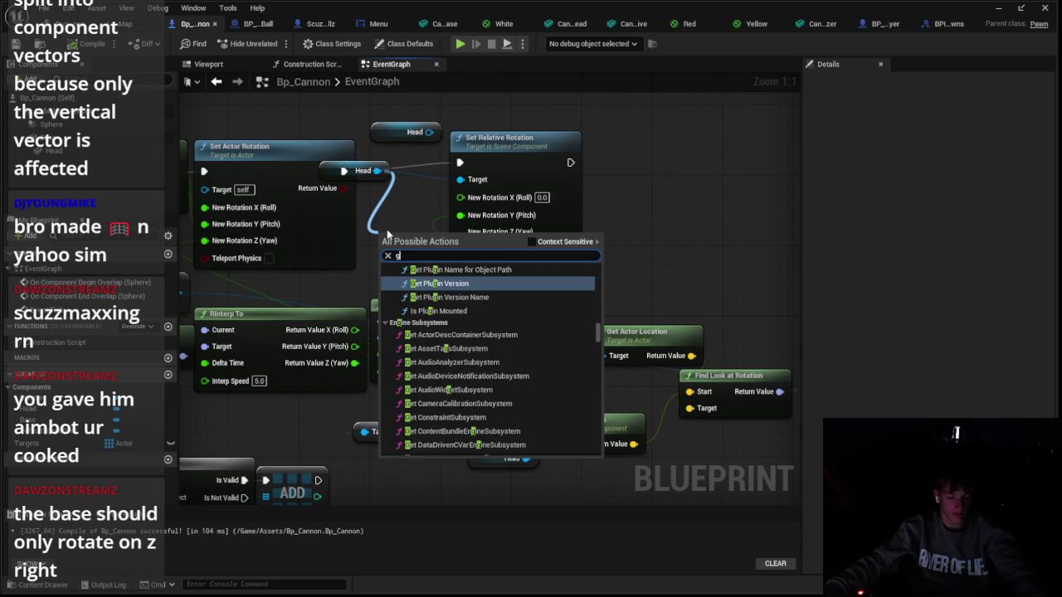
key("BackSpace")
type("elative rot")
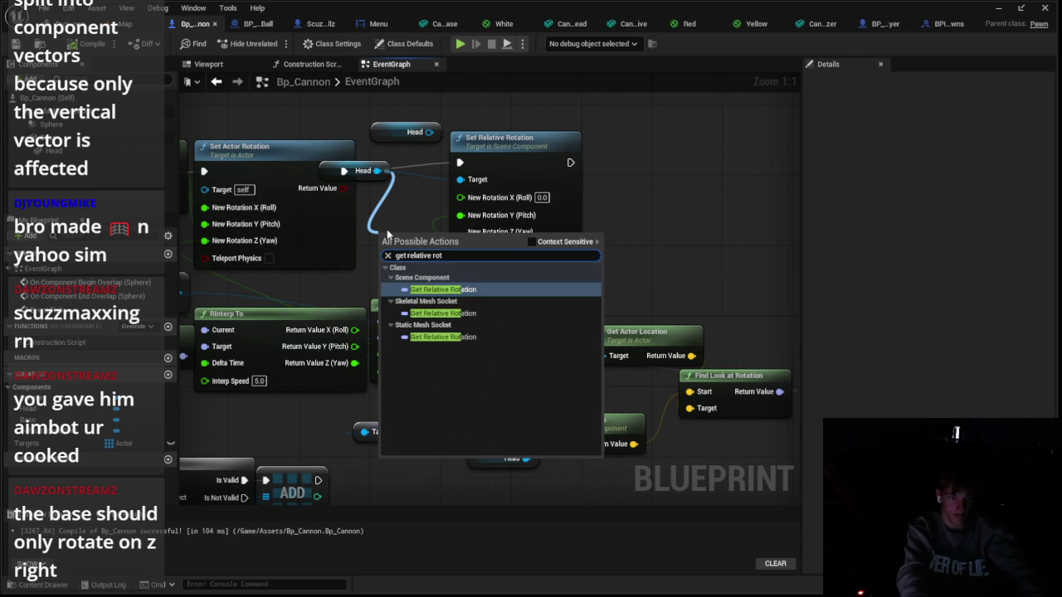
key("Return")
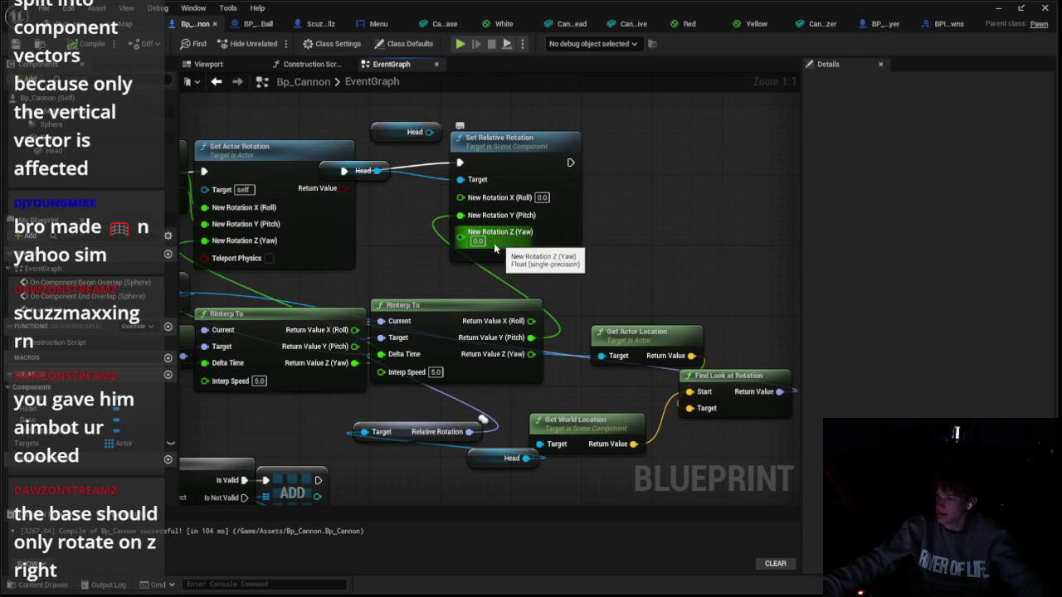
Select Find Look at Rotation and inspect the DefaultSceneRoot and Base components' settings
mouse_move(420, 266)
left_mouse_down()
mouse_move(479, 212)
mouse_move(477, 170)
left_mouse_up()
left_click_drag(495, 340, 433, 384)
left_click_drag(579, 326, 695, 402)
left_click(89, 116)
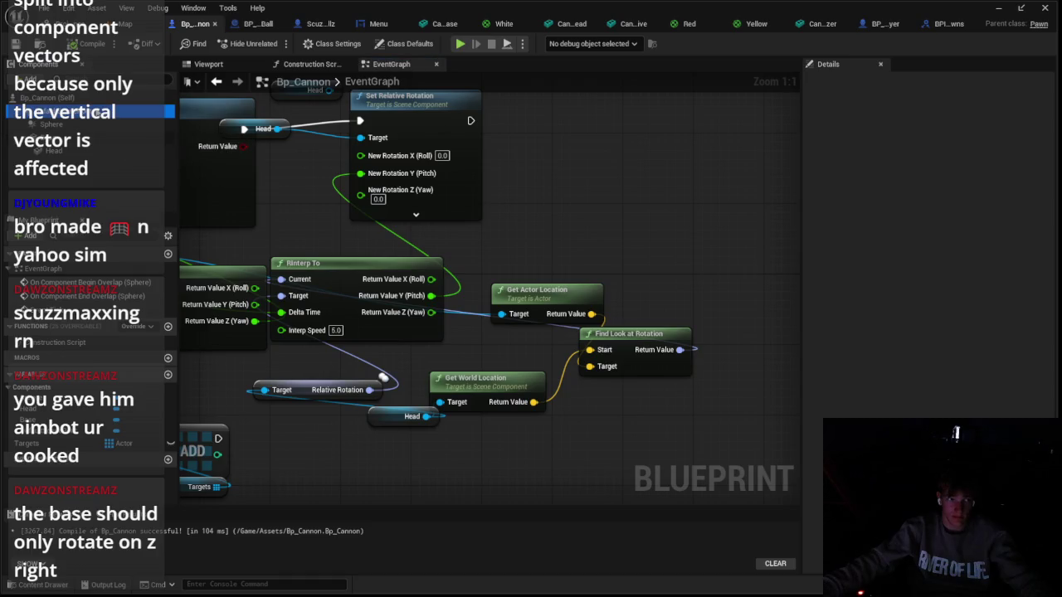
left_click(90, 125)
left_click(87, 138)
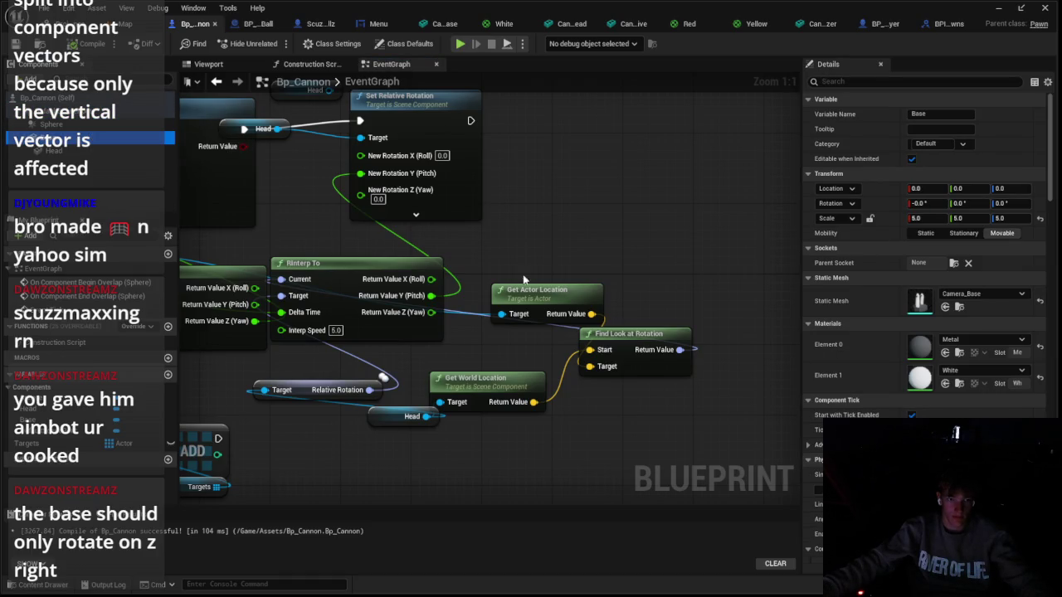
mouse_move(346, 360)
left_mouse_down()
mouse_move(591, 211)
mouse_move(593, 326)
left_mouse_up()
Replace the Relative Rotation getter with Get World Rotation from Head, feeding RInterp To's Current
left_click(517, 256)
key("Delete")
left_click_drag(645, 380, 508, 359)
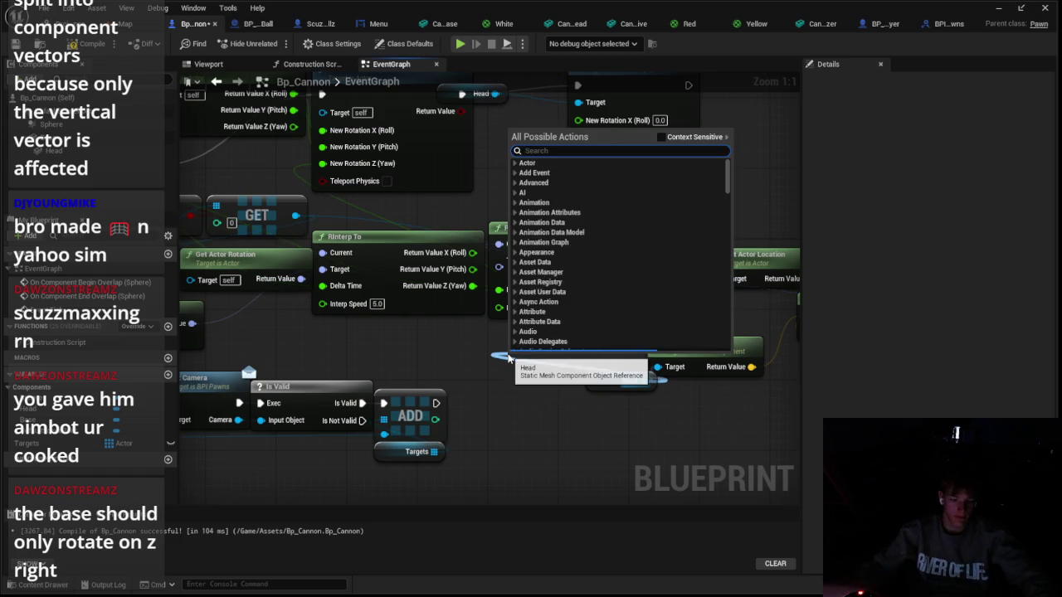
type("get world ro")
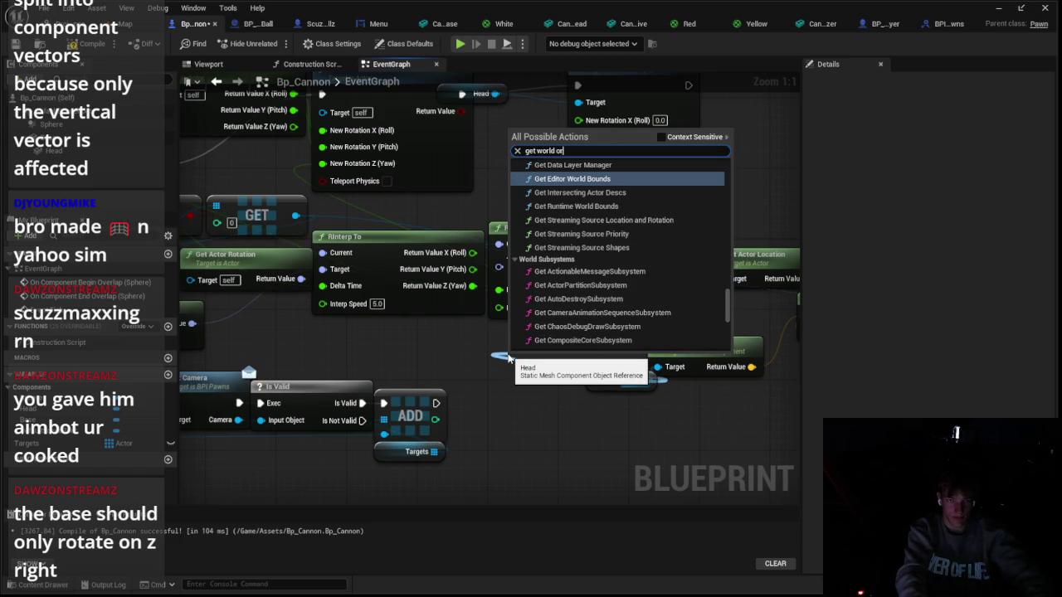
type("at")
key("BackSpace")
type("a")
key("BackSpace")
key("Return")
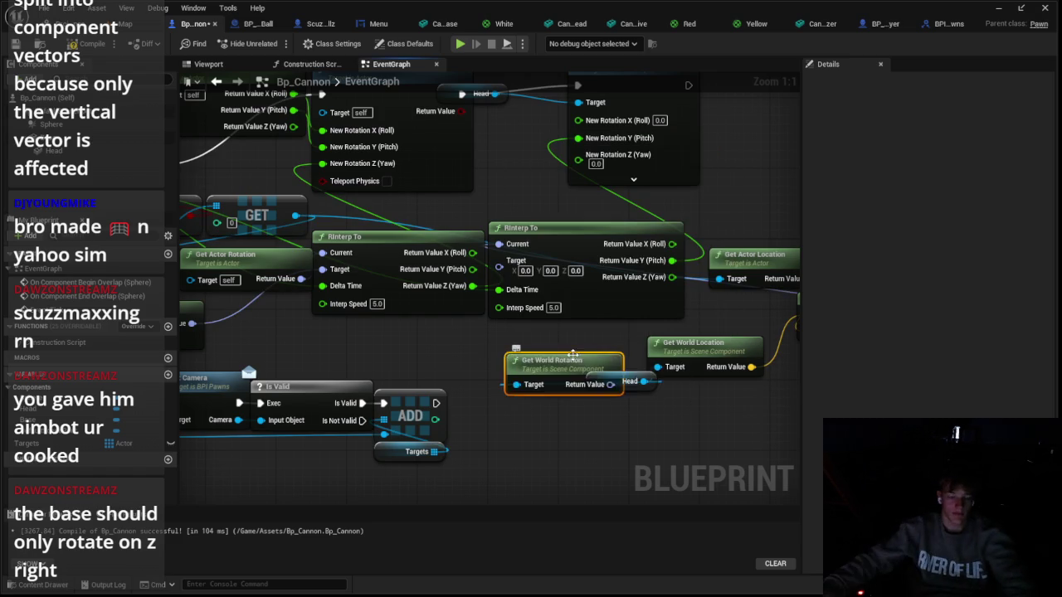
left_click_drag(508, 356, 490, 345)
left_click_drag(592, 366, 497, 244)
Nudge Get World Location aside and delete the Set Relative Rotation node
mouse_move(512, 389)
left_mouse_down()
mouse_move(493, 396)
mouse_move(378, 329)
left_mouse_up()
left_click_drag(485, 373, 522, 382)
left_click_drag(660, 345, 699, 471)
left_click(489, 245)
key("Delete")
Add Set World Rotation targeting Head, remove the duplicate Head node, and wire its execution input
left_click_drag(307, 236, 402, 256)
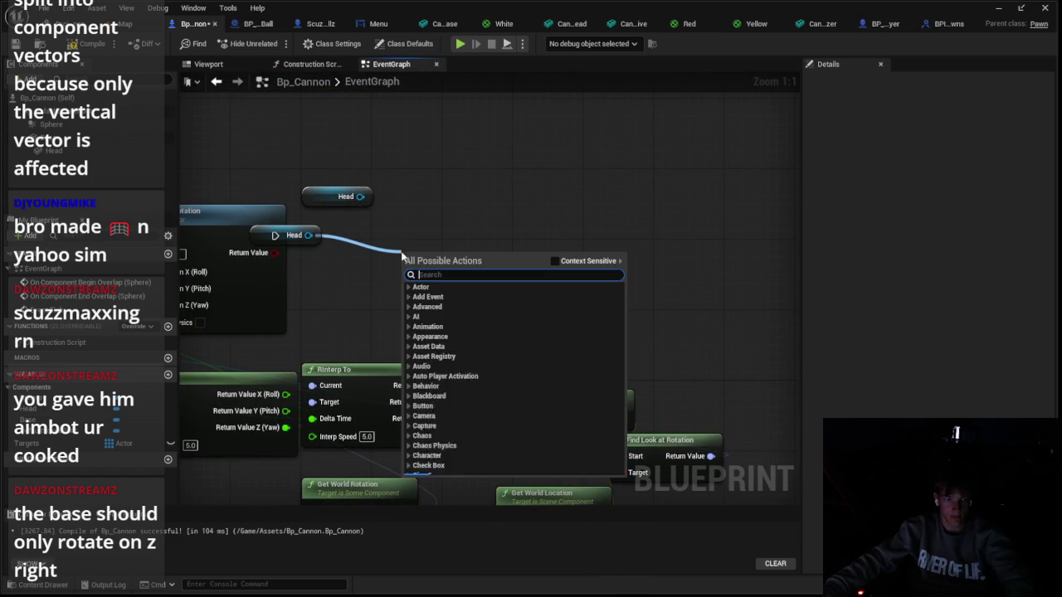
type("set world roat")
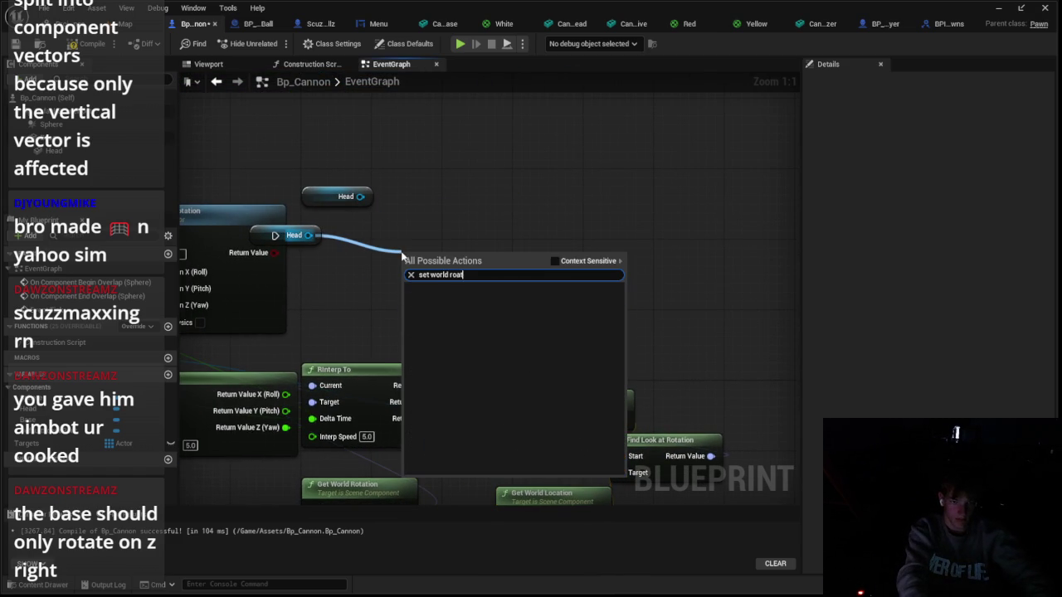
key("BackSpace")
key("BackSpace")
type("t")
key("Return")
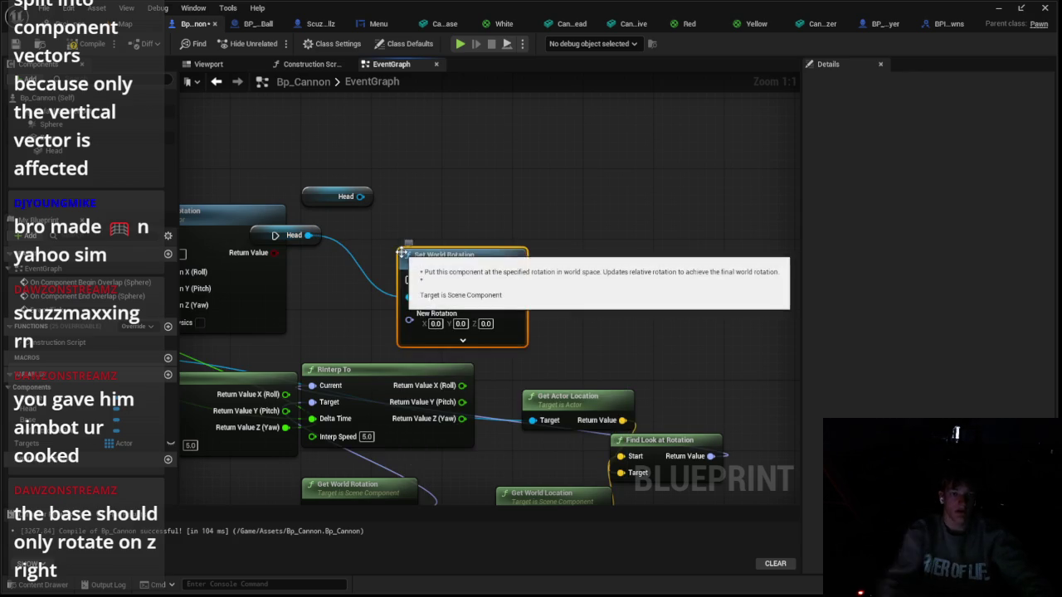
mouse_move(255, 229)
left_mouse_down()
mouse_move(340, 237)
mouse_move(404, 215)
left_mouse_up()
left_click_drag(342, 134, 343, 218)
key("Delete")
left_click_drag(276, 235, 409, 280)
mouse_move(427, 231)
left_mouse_down()
mouse_move(418, 240)
mouse_move(378, 232)
mouse_move(346, 212)
left_mouse_up()
left_click(444, 258, "ctrl")
In the Viewport, turn the Base to -24 on Y and test tilting the cannon head
left_click(209, 64)
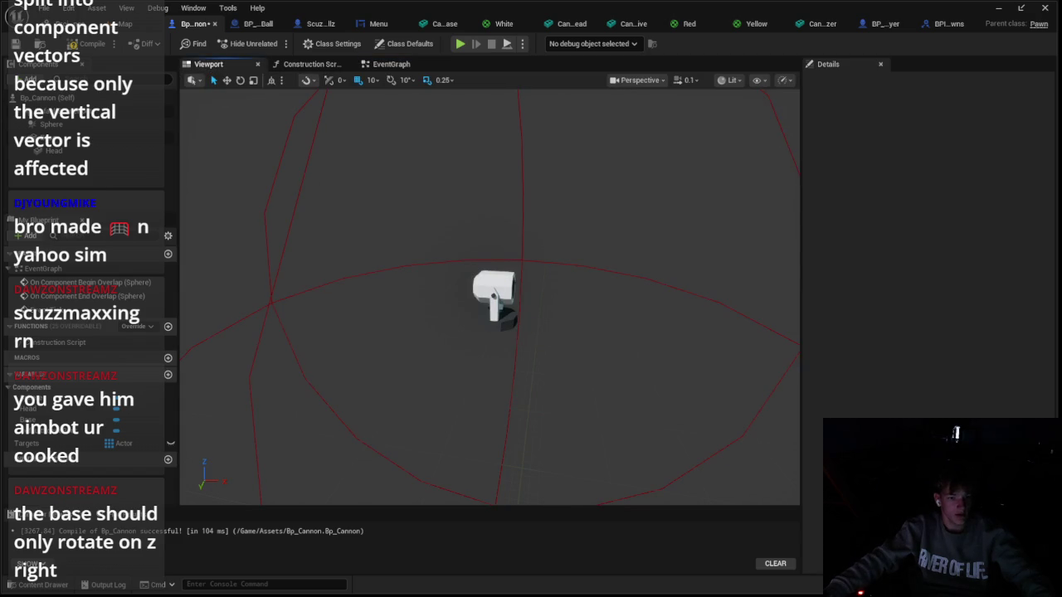
left_click(50, 137)
left_click_drag(963, 204, 954, 204)
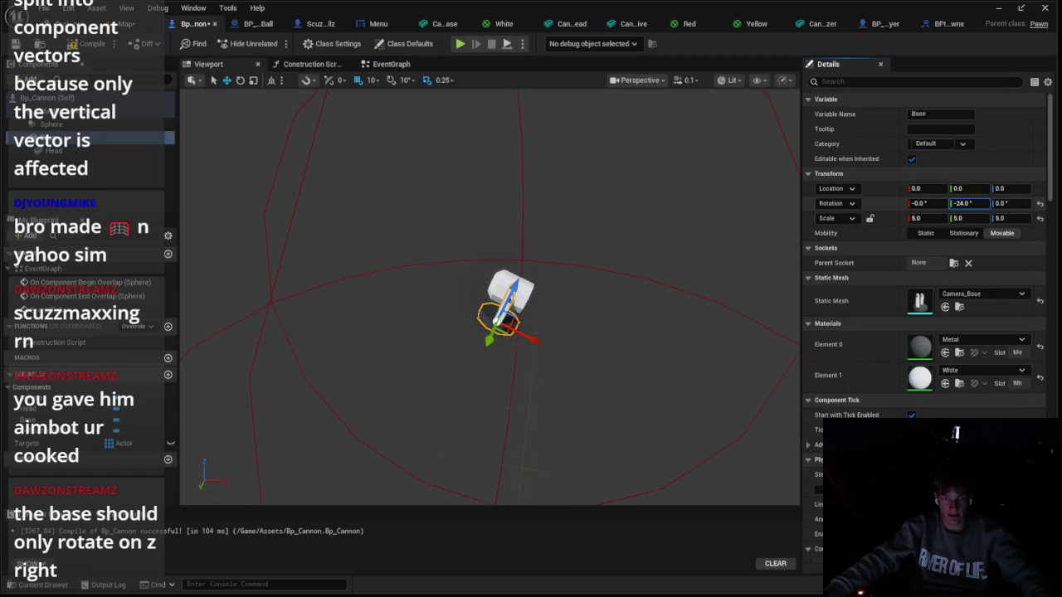
left_click(963, 203)
left_click_drag(591, 310, 597, 203)
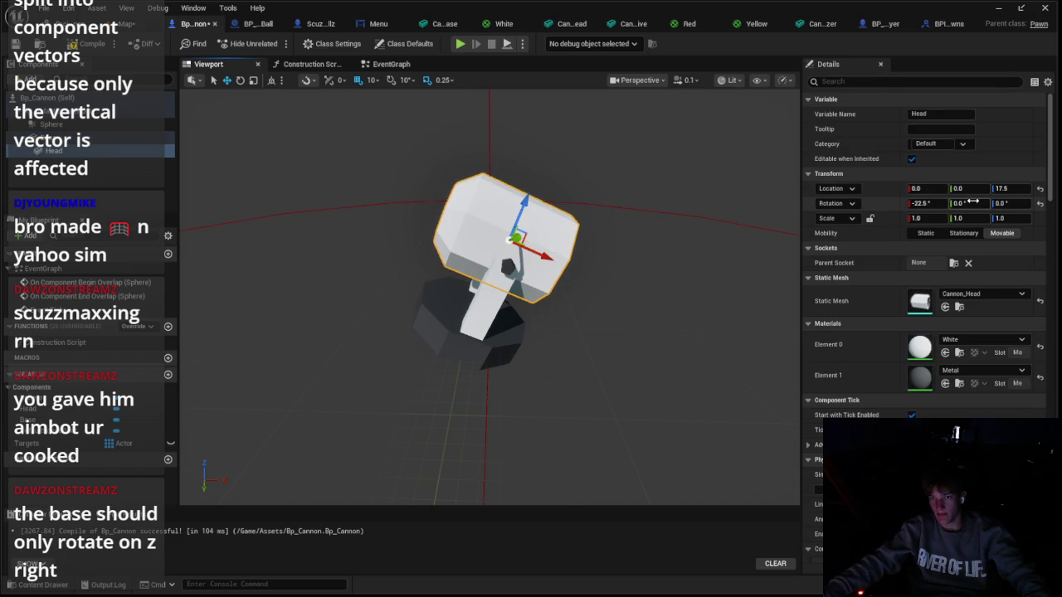
mouse_move(973, 203)
left_mouse_down()
mouse_move(998, 203)
mouse_move(972, 203)
left_mouse_up()
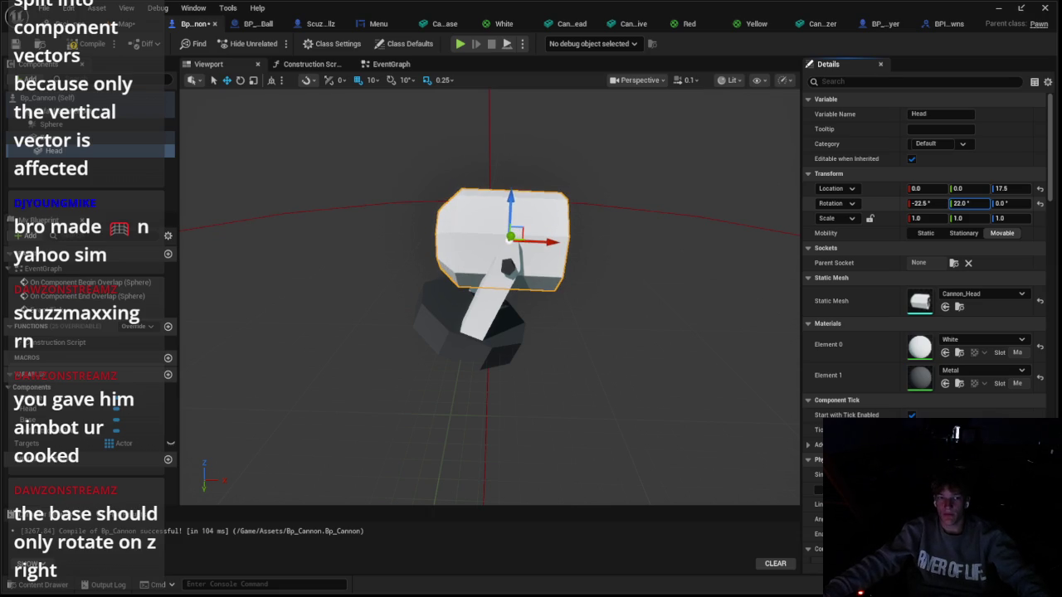
Back in the Event Graph, move the Set World Rotation node further right
left_click(398, 64)
scroll(553, 161, "up", 3)
left_click(553, 162)
left_click_drag(553, 162, 708, 164)
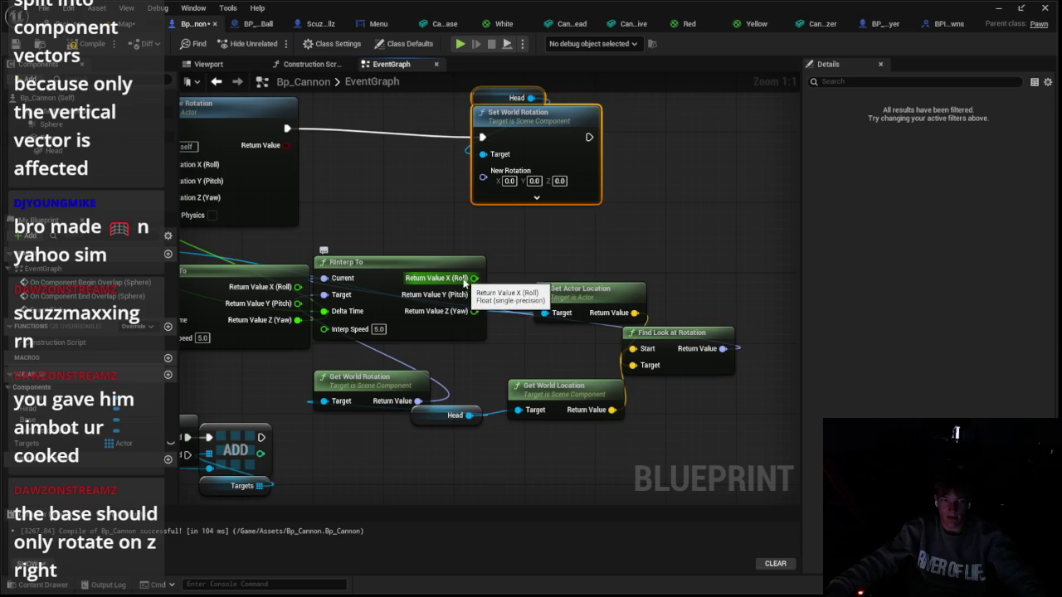
Split Set World Rotation's New Rotation pin into X, Y, Z and shift the node right
right_click(465, 284)
right_click(496, 174)
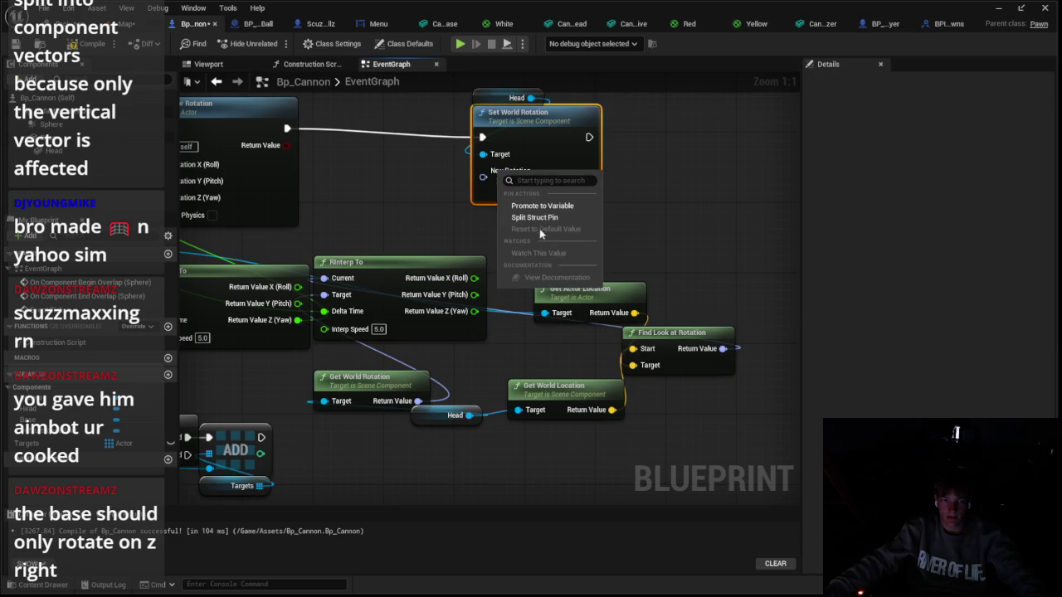
left_click(528, 219)
left_click_drag(572, 233, 626, 278)
Add a Subtract node off RInterp To and wire the interpolated pitch into it
left_click_drag(491, 411, 465, 296)
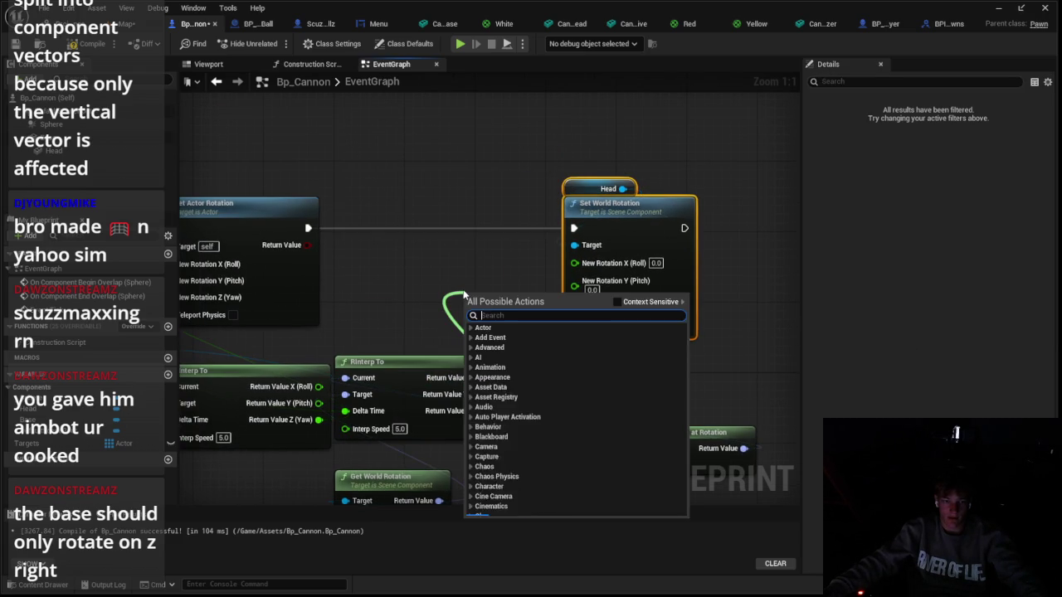
type("-")
key("Return")
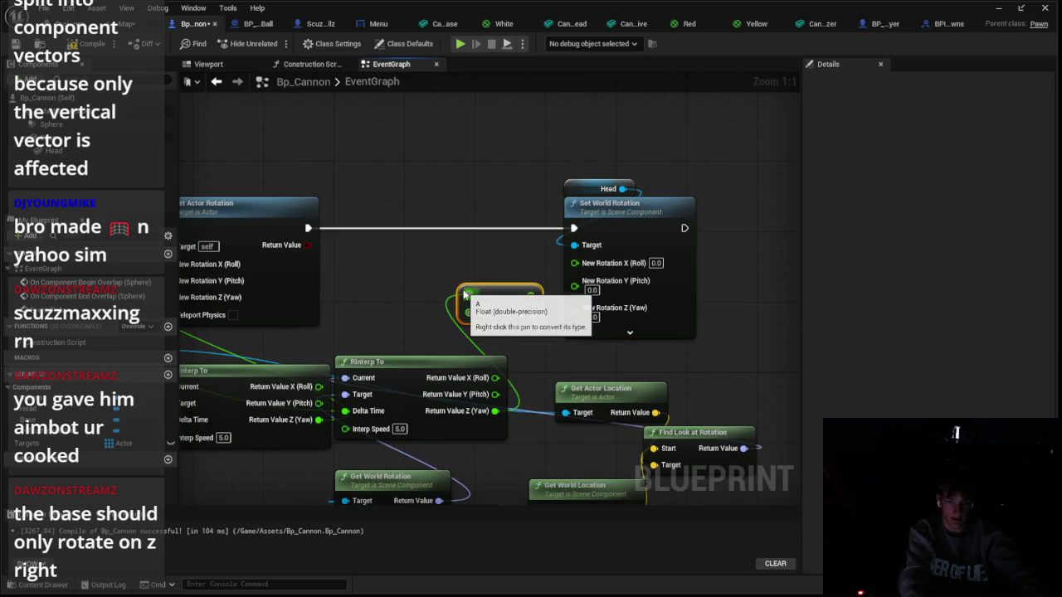
mouse_move(519, 263)
left_mouse_down()
mouse_move(531, 245)
mouse_move(523, 254)
left_mouse_up()
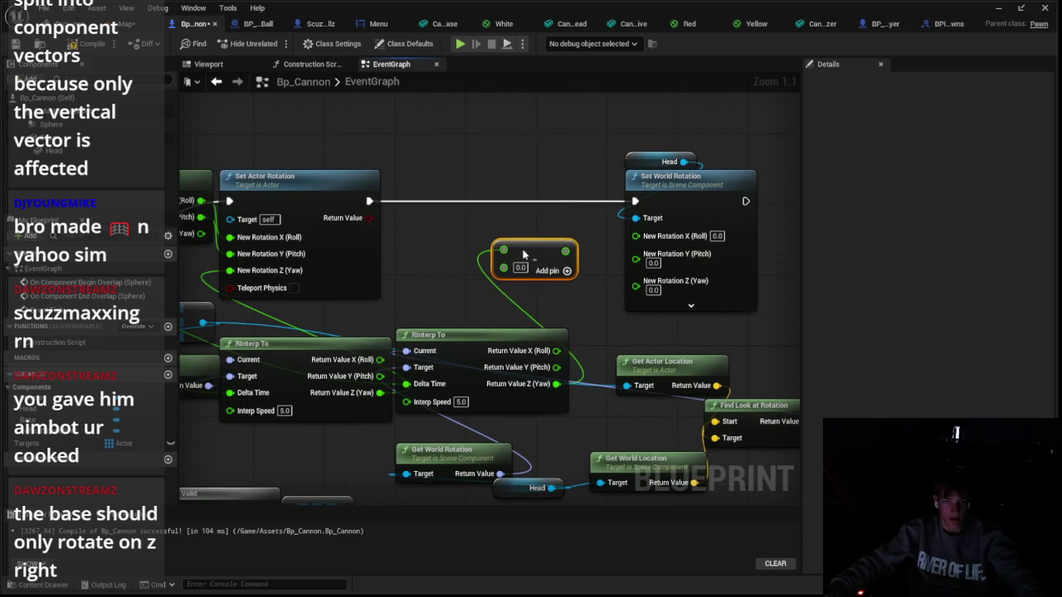
right_click(465, 193)
type("actor")
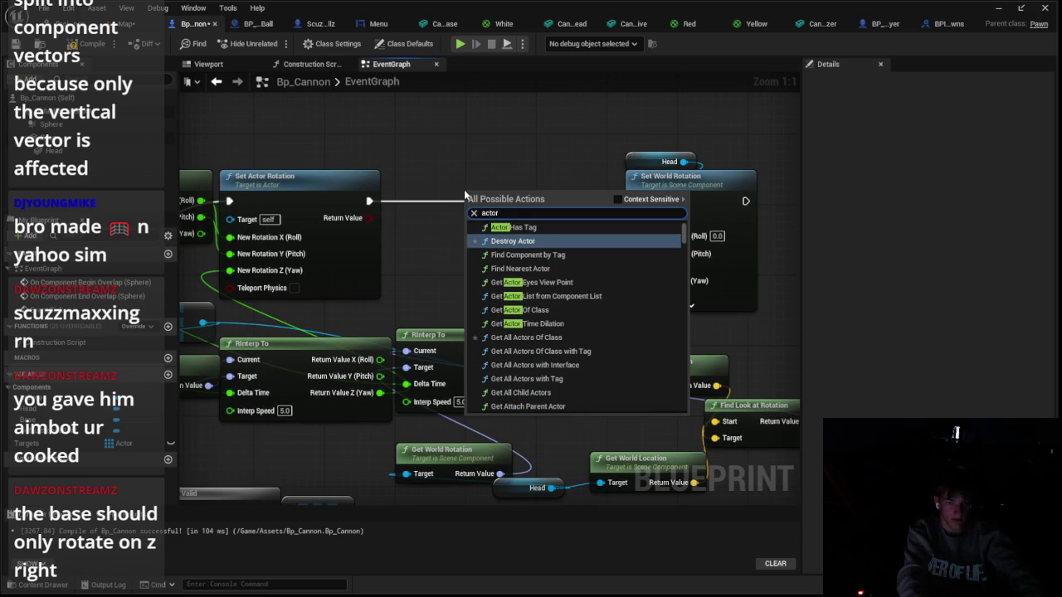
key("Escape")
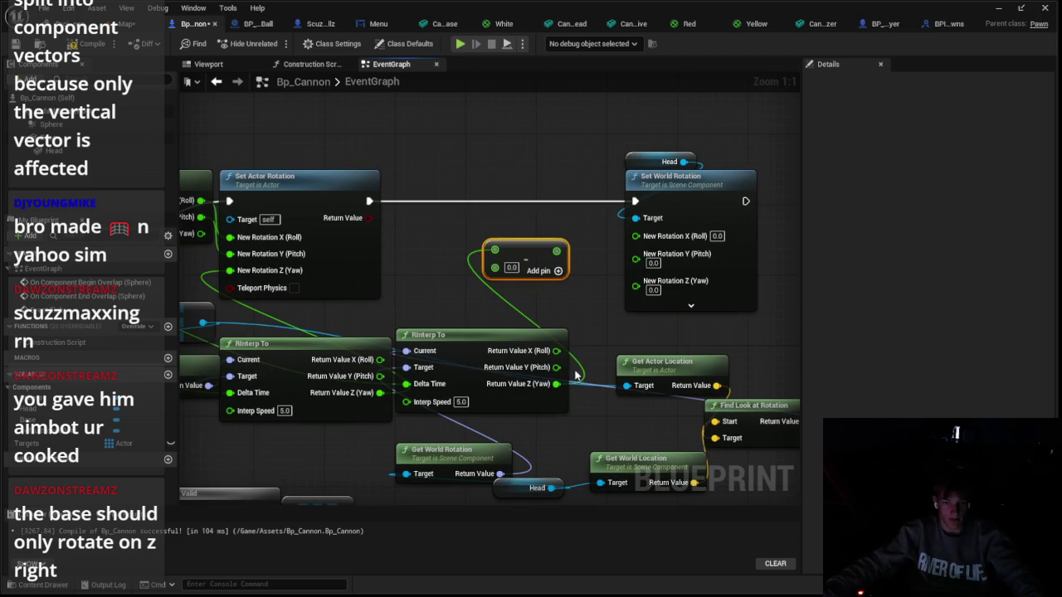
left_click_drag(556, 367, 495, 249)
Add a split Get Actor Rotation node and subtract its Pitch from the interpolated pitch
right_click(495, 201)
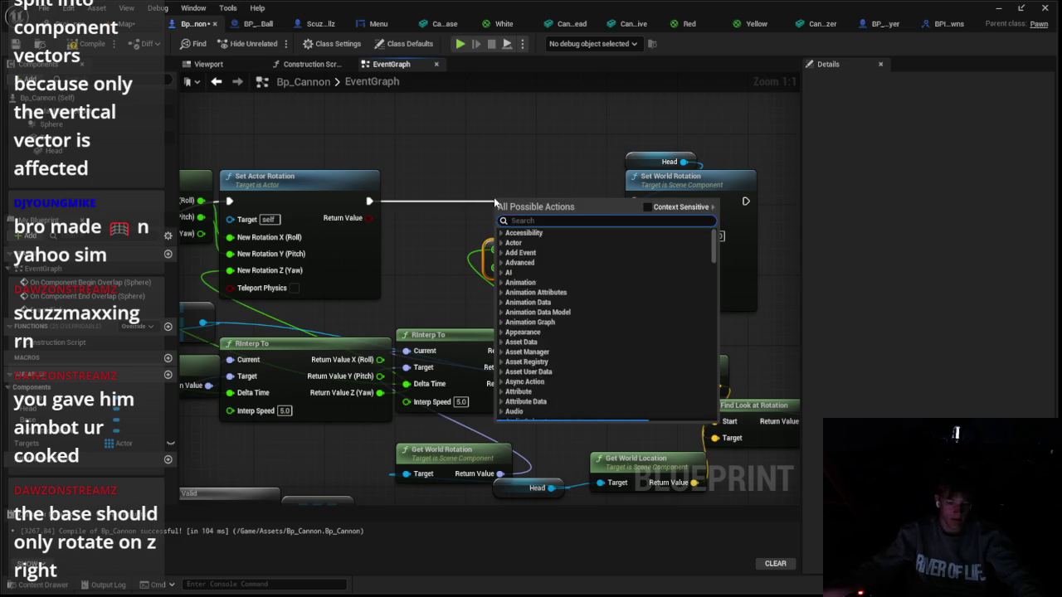
type("actor rotati")
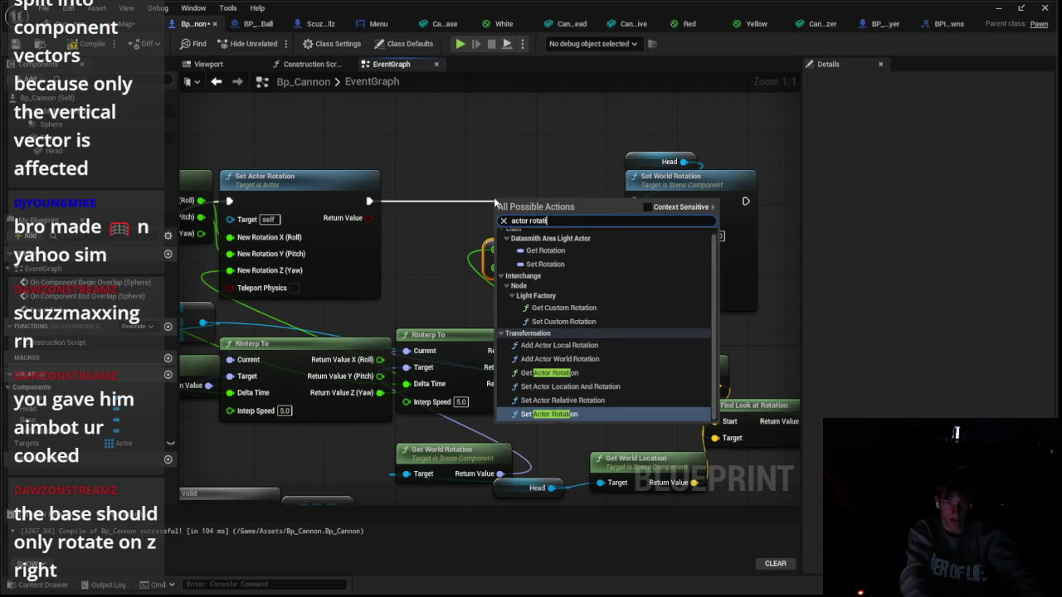
key("Up")
key("Up")
key("Up")
key("Down")
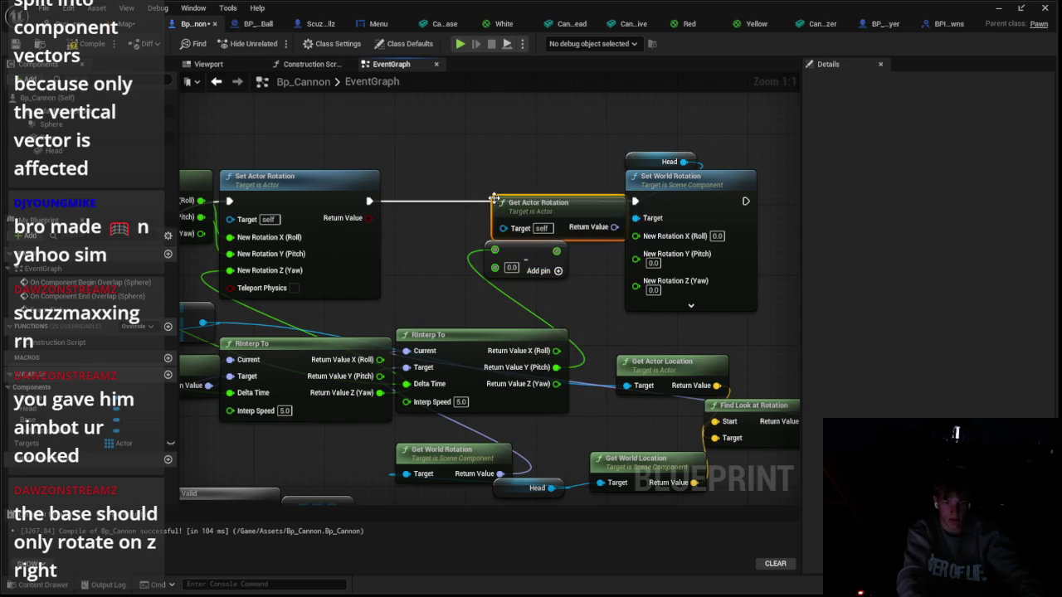
key("Return")
left_click_drag(521, 206, 398, 119)
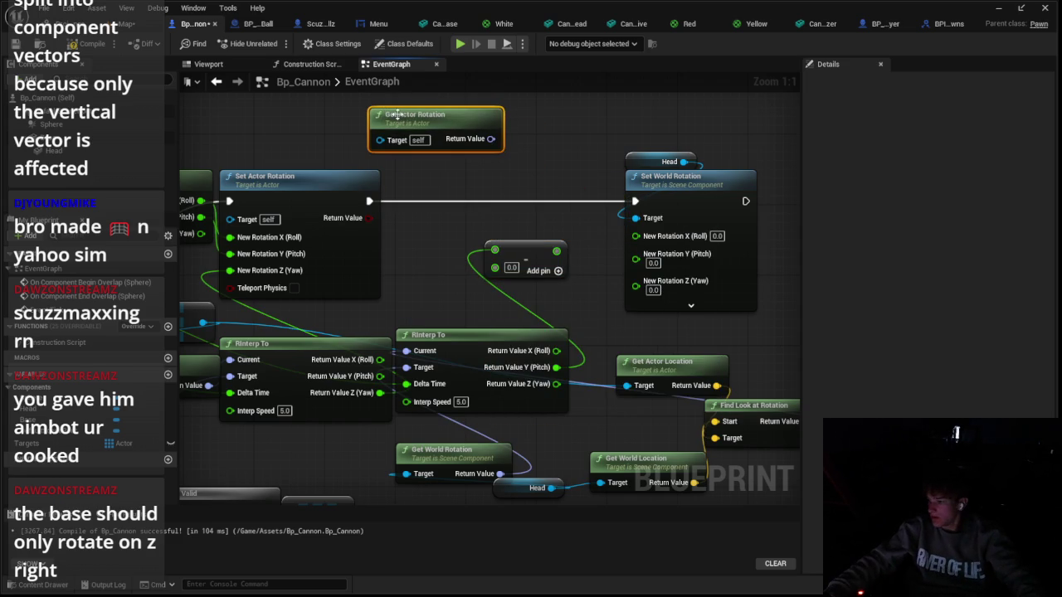
right_click(490, 141)
left_click(523, 193)
mouse_move(519, 155)
left_mouse_down()
mouse_move(495, 267)
mouse_move(637, 259)
left_mouse_up()
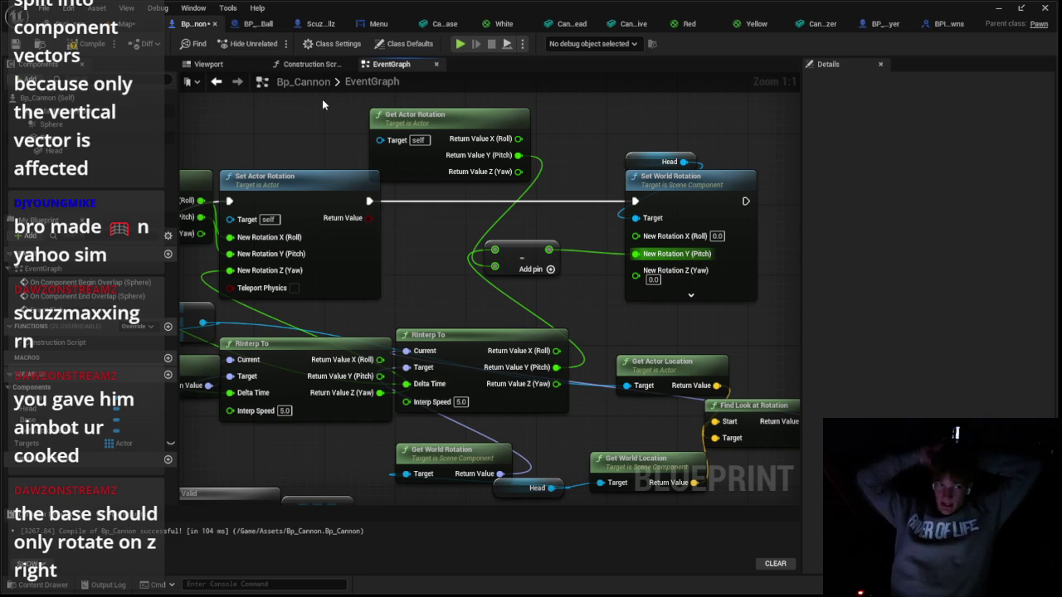
Open the cannon's Viewport and select the Head mesh, then the base
scroll(323, 104, "down", 1)
left_click(132, 23)
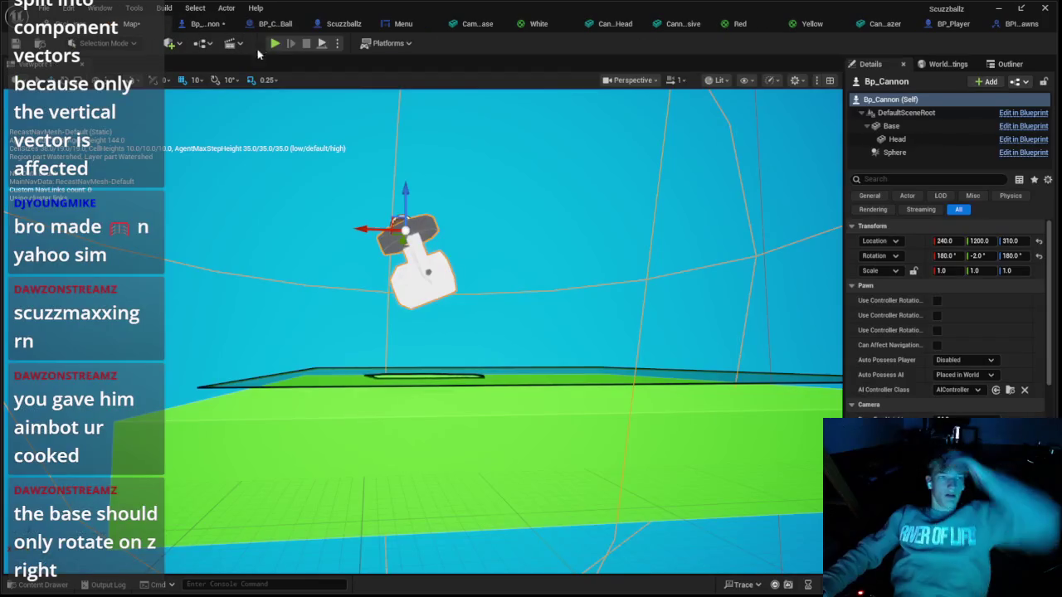
left_click(205, 23)
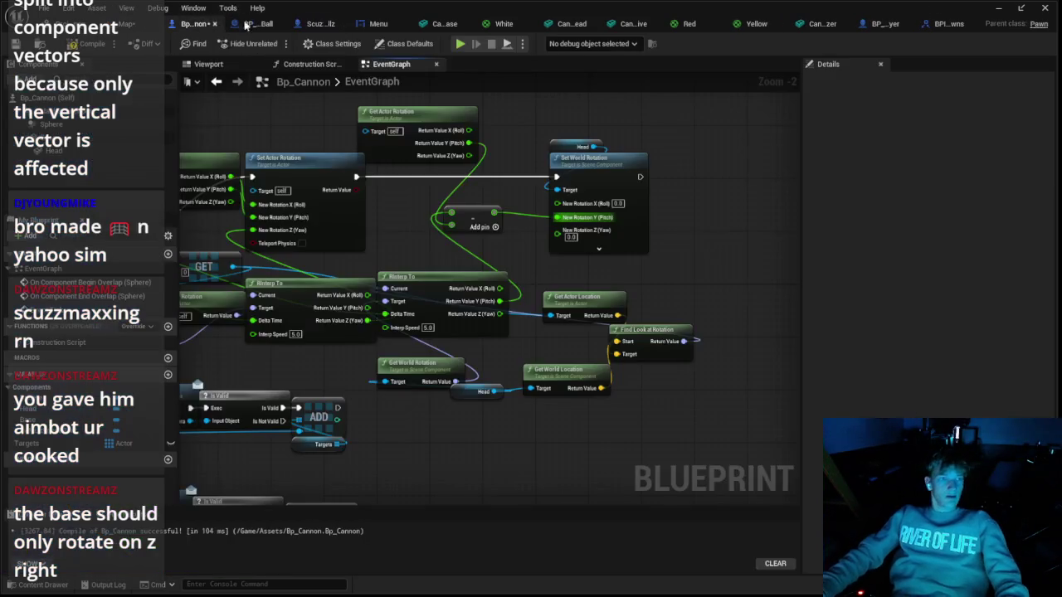
left_click(231, 66)
left_click(475, 218)
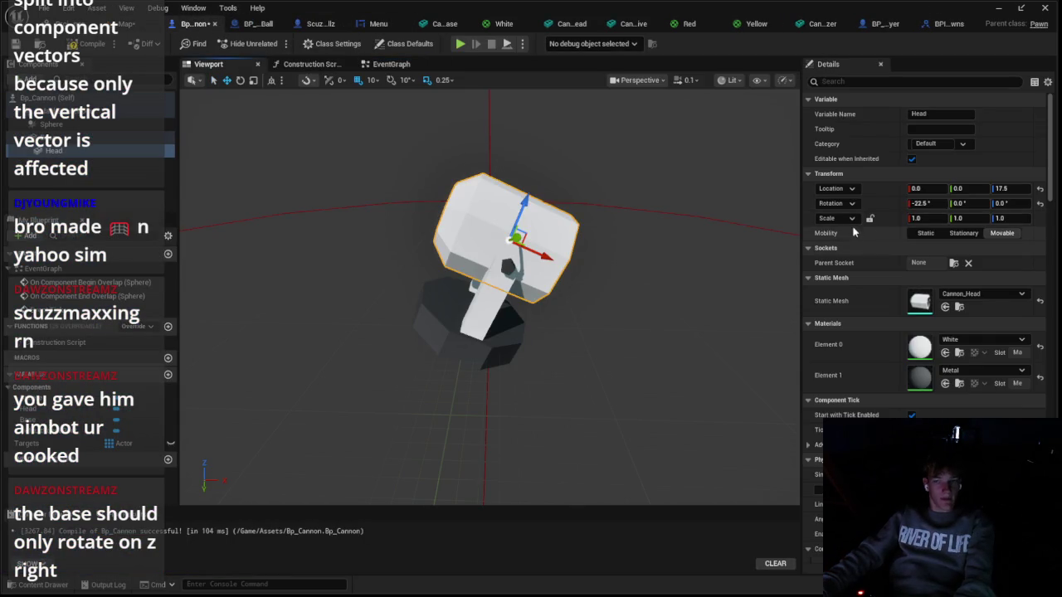
left_click(432, 326)
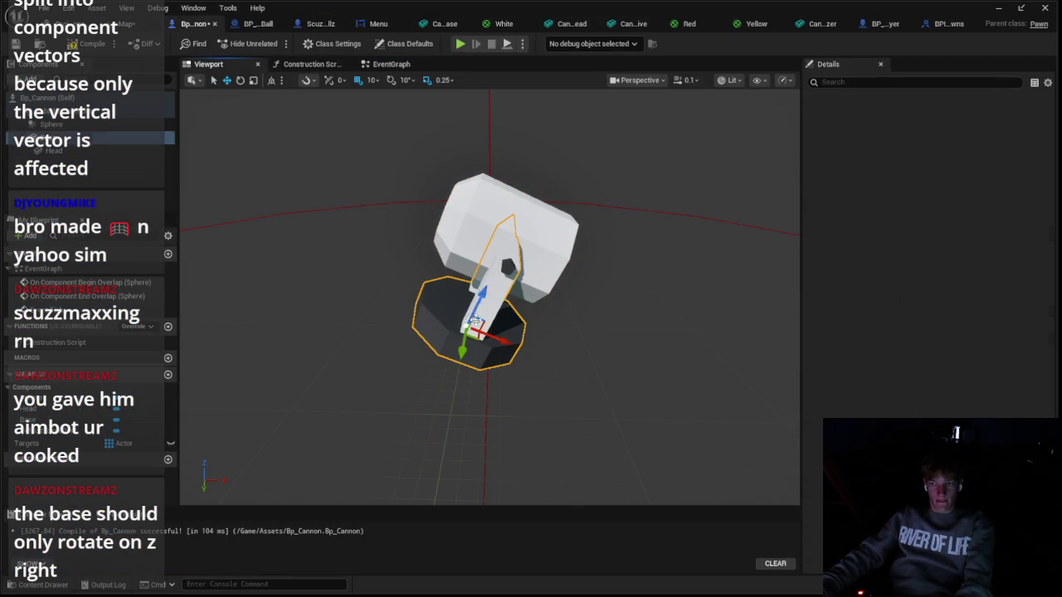
Commit the base's Y rotation as 0 and play-test the level
key("Return")
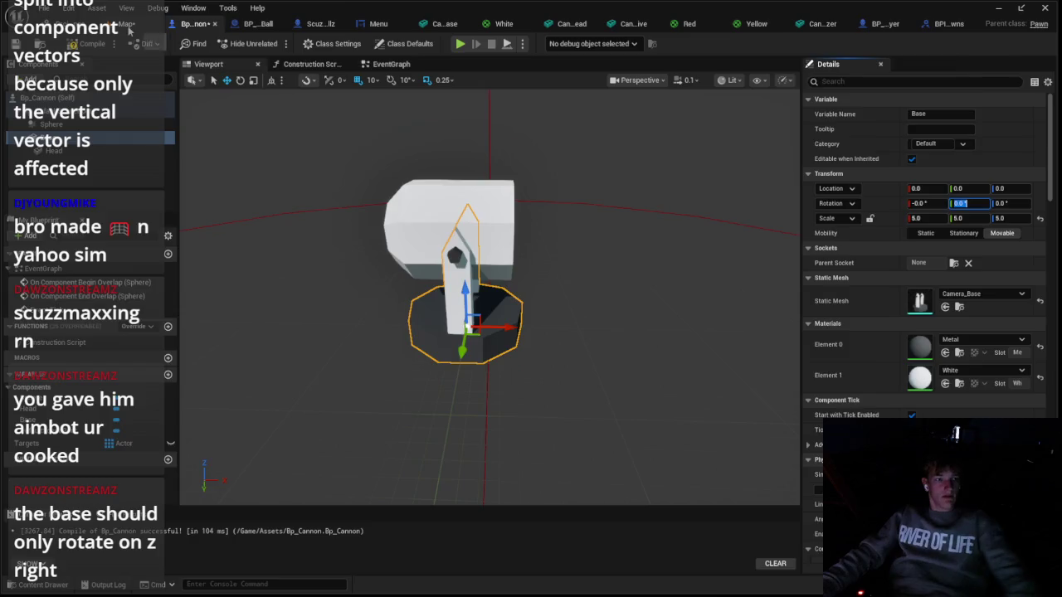
left_click(129, 27)
left_click(274, 44)
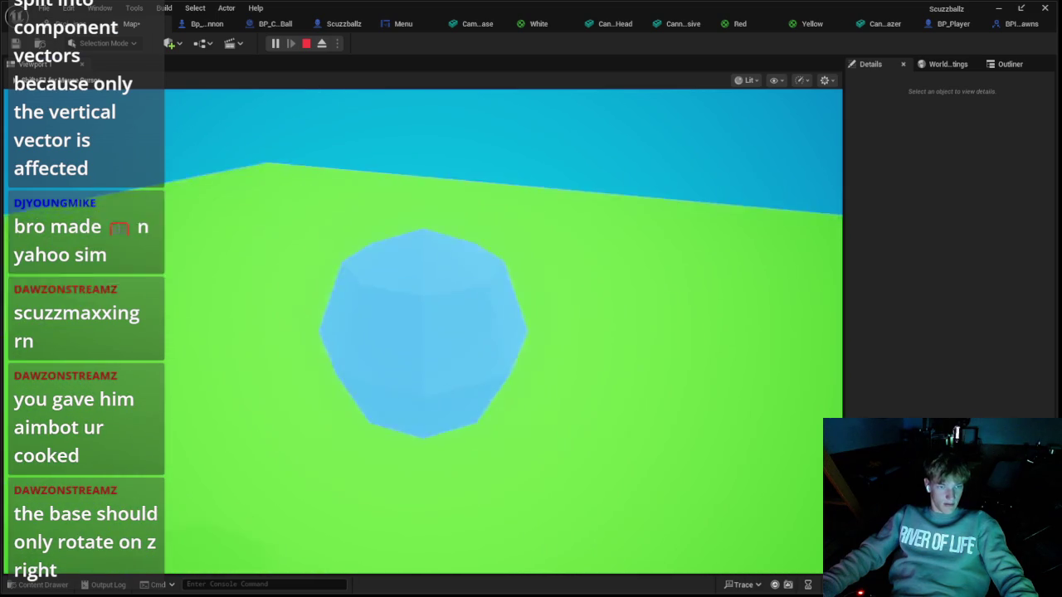
key("Escape")
Glance at BP_CannonBall, then reopen Bp_Cannon's Event Graph
left_click(199, 23)
left_click(258, 24)
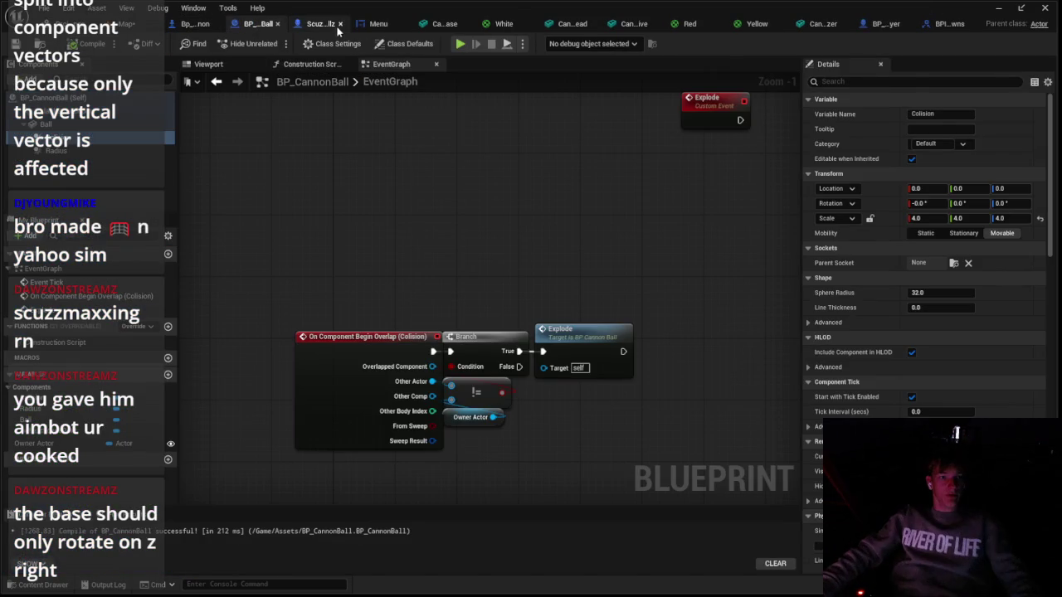
left_click(215, 24)
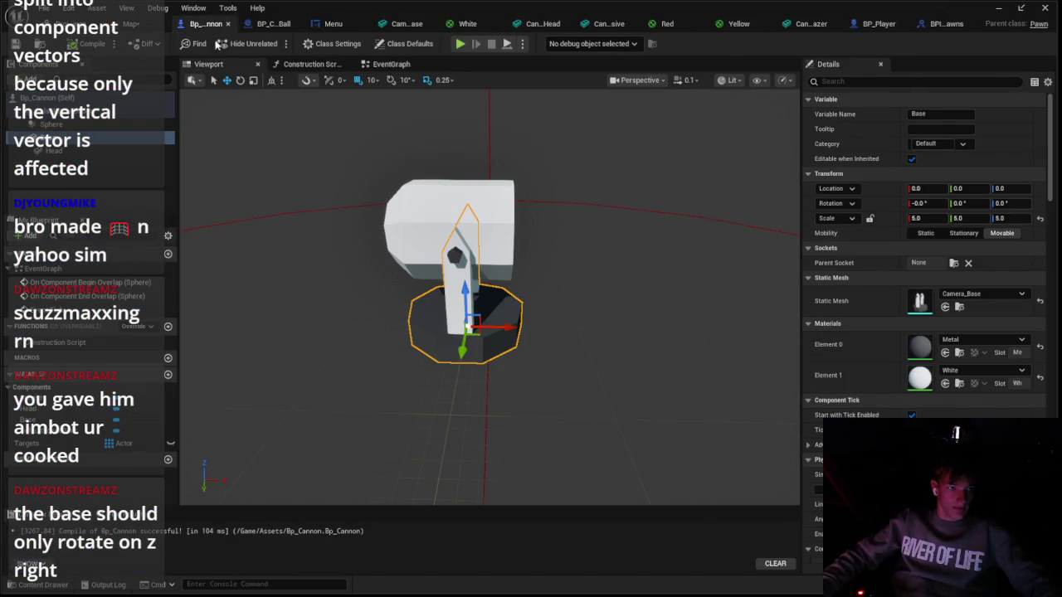
left_click(390, 64)
scroll(632, 144, "up", 3)
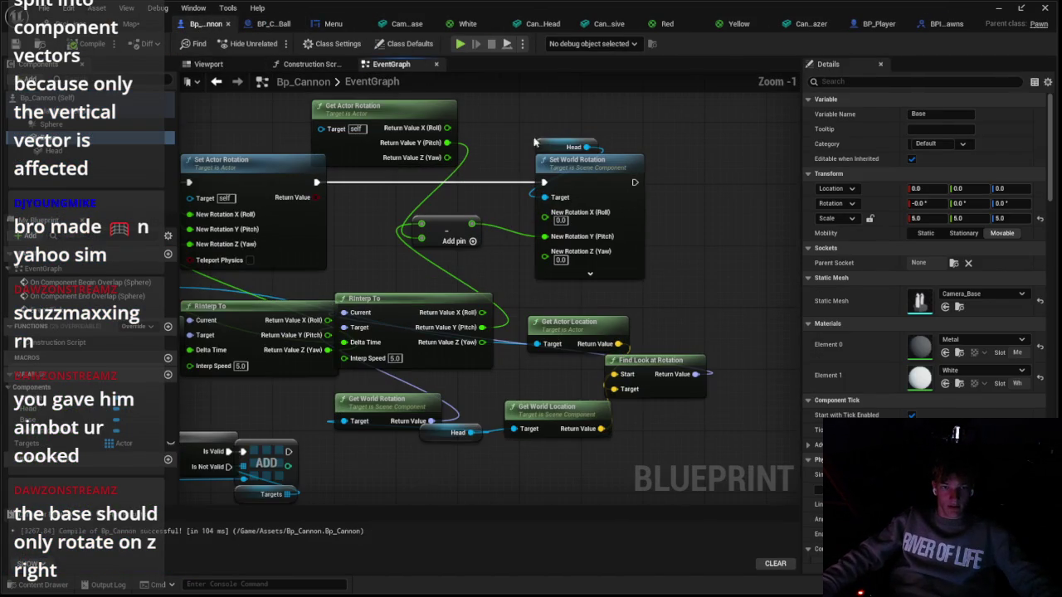
Delete Set World Rotation, then undo after a false start on the new execution wire
left_click(610, 218)
left_click(571, 165)
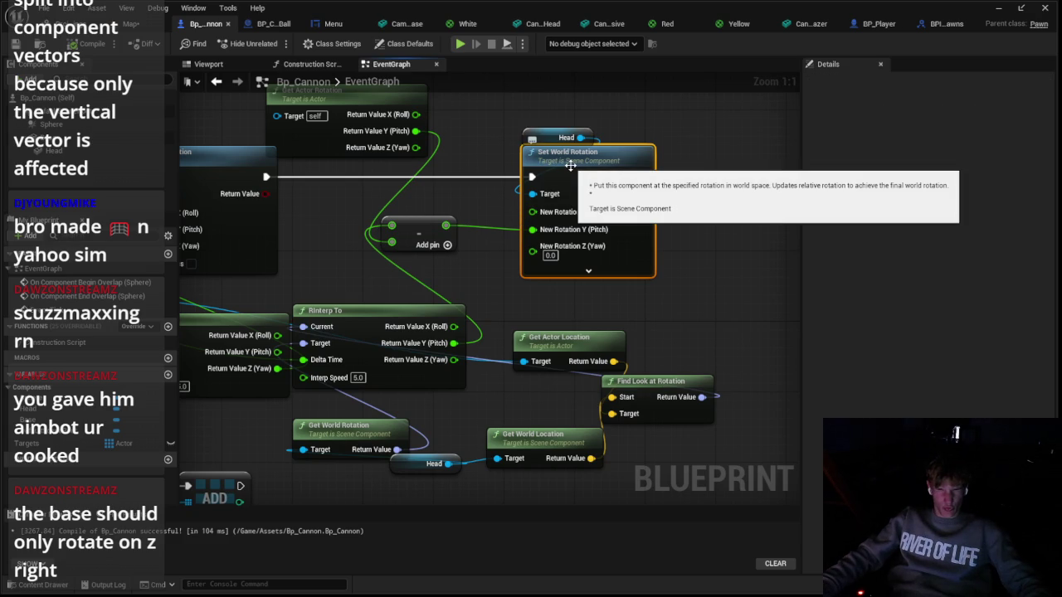
left_click_drag(474, 175, 531, 213)
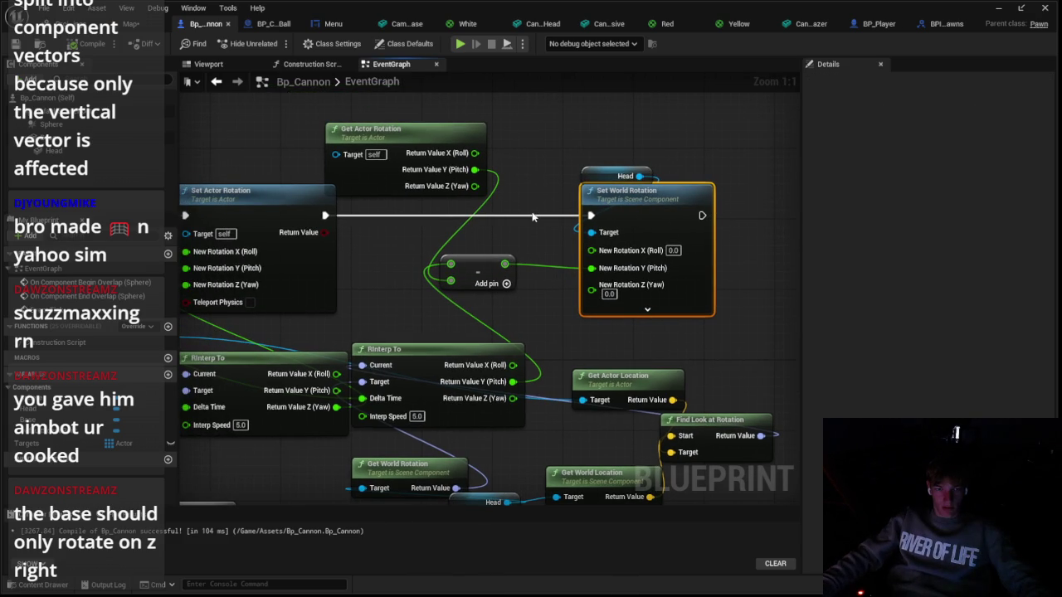
key("Delete")
left_click_drag(325, 216, 365, 220)
left_click_drag(470, 229, 475, 234)
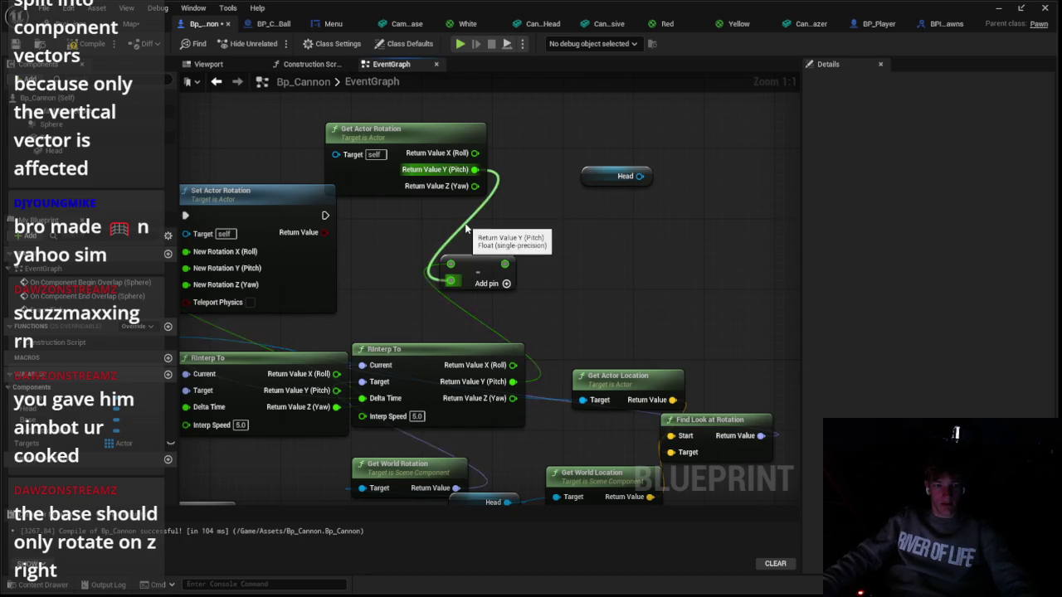
key("ctrl+z")
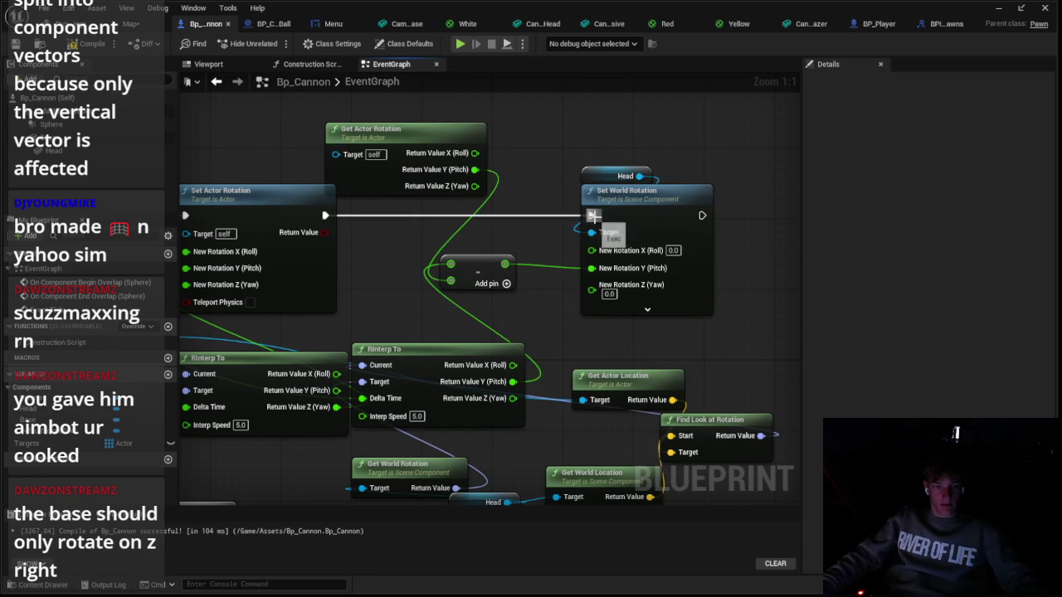
Replace Set World Rotation with Set Relative Rotation off Set Actor Rotation's execution output
left_click(620, 219)
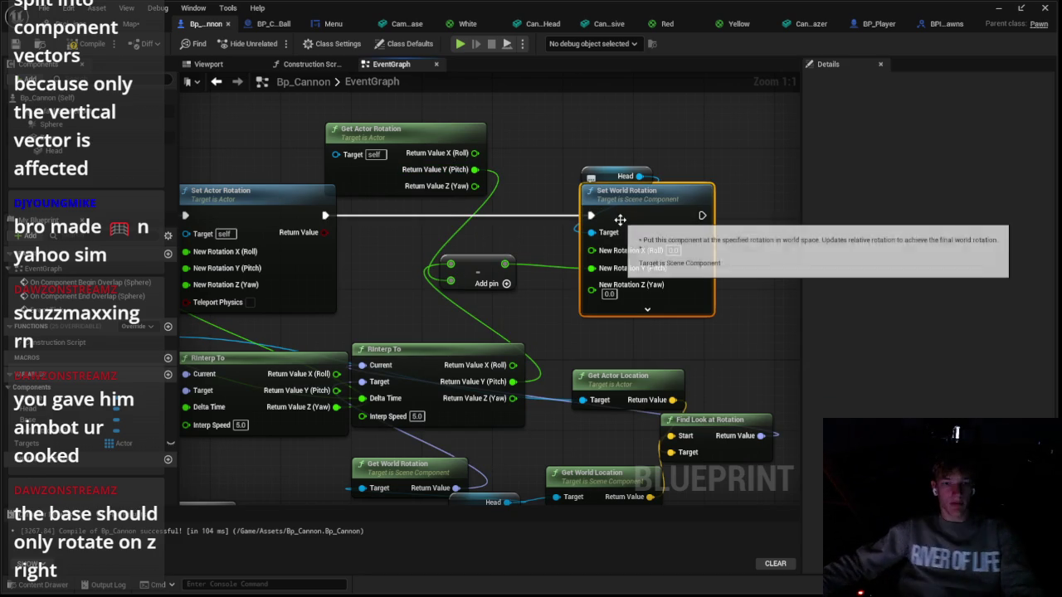
key("Delete")
left_click_drag(325, 215, 521, 218)
type("set relative")
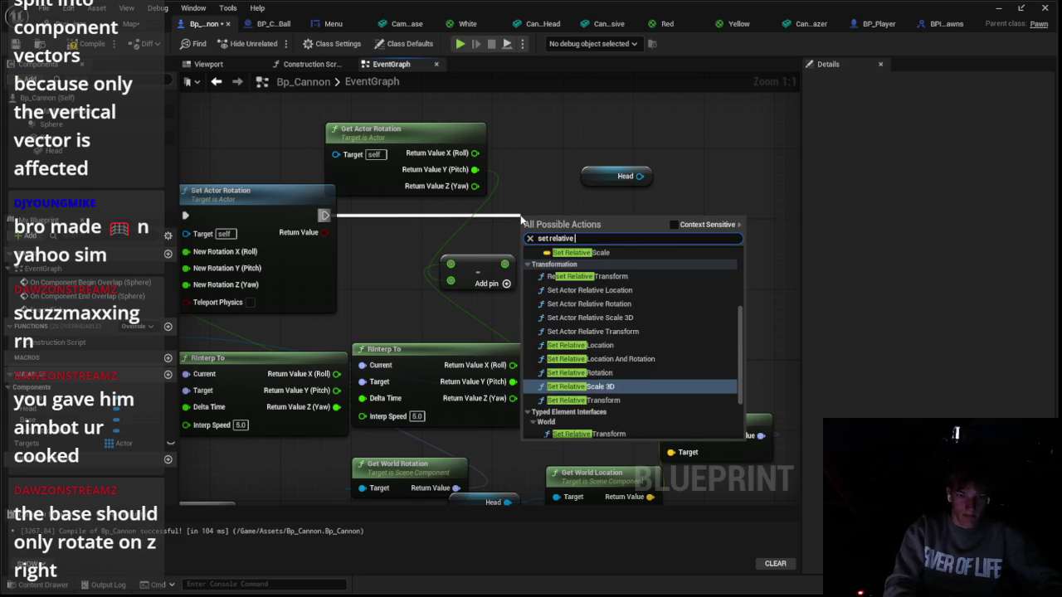
left_click(580, 296)
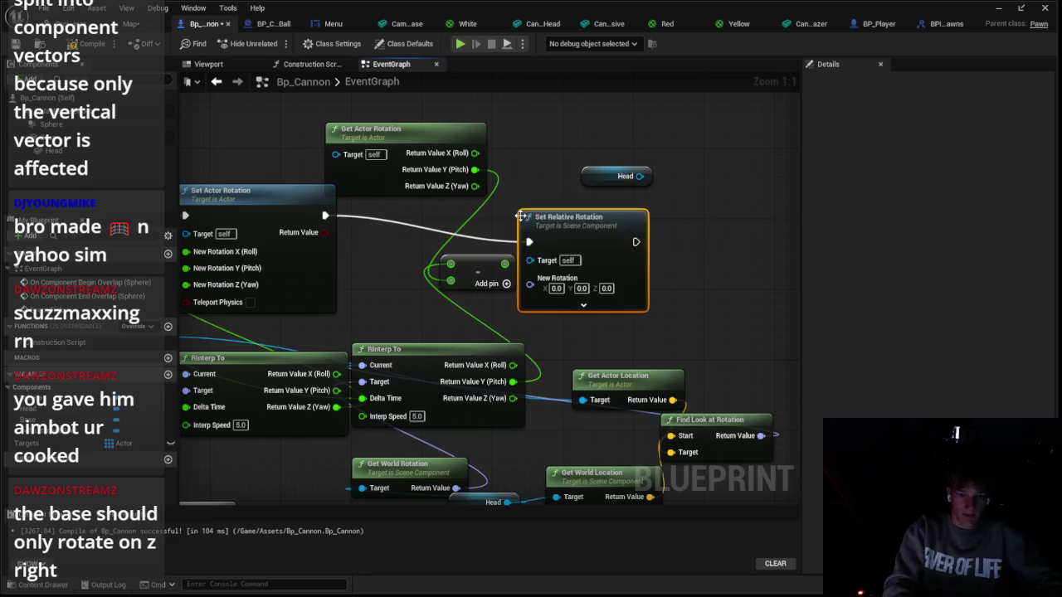
left_click_drag(707, 213, 716, 195)
Split New Rotation, wire the pitch difference into Y and Head into Target, then play-test
right_click(618, 258)
left_click(664, 291)
left_click_drag(504, 264, 618, 271)
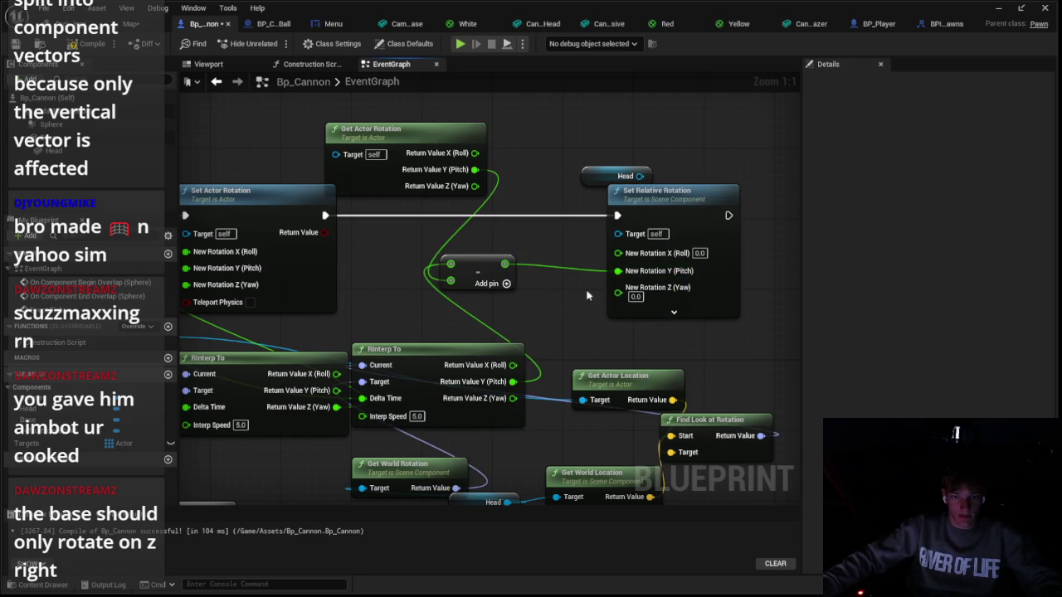
left_click_drag(639, 176, 619, 233)
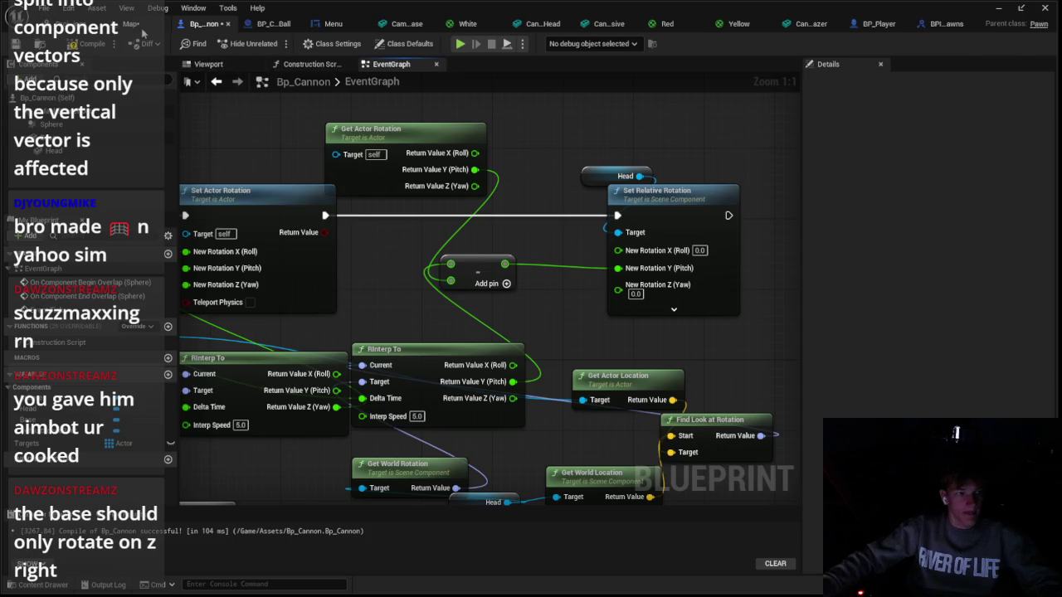
left_click(133, 23)
left_click(276, 42)
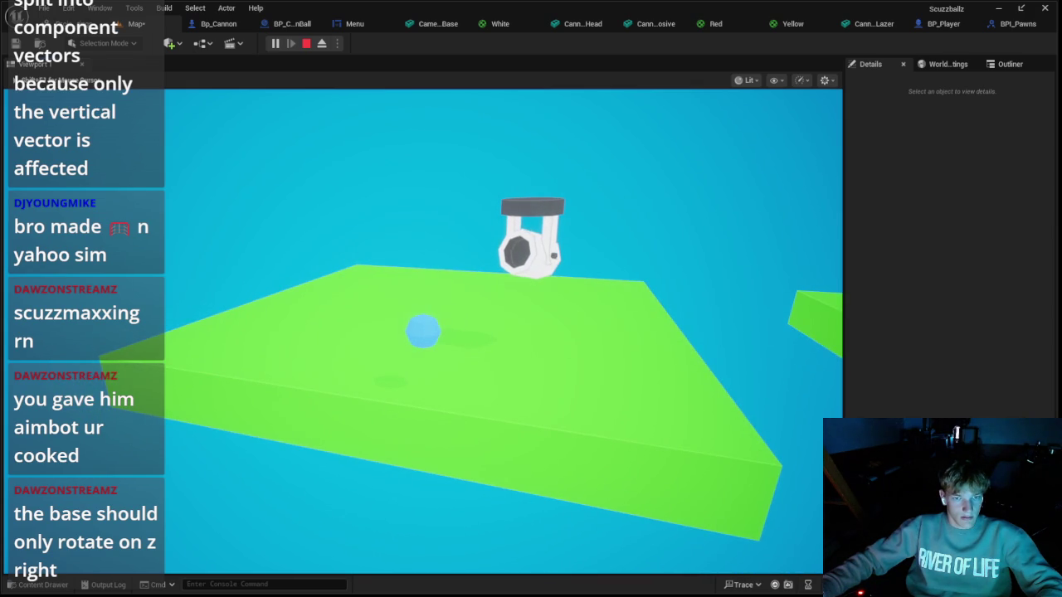
Stop the play test and wire RInterp To's pitch into Set Relative Rotation's New Rotation Y
key("Escape")
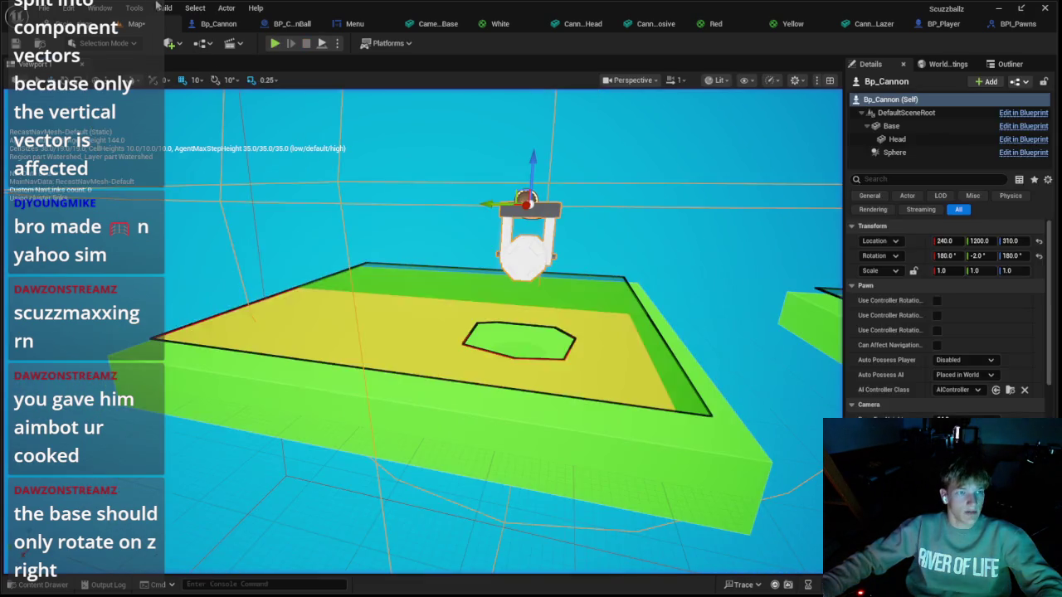
left_click(218, 23)
scroll(553, 261, "up", 2)
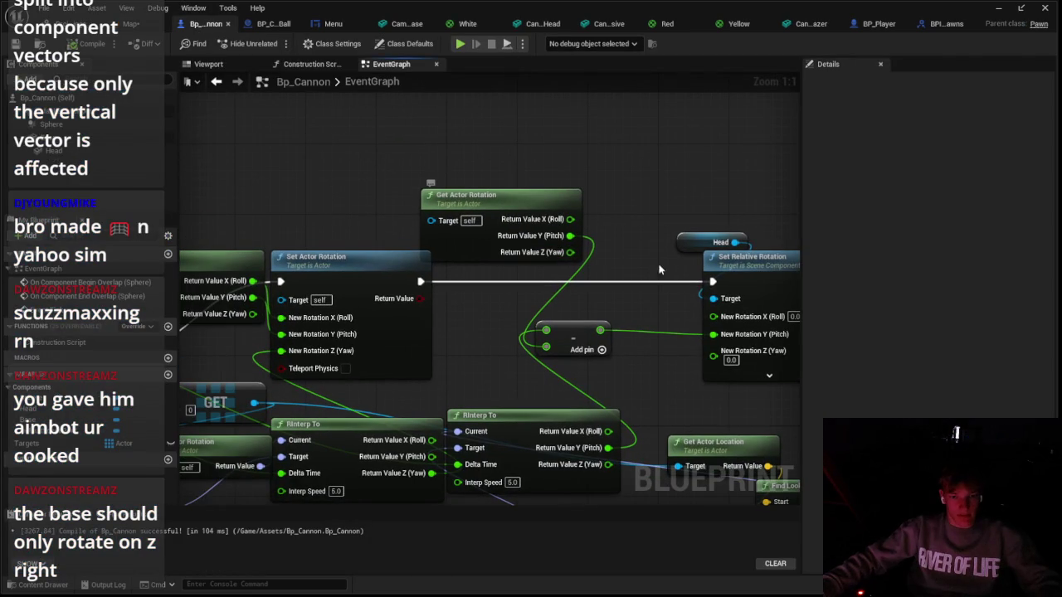
mouse_move(614, 448)
left_mouse_down()
mouse_move(680, 465)
mouse_move(796, 452)
left_mouse_up()
mouse_move(597, 402)
left_mouse_down()
mouse_move(489, 332)
mouse_move(498, 356)
left_mouse_up()
mouse_move(513, 399)
left_mouse_down()
mouse_move(534, 368)
mouse_move(504, 398)
mouse_move(631, 282)
mouse_move(618, 268)
left_mouse_up()
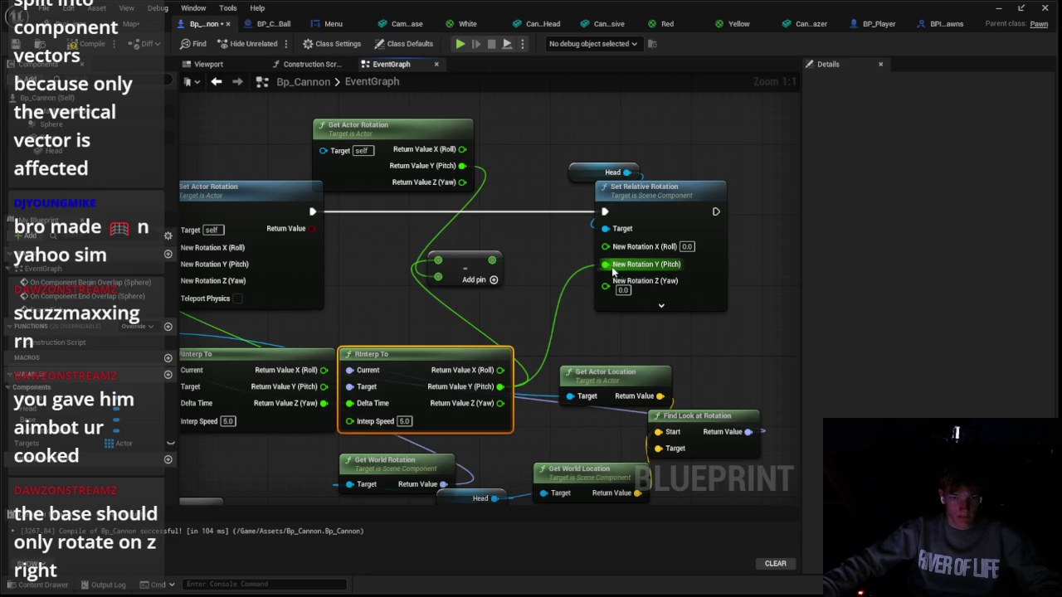
left_click(133, 23)
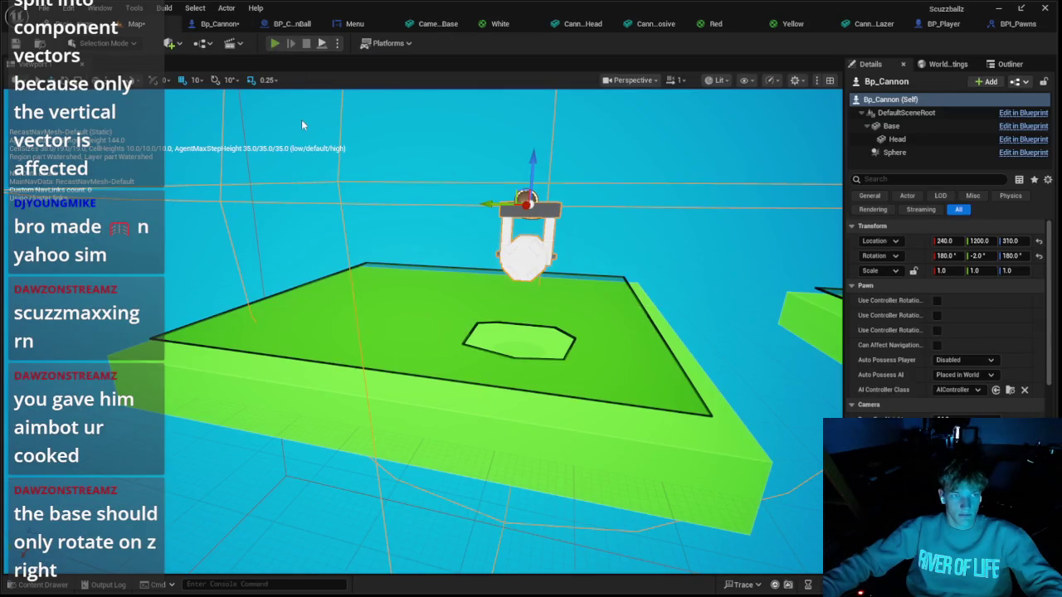
Play-test the level twice to check the head's pitch
key("alt+p")
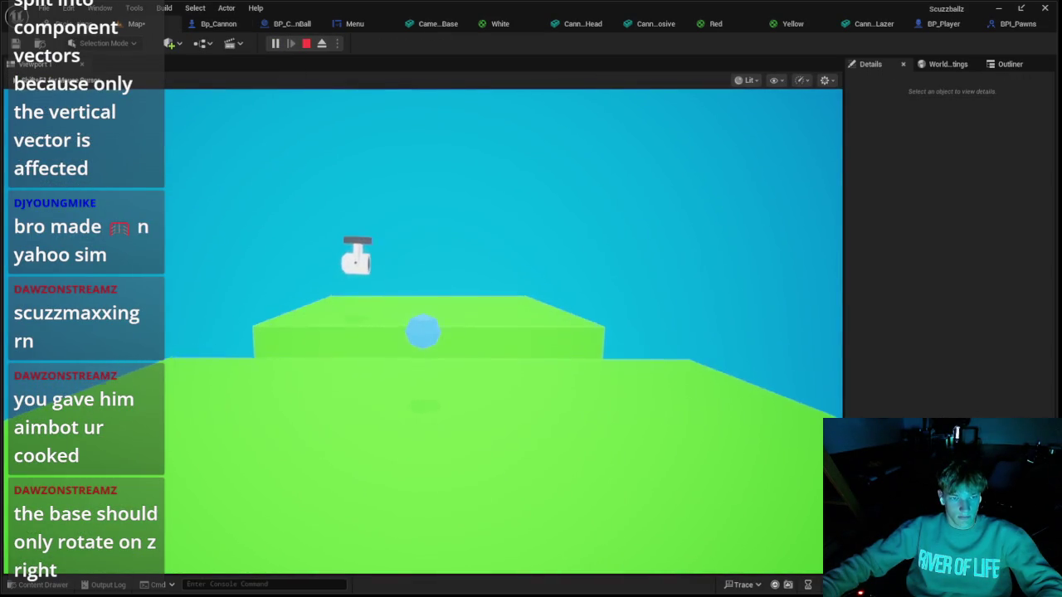
key("Escape")
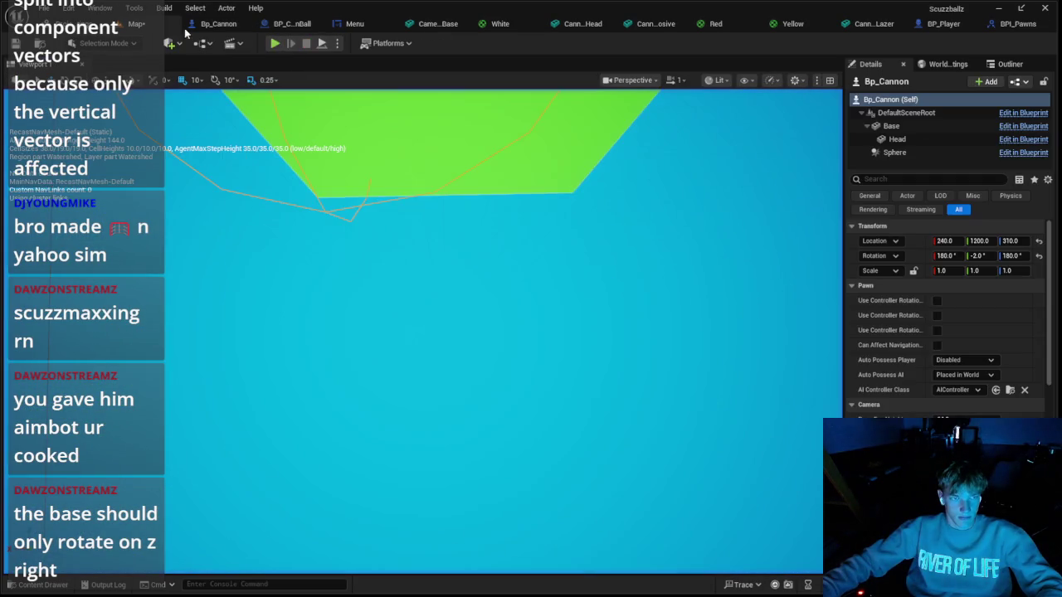
left_click(273, 45)
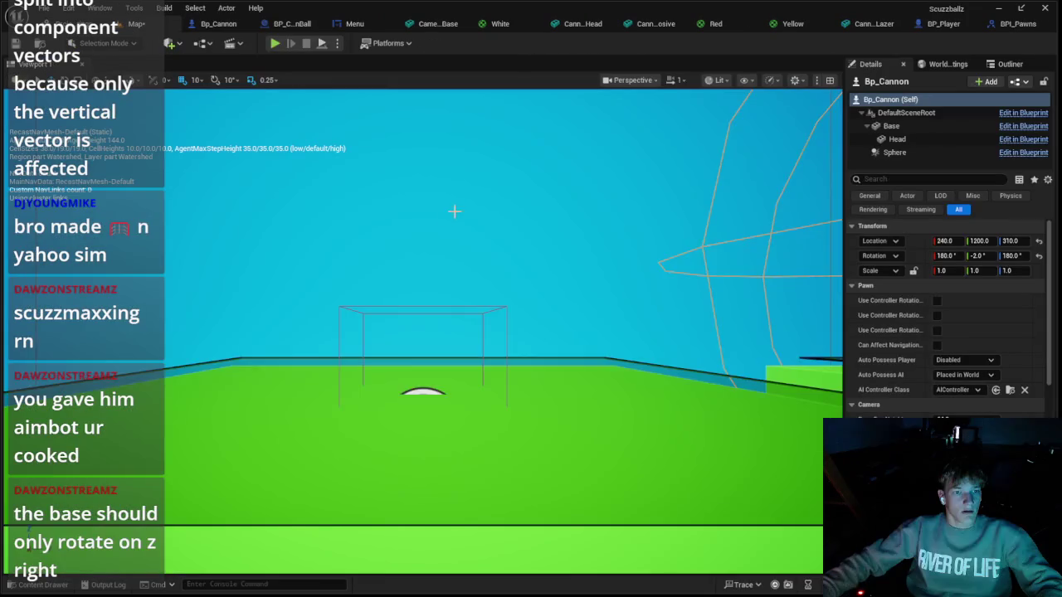
key("Escape")
Zero the cannon's yaw and roll and lower it to Z 160
left_click(1010, 255)
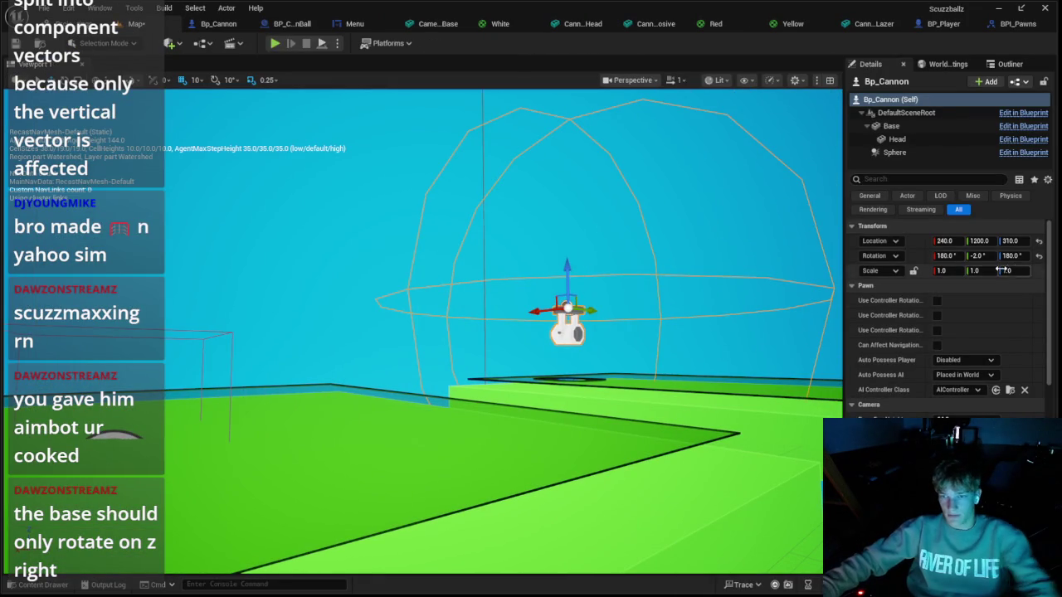
type("0")
key("Return")
left_click(944, 255)
type("0")
key("Tab")
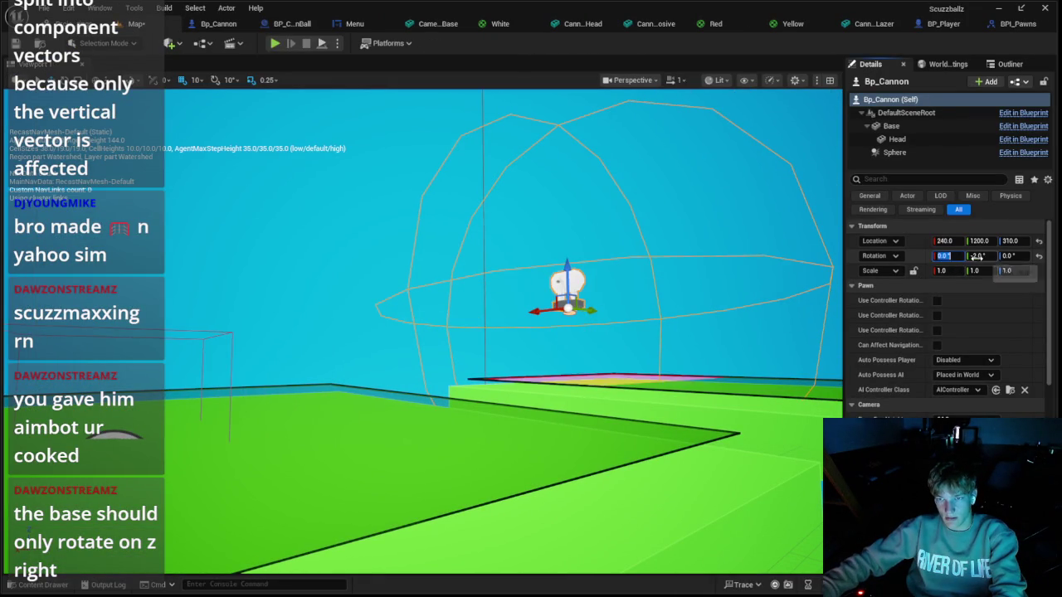
left_click_drag(576, 264, 270, 61)
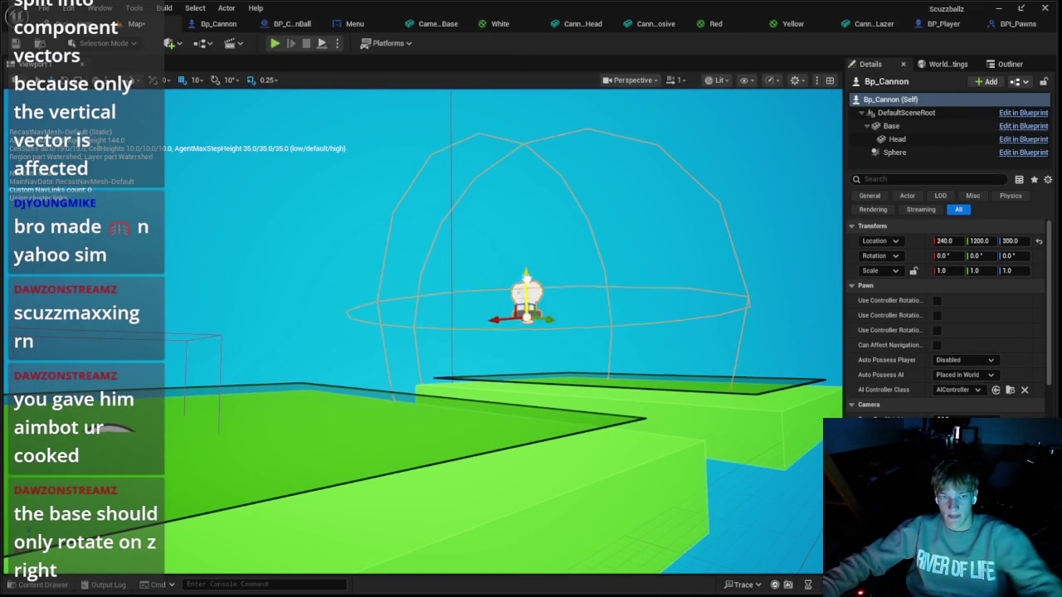
Play-test the repositioned cannon, then return to the Bp_Cannon event graph
left_click(275, 43)
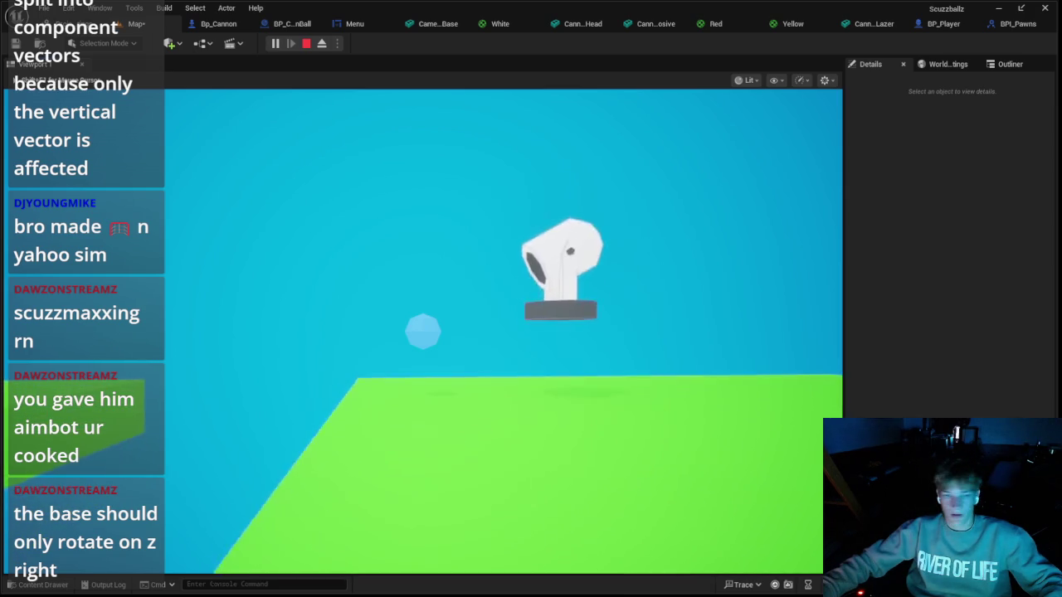
key("Escape")
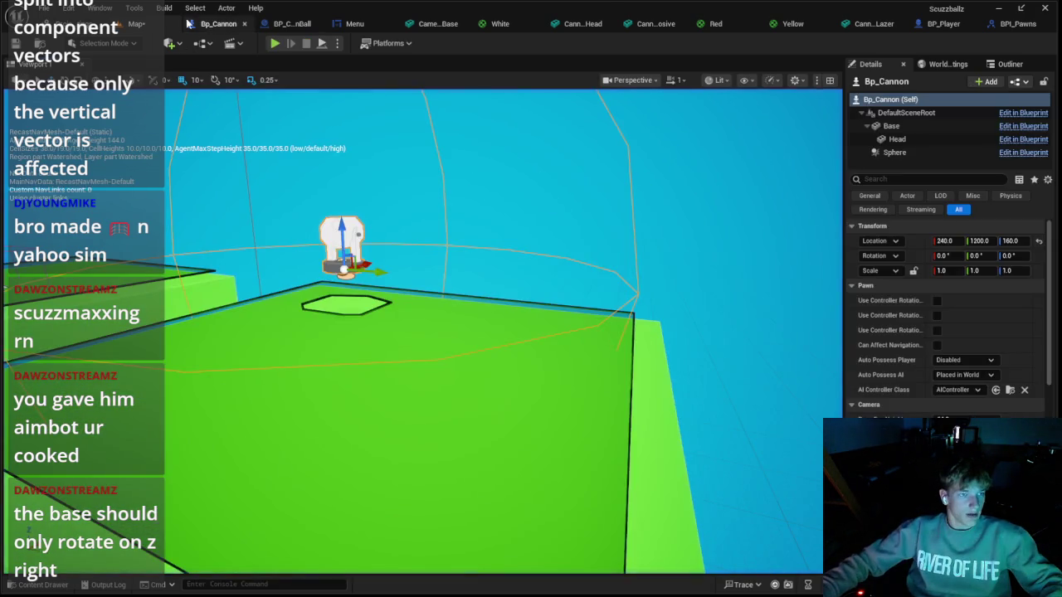
left_click(391, 64)
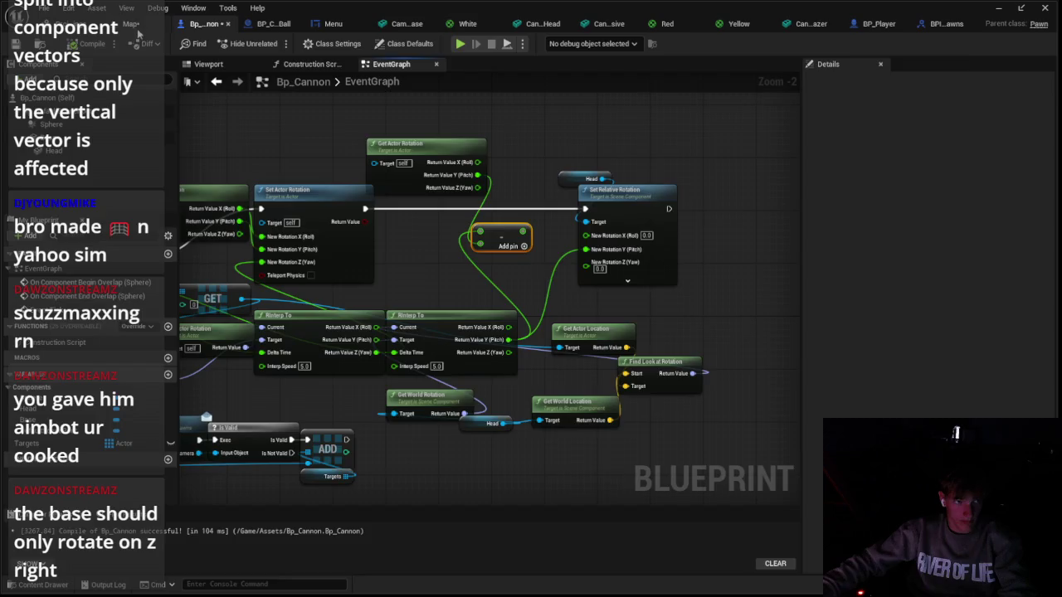
Set the cannon's pitch to 0 in the level, leaving it upside down
key("alt+Tab")
left_click_drag(979, 255, 986, 256)
left_click(987, 255)
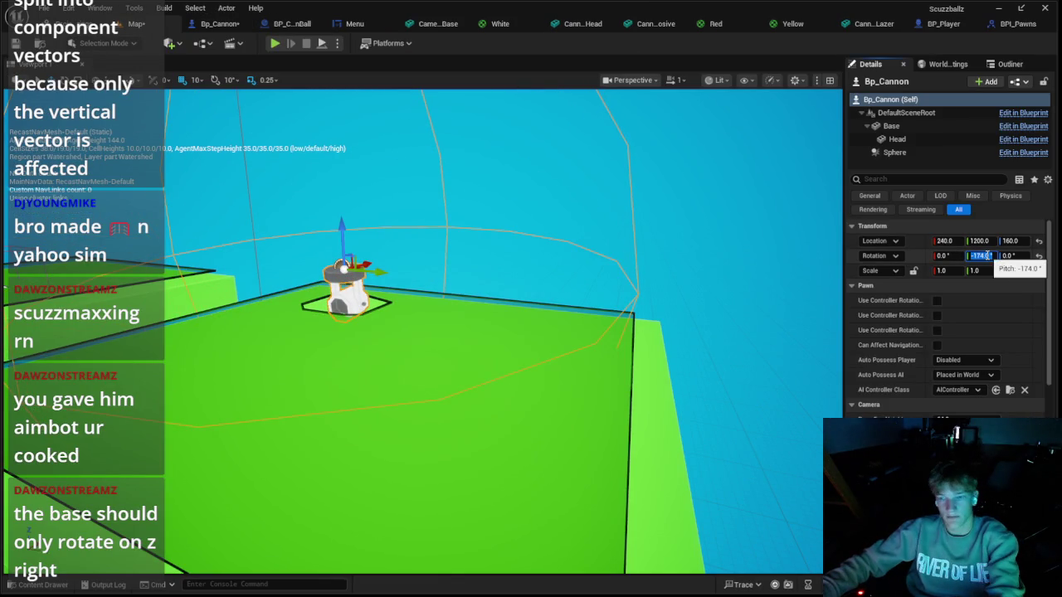
type("0")
key("Return")
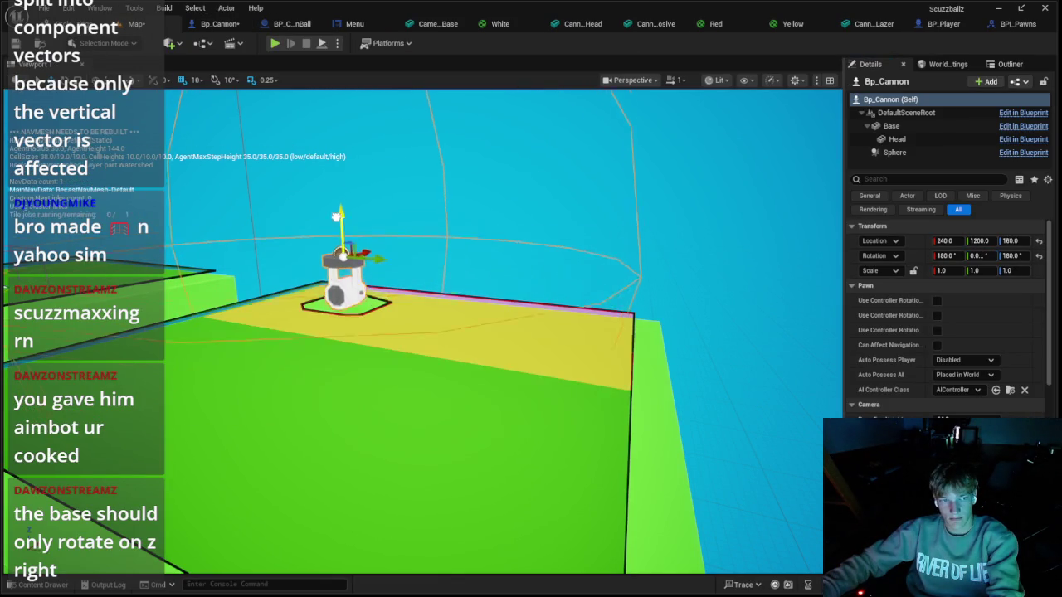
Connect the Subtract node's result to Set Relative Rotation's New Rotation Y (Pitch) and tidy nearby nodes
left_click(227, 24)
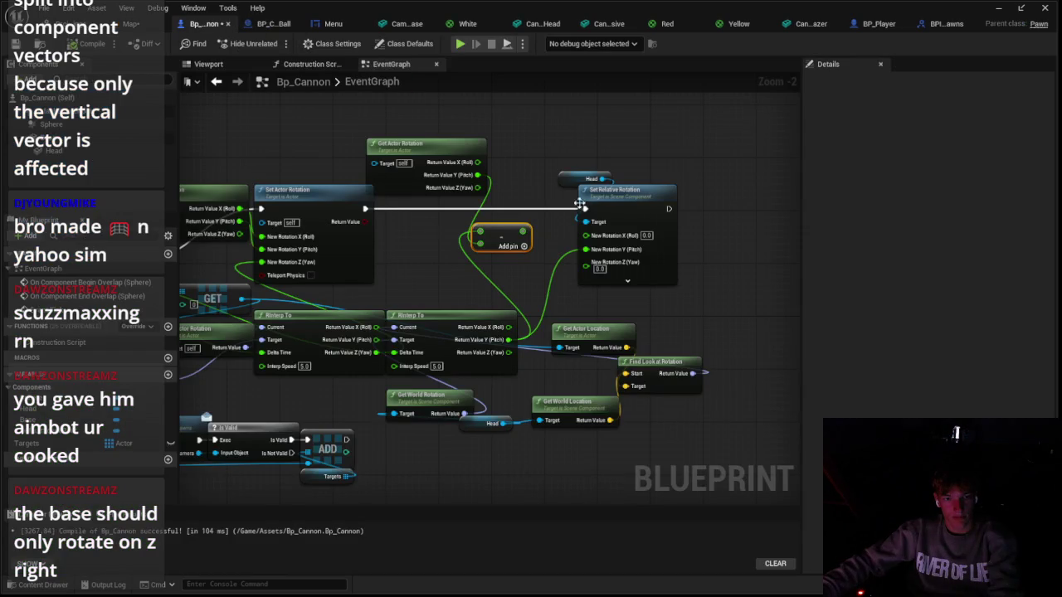
scroll(579, 204, "up", 1)
left_click_drag(513, 235, 535, 250)
left_click_drag(604, 266, 604, 267)
left_click_drag(488, 243, 520, 242)
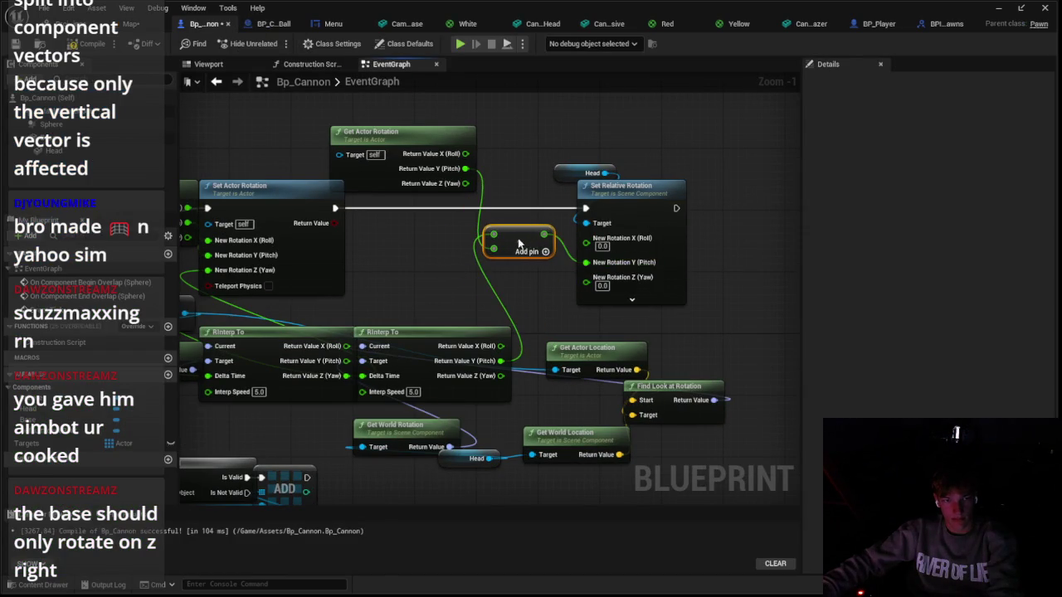
left_click_drag(436, 144, 421, 121)
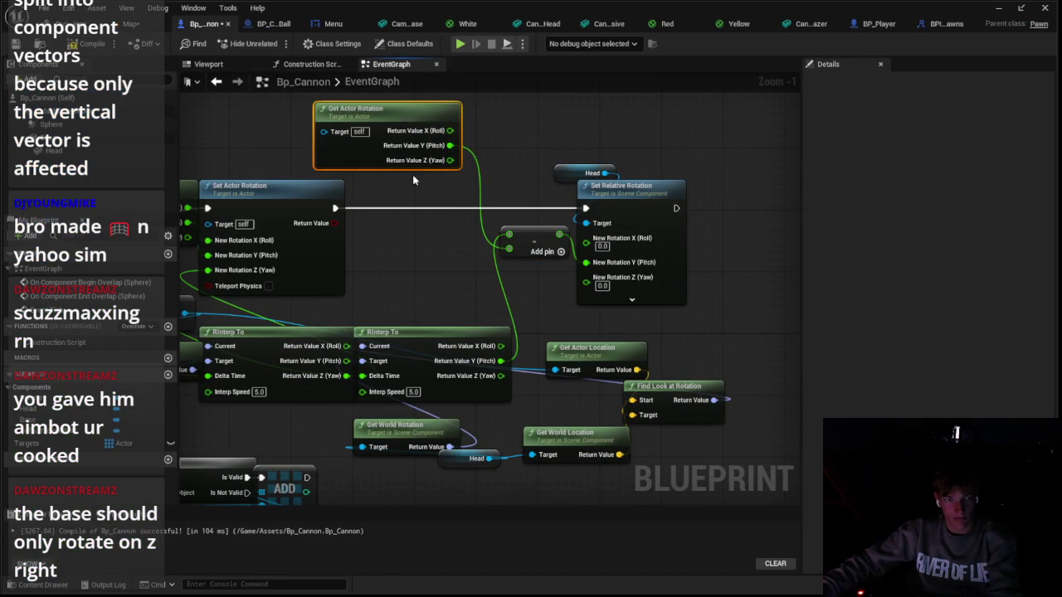
Set the cannon's roll to 180 to flip it upside down
left_click(132, 23)
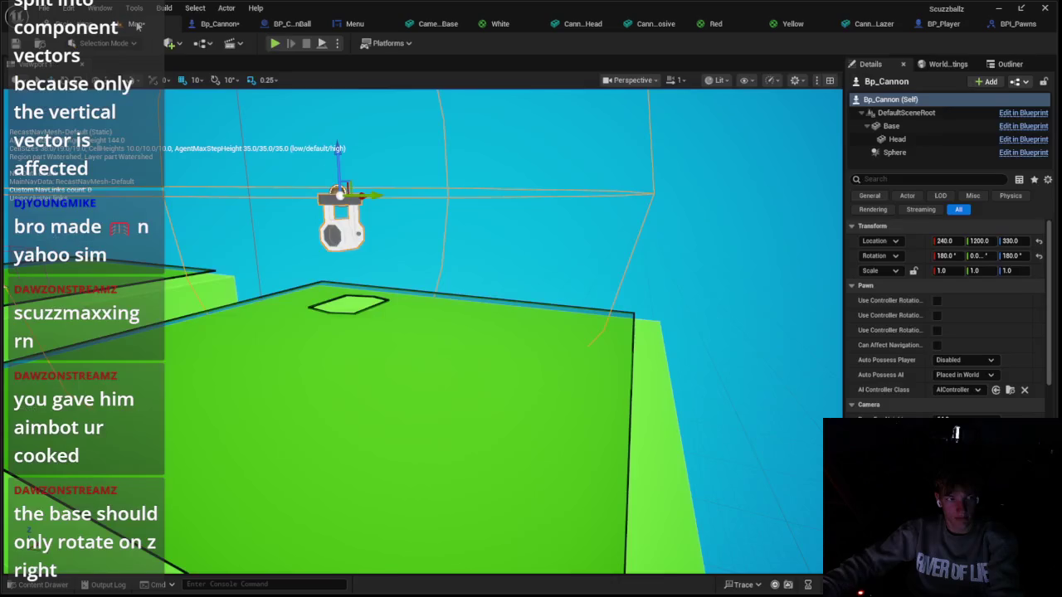
left_click(292, 23)
left_click(219, 23)
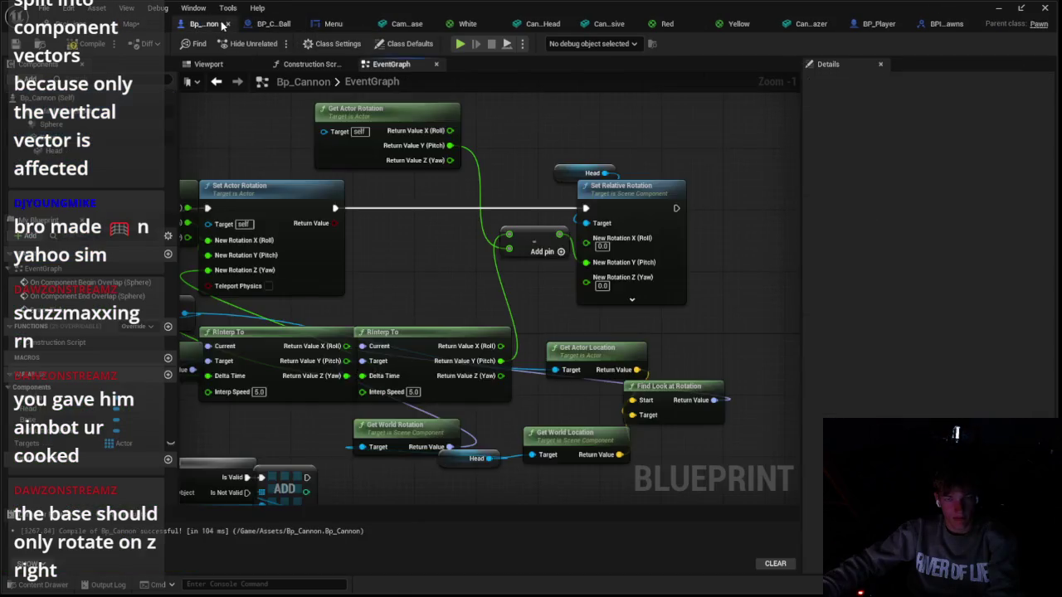
left_click(133, 23)
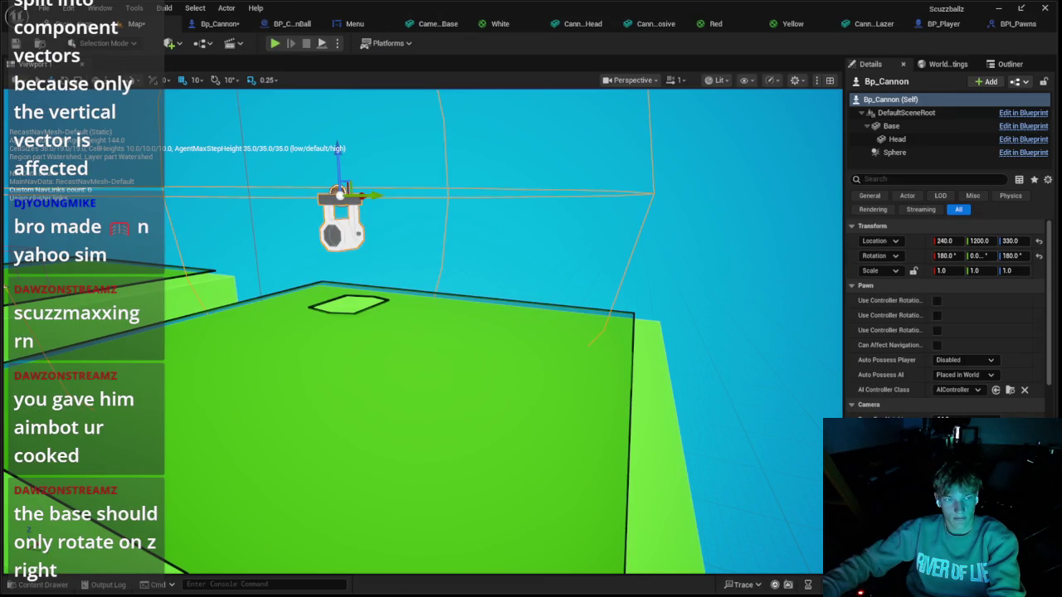
left_click_drag(946, 256, 884, 255)
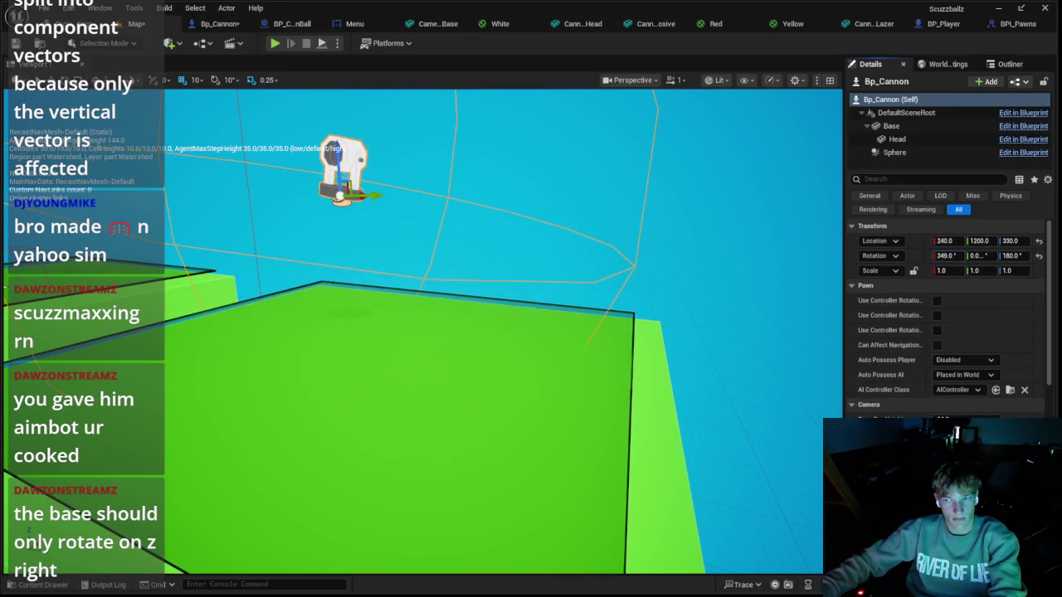
left_click(940, 256)
type("0")
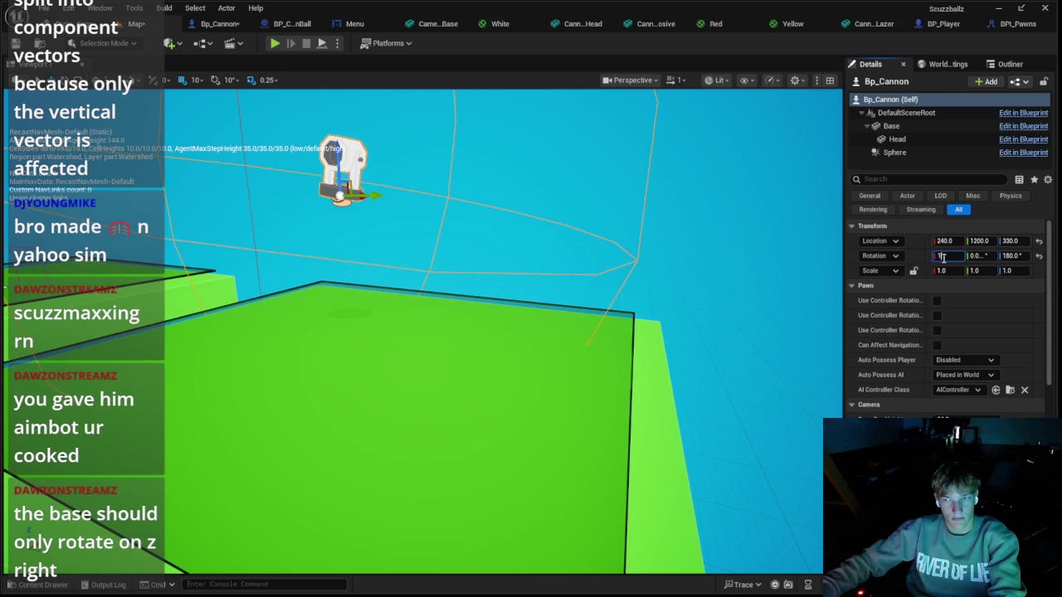
type("80")
key("Tab")
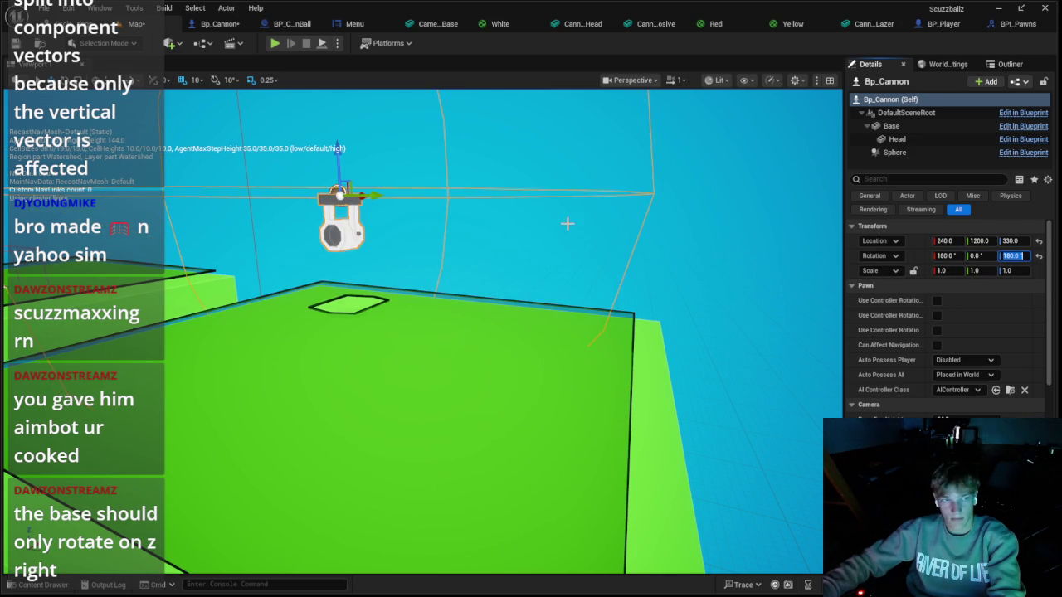
left_click(219, 25)
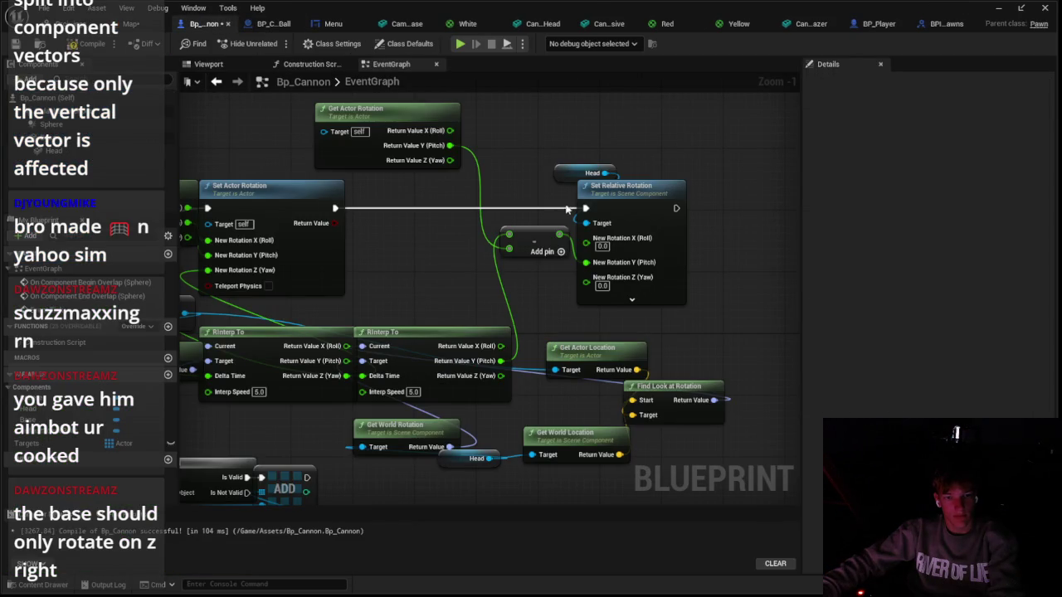
Add another input to the Subtract node and connect Get Actor Rotation's Return Value Z to it
left_click_drag(498, 225, 574, 247)
mouse_move(483, 148)
left_mouse_down()
mouse_move(537, 147)
mouse_move(550, 184)
mouse_move(527, 181)
left_mouse_up()
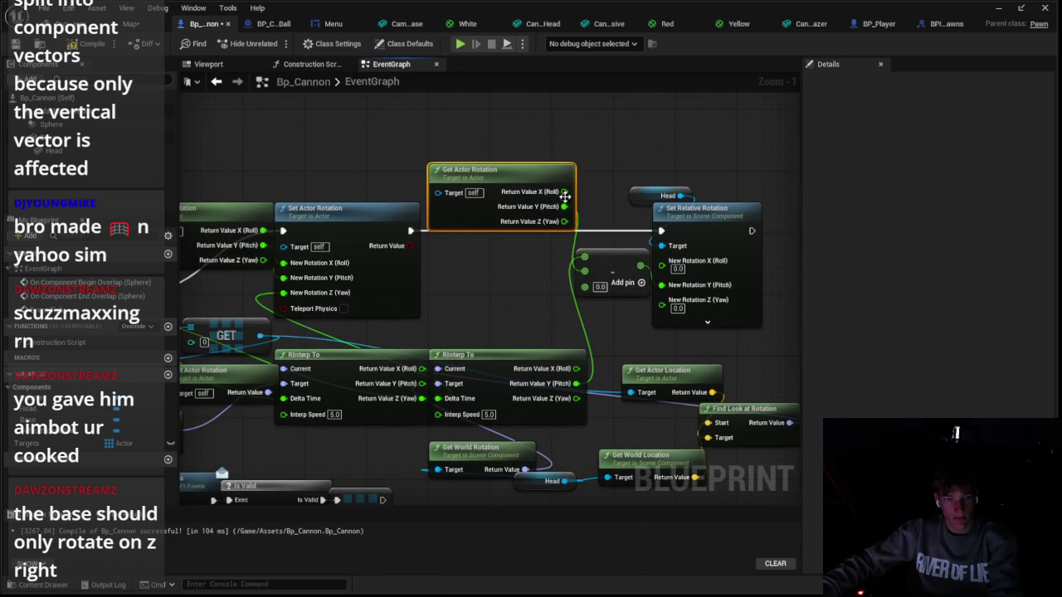
left_click(633, 275)
mouse_move(563, 221)
left_mouse_down()
mouse_move(608, 316)
mouse_move(585, 301)
left_mouse_up()
Play-test the upside-down cannon, then return to the Bp_Cannon blueprint graph
left_click(133, 23)
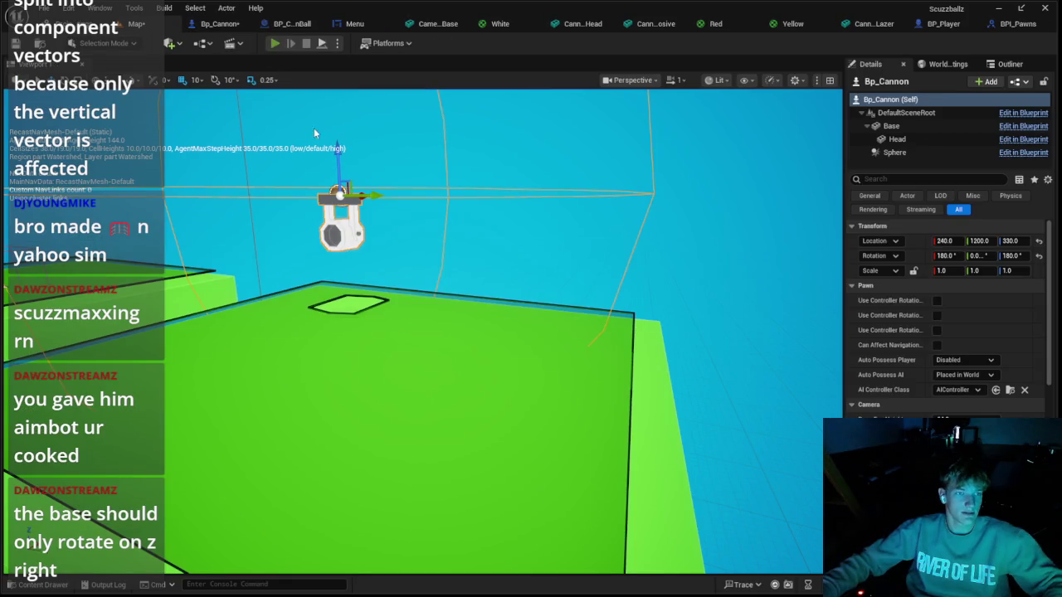
key("alt+p")
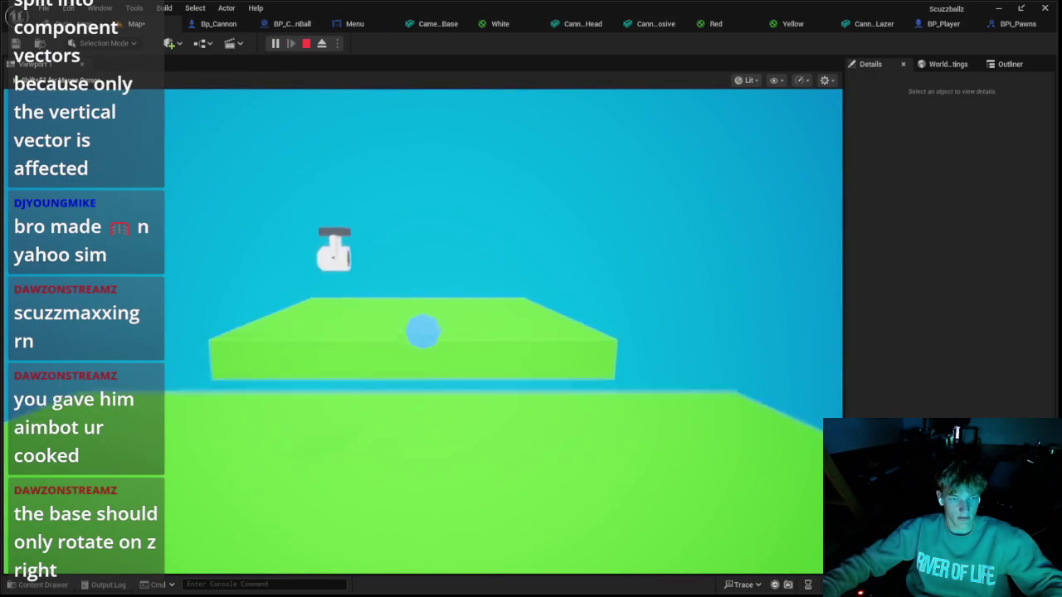
key("w")
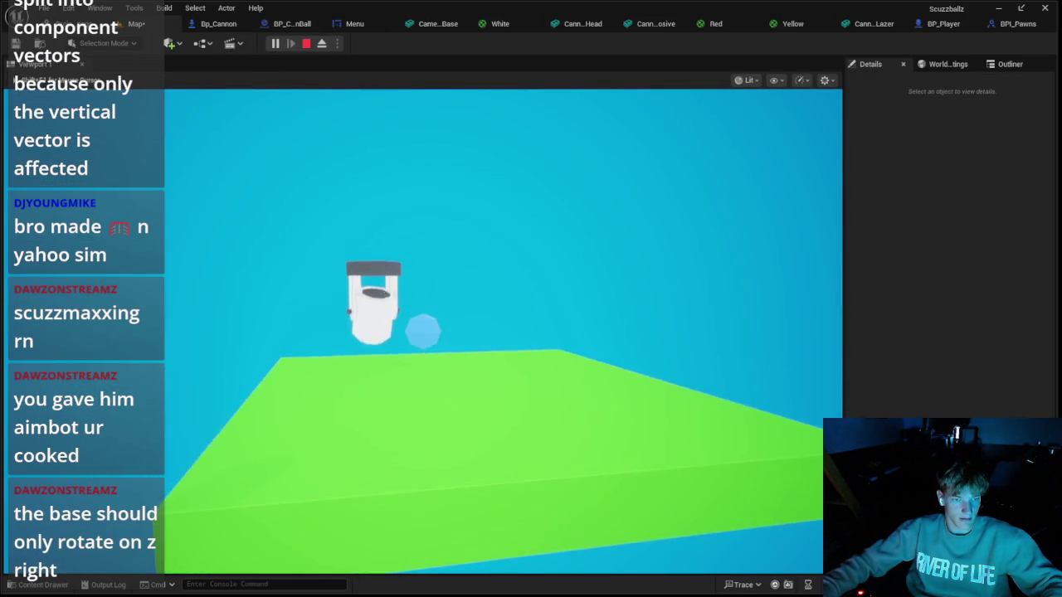
key("w")
key("w")
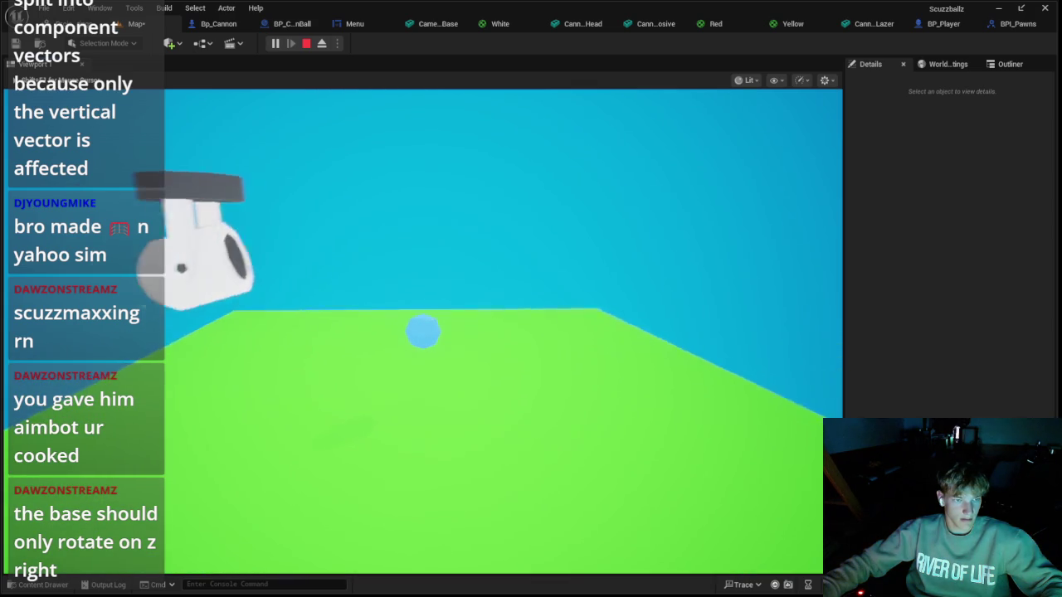
key("Escape")
left_click(282, 23)
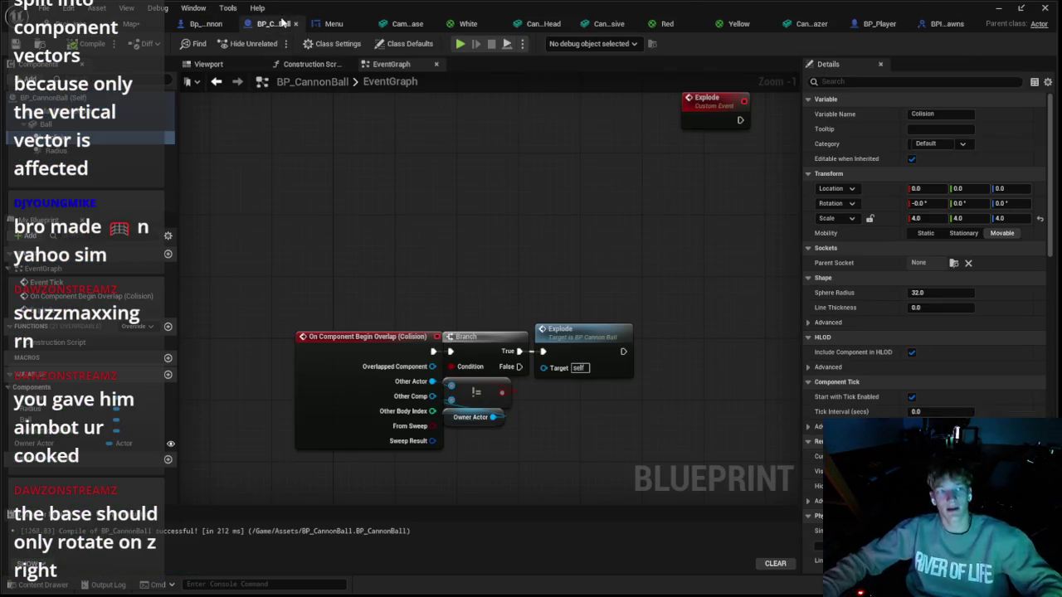
left_click(206, 23)
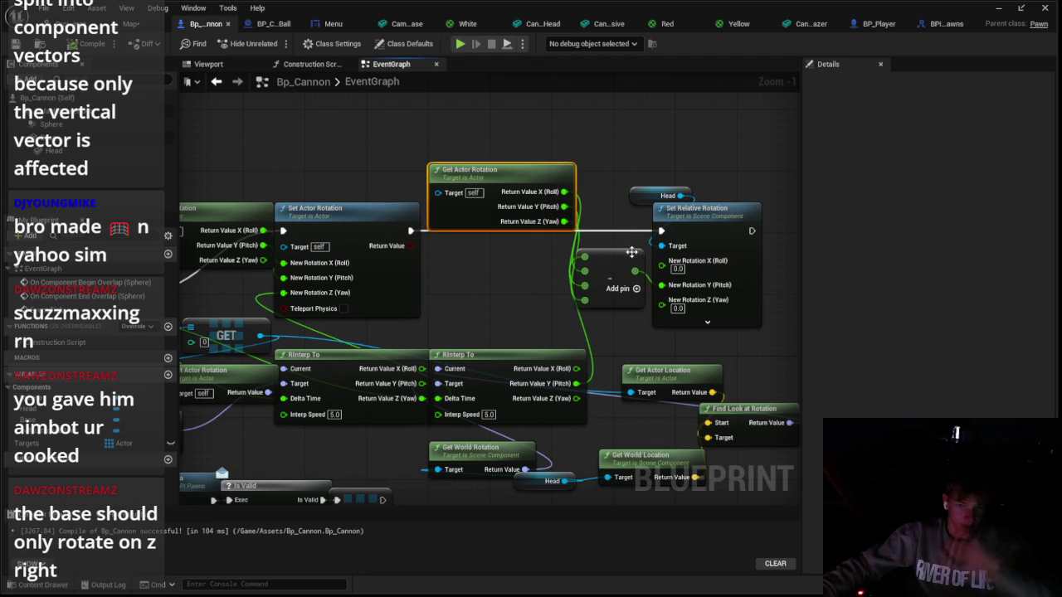
Delete the rotator-building node, Get Actor Rotation and Set Relative Rotation nodes
left_click(608, 265)
key("Delete")
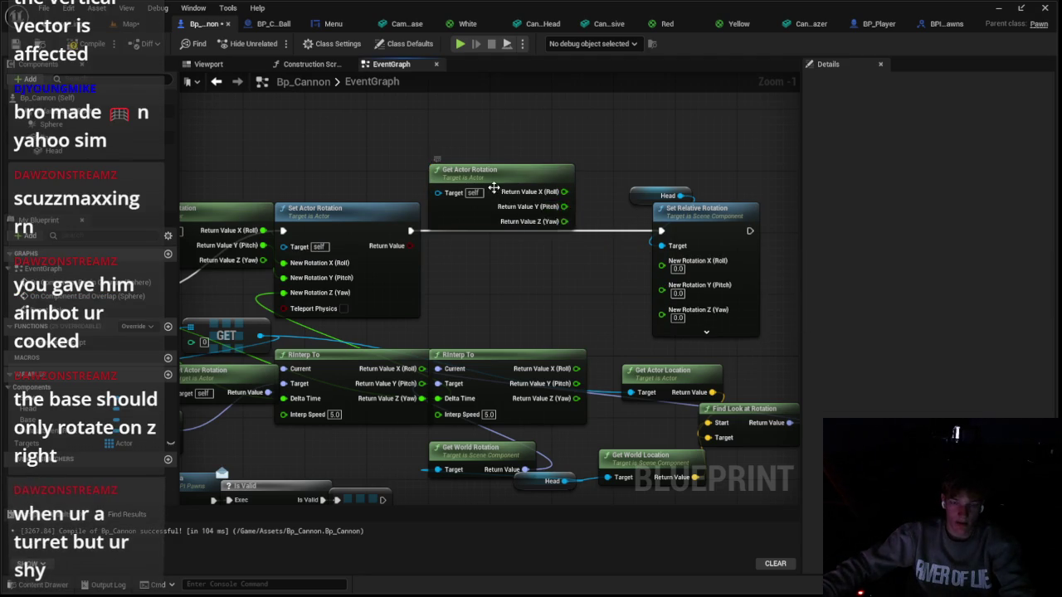
left_click(497, 170)
key("Delete")
left_click_drag(622, 178, 703, 335)
right_click(703, 335)
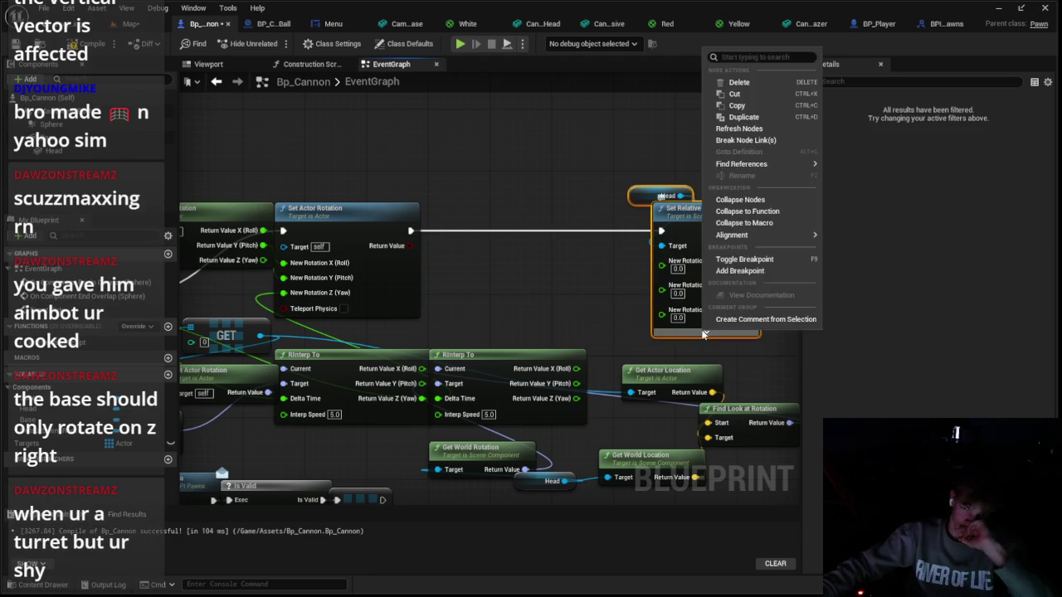
left_click(661, 329)
key("Delete")
Add Set World Rotation after Set Actor Rotation targeting Head, with New Rotation split into X, Y, Z
left_click_drag(411, 230, 617, 238)
type("set world")
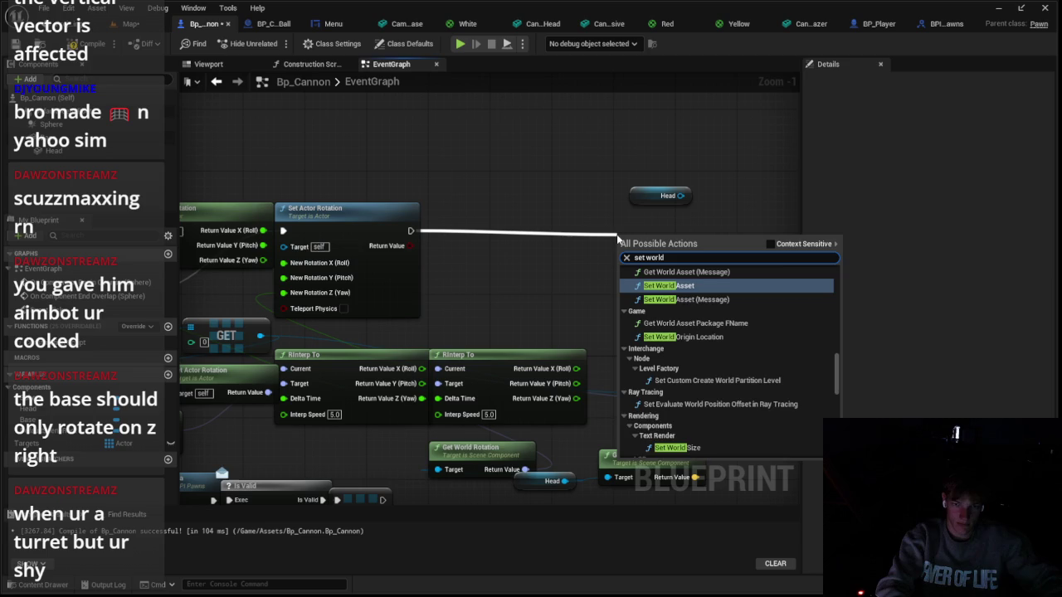
type(" rot")
key("Return")
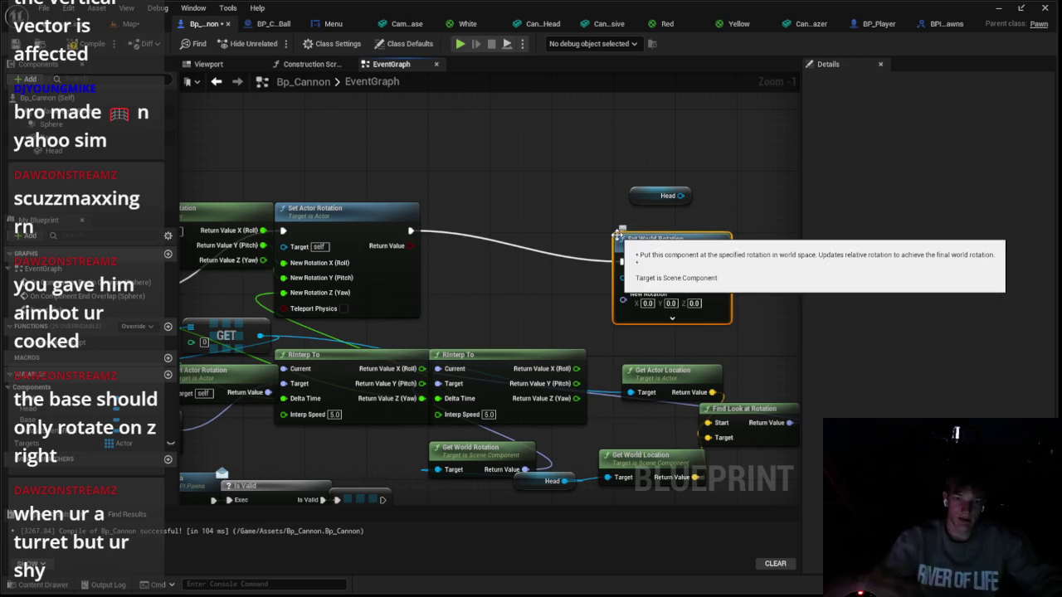
right_click(619, 314)
left_click(585, 320)
right_click(636, 301)
mouse_move(664, 239)
left_mouse_down()
mouse_move(723, 208)
mouse_move(755, 240)
left_mouse_up()
right_click(701, 297)
left_click(742, 321)
left_click_drag(681, 196, 708, 246)
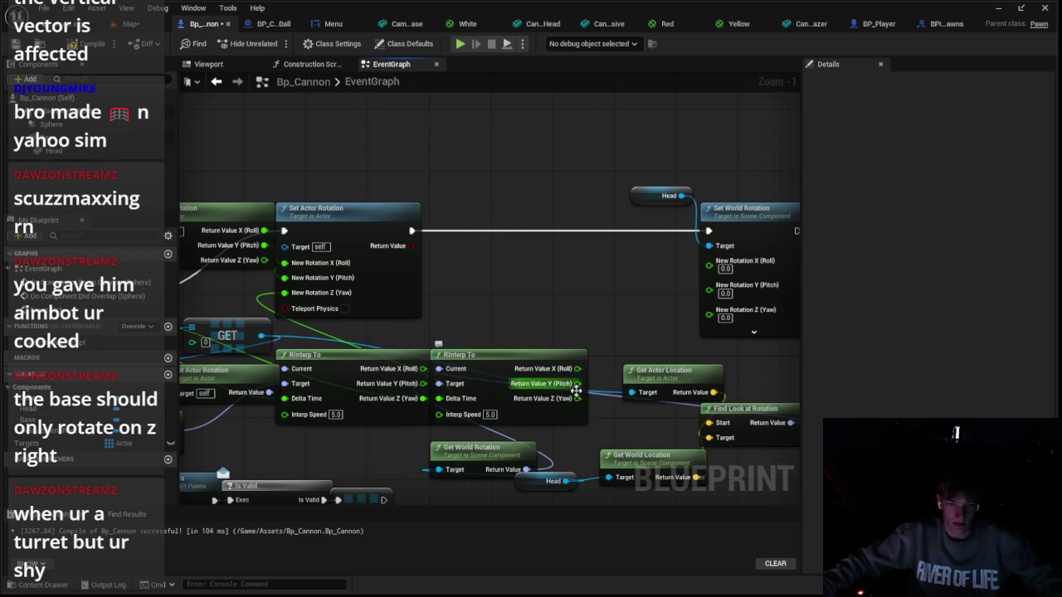
Feed the interpolated pitch into New Rotation Y and yaw into Z, then play-test
mouse_move(570, 393)
left_mouse_down()
mouse_move(687, 263)
mouse_move(477, 341)
mouse_move(496, 360)
left_mouse_up()
mouse_move(401, 315)
left_mouse_down()
mouse_move(522, 276)
mouse_move(535, 299)
left_mouse_up()
scroll(522, 276, "down", 1)
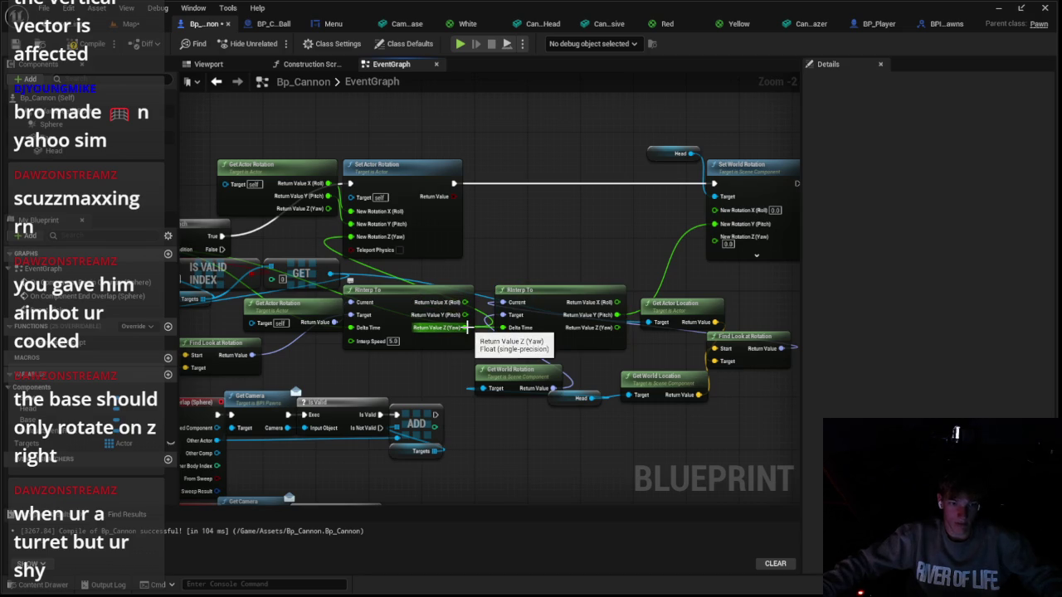
mouse_move(465, 327)
left_mouse_down()
mouse_move(741, 260)
mouse_move(714, 237)
left_mouse_up()
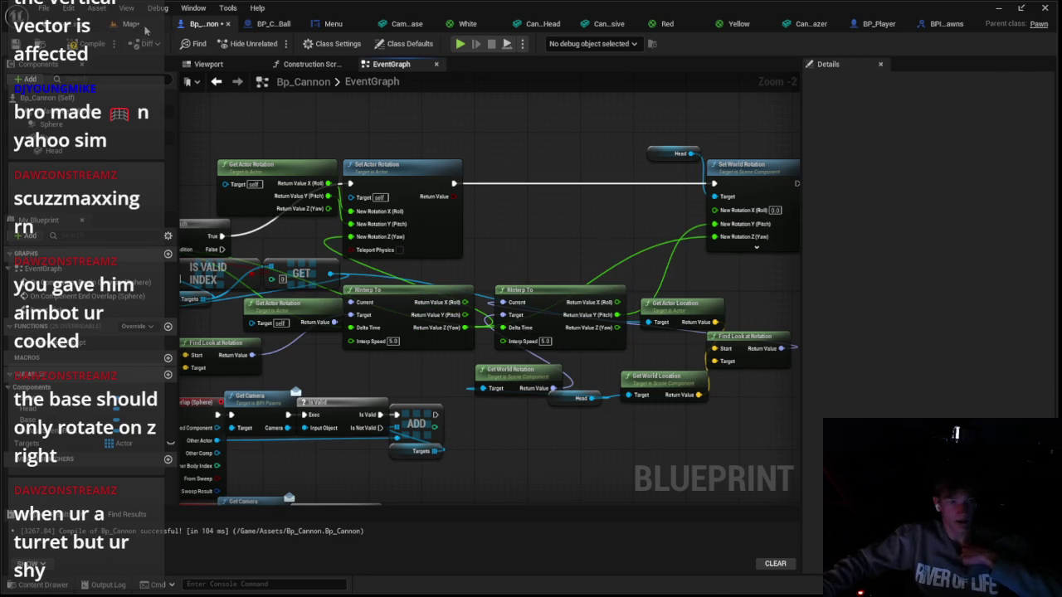
left_click(131, 23)
left_click(275, 43)
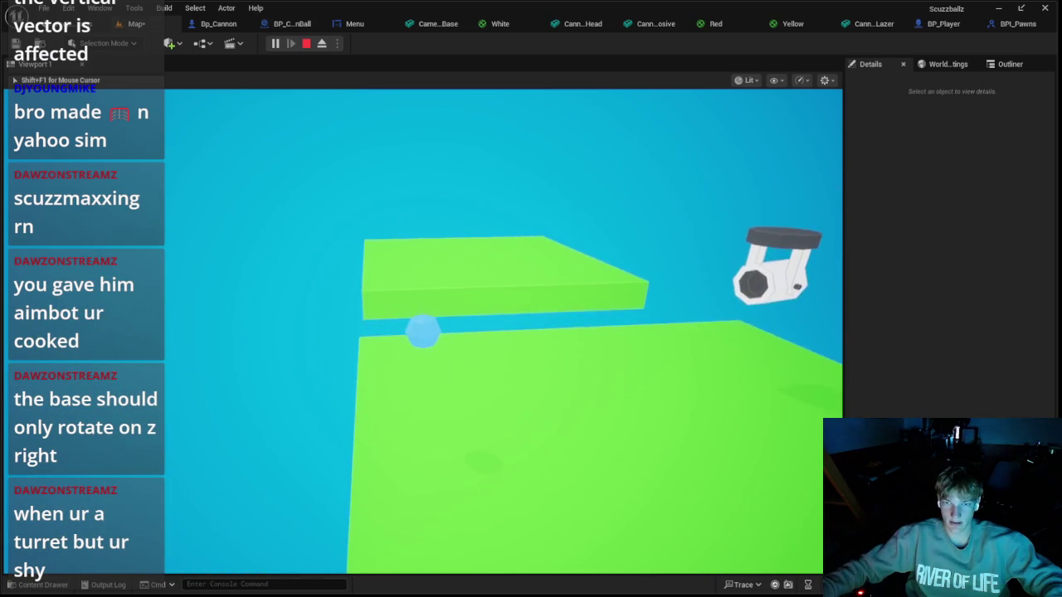
Set the cannon's roll to 0, lower it onto the platform and turn it slightly
key("Escape")
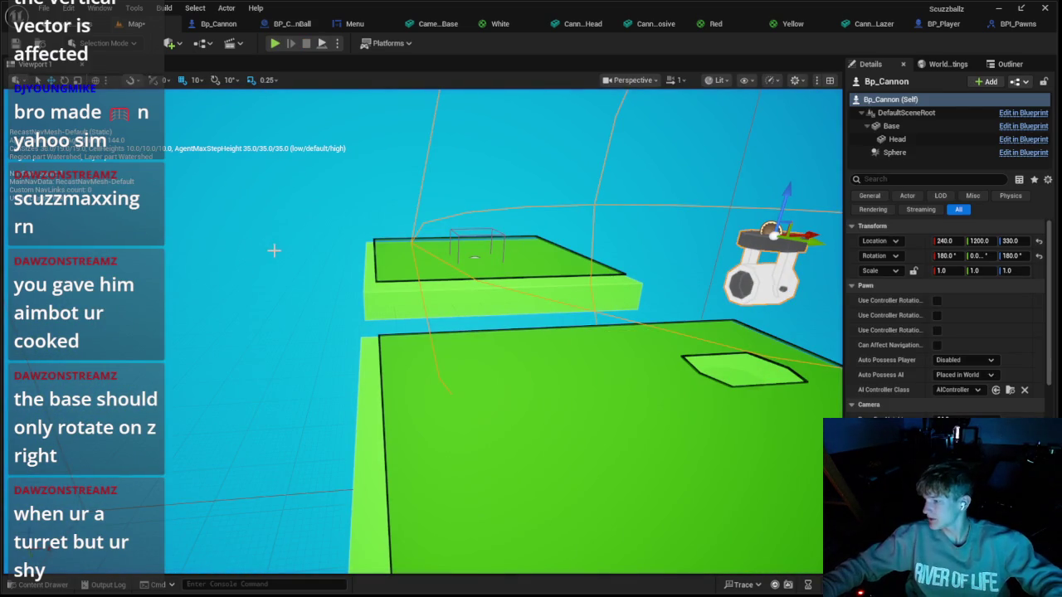
mouse_move(331, 280)
left_mouse_down()
mouse_move(398, 281)
mouse_move(403, 241)
left_mouse_up()
left_click(942, 257)
type("0")
key("Return")
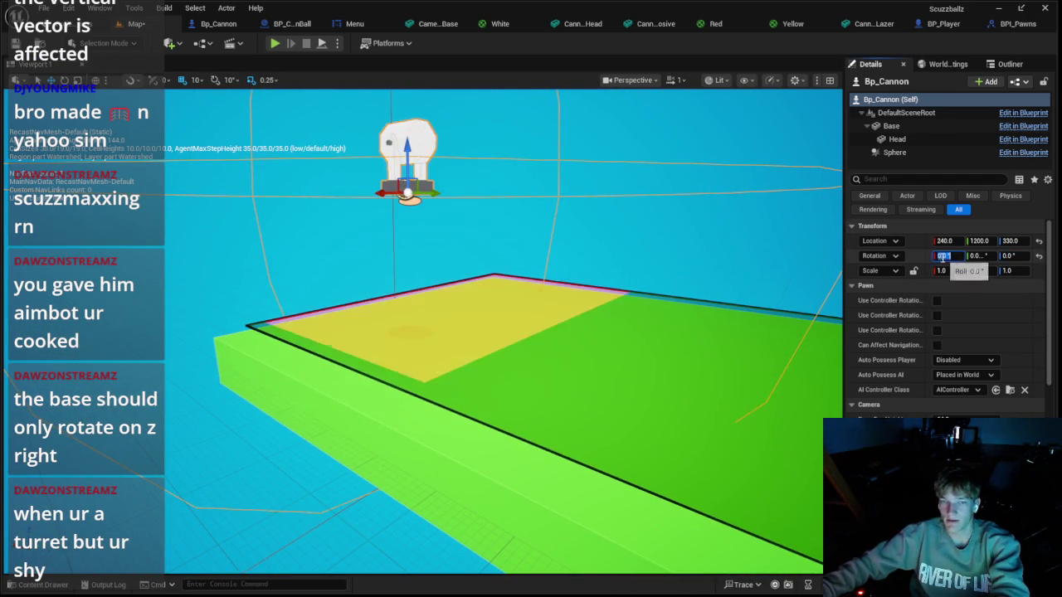
left_click_drag(410, 178, 419, 296)
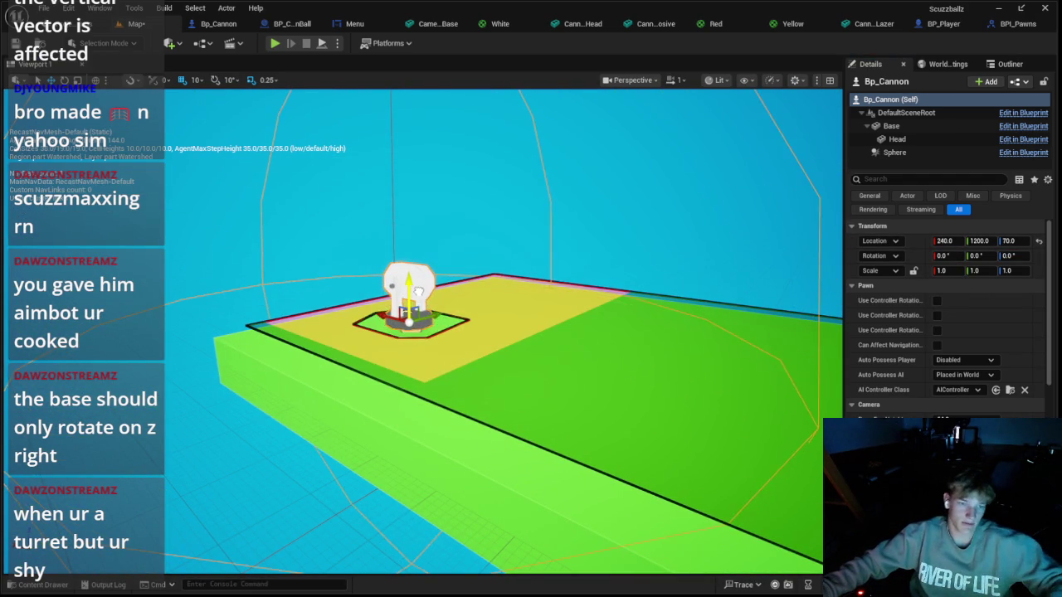
mouse_move(975, 256)
left_mouse_down()
mouse_move(987, 255)
mouse_move(954, 257)
left_mouse_up()
Run two play tests steering the ball near the cannon, then open the BP_CannonBall graph
left_click(274, 44)
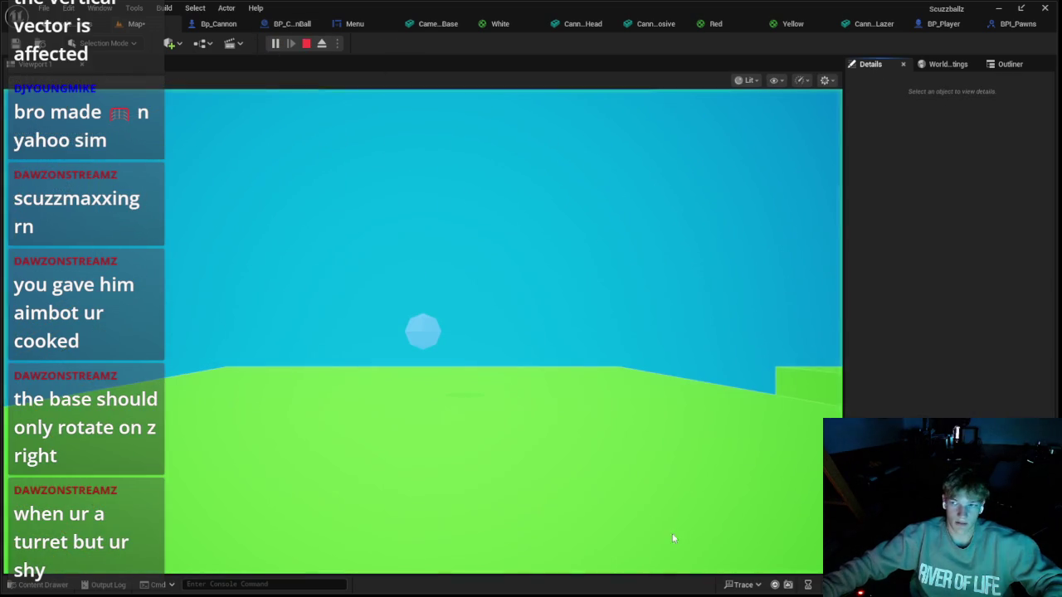
key("s")
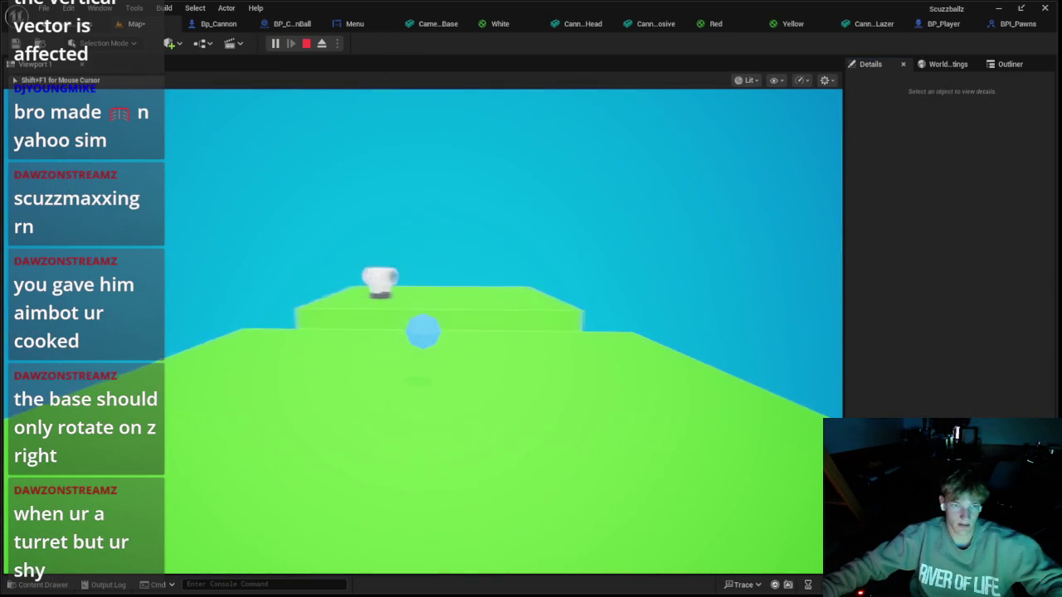
key("Escape")
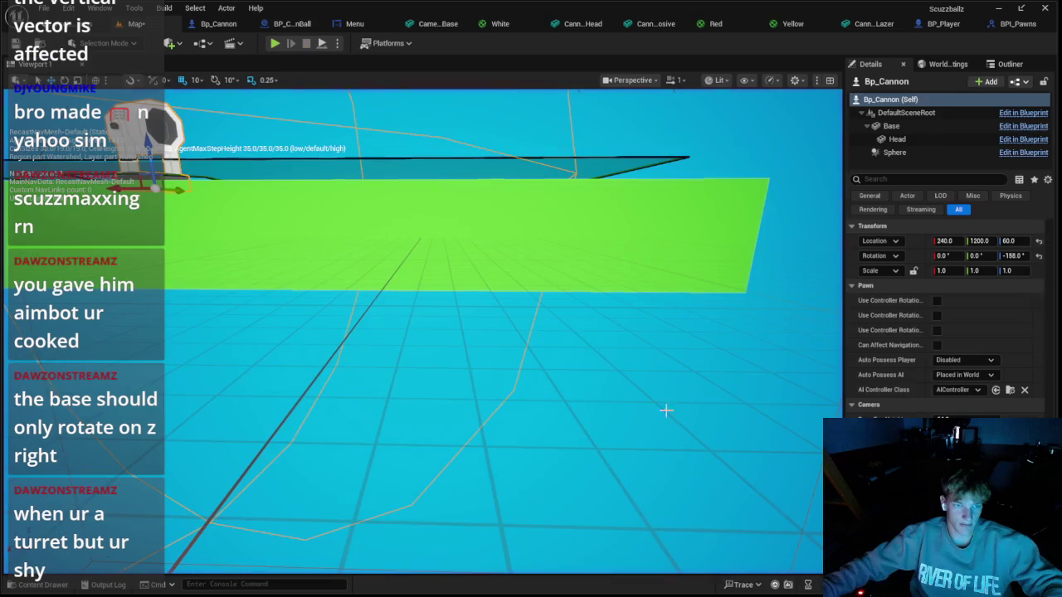
left_click(274, 43)
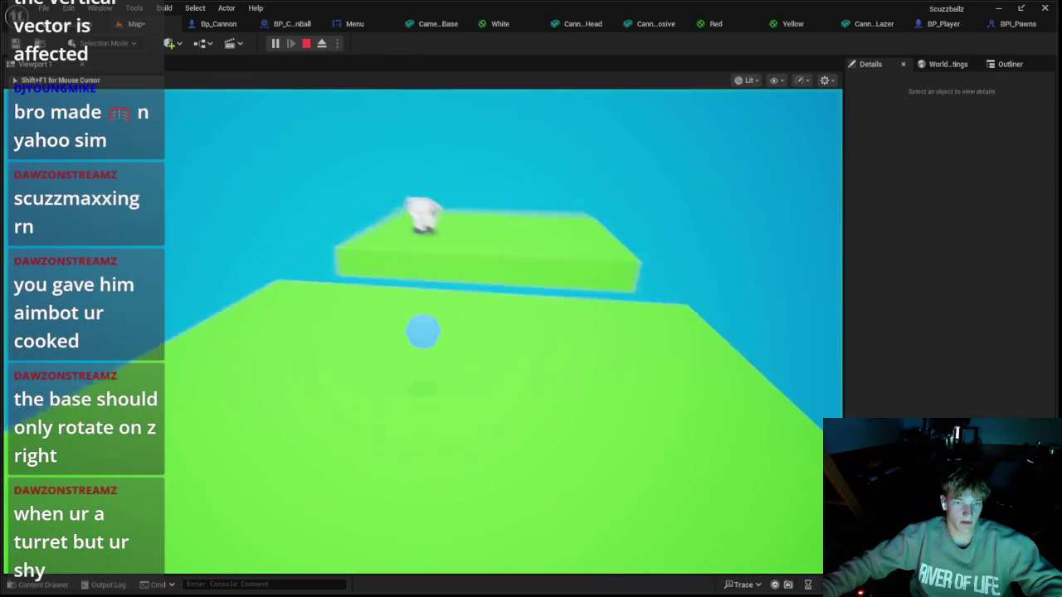
key("a")
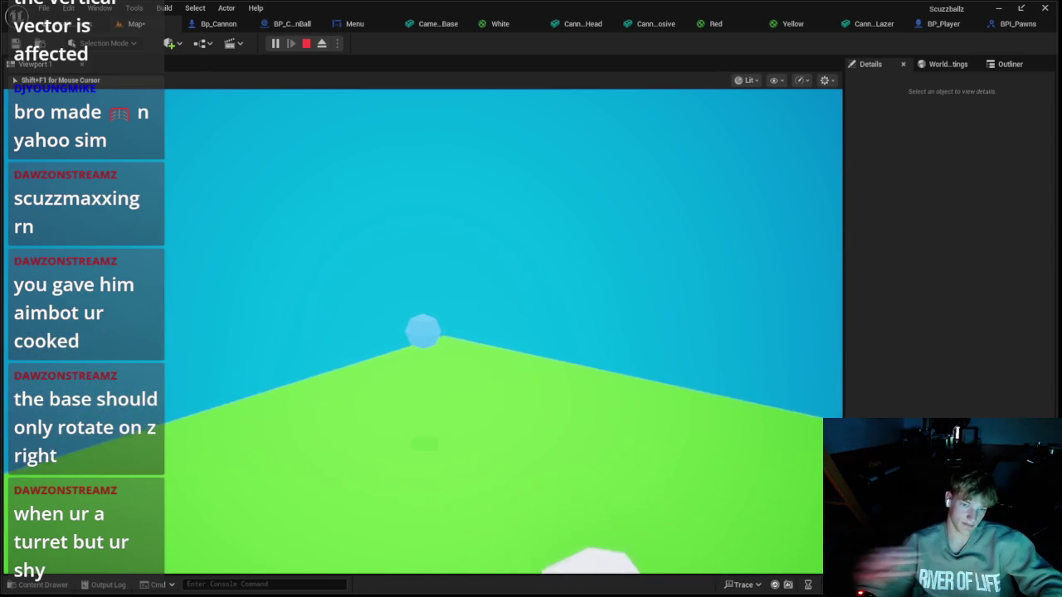
key("Escape")
left_click(304, 26)
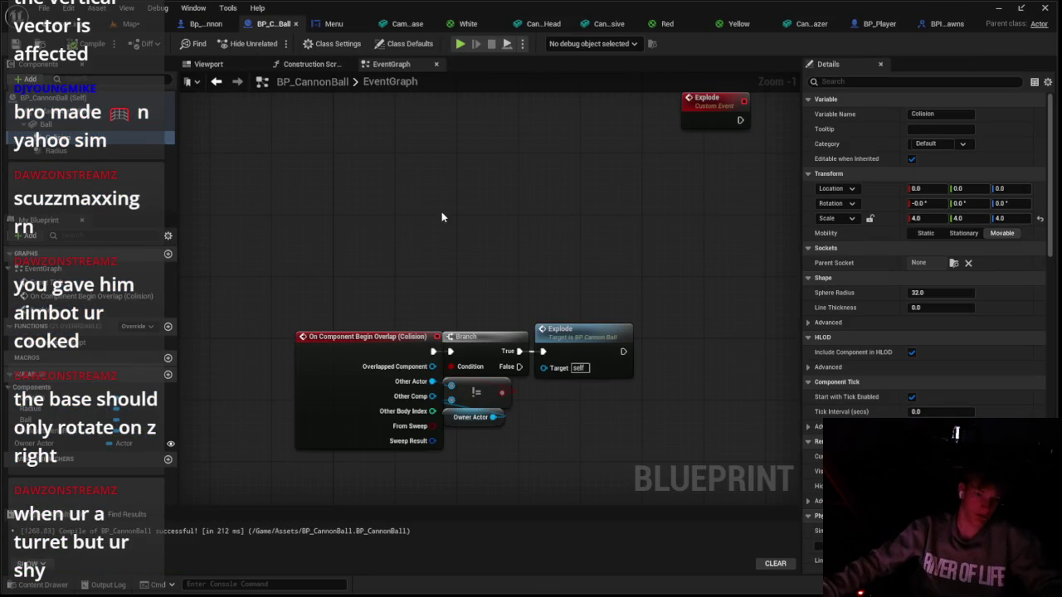
In Bp_Cannon's graph, move the overlap event nodes below the tick-driven node cluster
scroll(380, 190, "down", 3)
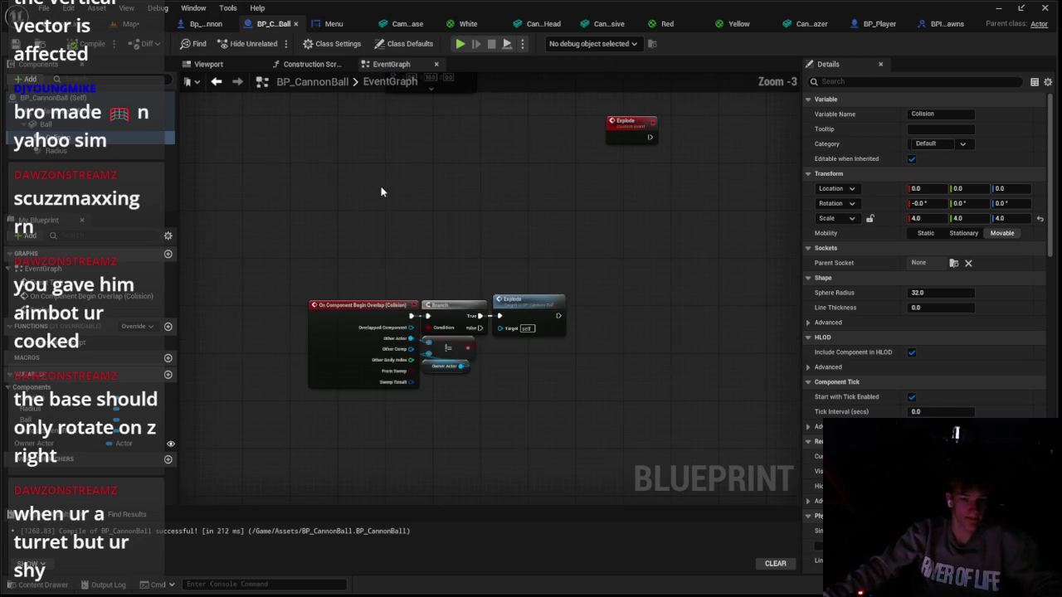
left_click_drag(391, 302, 363, 280)
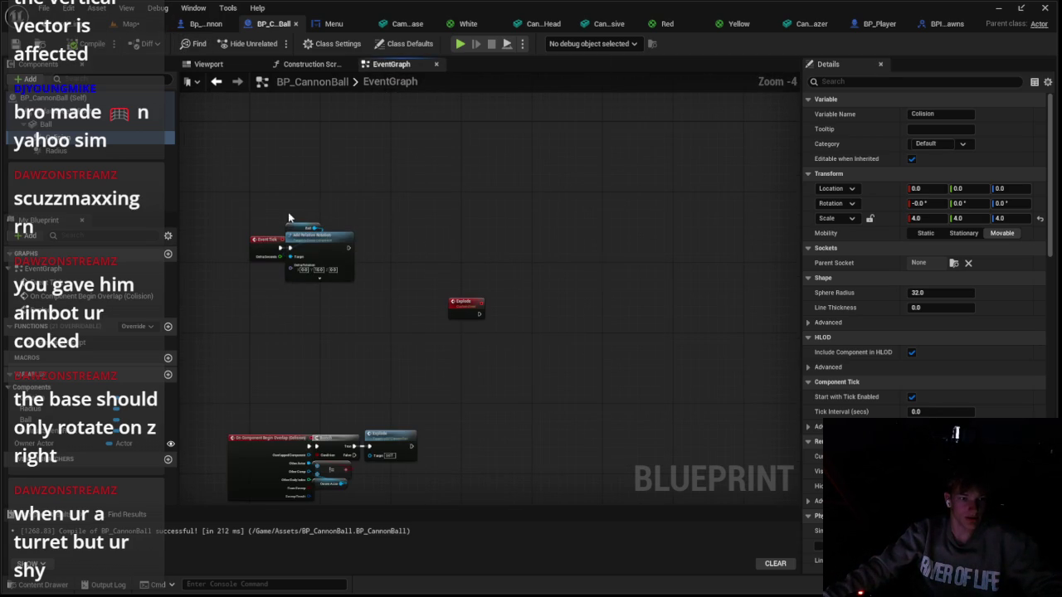
left_click(206, 23)
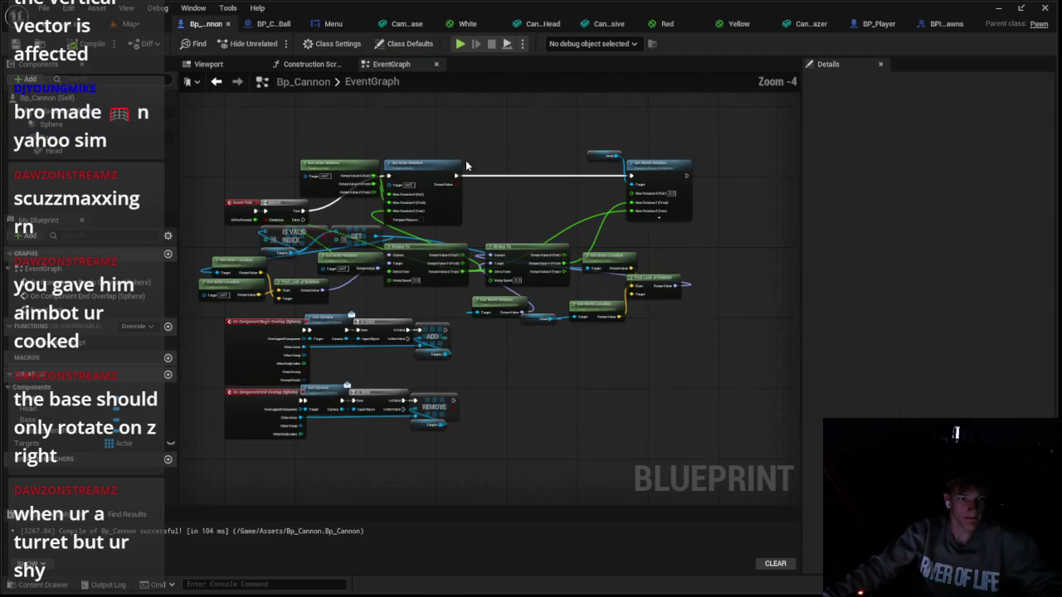
scroll(393, 146, "up", 2)
scroll(328, 389, "down", 3)
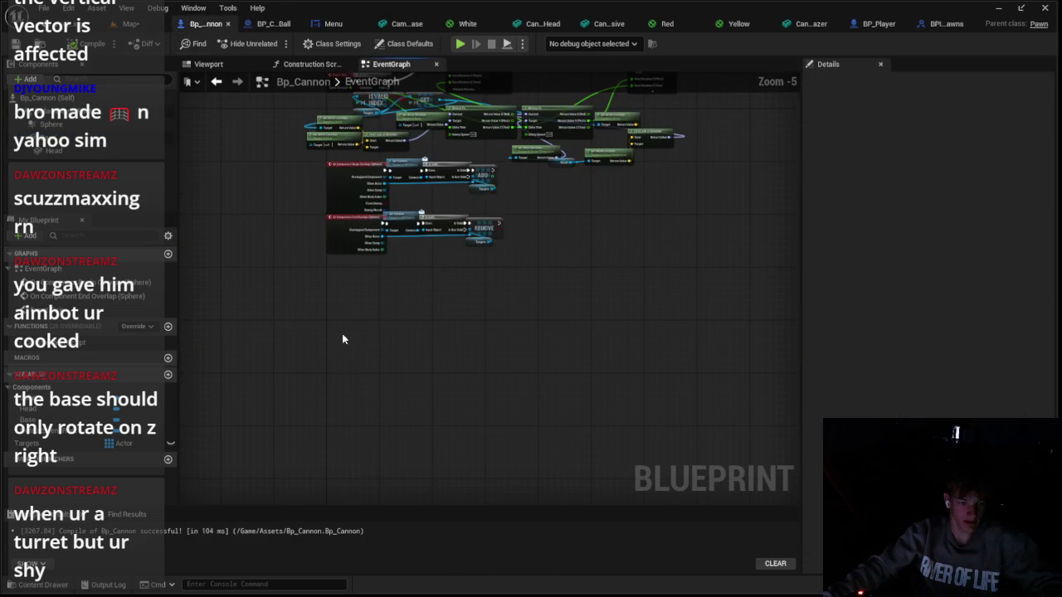
left_click_drag(502, 180, 436, 363)
scroll(410, 280, "up", 3)
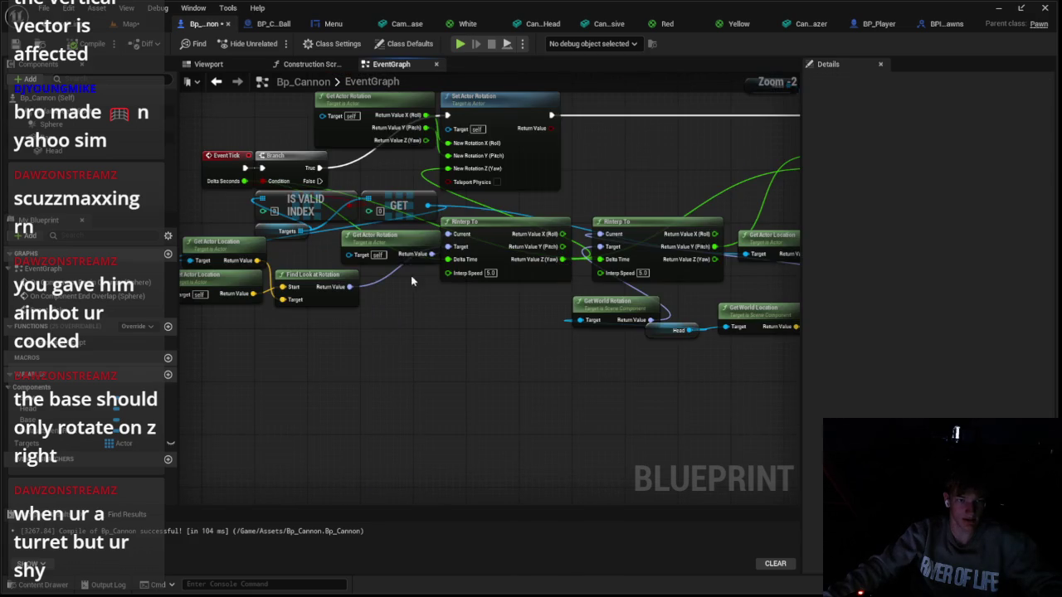
scroll(328, 211, "up", 1)
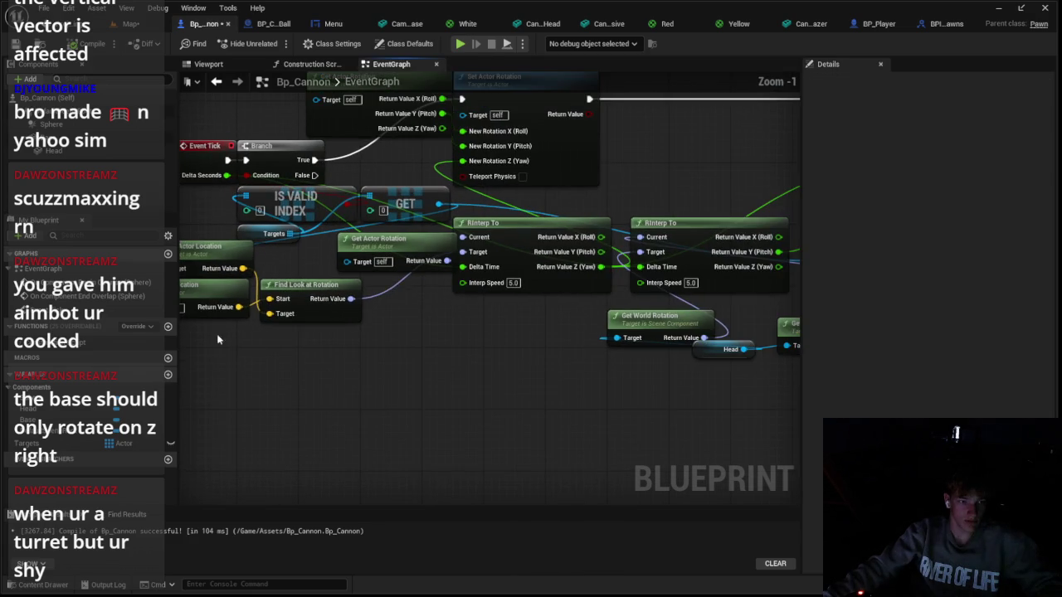
left_click_drag(220, 340, 391, 374)
scroll(390, 374, "down", 1)
mouse_move(316, 368)
left_mouse_down()
mouse_move(652, 249)
mouse_move(653, 316)
mouse_move(616, 373)
left_mouse_up()
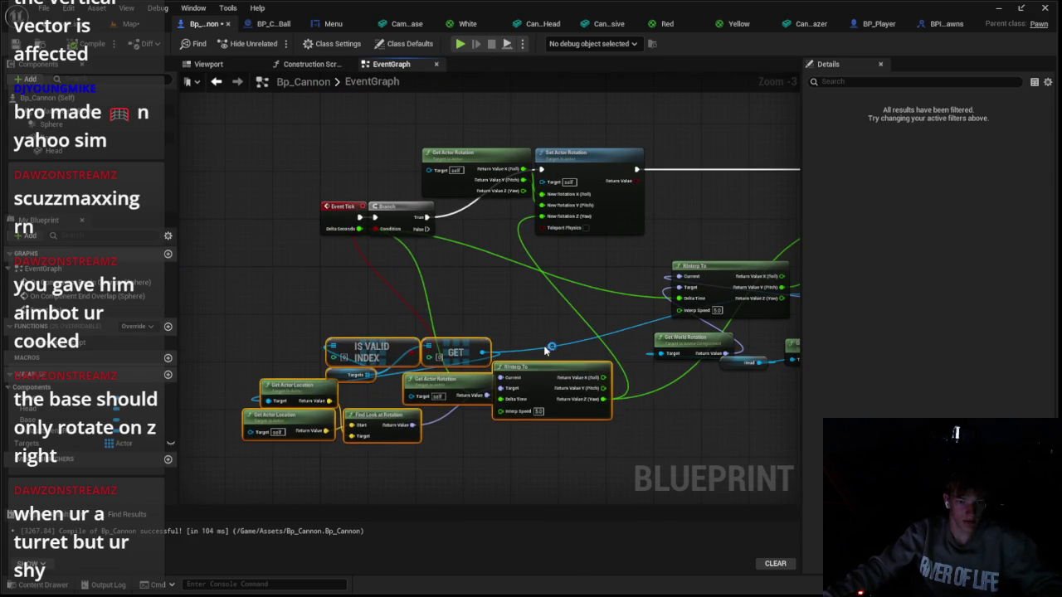
Spread out the RInterp To, Find Look at Rotation and lower Get Actor Location nodes
scroll(545, 355, "down", 1)
scroll(481, 269, "up", 1)
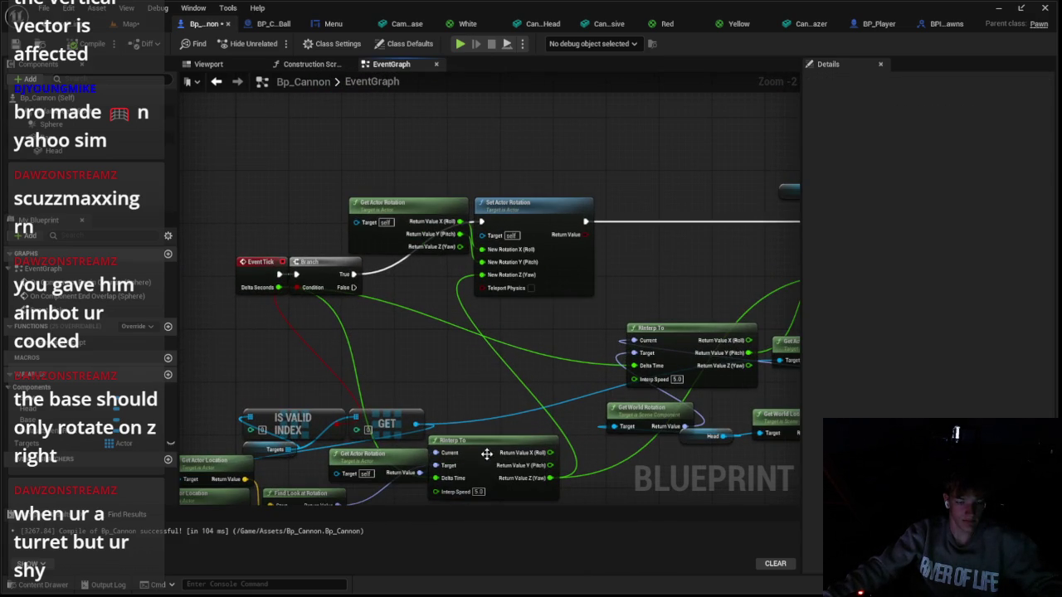
left_click_drag(486, 454, 512, 442)
left_click_drag(500, 379, 499, 438)
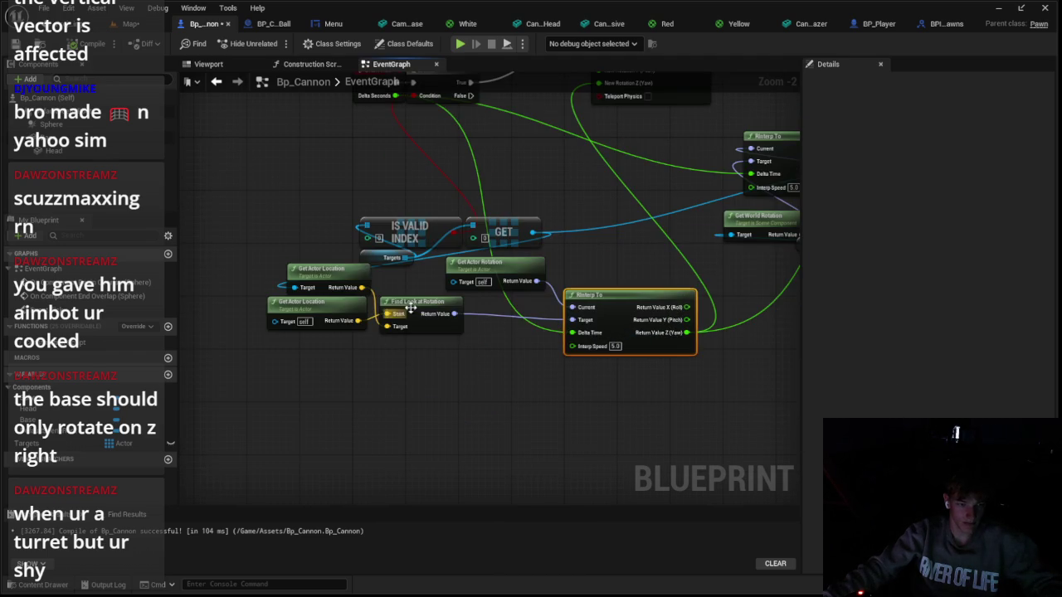
left_click_drag(382, 296, 448, 365)
mouse_move(274, 321)
left_mouse_down()
mouse_move(347, 352)
mouse_move(314, 340)
left_mouse_up()
mouse_move(316, 300)
left_mouse_down()
mouse_move(392, 342)
mouse_move(357, 338)
mouse_move(388, 326)
mouse_move(266, 420)
left_mouse_up()
scroll(274, 423, "down", 2)
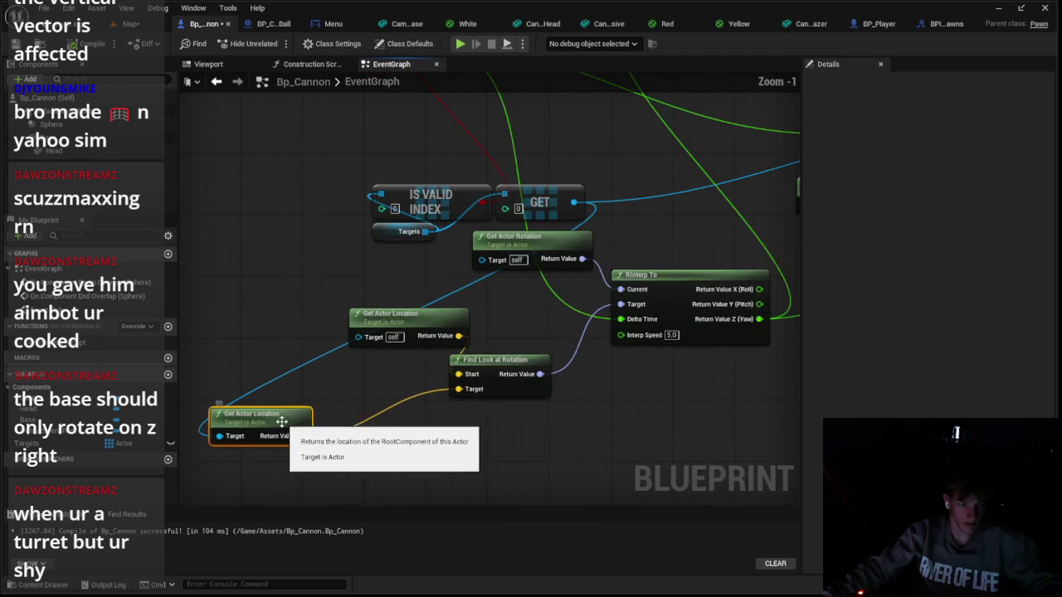
scroll(507, 379, "up", 1)
mouse_move(577, 319)
left_mouse_down()
mouse_move(543, 358)
mouse_move(350, 503)
mouse_move(301, 359)
mouse_move(303, 335)
left_mouse_up()
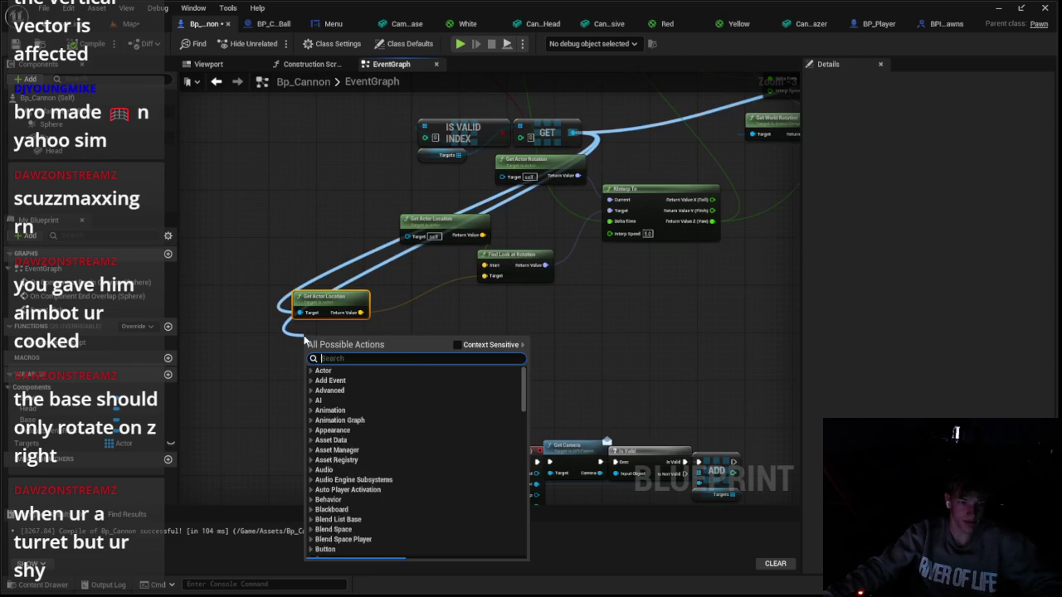
Search the GET wire's action menu for 'get actor velocity', toggling context filtering, then dismiss it
type("get actor velco")
key("BackSpace")
type("o")
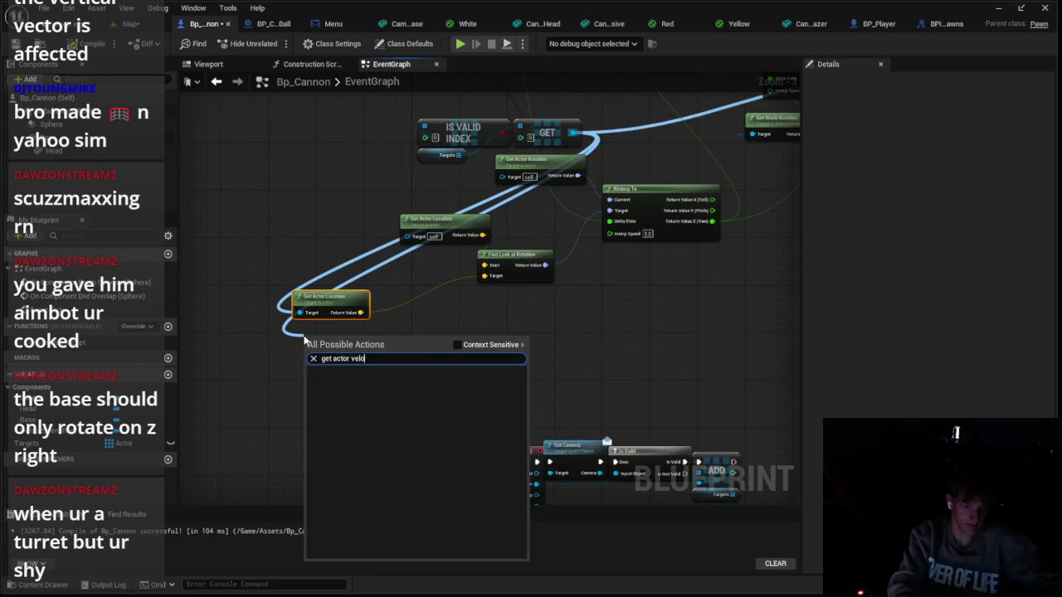
key("BackSpace")
type("o")
key("BackSpace")
key("BackSpace")
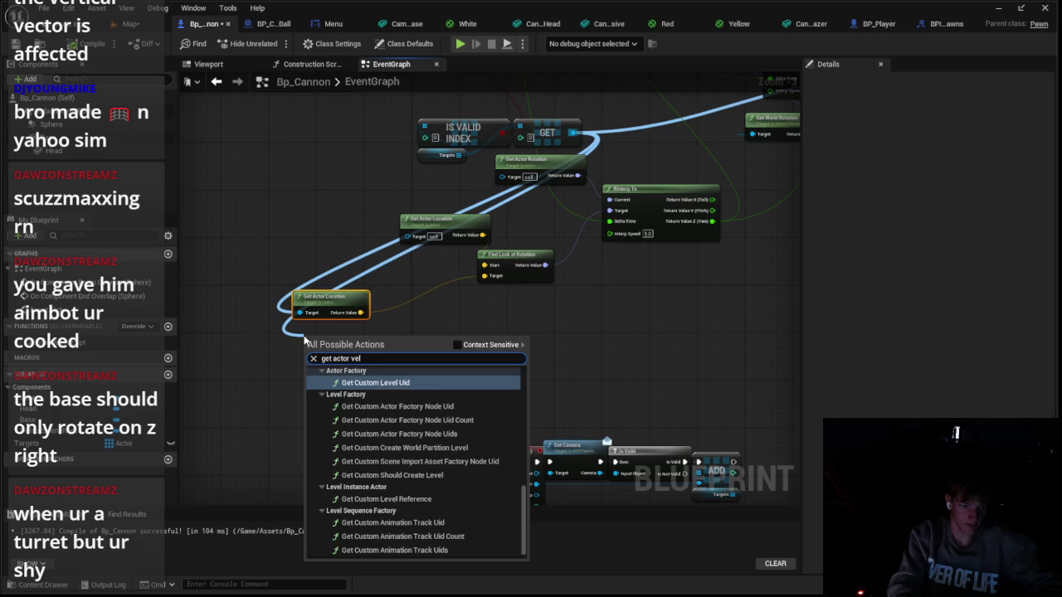
key("BackSpace")
key("BackSpace")
key("BackSpace")
key("BackSpace")
key("BackSpace")
type("av")
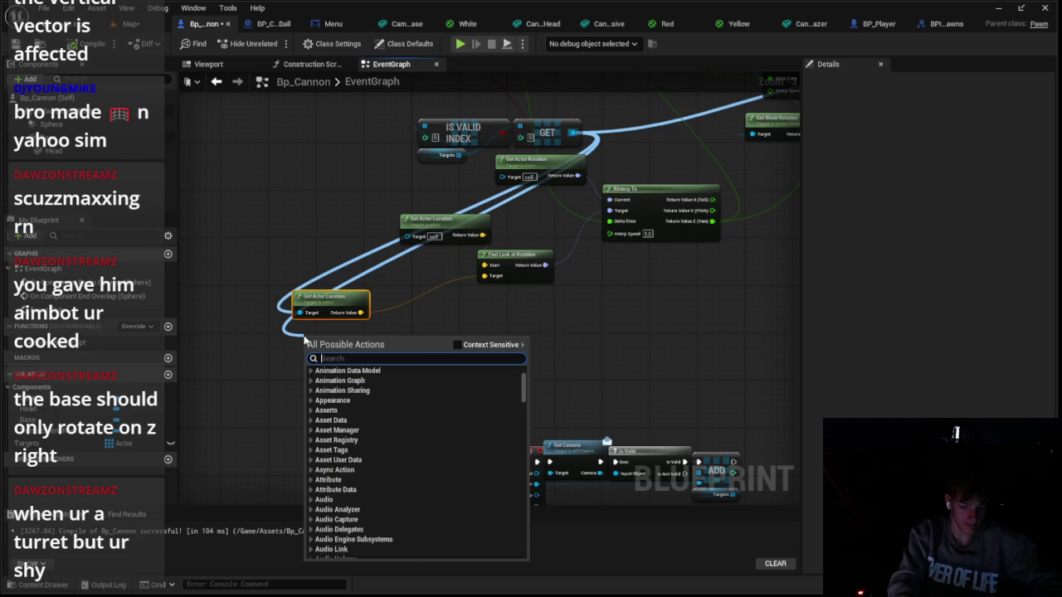
key("BackSpace")
type("ctor")
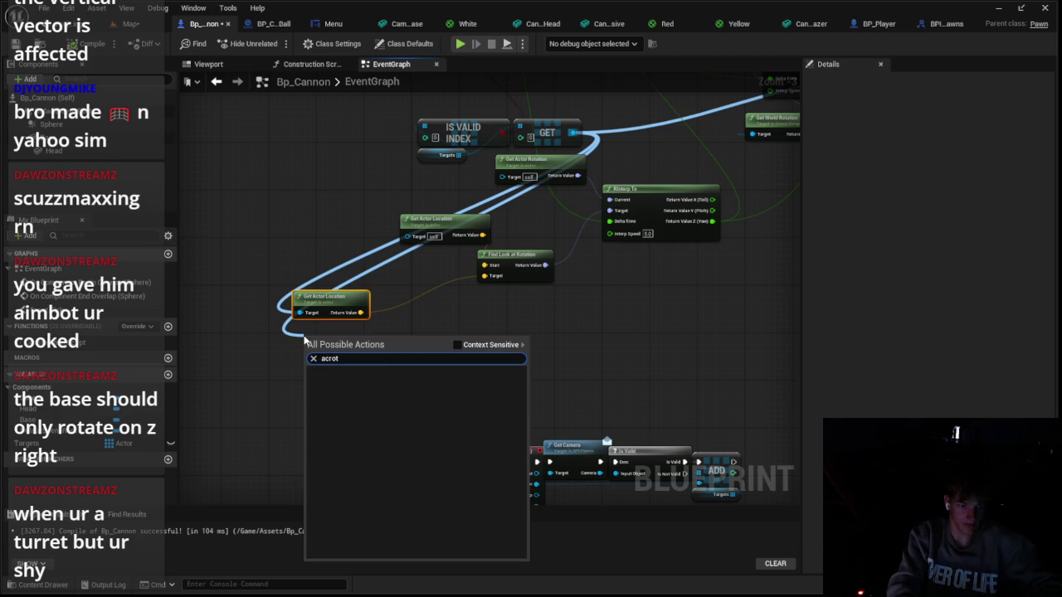
type(" veloc")
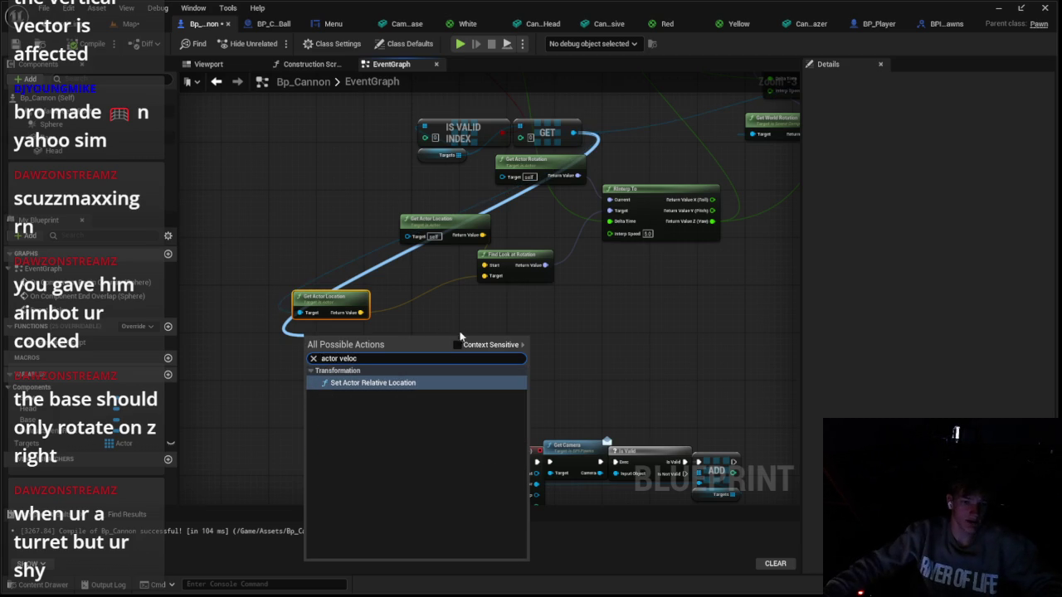
left_click(456, 347)
left_click(457, 350)
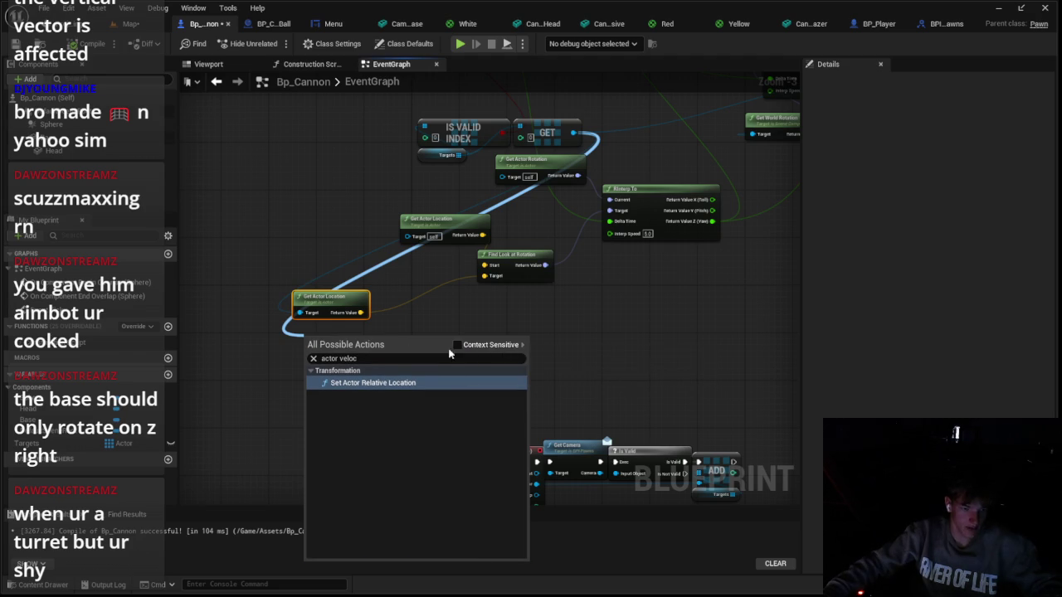
left_click(401, 334)
Add a Get Velocity node targeting the GET result, placed beside Get Actor Location
right_click(402, 332)
type("get")
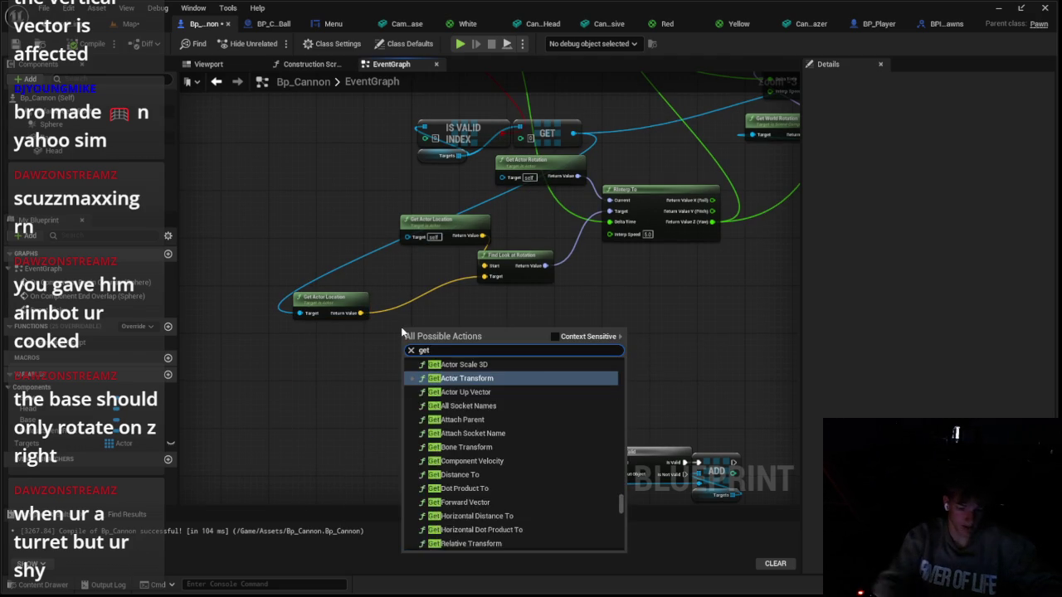
type(" veloci")
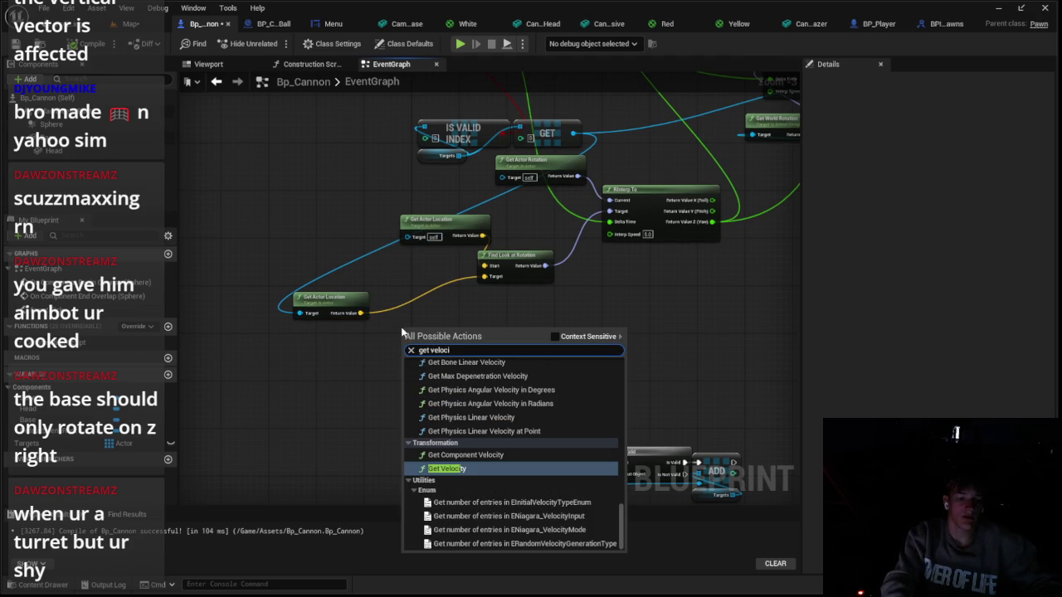
key("Return")
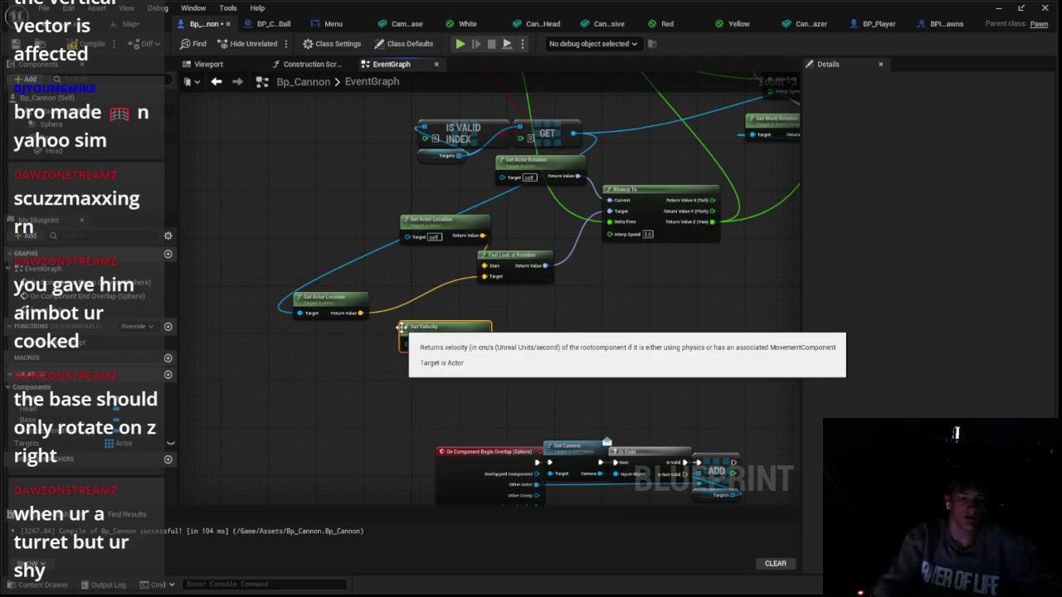
mouse_move(407, 344)
left_mouse_down()
mouse_move(498, 139)
mouse_move(572, 135)
mouse_move(575, 180)
left_mouse_up()
mouse_move(444, 387)
left_mouse_down()
mouse_move(342, 340)
mouse_move(336, 322)
left_mouse_up()
Add a vector addition node off Get Actor Location's output, then switch to BP_CannonBall
mouse_move(361, 355)
left_mouse_down()
mouse_move(388, 353)
mouse_move(438, 412)
left_mouse_up()
left_click(439, 174)
scroll(405, 337, "up", 2)
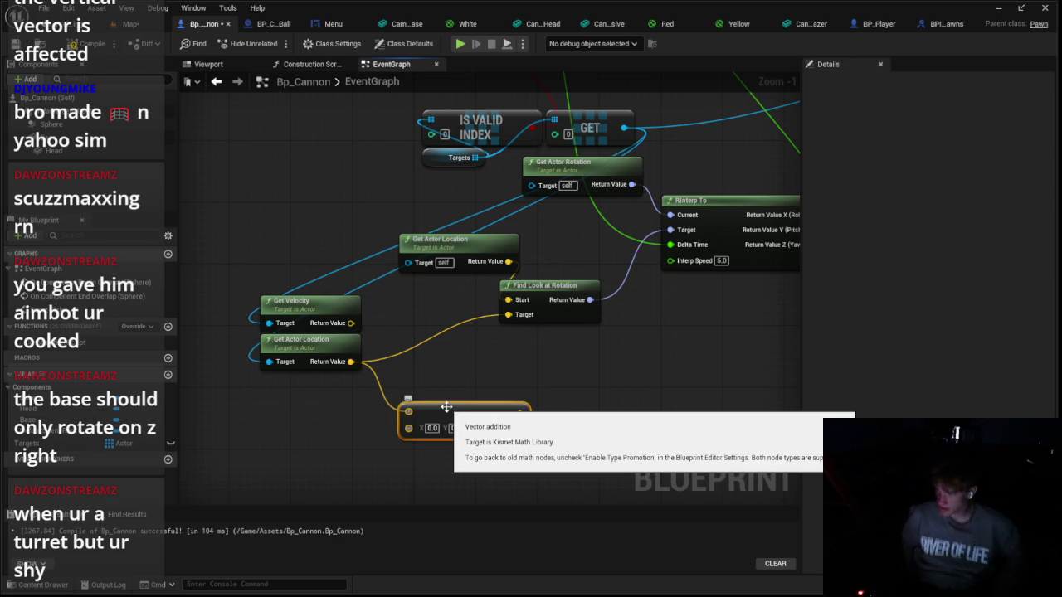
left_click(262, 25)
Add a ProjectileMovement component to BP_CannonBall, keeping its default name
left_click(25, 79)
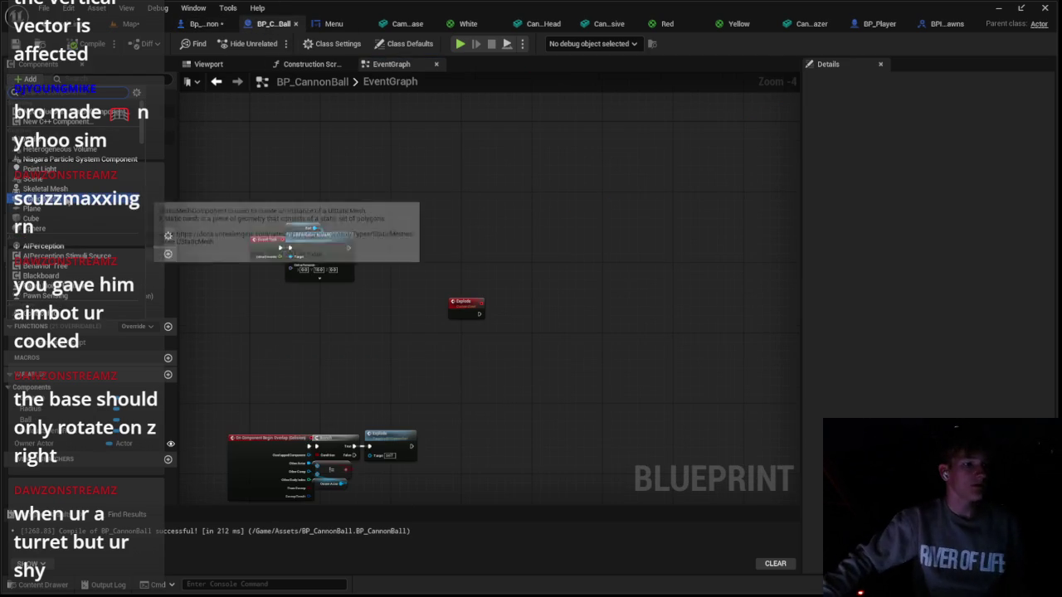
scroll(75, 208, "up", 2)
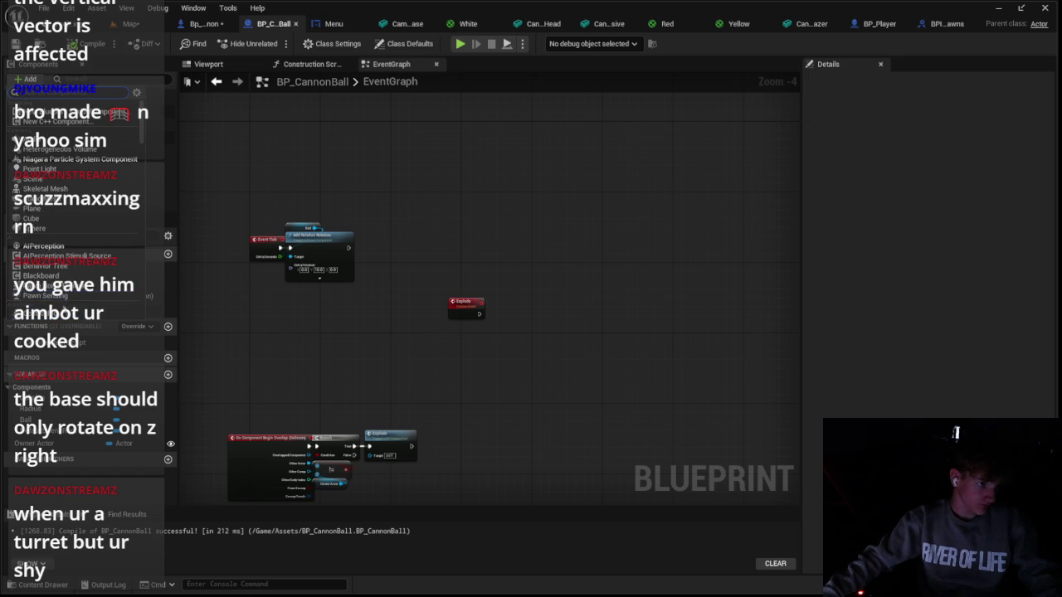
scroll(81, 215, "down", 5)
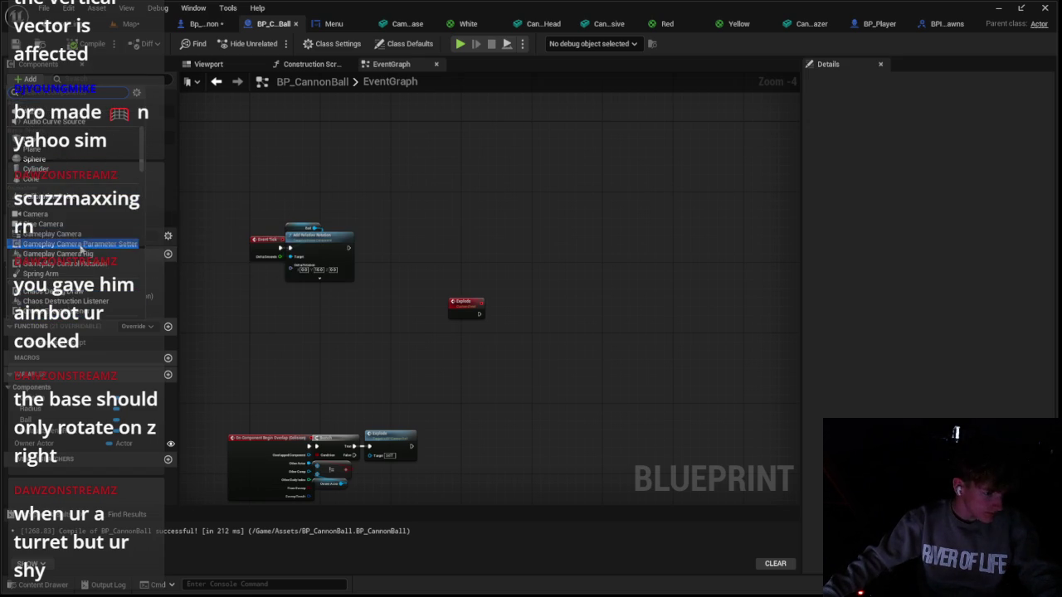
scroll(81, 256, "down", 4)
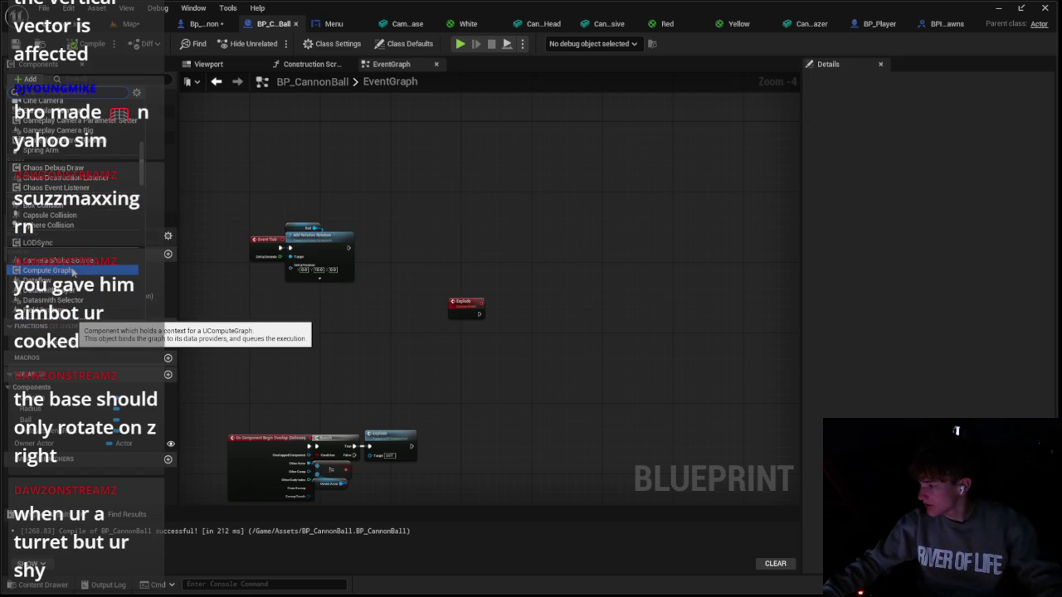
scroll(93, 224, "down", 10)
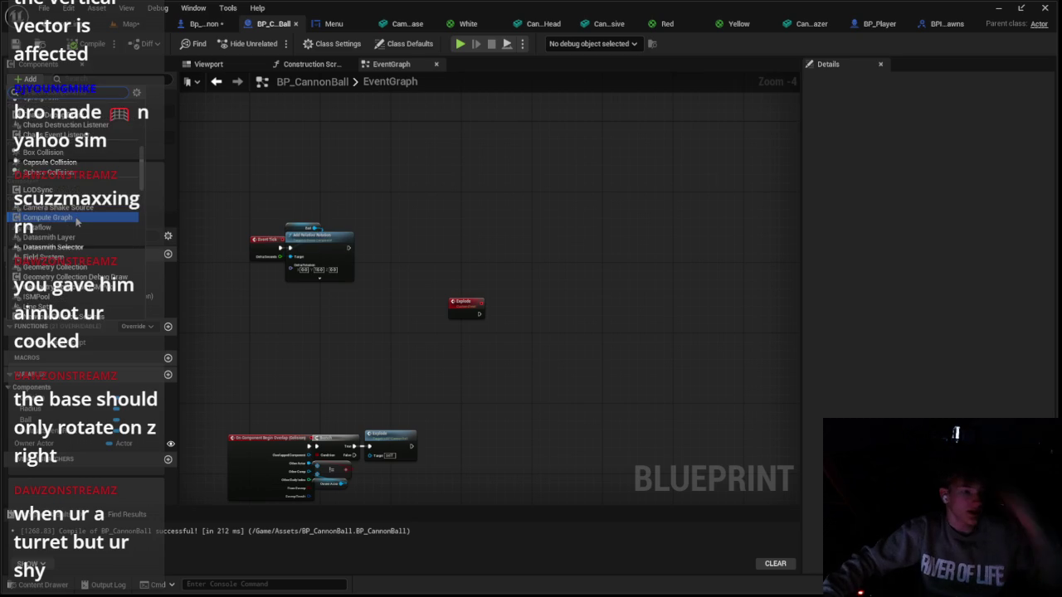
scroll(93, 224, "down", 5)
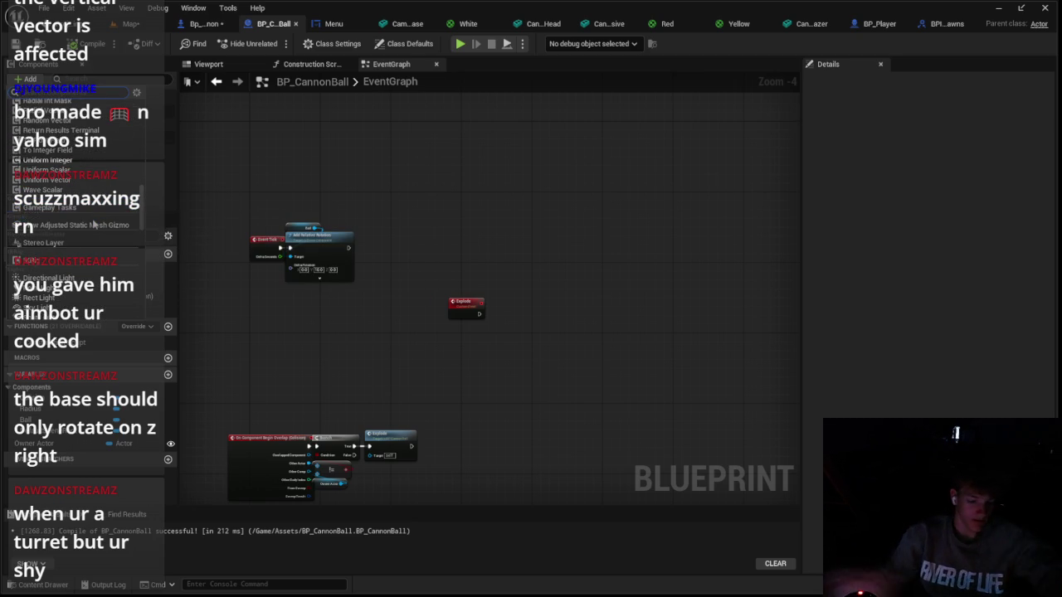
key("Escape")
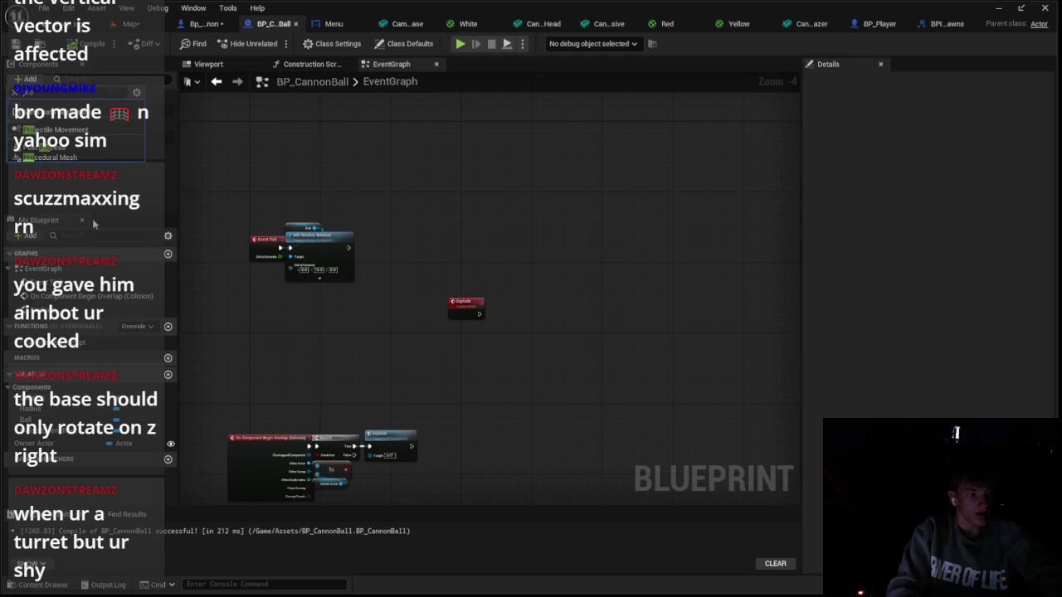
left_click(58, 131)
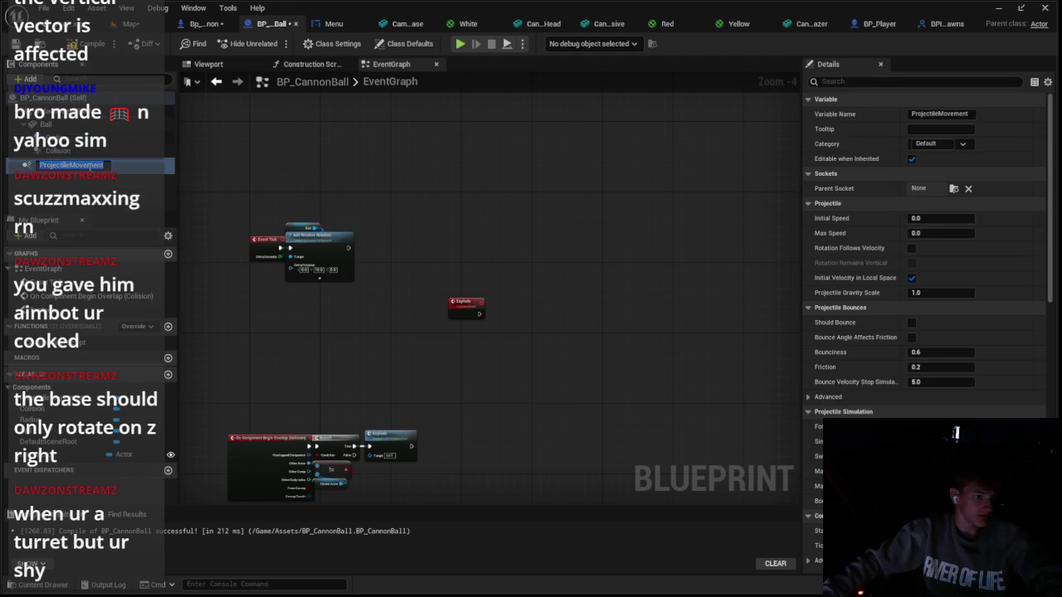
key("Return")
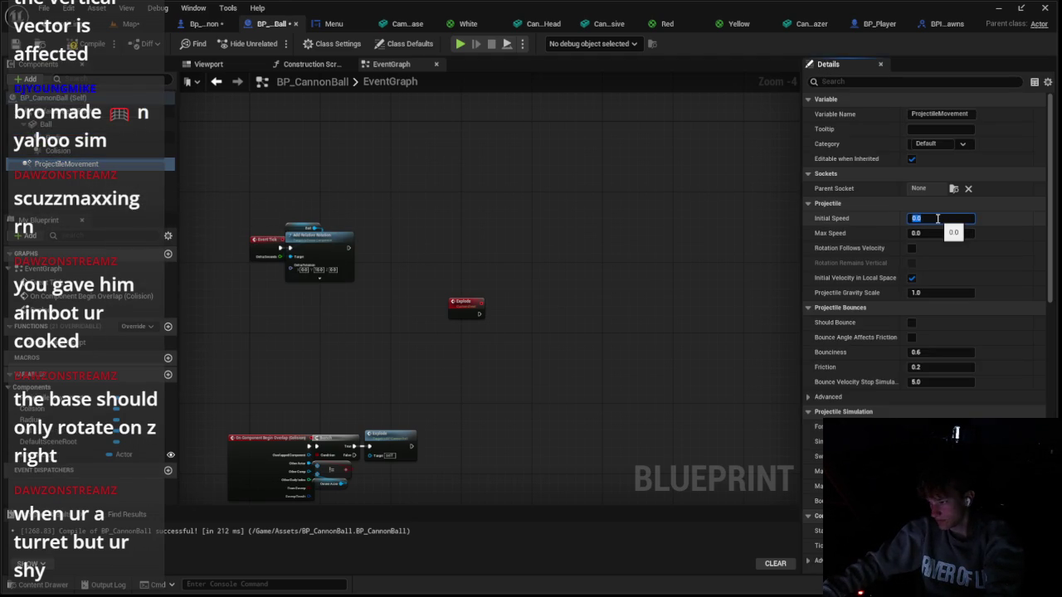
Set Initial Speed 2500 and Max Speed 3750, and enable Rotation Follows Velocity
type("2500")
left_click(938, 234)
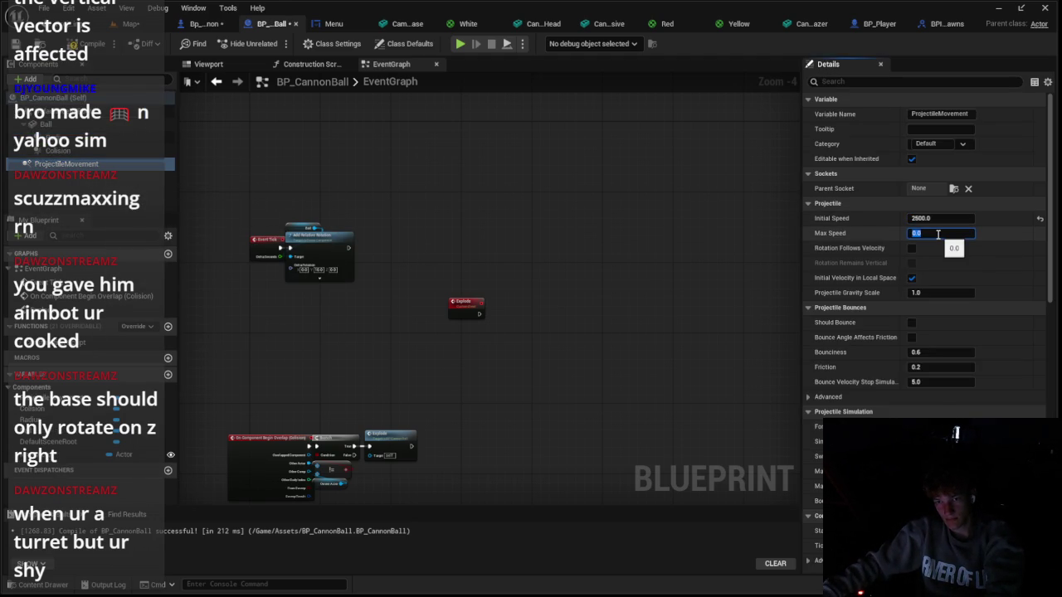
type("3750")
key("Return")
left_click(912, 249)
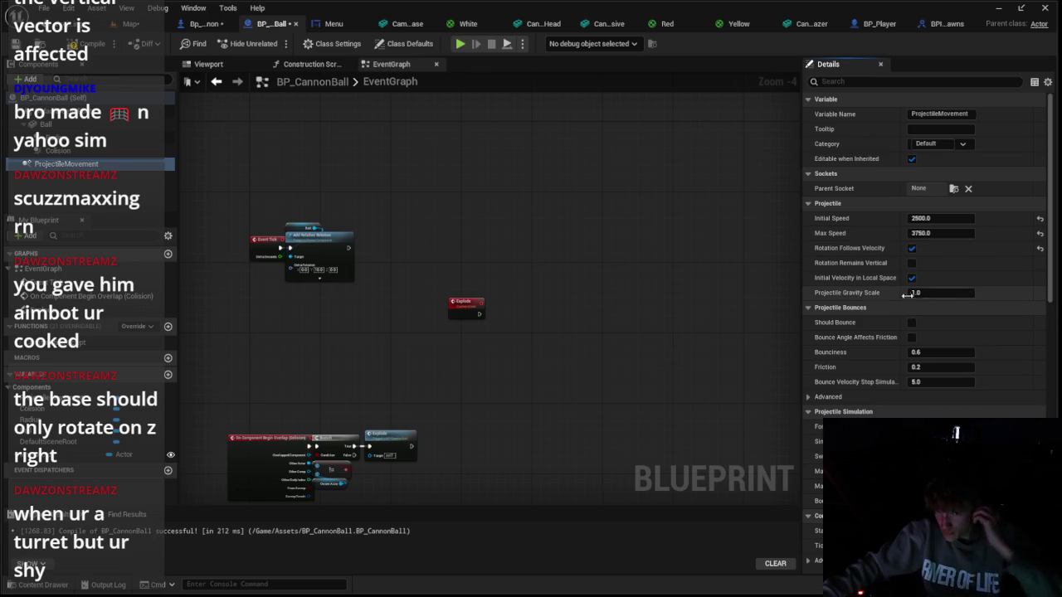
Reposition the event graph view, recheck ProjectileMovement settings, and return to the level map
mouse_move(412, 200)
left_mouse_down()
mouse_move(559, 161)
mouse_move(530, 147)
left_mouse_up()
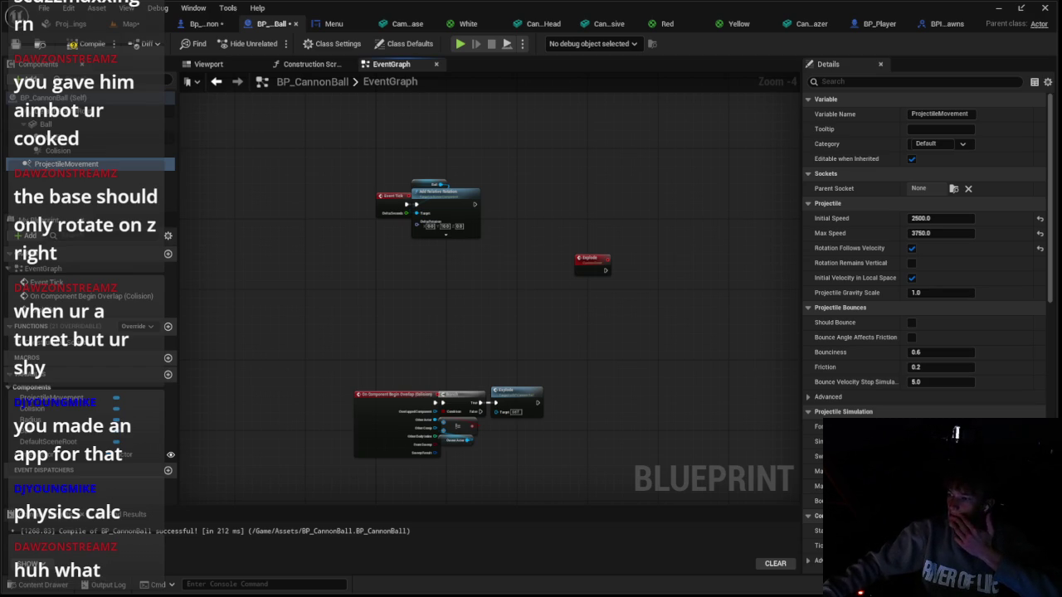
scroll(498, 261, "up", 1)
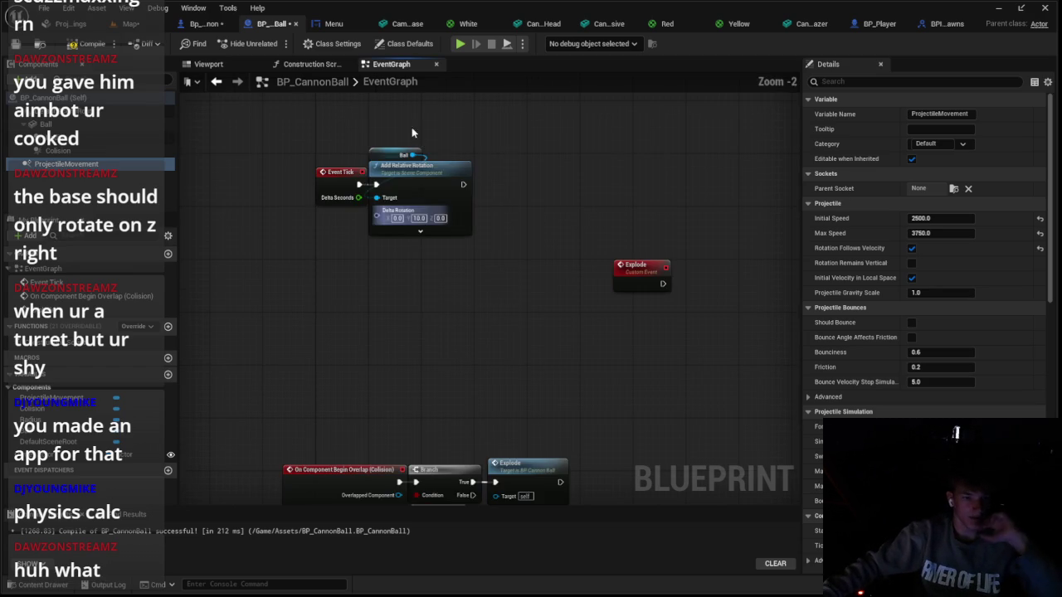
left_click(419, 181)
left_click(503, 331)
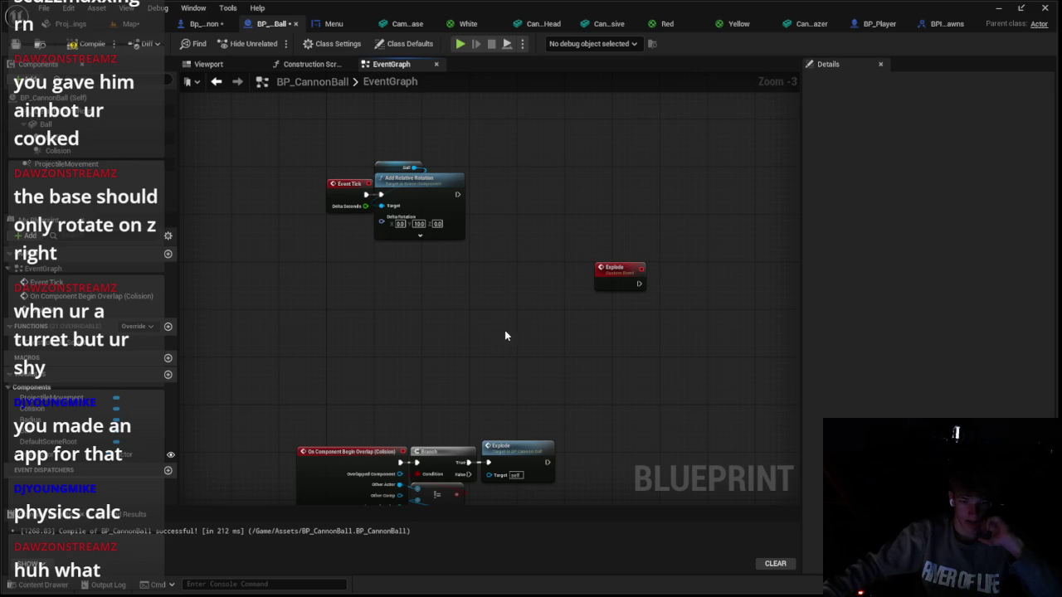
mouse_move(515, 335)
left_mouse_down()
mouse_move(605, 240)
mouse_move(592, 344)
mouse_move(501, 394)
left_mouse_up()
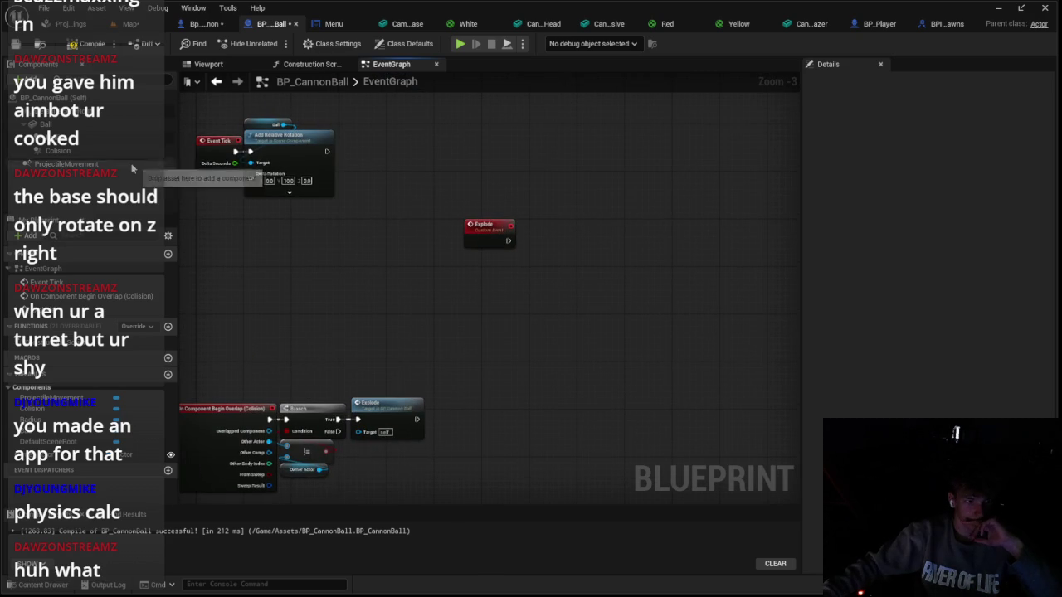
left_click(132, 165)
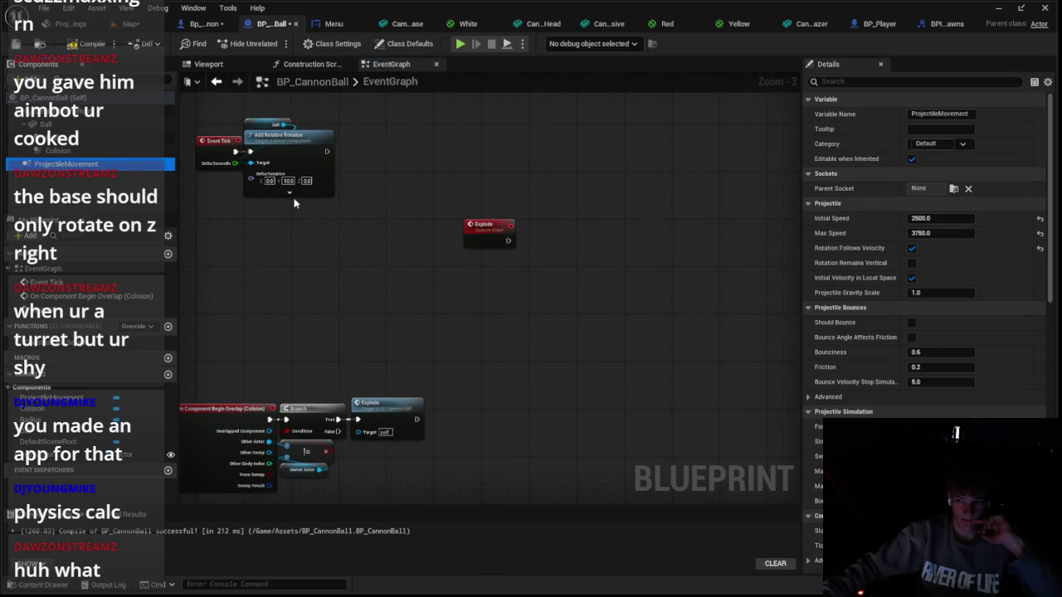
left_click(131, 25)
Place a cannonball from the blueprints folder into the level and run a quick play test
left_click(324, 458)
key("ctrl+space")
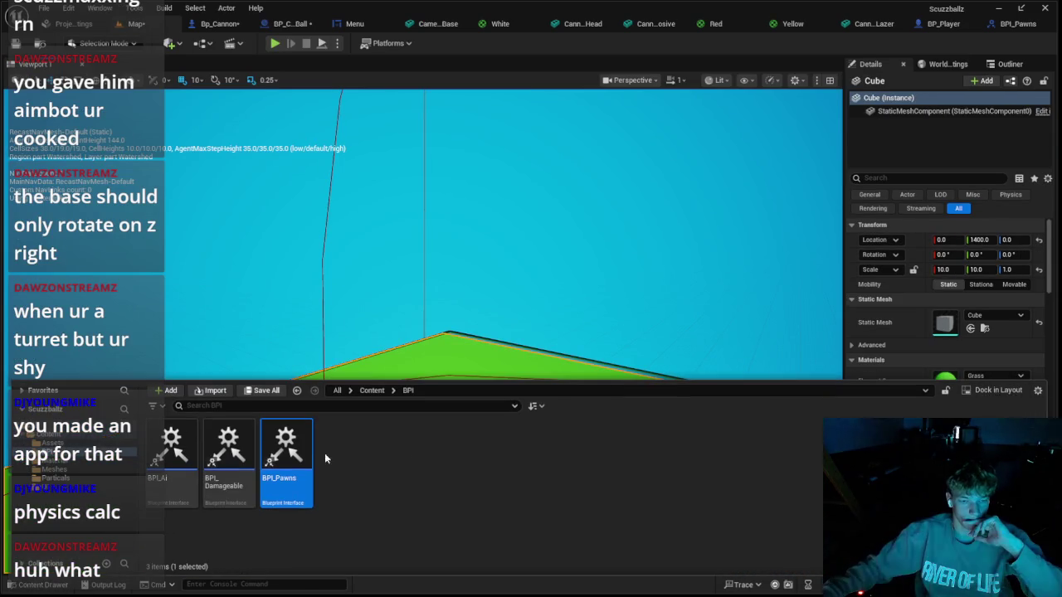
left_click(74, 452)
mouse_move(344, 452)
left_mouse_down()
mouse_move(384, 332)
mouse_move(355, 82)
left_mouse_up()
left_click(390, 390)
left_click(400, 365)
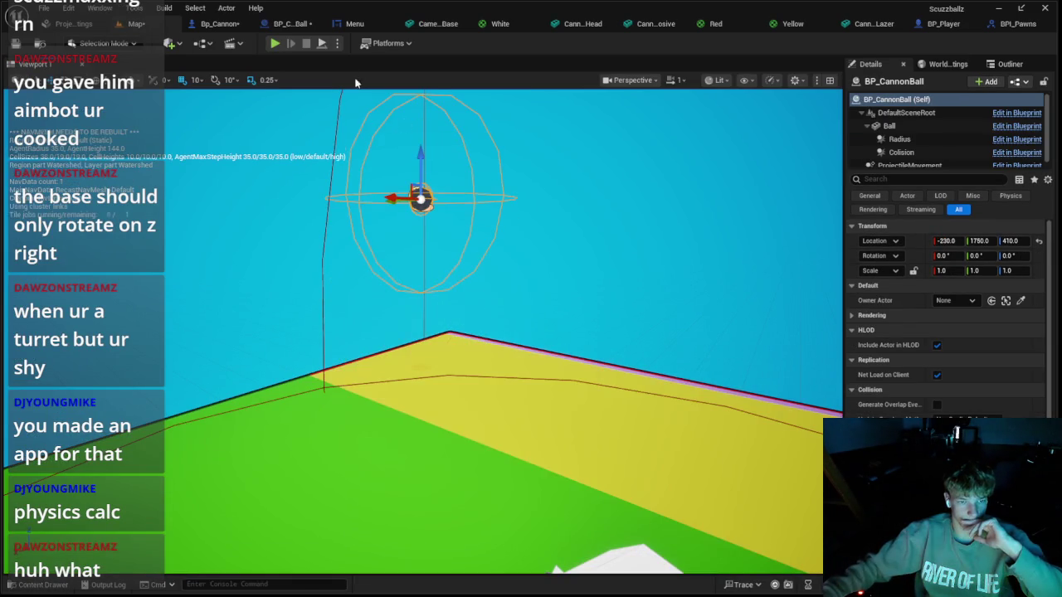
left_click(274, 43)
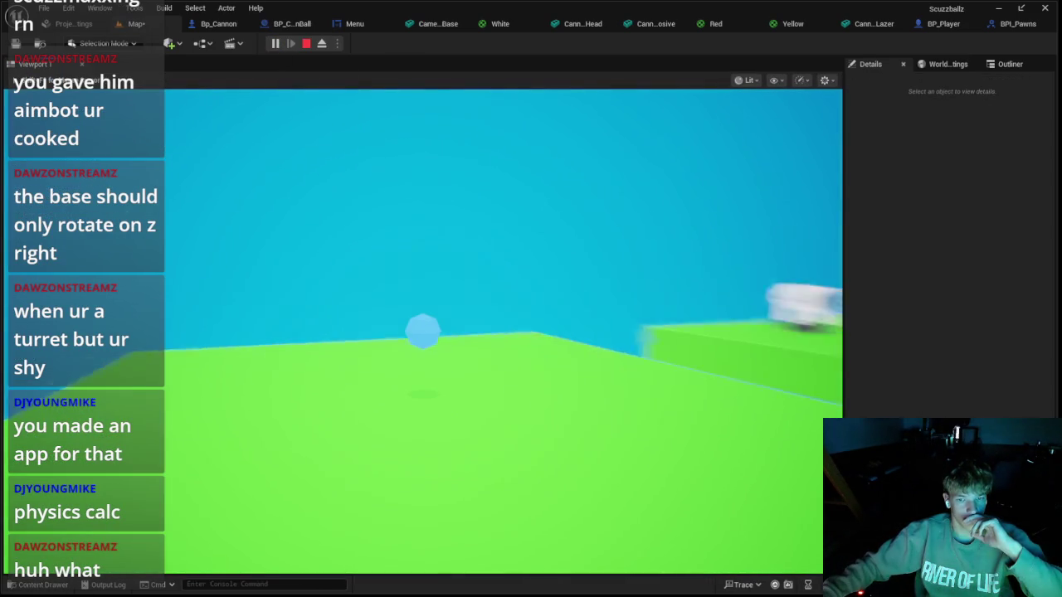
key("Escape")
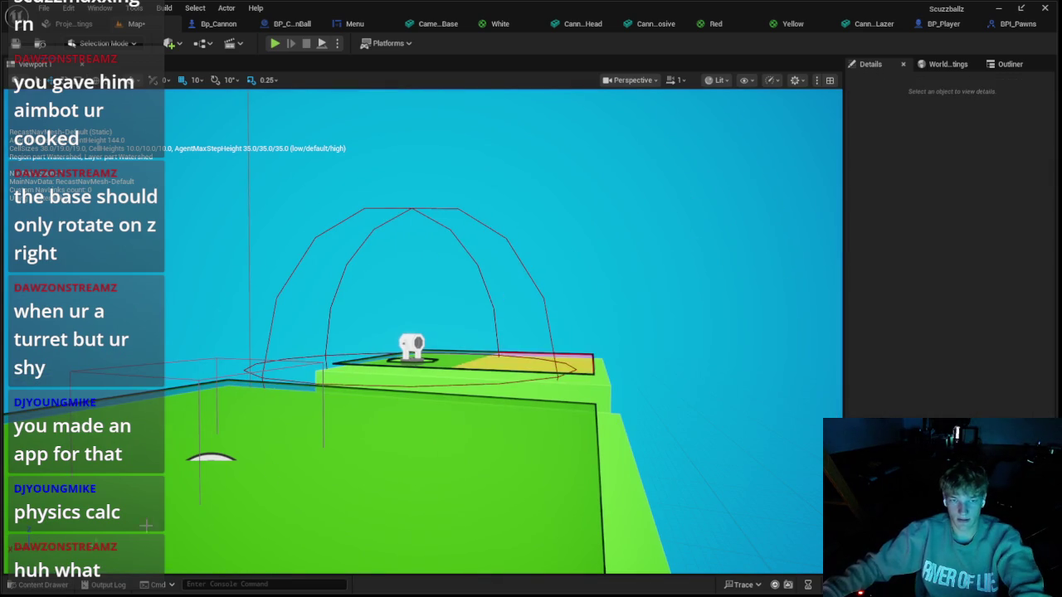
Open the Nuke blueprint from the Content Drawer's Assets folder
left_click(153, 434)
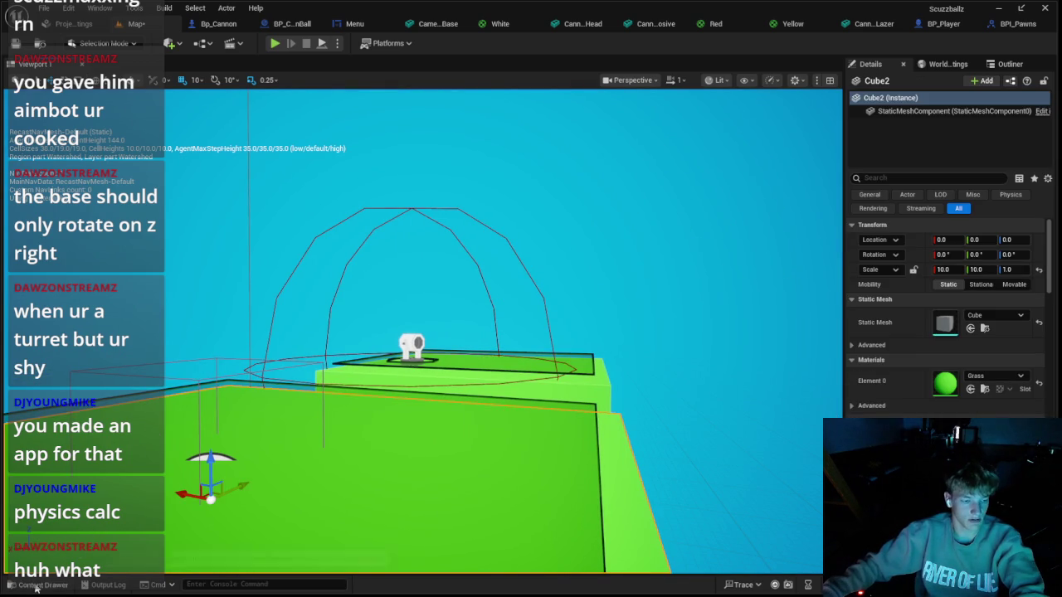
left_click(36, 585)
left_click(91, 438)
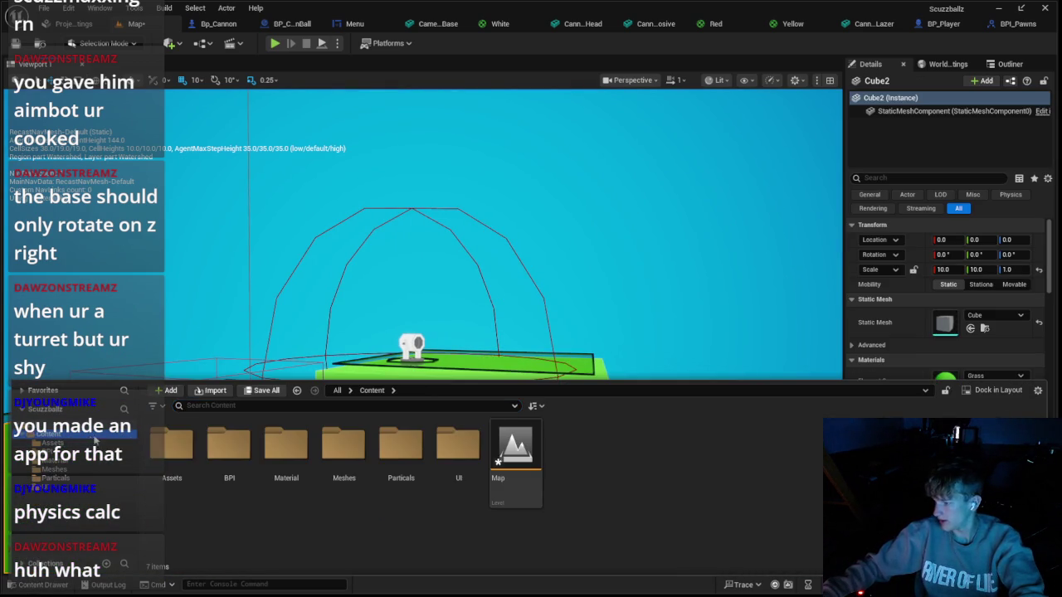
left_click(108, 461)
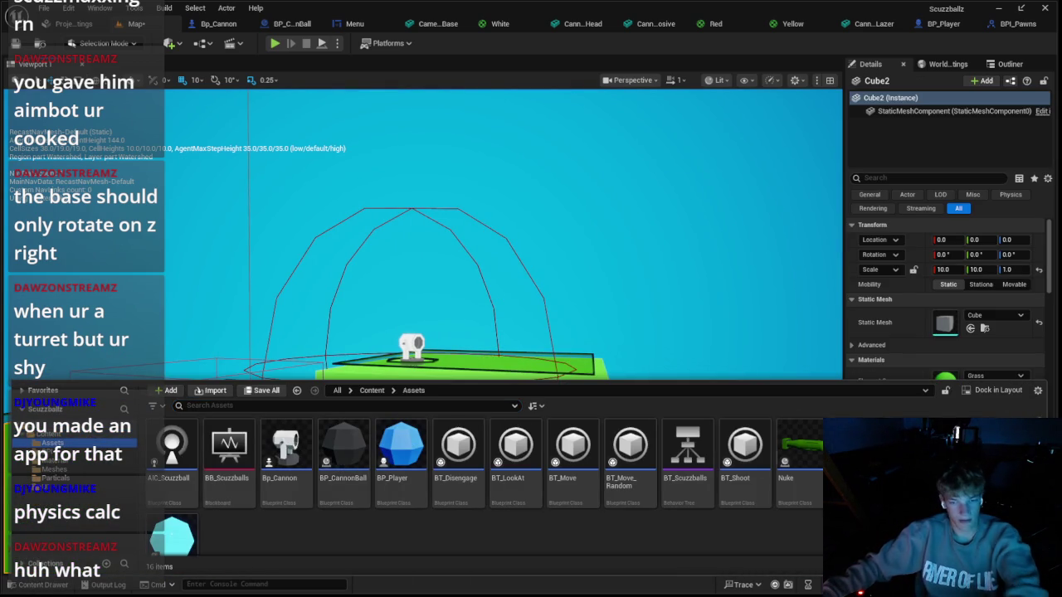
left_click(818, 473)
double_click(815, 459)
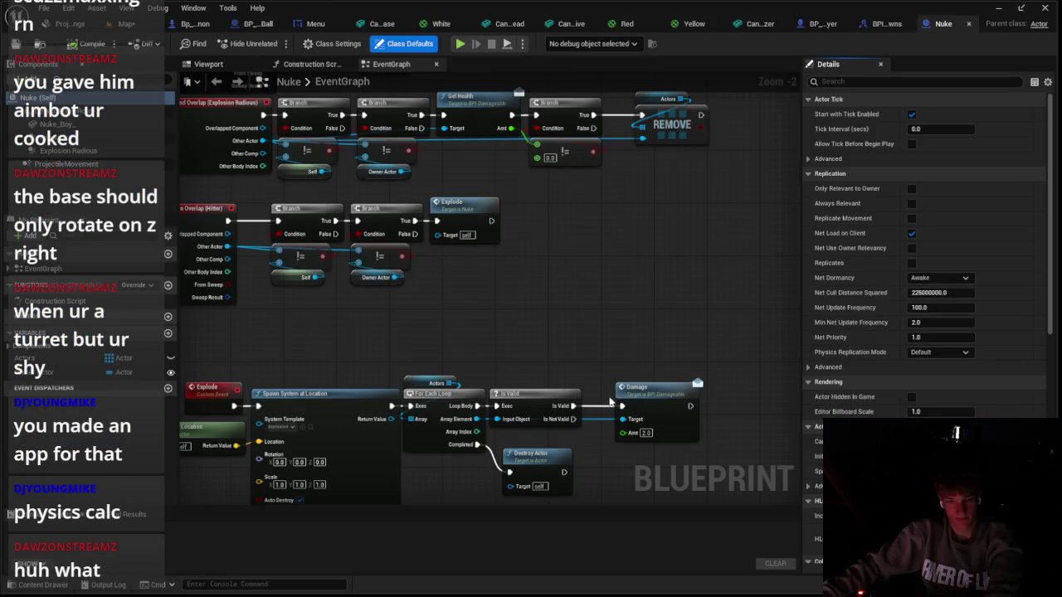
Set the Nuke's ProjectileMovement Initial Speed to 3750
left_click(66, 164)
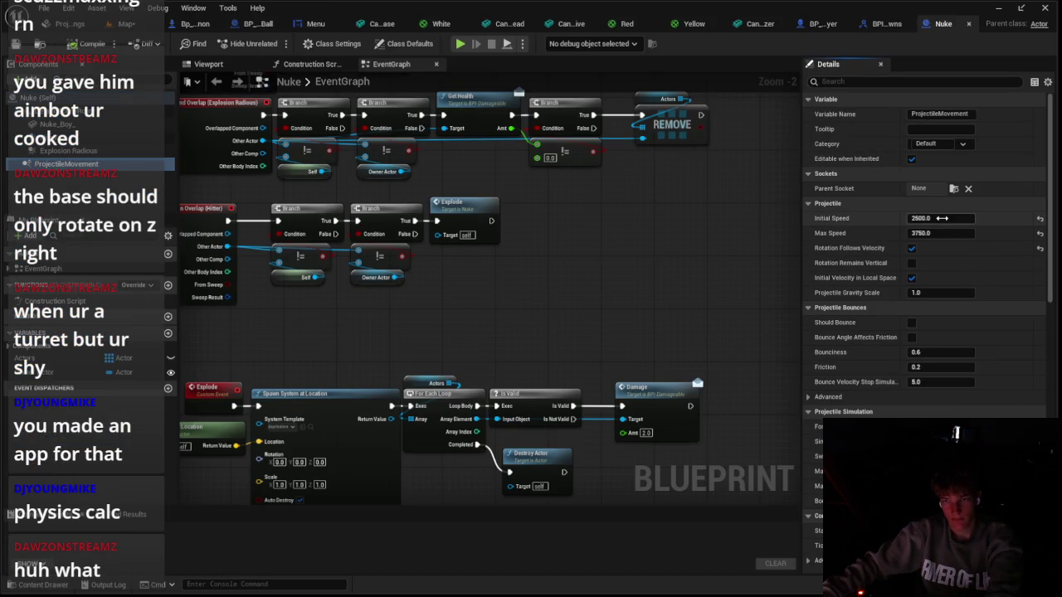
type("0")
key("Return")
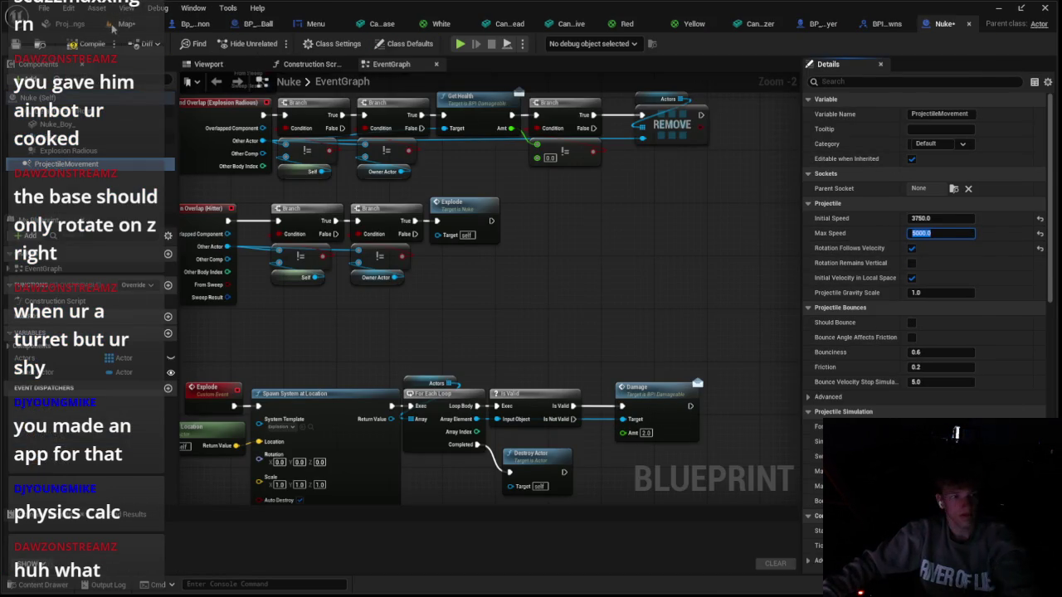
Play-test the level, then return to the Bp_Cannon event graph
left_click(123, 24)
left_click(275, 43)
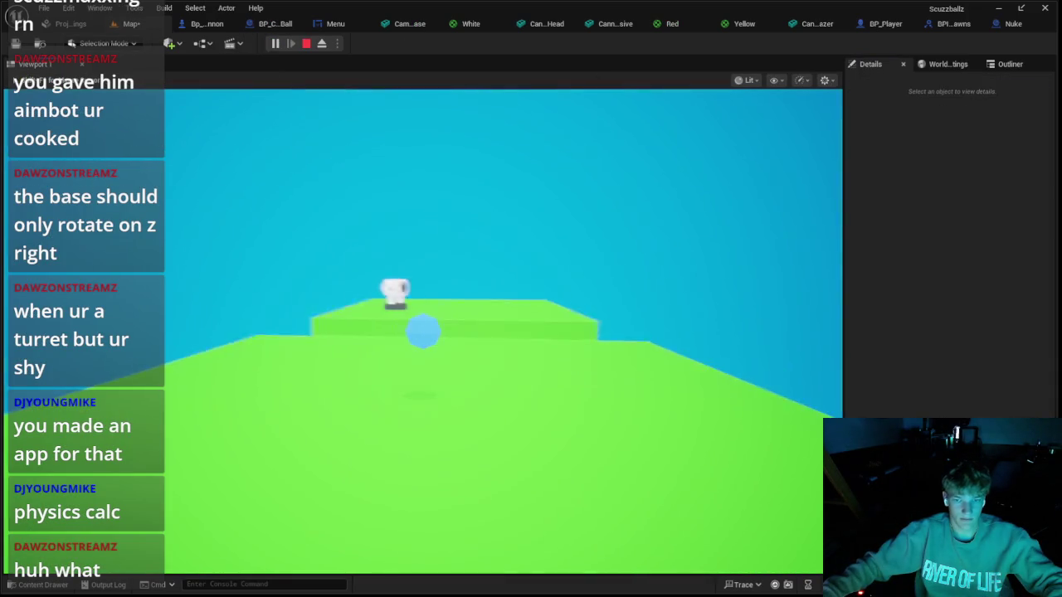
key("Escape")
left_click(204, 23)
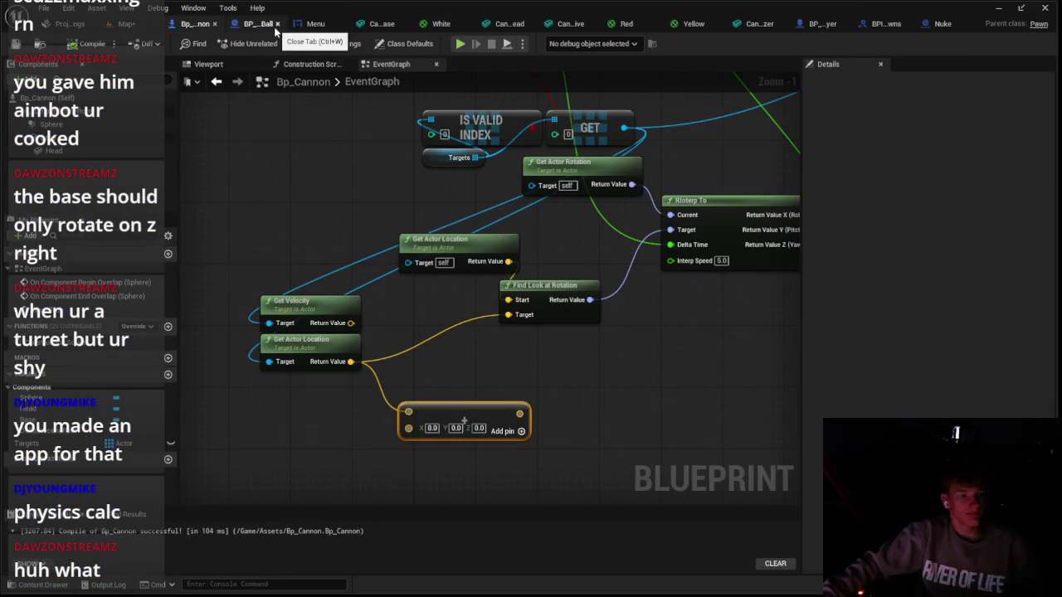
left_click(277, 23)
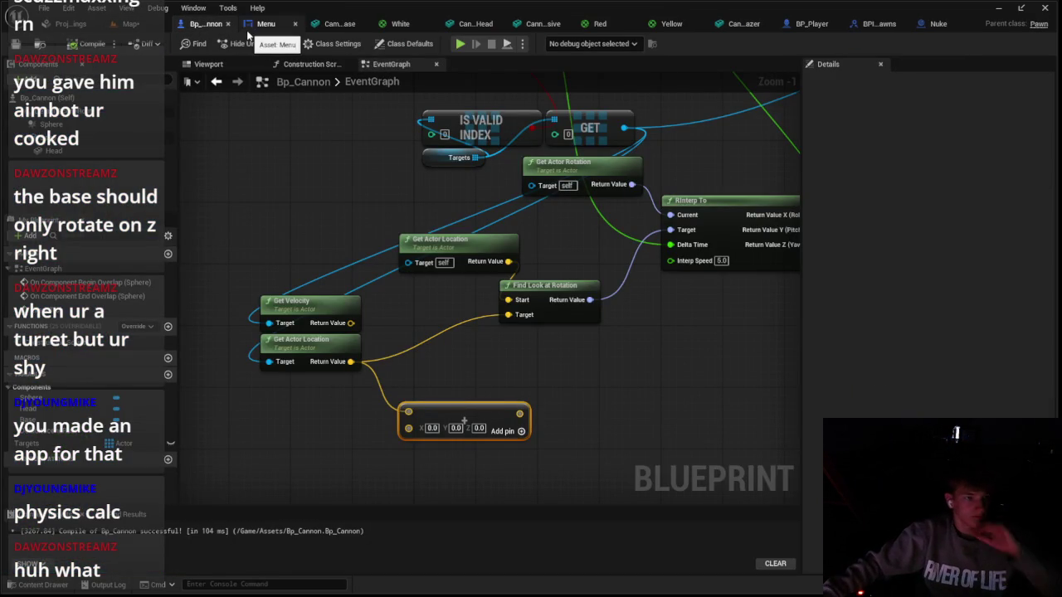
key("ctrl+space")
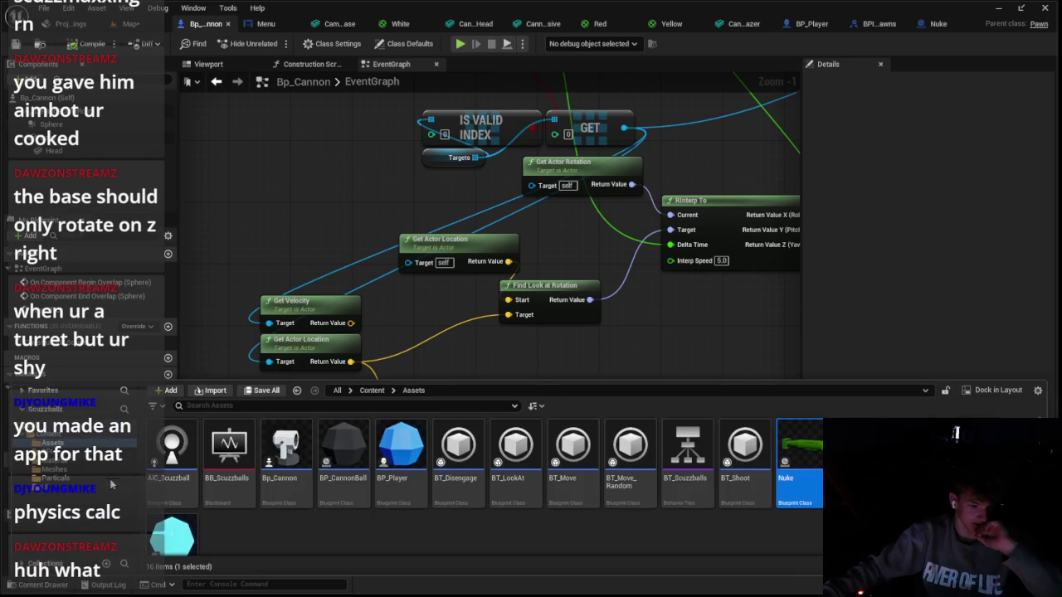
double_click(344, 452)
left_click_drag(946, 18, 257, 23)
scroll(326, 133, "down", 1)
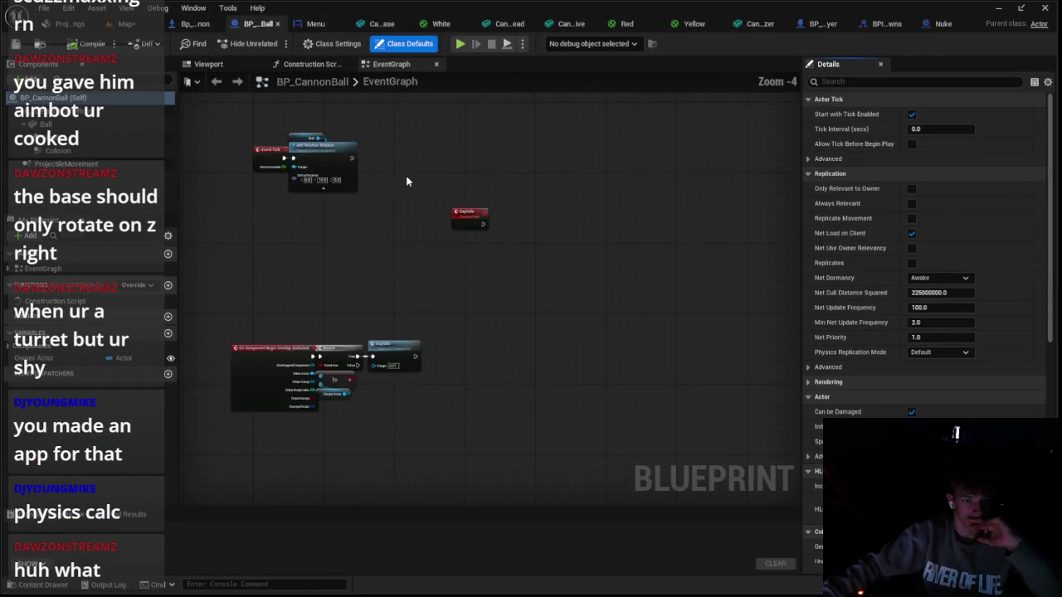
scroll(531, 299, "up", 1)
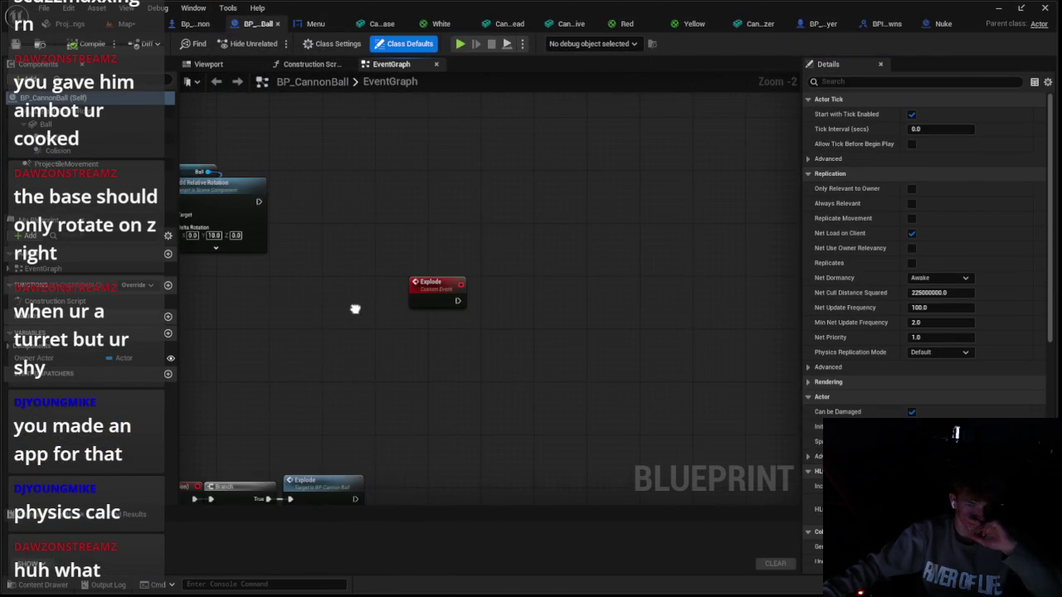
scroll(409, 271, "up", 2)
left_click(201, 29)
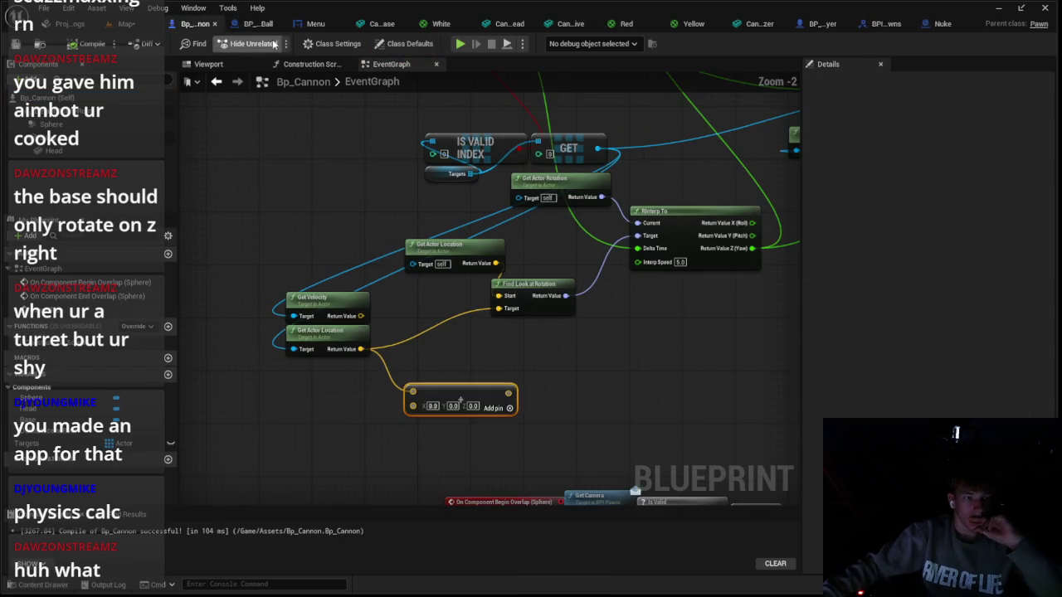
left_click(257, 24)
left_click(74, 165)
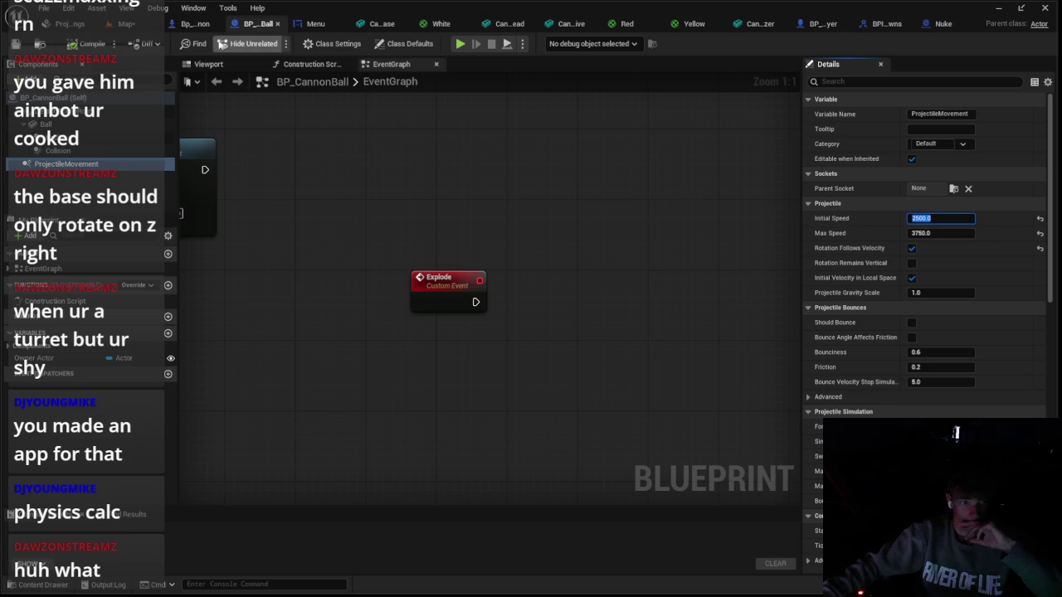
left_click(199, 24)
scroll(452, 432, "up", 2)
left_click_drag(460, 377, 477, 406)
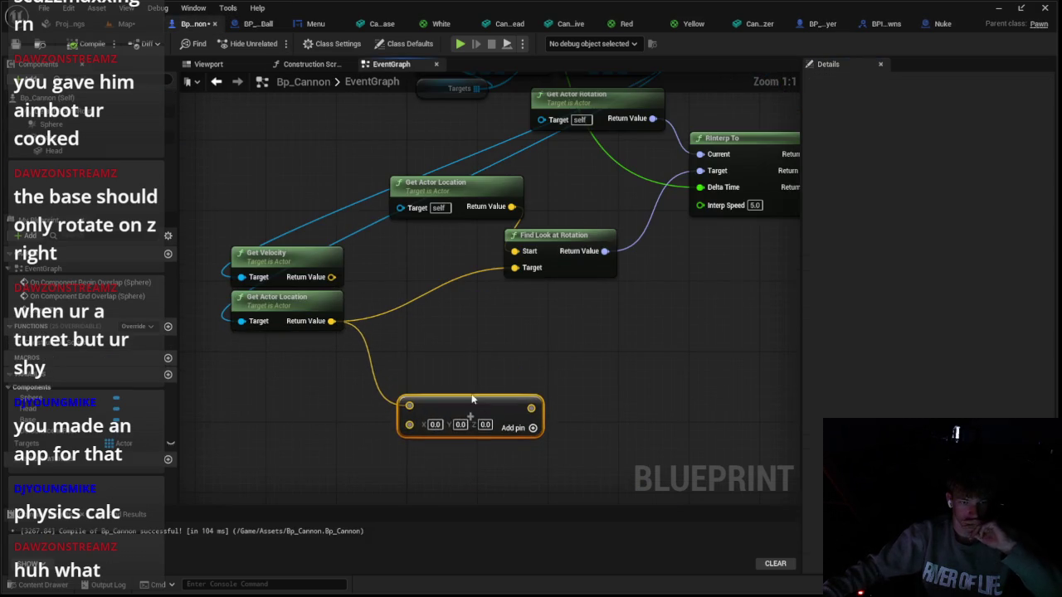
Add a Distance (Vector) node to the Bp_Cannon graph
mouse_move(379, 231)
left_mouse_down()
mouse_move(514, 296)
mouse_move(507, 290)
left_mouse_up()
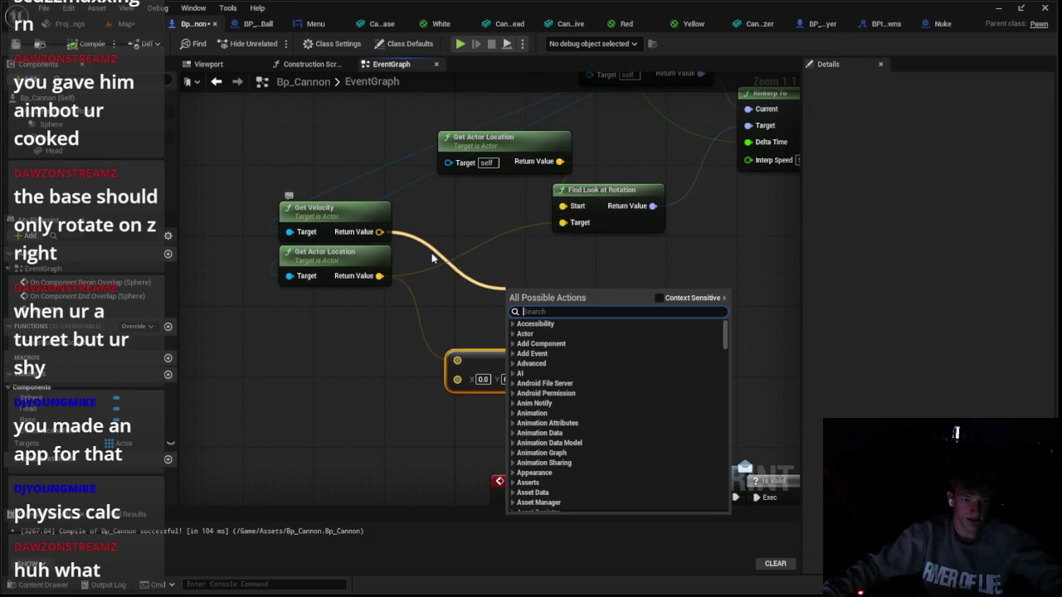
left_click(432, 288)
right_click(316, 303)
left_click(525, 289)
scroll(525, 289, "down", 3)
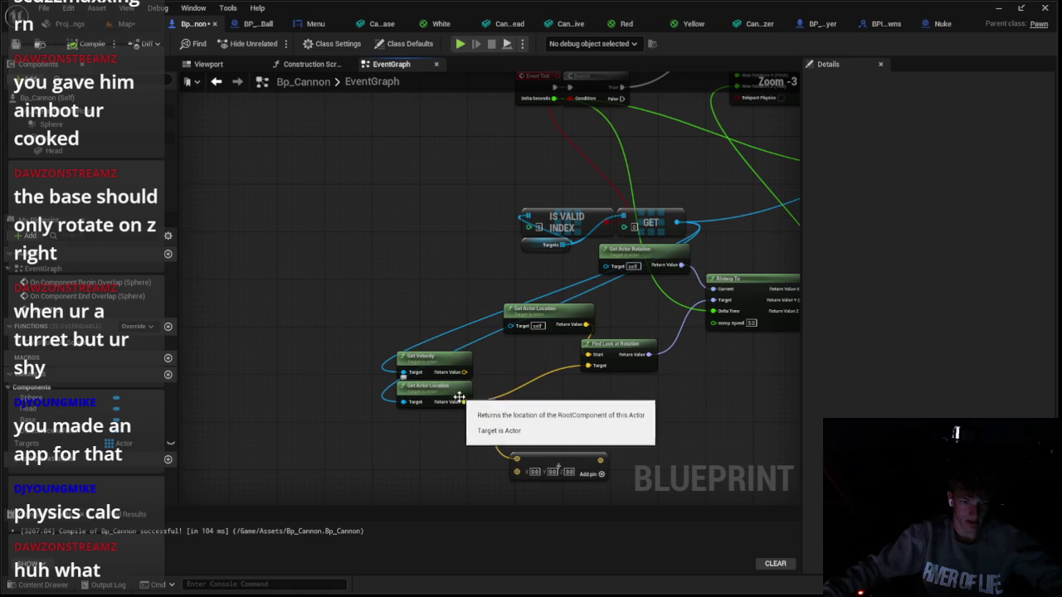
right_click(344, 324)
key("Down")
key("Down")
key("Down")
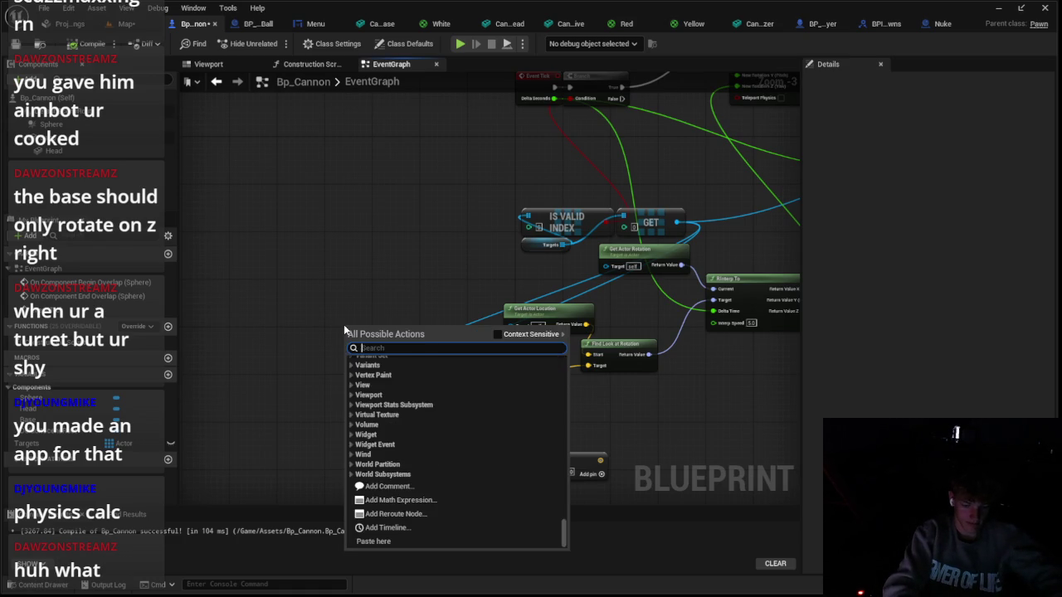
type("distance")
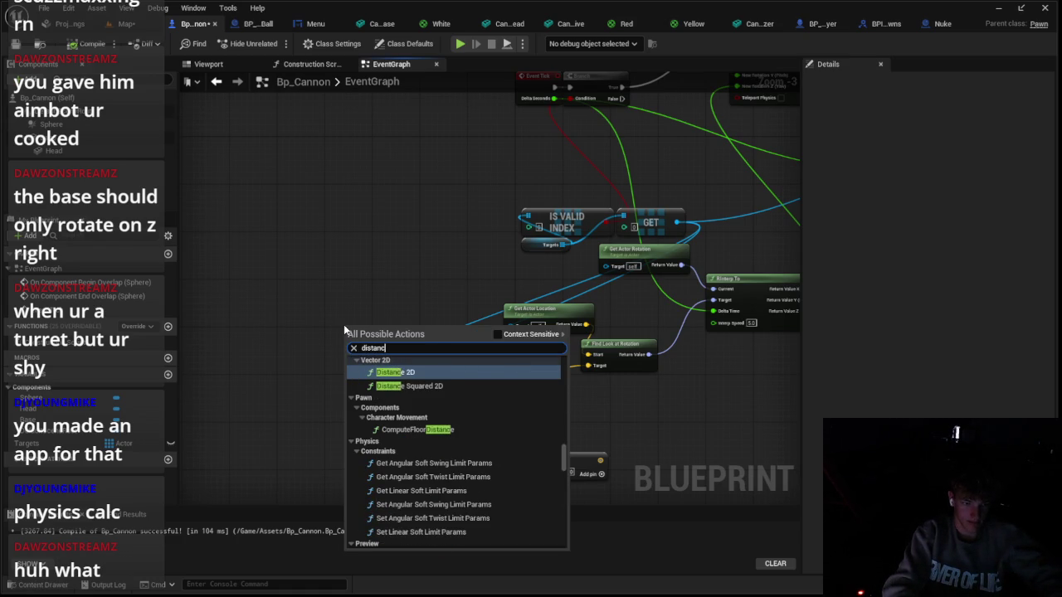
key("Up")
key("Up")
key("Up")
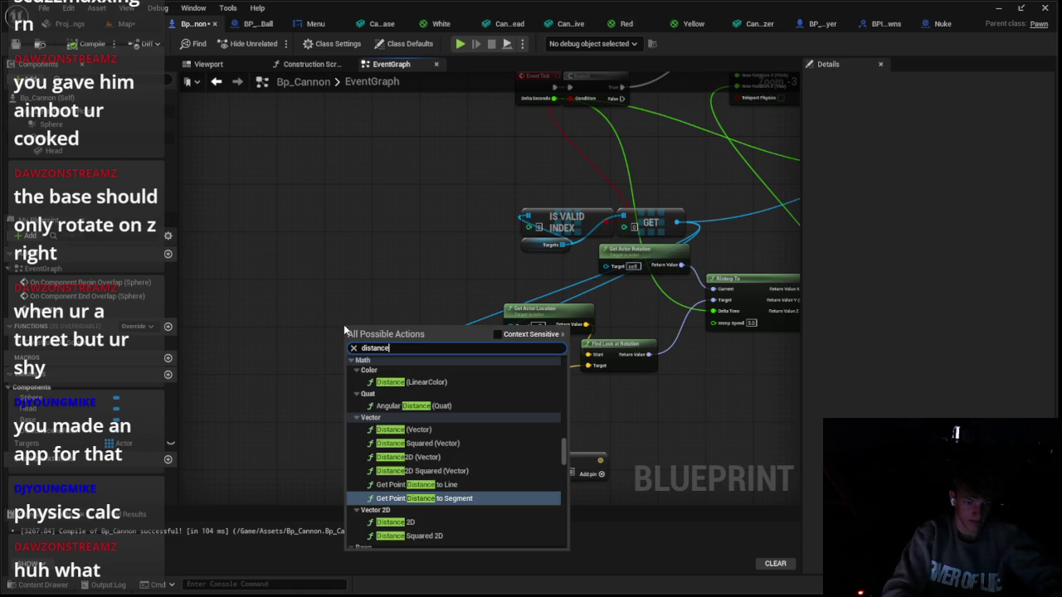
key("Up")
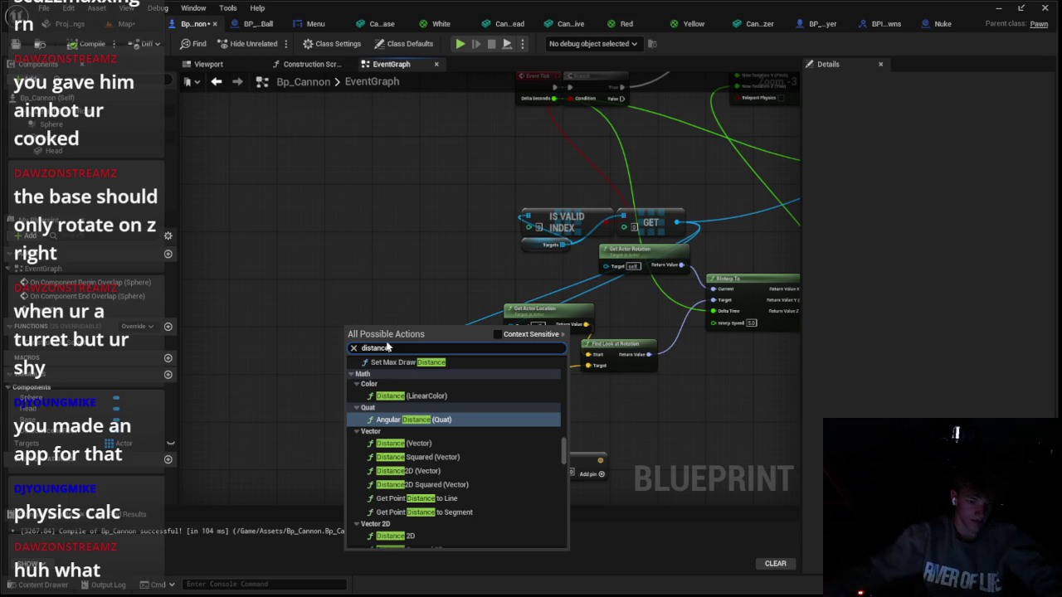
left_click(394, 445)
Feed Get Actor Location and the Head's Get World Location into the Distance node
left_click_drag(400, 326, 392, 244)
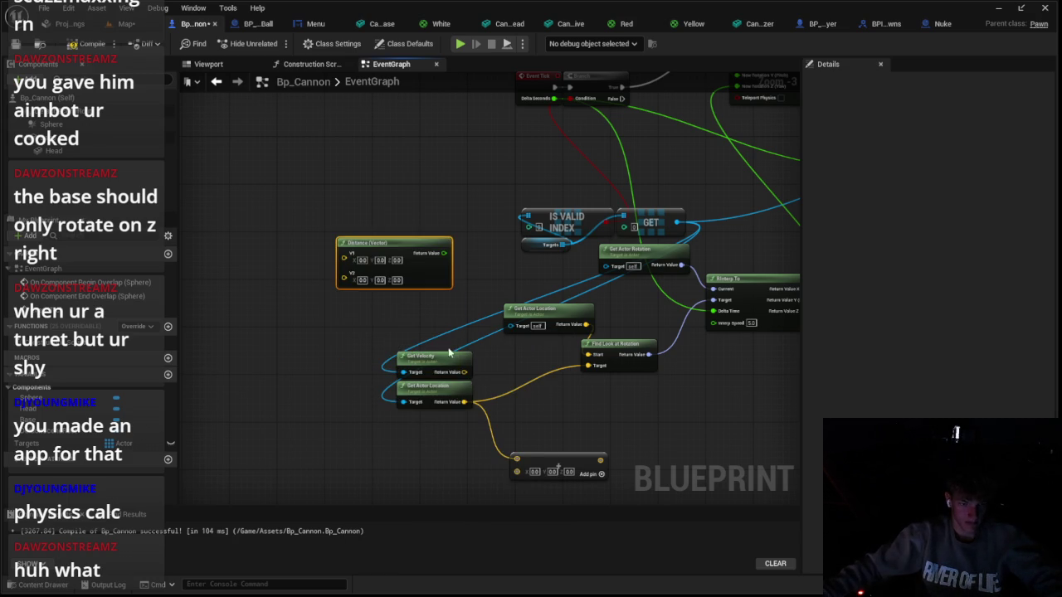
left_click_drag(464, 402, 357, 263)
mouse_move(444, 253)
left_mouse_down()
mouse_move(487, 230)
mouse_move(471, 258)
mouse_move(353, 210)
mouse_move(238, 275)
left_mouse_up()
type("get")
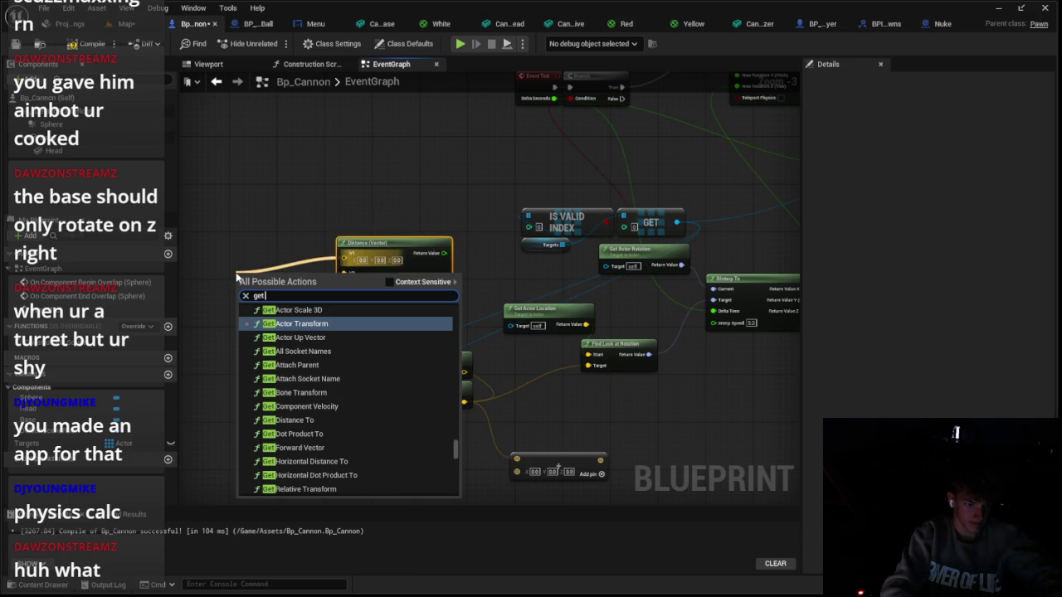
type(" world loca")
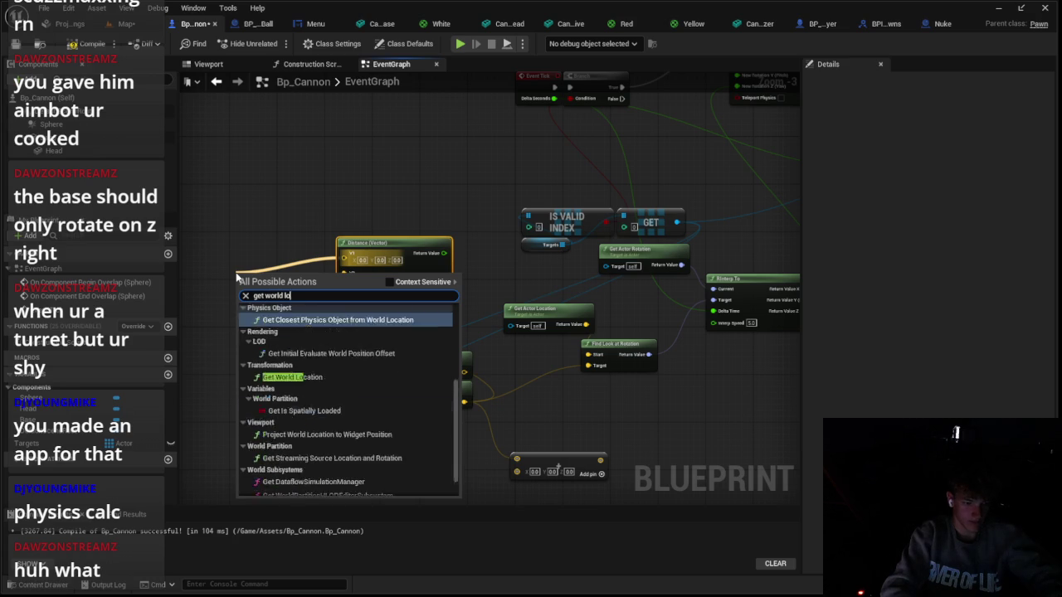
key("Return")
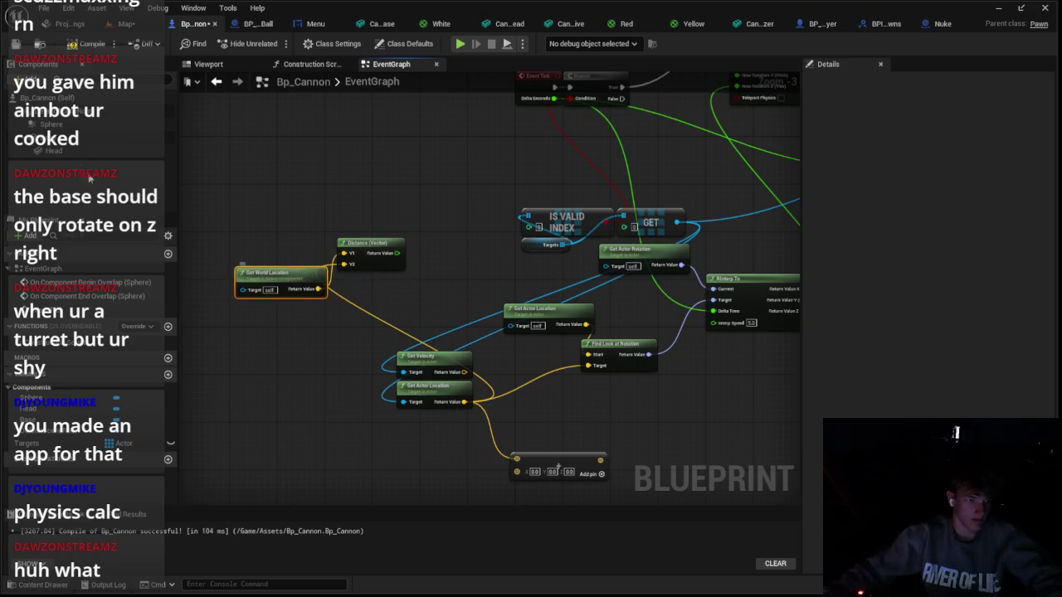
mouse_move(54, 150)
left_mouse_down()
mouse_move(262, 306)
mouse_move(220, 301)
mouse_move(233, 287)
mouse_move(337, 308)
mouse_move(347, 260)
mouse_move(353, 341)
left_mouse_up()
left_click_drag(469, 257, 469, 286)
scroll(469, 286, "up", 2)
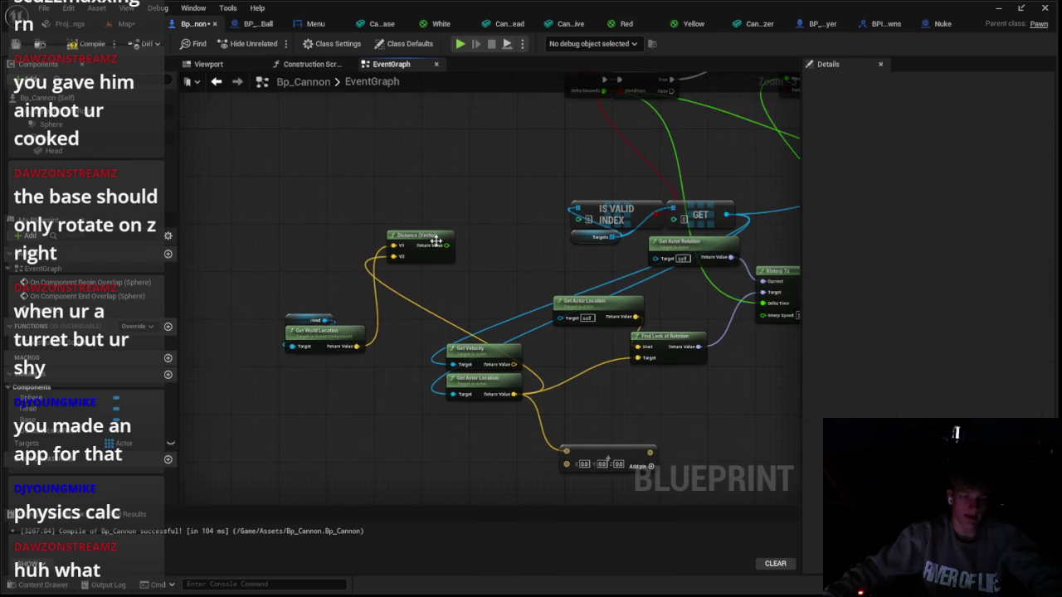
scroll(429, 298, "up", 1)
Divide the Distance result by 2500, then check BP_CannonBall's speed
mouse_move(368, 189)
left_mouse_down()
mouse_move(433, 181)
mouse_move(444, 197)
mouse_move(435, 192)
left_mouse_up()
mouse_move(369, 190)
left_mouse_down()
mouse_move(438, 202)
mouse_move(433, 191)
left_mouse_up()
key("d")
key("ctrl+z")
left_click_drag(368, 189, 405, 193)
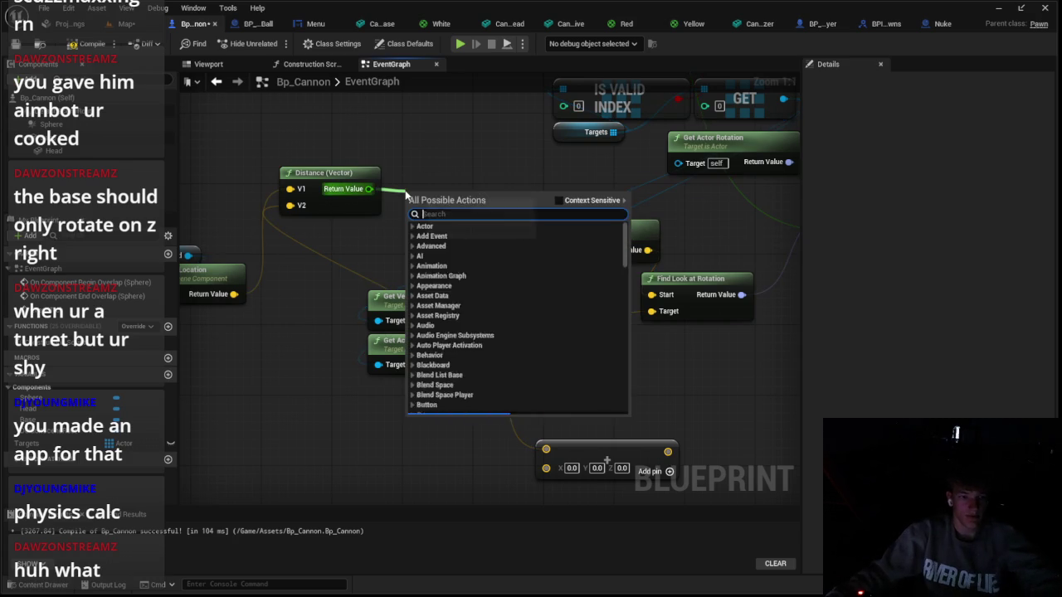
type("div")
key("Return")
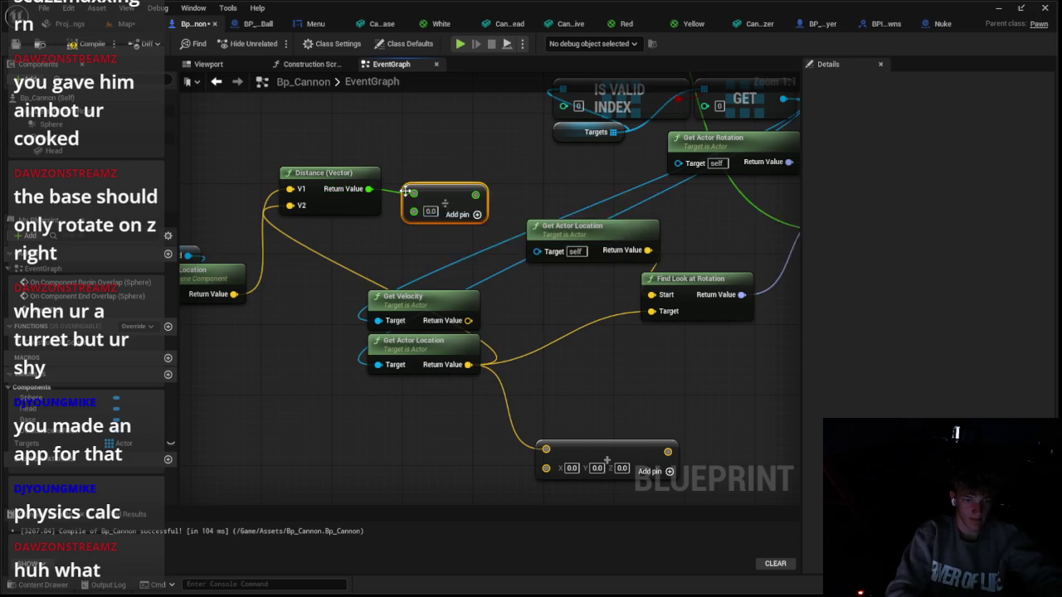
left_click(431, 211)
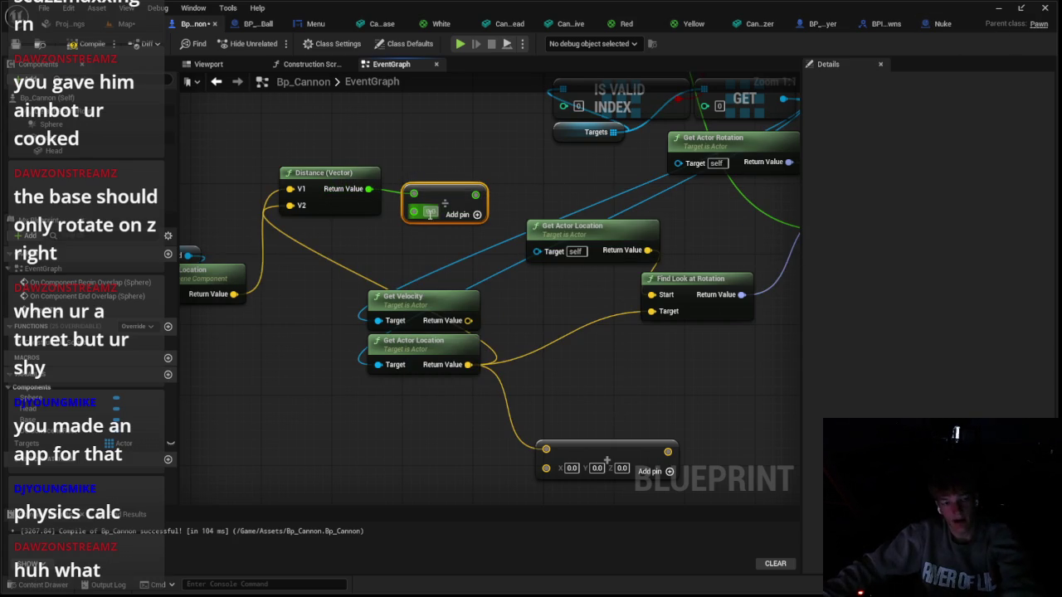
type("2500")
left_click(255, 23)
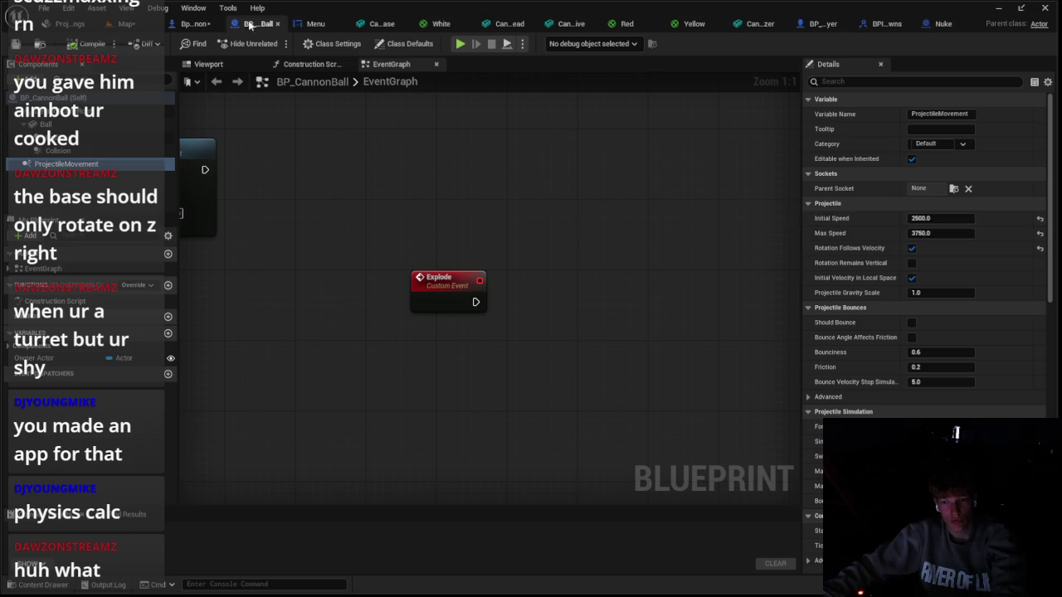
Multiply the target velocity by distance/2500 and add it to the aim location
left_click(196, 23)
left_click(432, 190)
left_click_drag(432, 190, 419, 189)
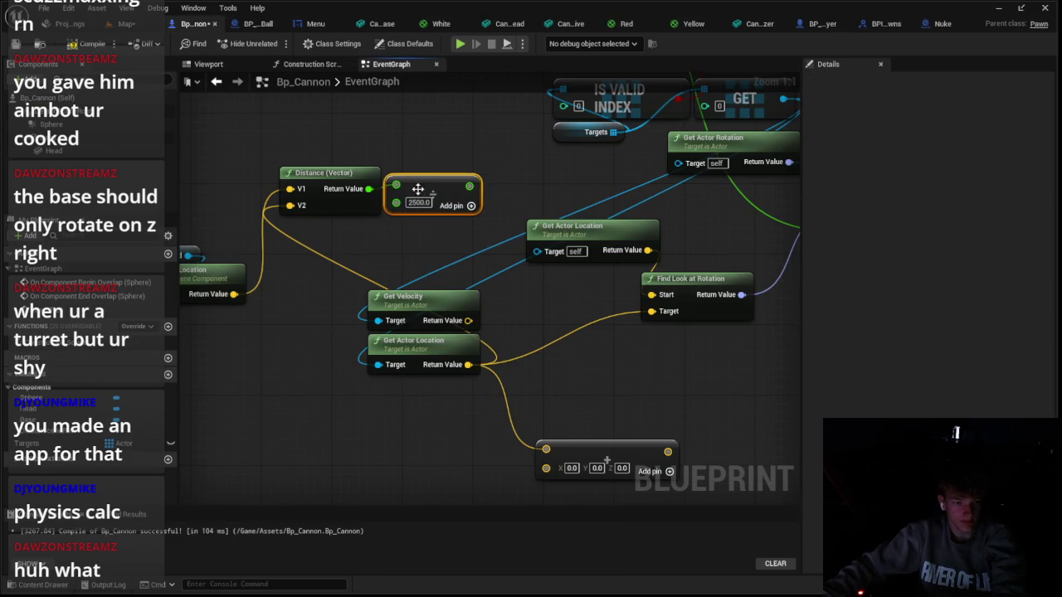
scroll(373, 232, "down", 2)
mouse_move(334, 196)
left_mouse_down()
mouse_move(367, 232)
mouse_move(390, 287)
mouse_move(429, 233)
mouse_move(540, 376)
mouse_move(552, 343)
left_mouse_up()
left_click(512, 287)
scroll(428, 287, "up", 1)
type("*")
key("Return")
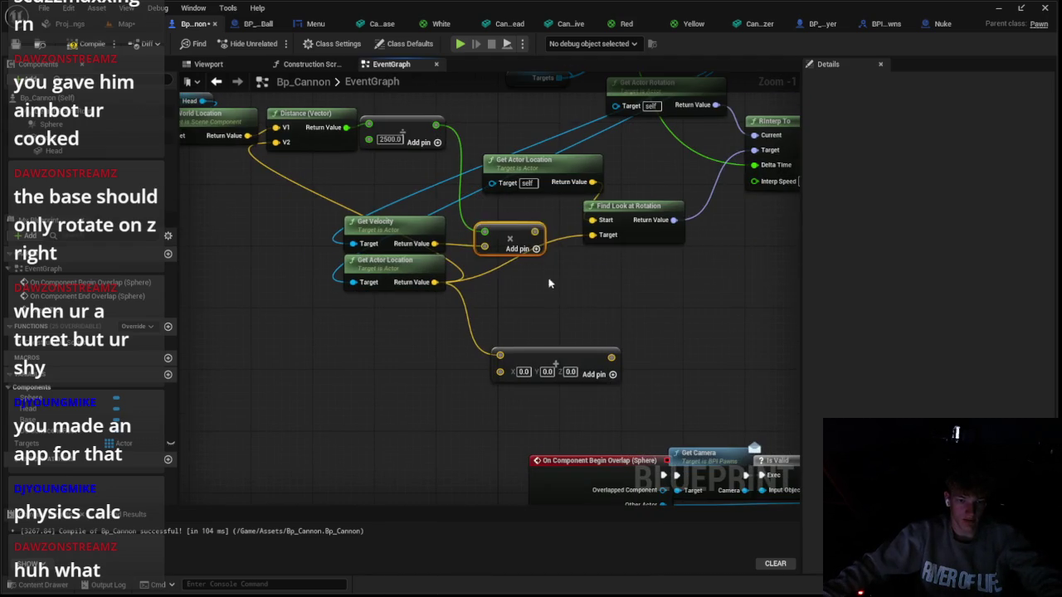
mouse_move(533, 231)
left_mouse_down()
mouse_move(526, 365)
mouse_move(501, 372)
mouse_move(556, 309)
mouse_move(508, 275)
mouse_move(498, 337)
mouse_move(566, 367)
mouse_move(547, 367)
mouse_move(558, 292)
left_mouse_up()
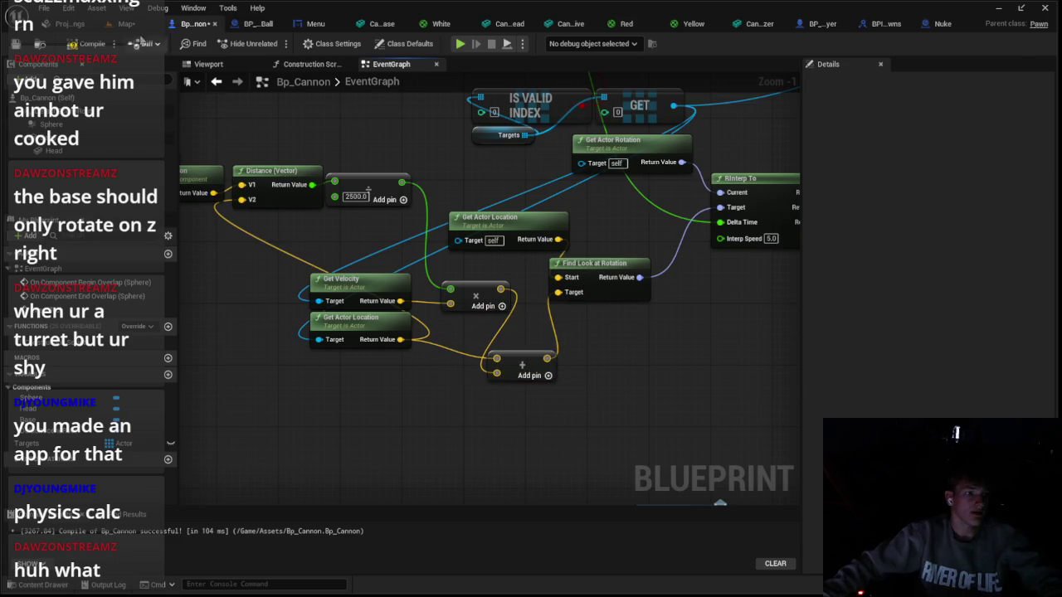
Play-test the aiming in the level, then return to the Bp_Cannon graph
left_click(127, 23)
left_click(275, 44)
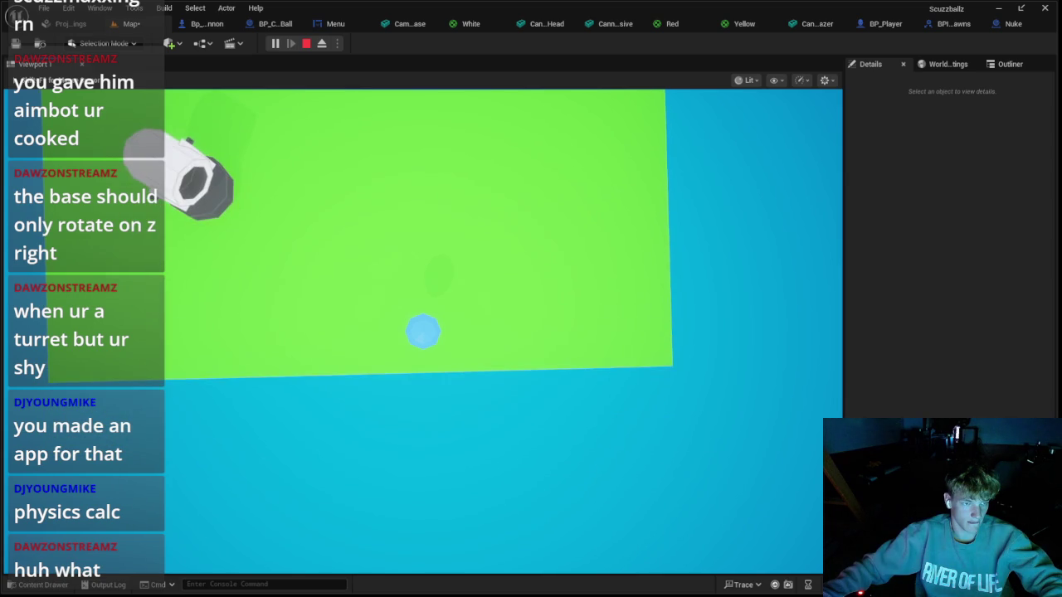
key("F8")
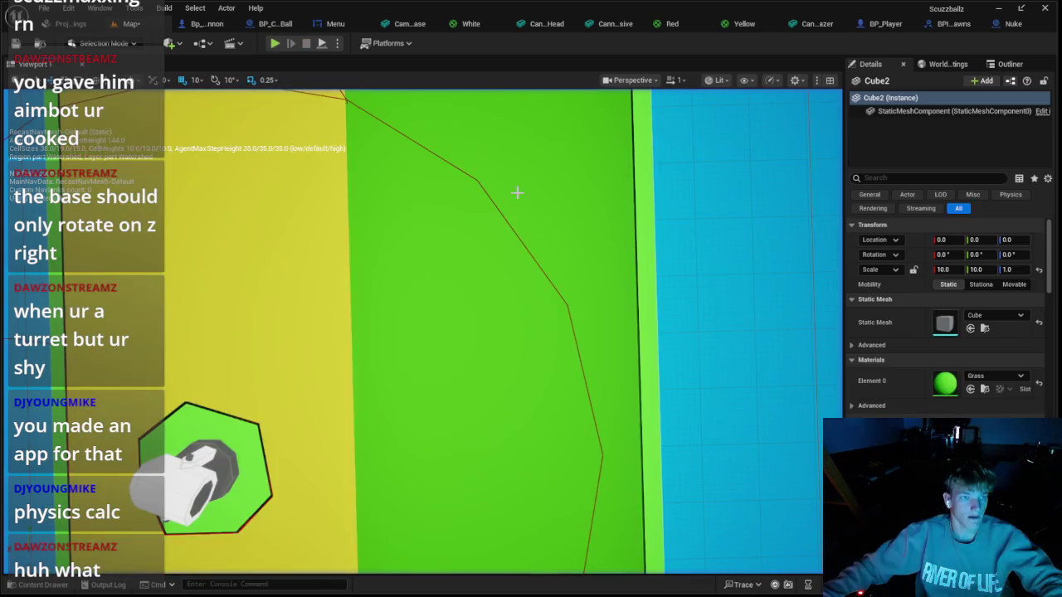
left_click(246, 25)
left_click(208, 26)
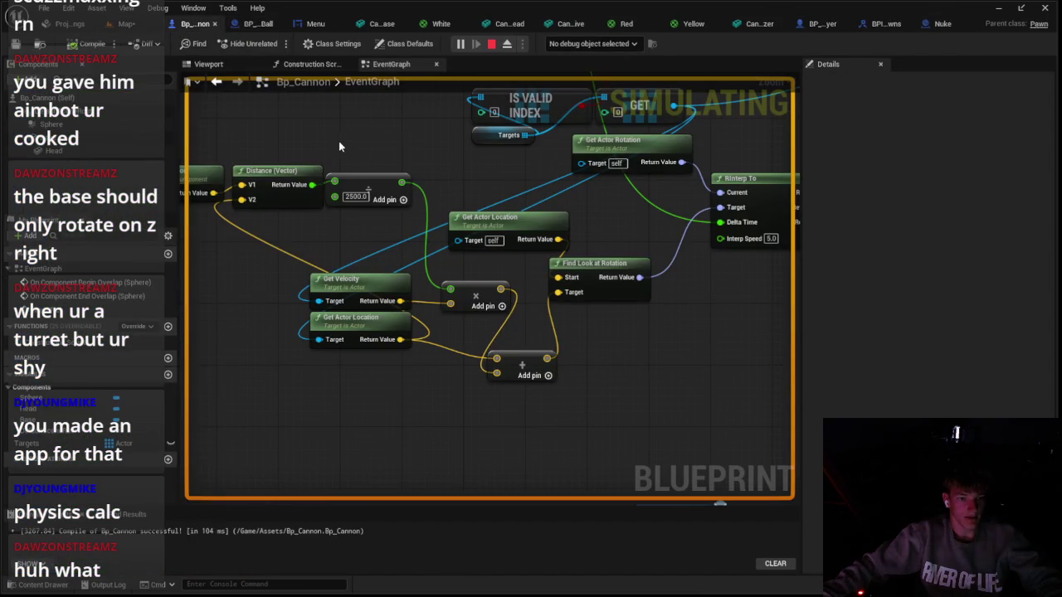
Reset the Add node's value to 1.0 and play-test the cannon
left_click(491, 45)
scroll(537, 194, "down", 3)
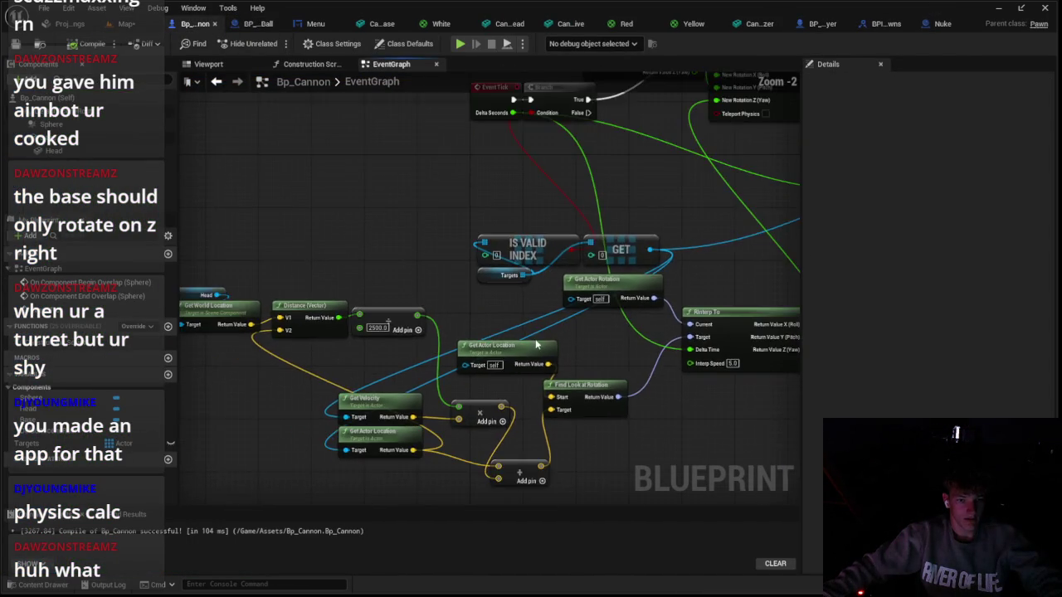
scroll(305, 320, "up", 3)
mouse_move(304, 320)
left_mouse_down()
mouse_move(297, 297)
mouse_move(313, 289)
left_mouse_up()
left_click_drag(461, 361, 388, 265)
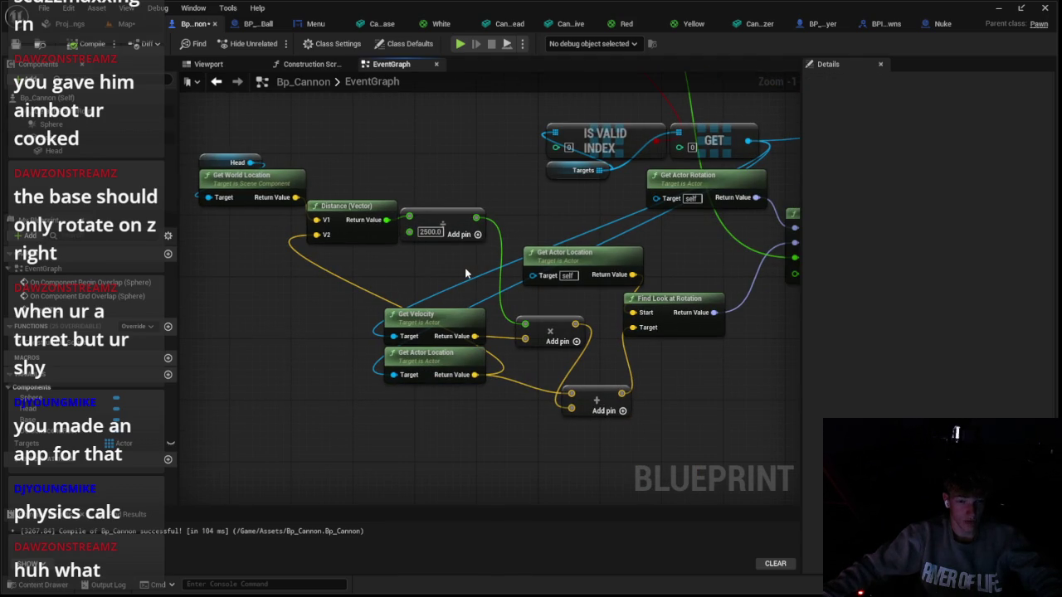
key("ctrl+z")
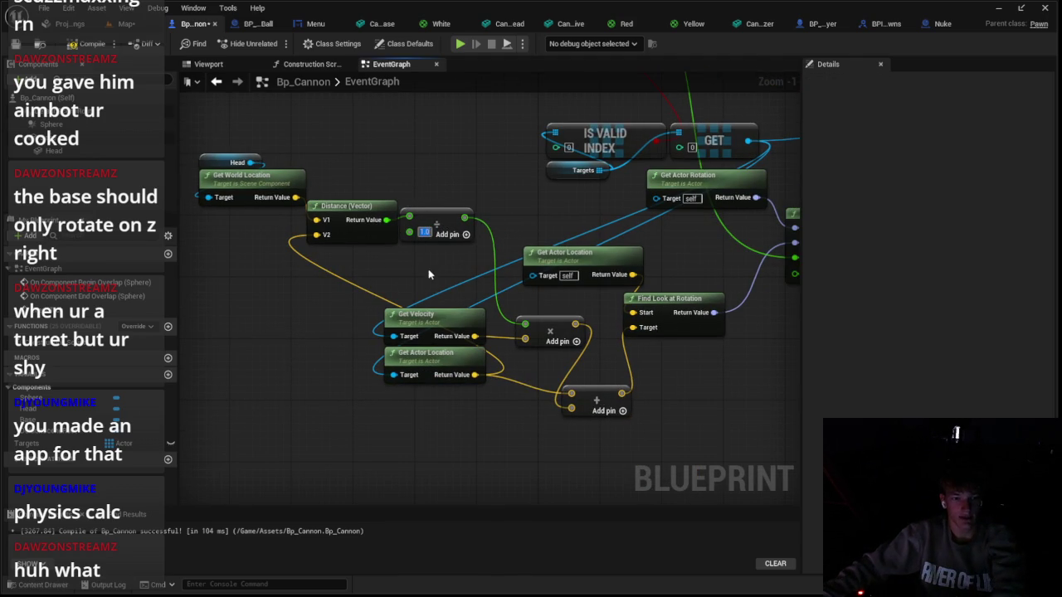
left_click(126, 23)
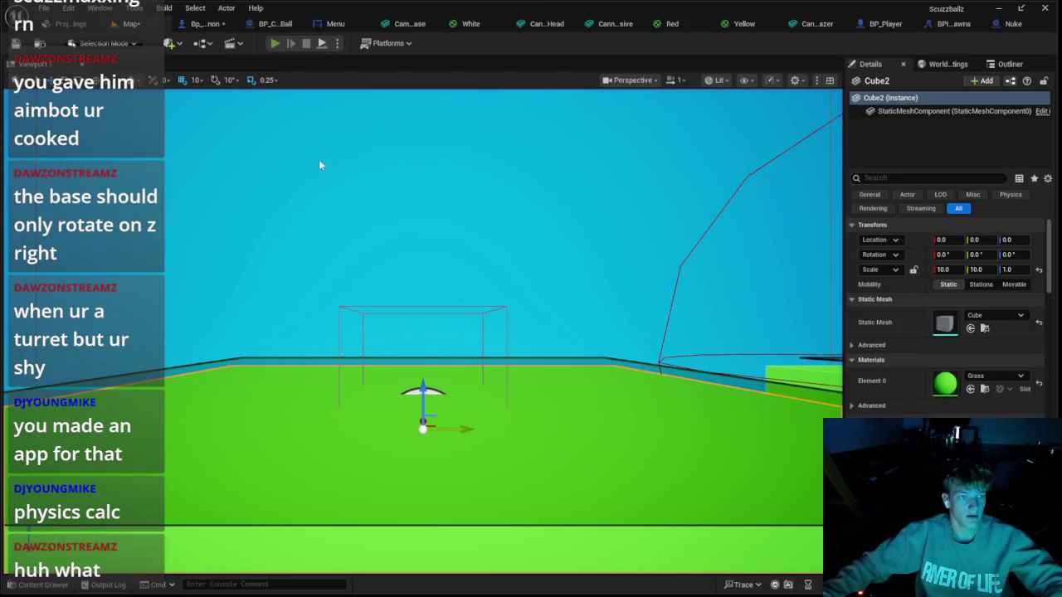
key("alt+p")
key("w")
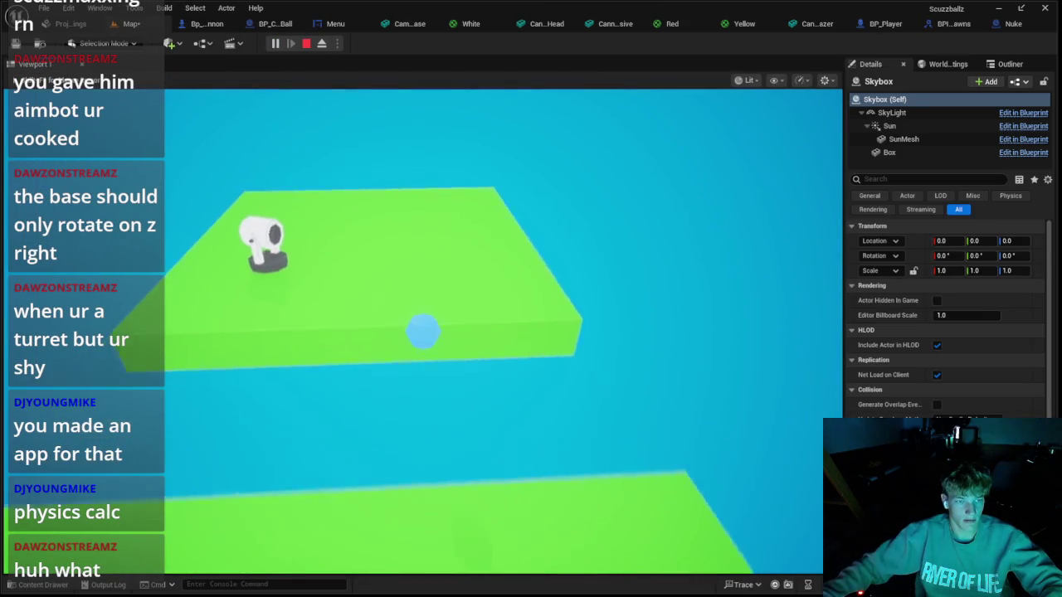
key("Escape")
Restore the value to 2500 and compile Bp_Cannon
left_click(199, 23)
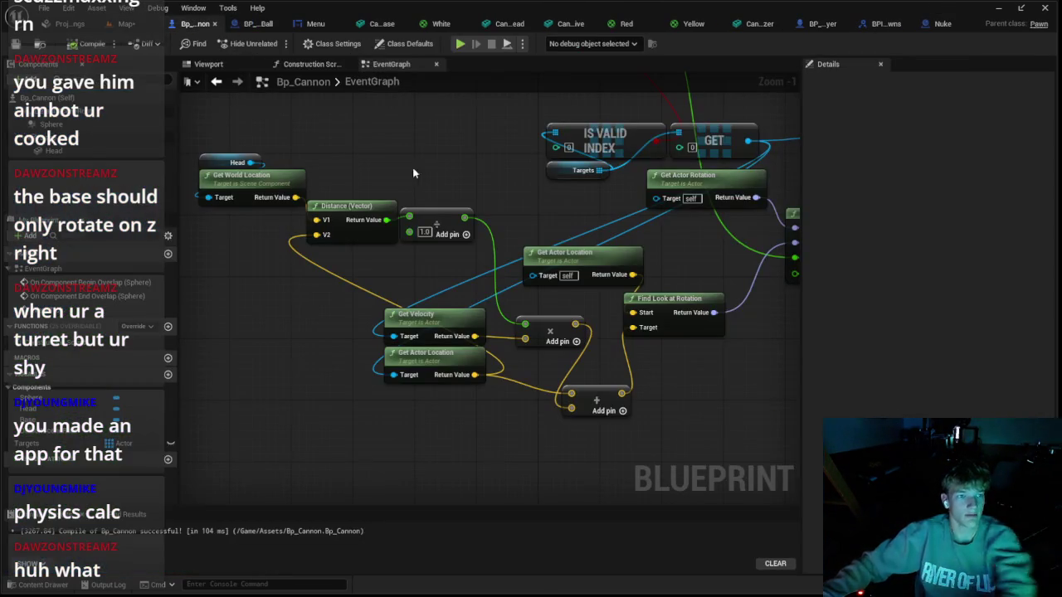
left_click(421, 232)
type("2500")
key("Return")
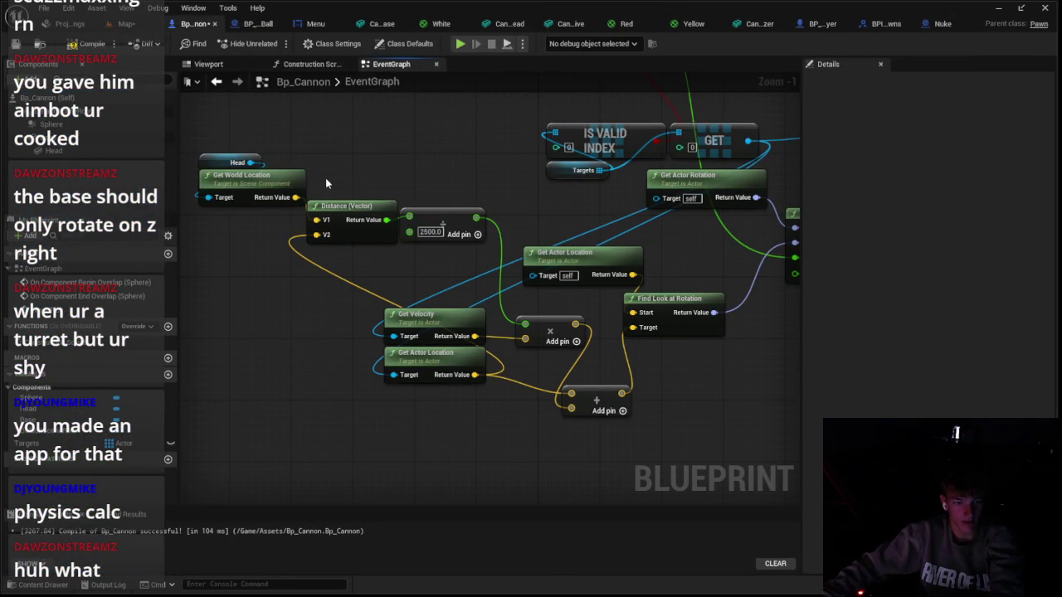
left_click(84, 50)
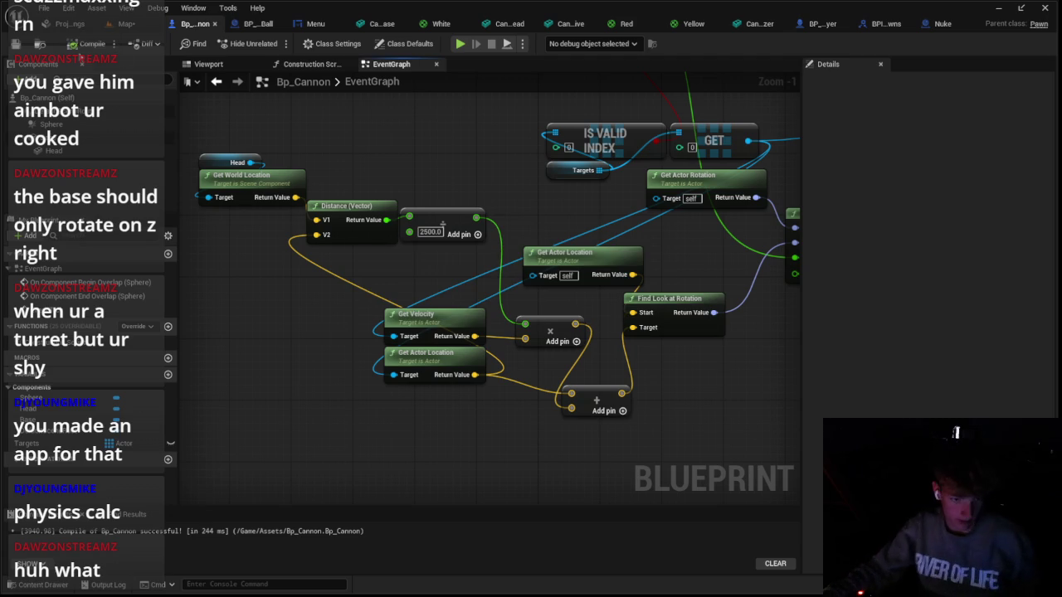
scroll(512, 222, "down", 4)
scroll(374, 199, "up", 2)
scroll(553, 227, "down", 3)
scroll(486, 239, "up", 2)
scroll(521, 251, "up", 1)
Create a single-value Boolean variable named Cooldown
mouse_move(465, 224)
left_mouse_down()
mouse_move(540, 237)
mouse_move(550, 229)
left_mouse_up()
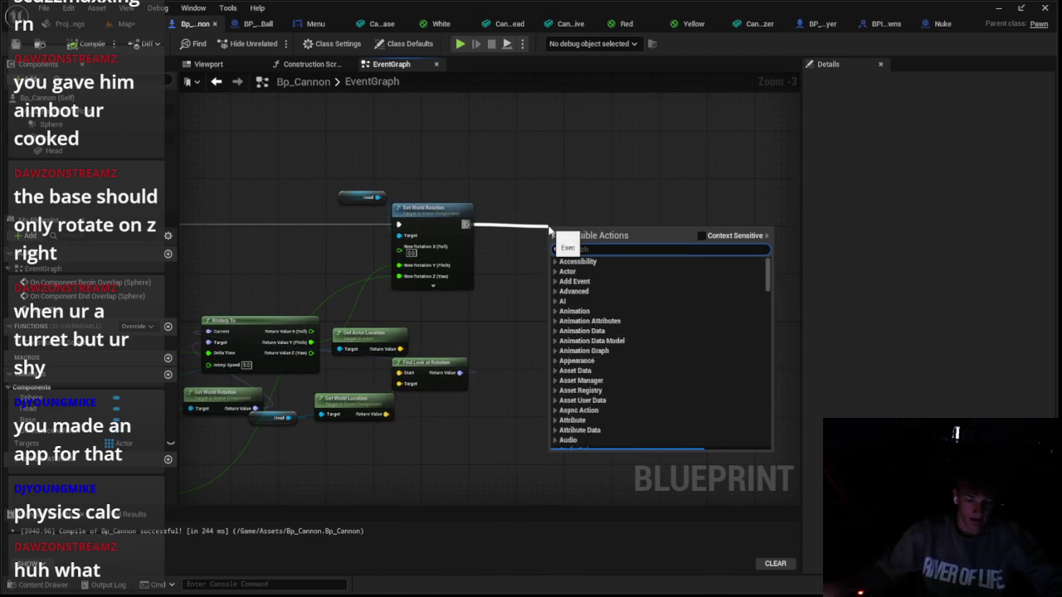
type("spawn")
key("Escape")
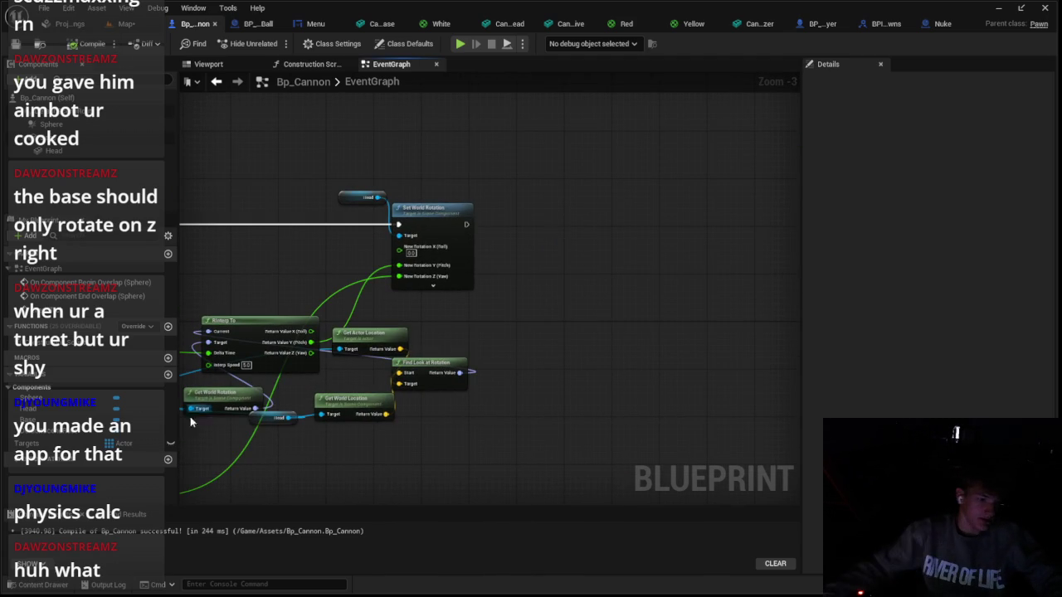
left_click(168, 375)
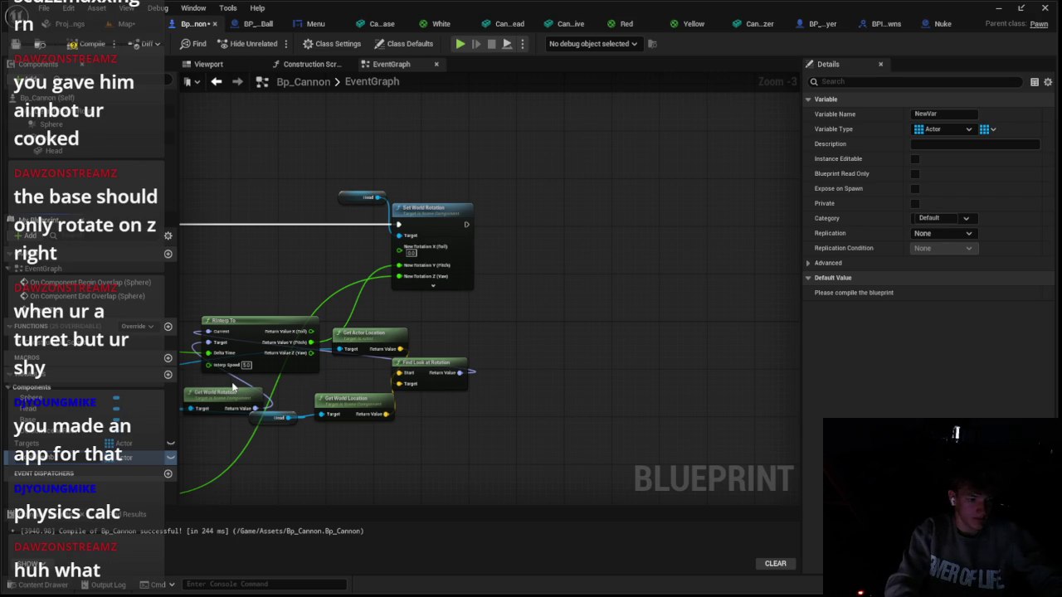
left_click(131, 457)
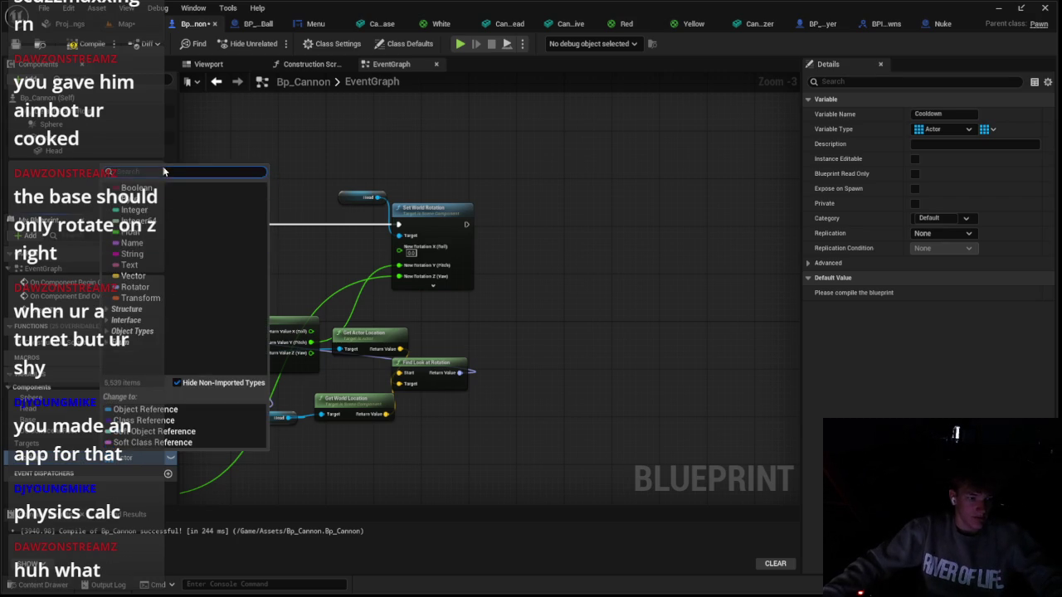
left_click(157, 189)
scroll(304, 260, "up", 3)
left_click(125, 457)
key("Escape")
left_click(989, 130)
left_click(979, 147)
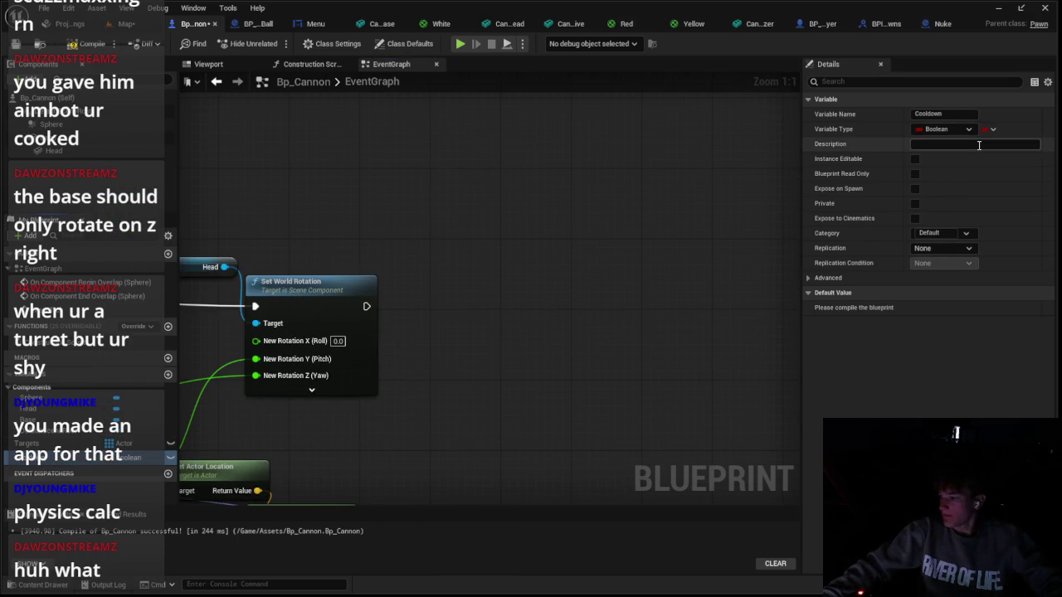
Branch on Cooldown after Set World Rotation, with the False path setting Cooldown to true
left_click_drag(440, 310, 440, 310)
mouse_move(124, 457)
left_mouse_down()
mouse_move(246, 405)
mouse_move(340, 322)
mouse_move(463, 359)
mouse_move(420, 382)
left_mouse_up()
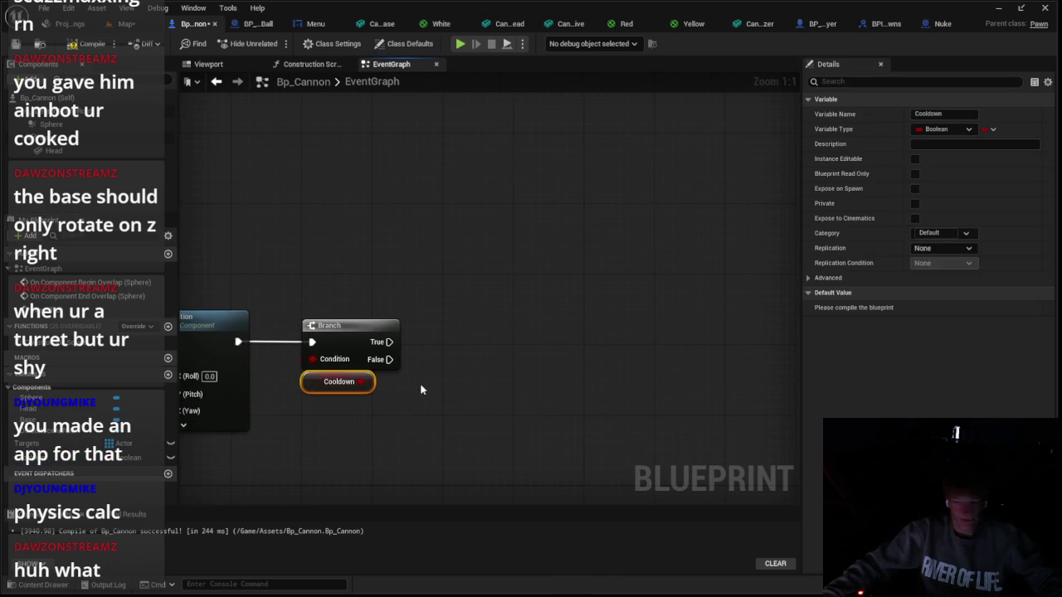
left_click_drag(493, 359, 199, 380)
left_click_drag(301, 250, 449, 183)
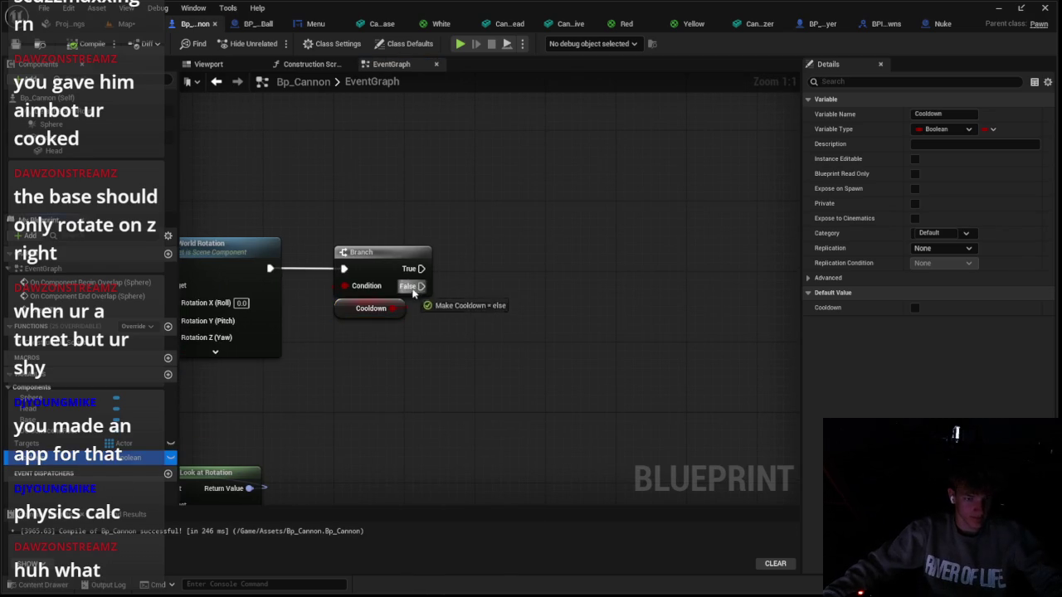
left_click_drag(413, 292, 413, 292)
left_click_drag(522, 280, 485, 262)
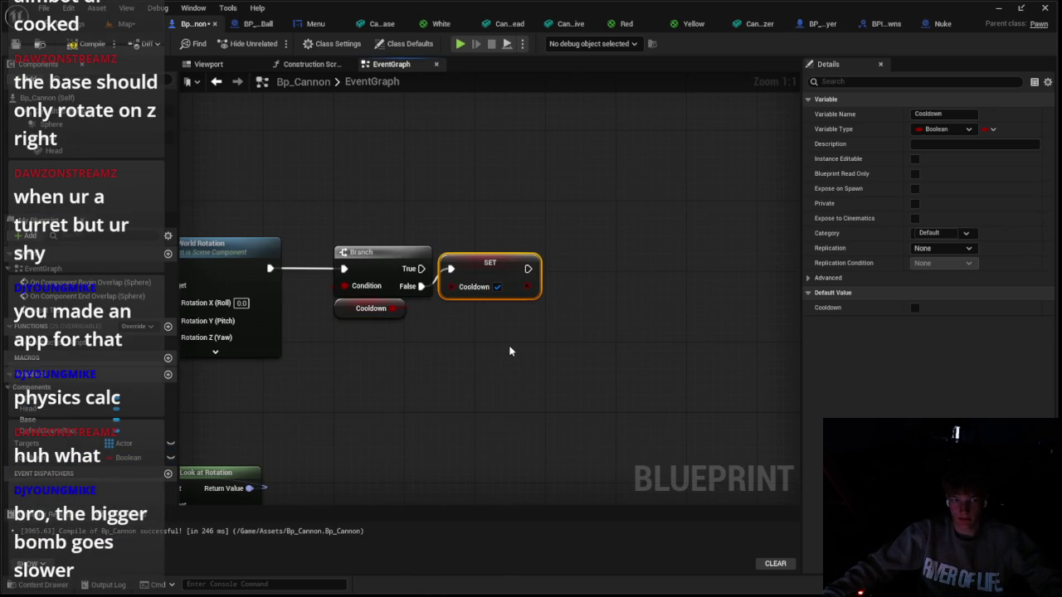
left_click_drag(510, 351, 324, 387)
mouse_move(407, 363)
left_mouse_down()
mouse_move(359, 386)
mouse_move(408, 379)
mouse_move(482, 345)
left_mouse_up()
left_click_drag(421, 285, 510, 292)
Add a SpawnActor node after SET Cooldown with BP Cannon Ball as its class
type("spawn")
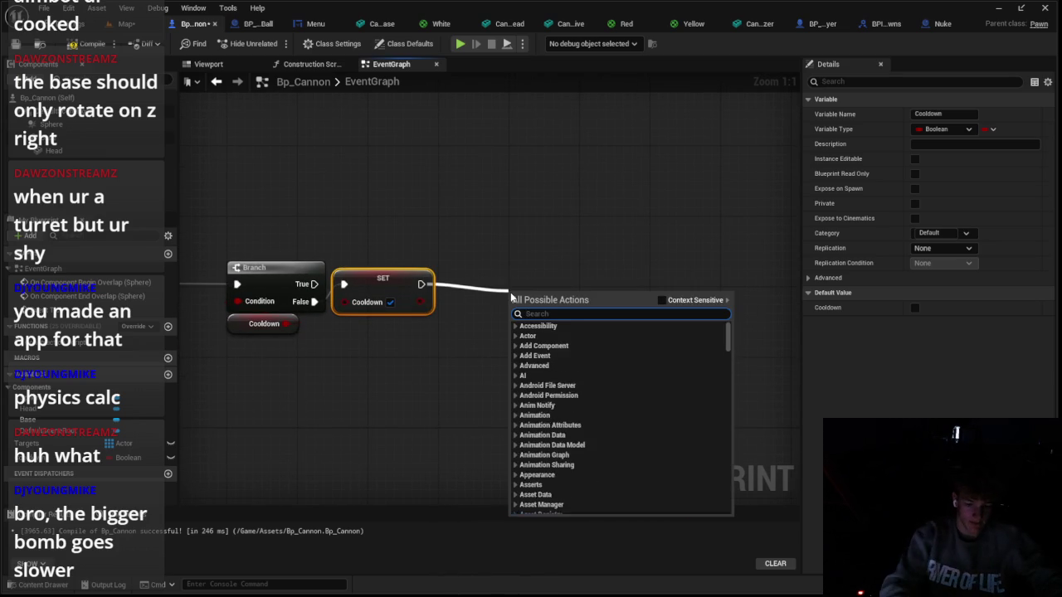
key("Return")
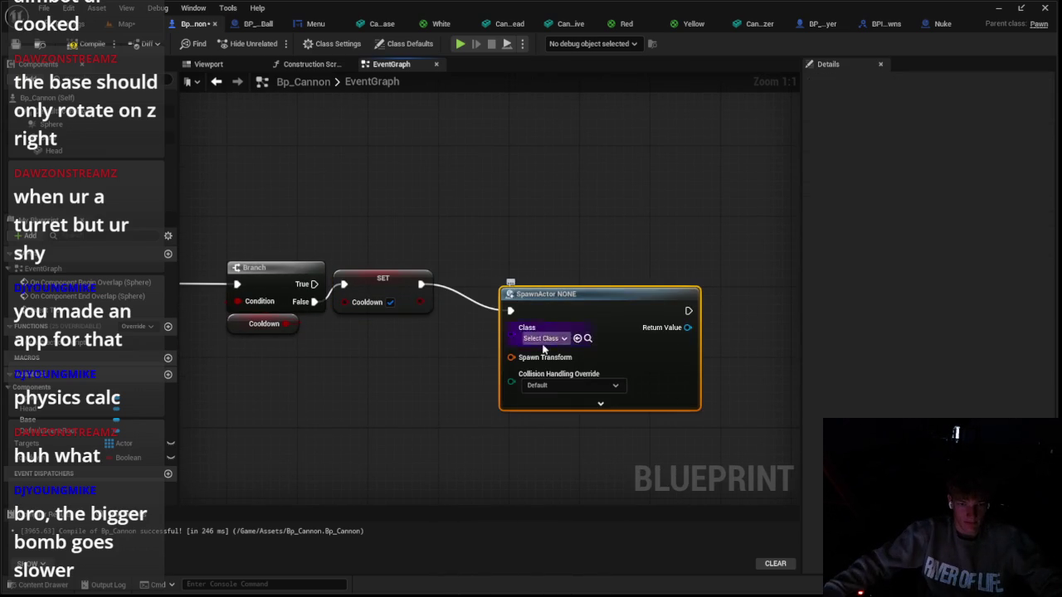
left_click(547, 338)
type("cann")
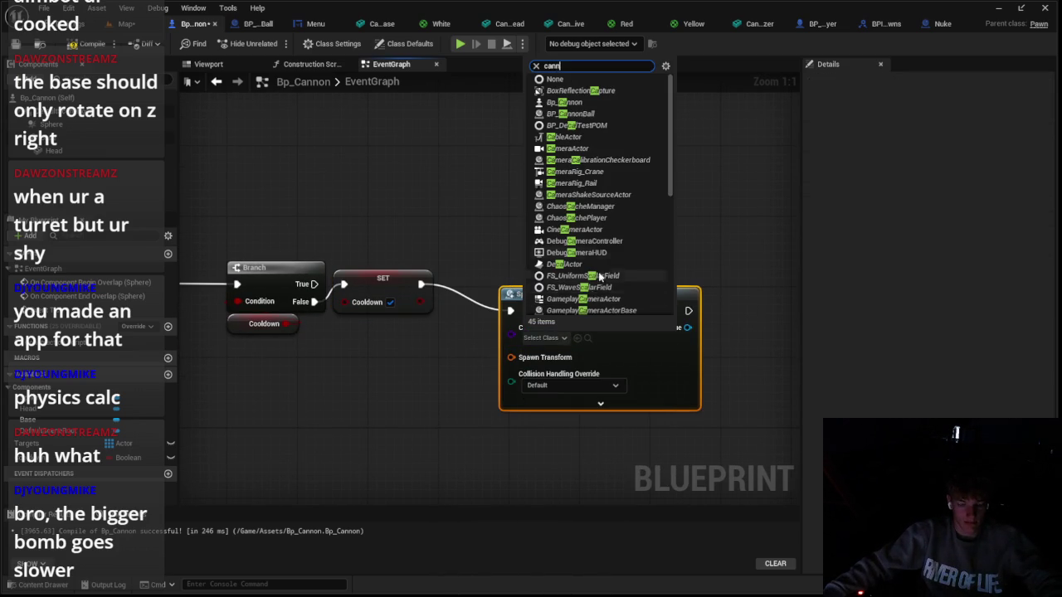
left_click(557, 392)
Split Spawn Transform and feed Head's Get World Rotation into the spawn rotation
right_click(516, 354)
left_click(568, 403)
left_click_drag(463, 357, 559, 247)
left_click_drag(614, 268, 490, 293)
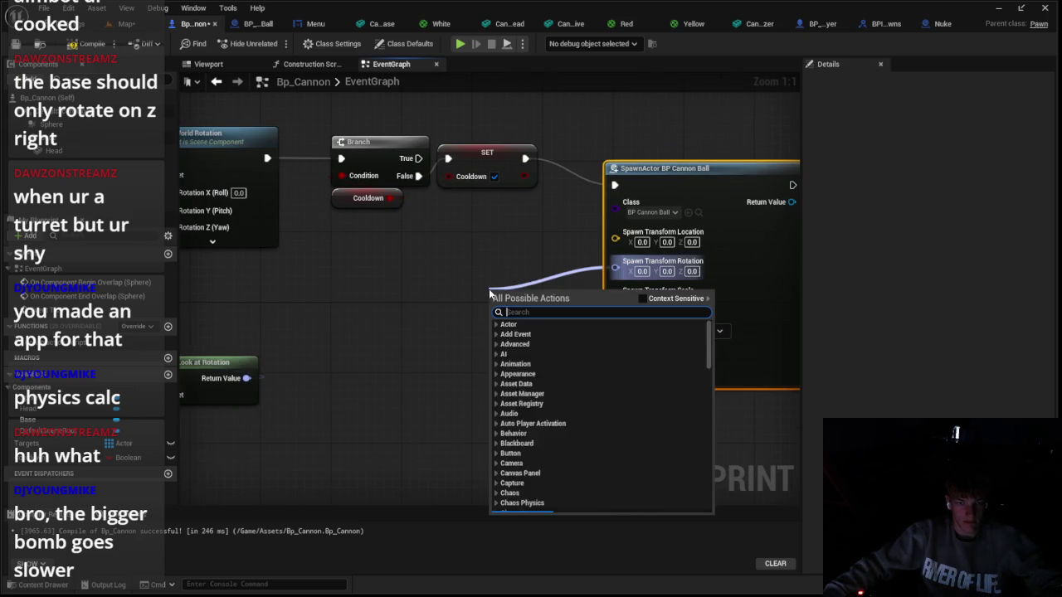
type("world rota")
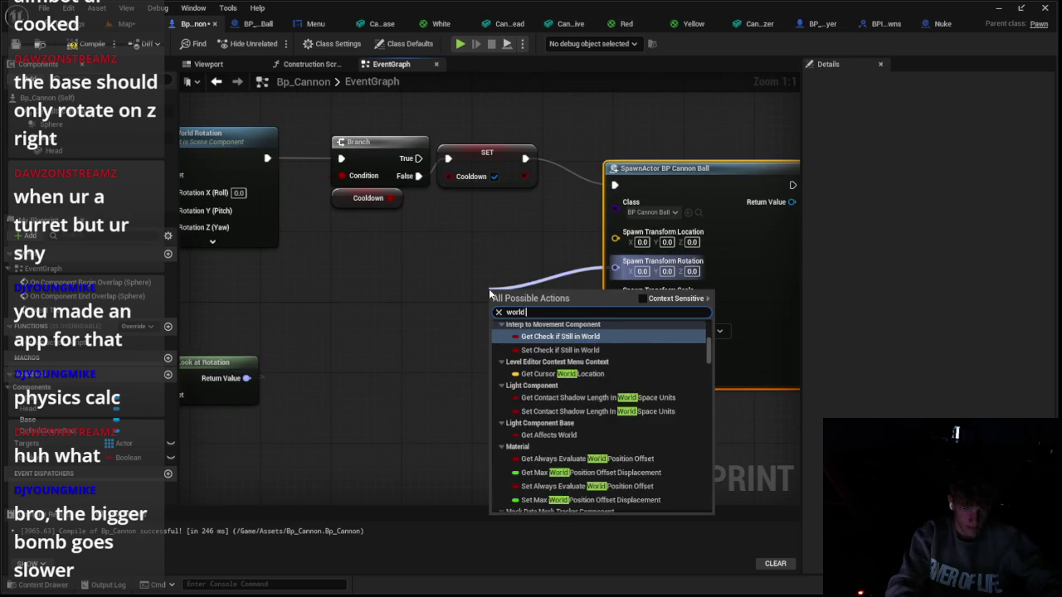
key("Up")
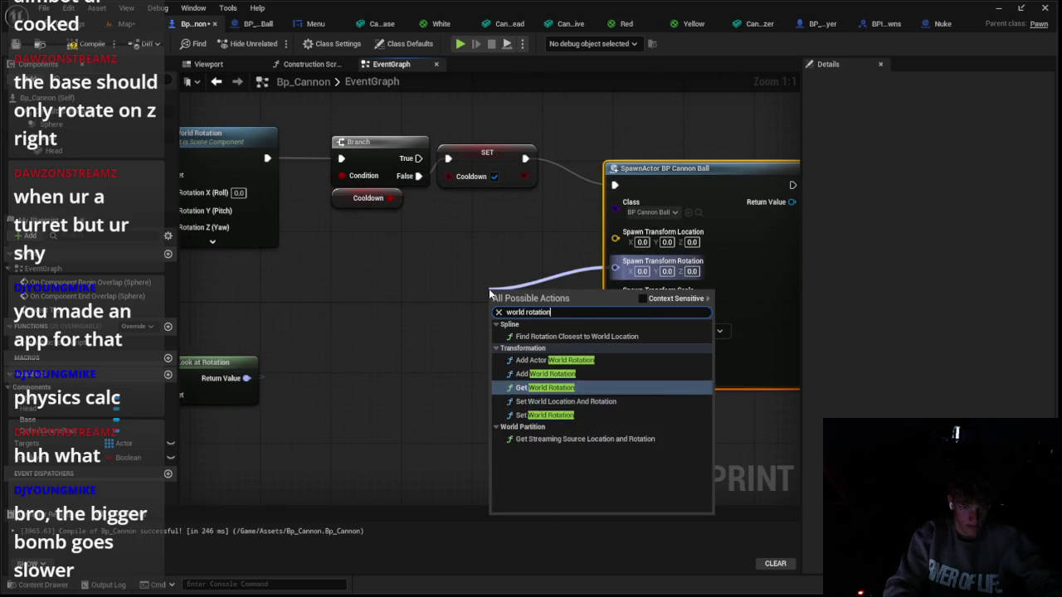
key("Return")
mouse_move(509, 295)
left_mouse_down()
mouse_move(445, 277)
mouse_move(346, 334)
left_mouse_up()
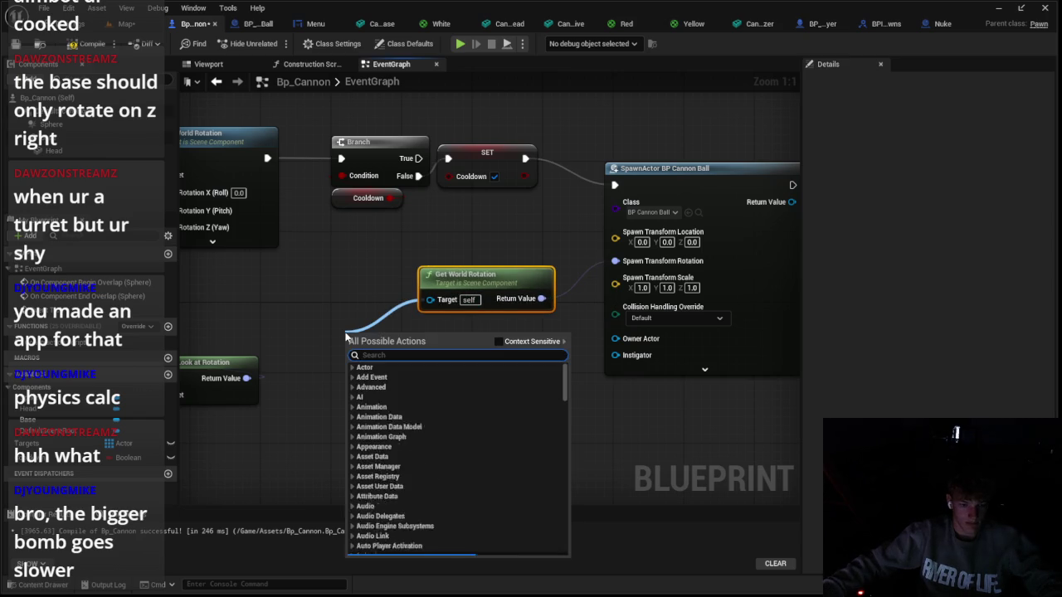
left_click(300, 351)
Wire Head's Get World Location into the Spawn Transform Location
mouse_move(54, 150)
left_mouse_down()
mouse_move(249, 248)
mouse_move(417, 300)
mouse_move(452, 375)
left_mouse_up()
type("wor")
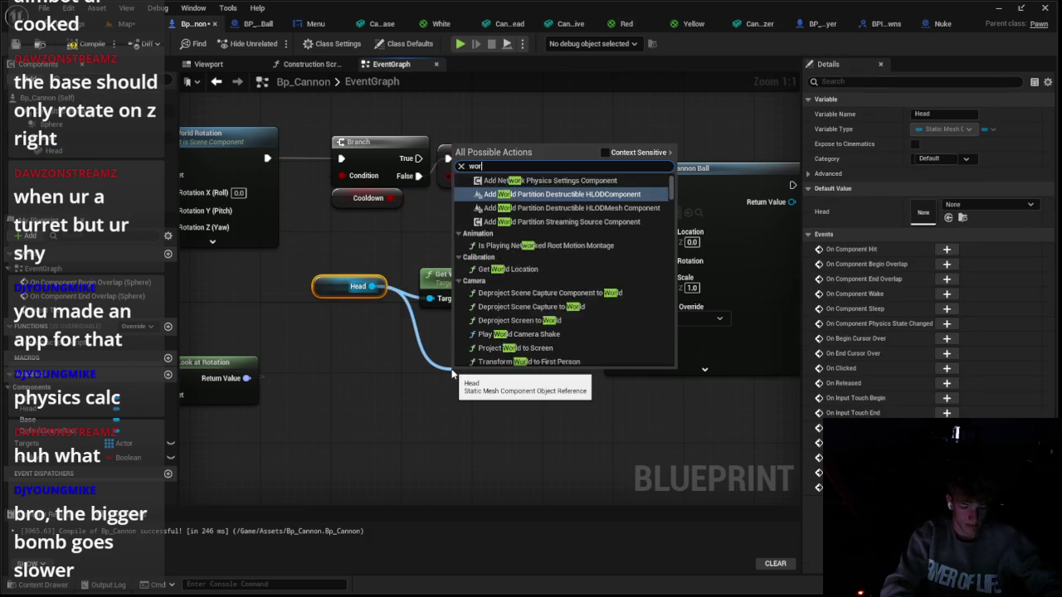
type("ld posisit")
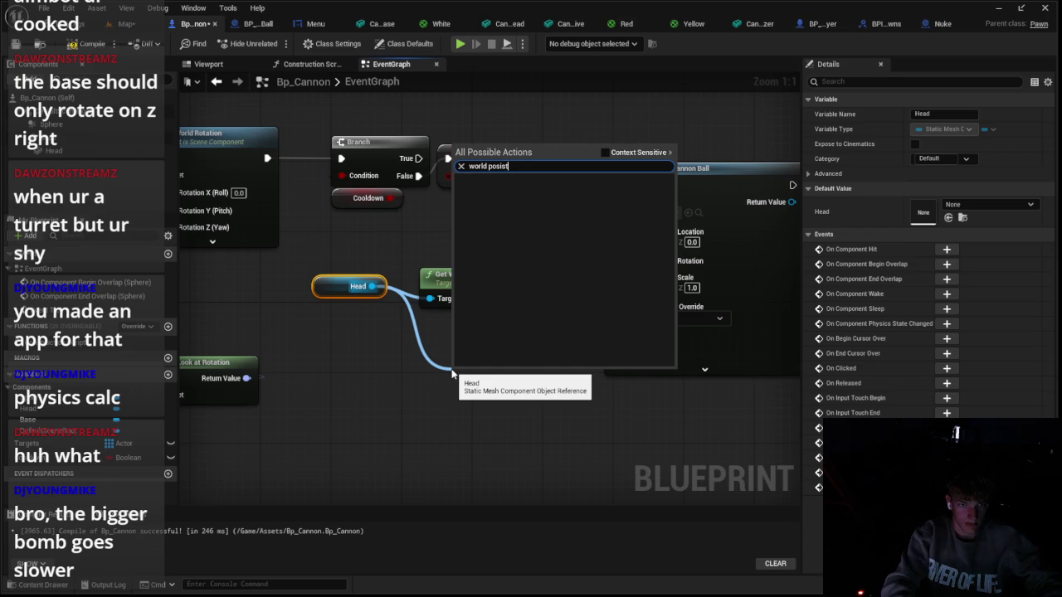
key("BackSpace")
key("BackSpace")
key("BackSpace")
type("sis")
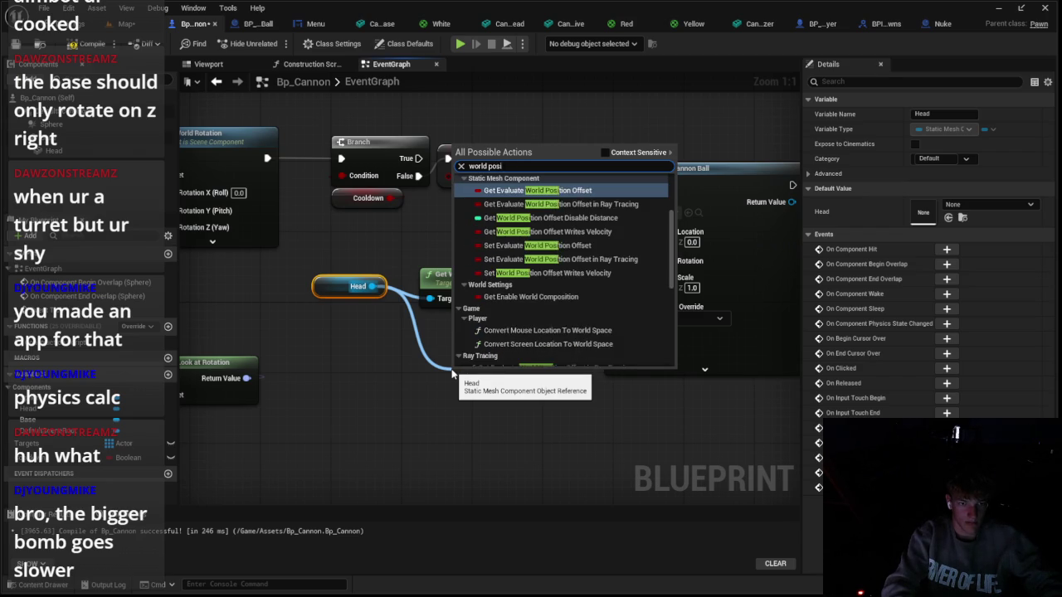
key("BackSpace")
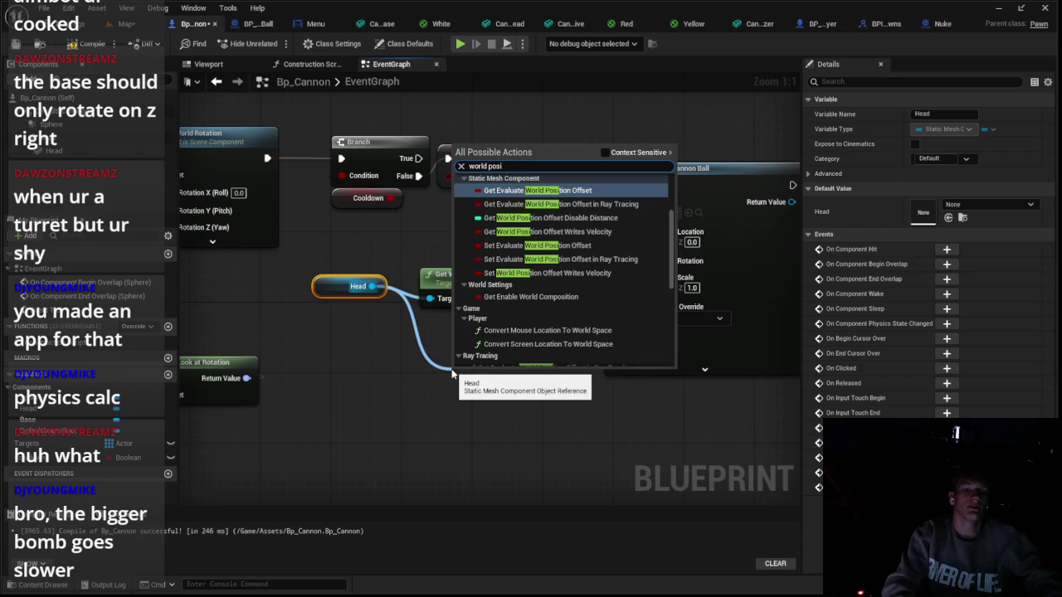
type("ions")
key("BackSpace")
key("BackSpace")
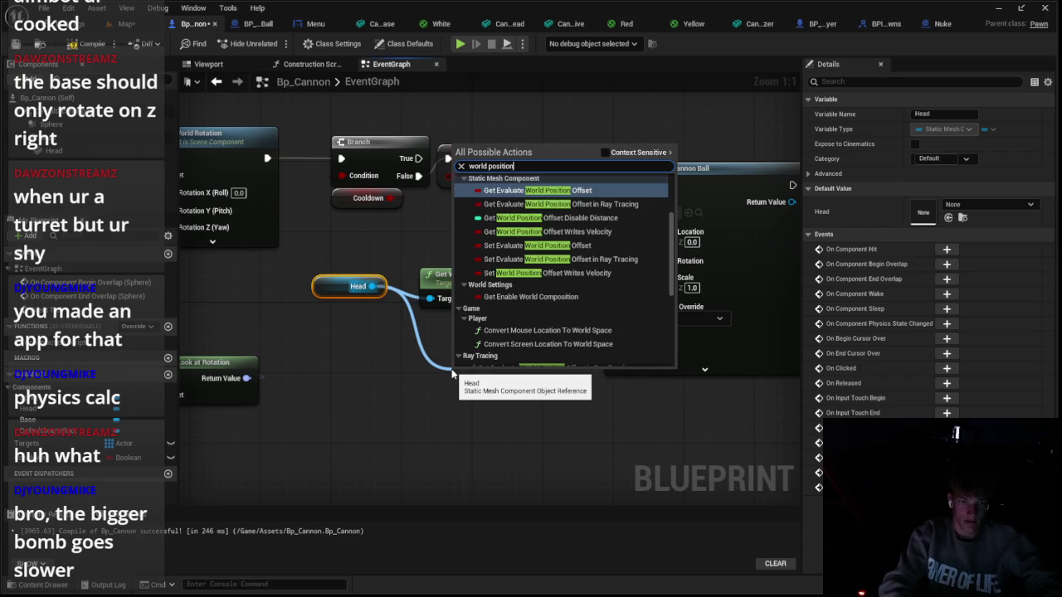
type("get")
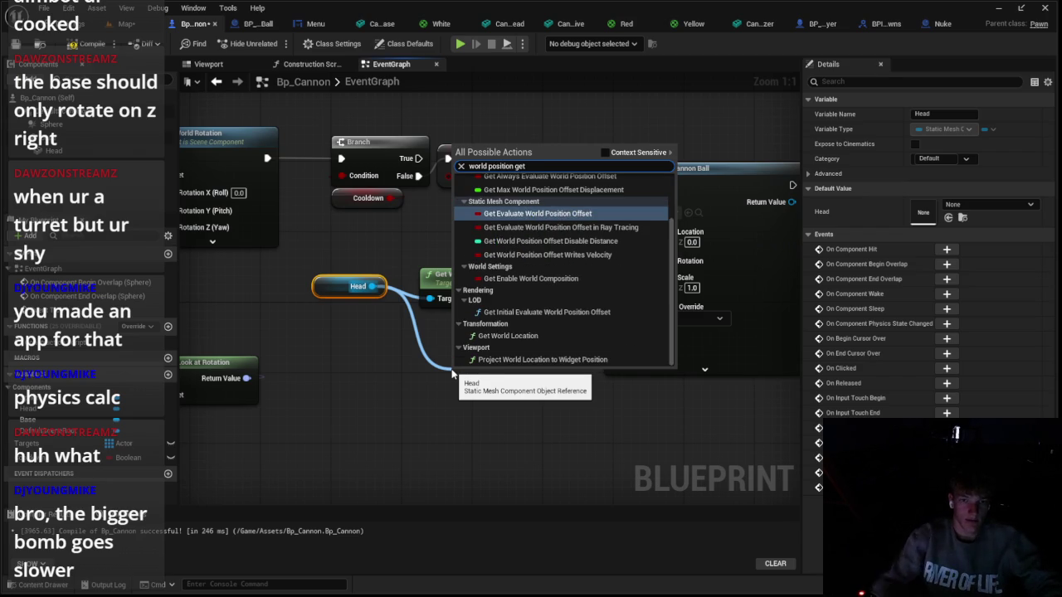
left_click(605, 153)
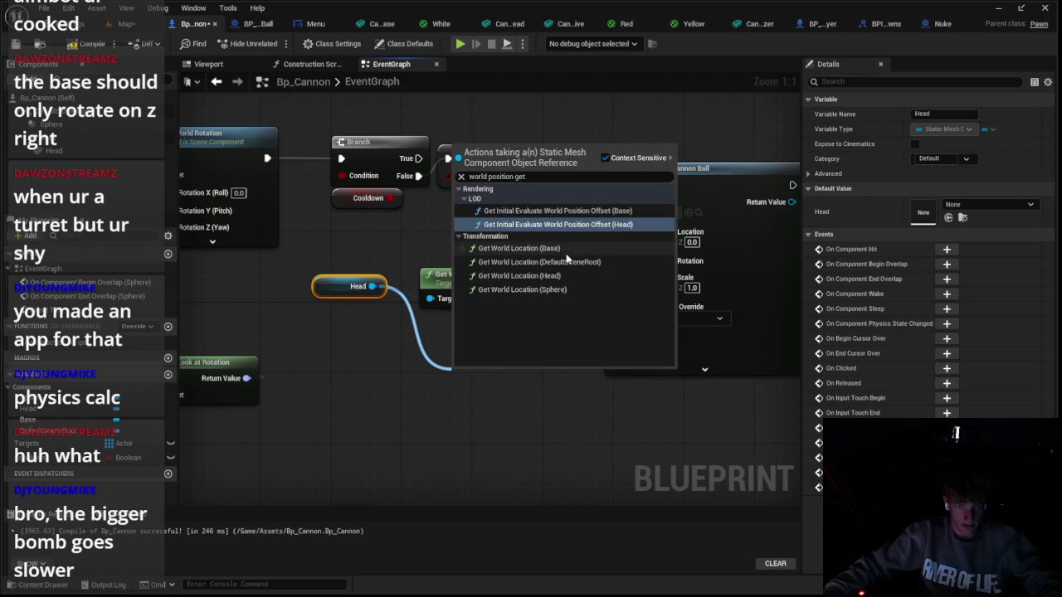
left_click(547, 276)
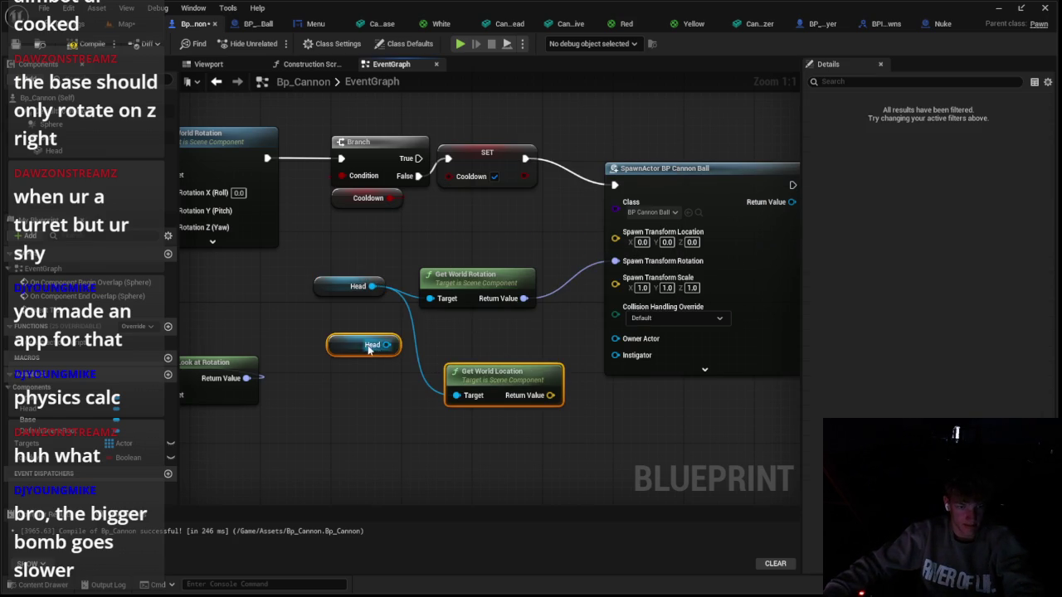
key("Delete")
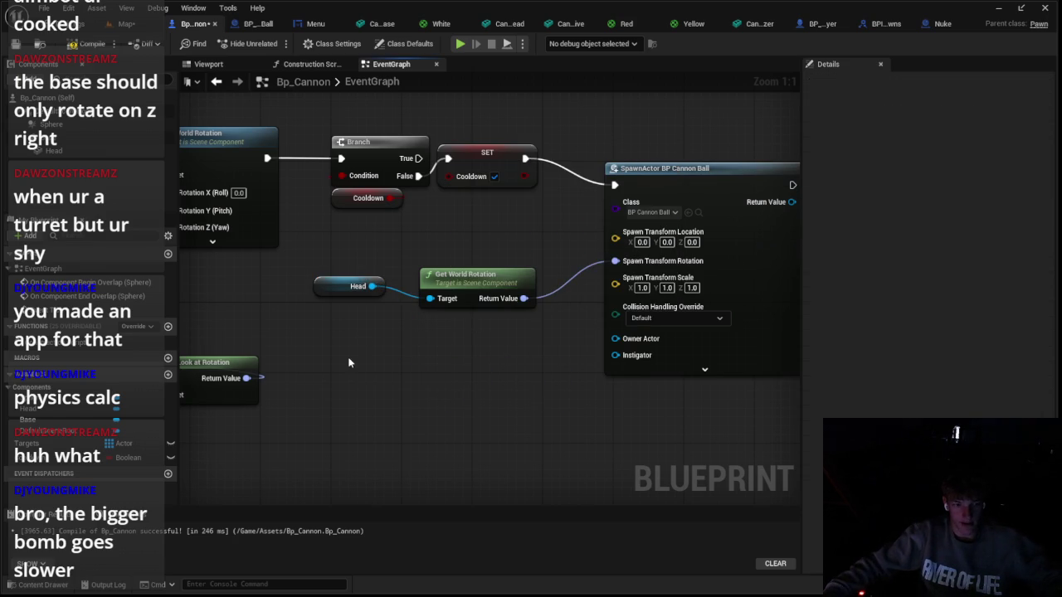
key("ctrl+z")
mouse_move(550, 395)
left_mouse_down()
mouse_move(631, 242)
mouse_move(615, 239)
left_mouse_up()
left_click_drag(535, 372, 499, 231)
Set Collision Handling Override to Always Spawn, Ignore Collisions, tidy the nodes, and switch to BP_CannonBall
left_click(667, 312)
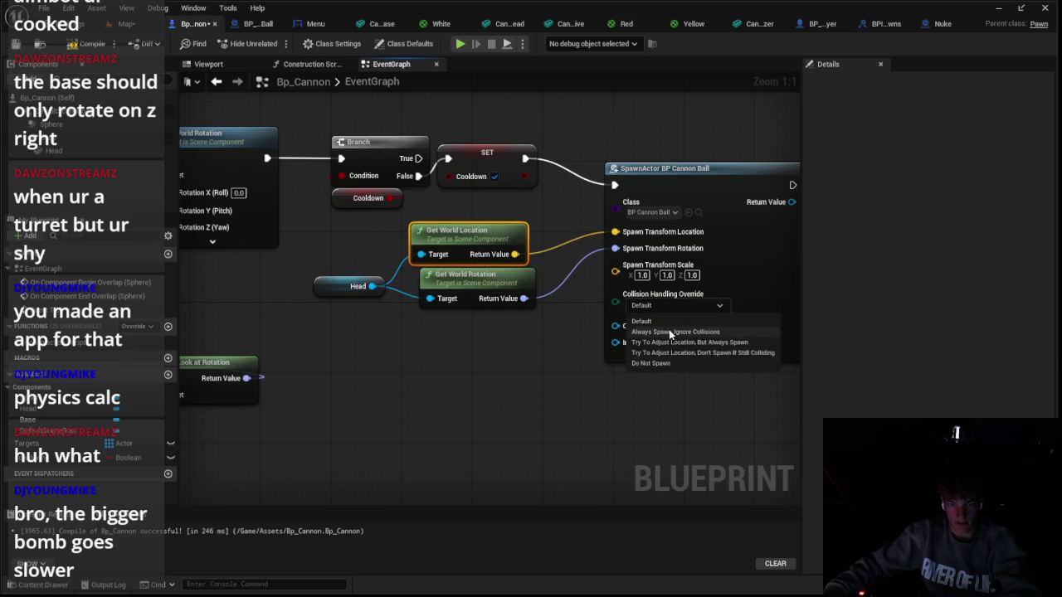
left_click(680, 332)
left_click_drag(526, 370, 486, 466)
left_click(451, 336)
mouse_move(443, 375)
left_mouse_down()
mouse_move(448, 432)
mouse_move(465, 357)
mouse_move(439, 336)
mouse_move(443, 377)
left_mouse_up()
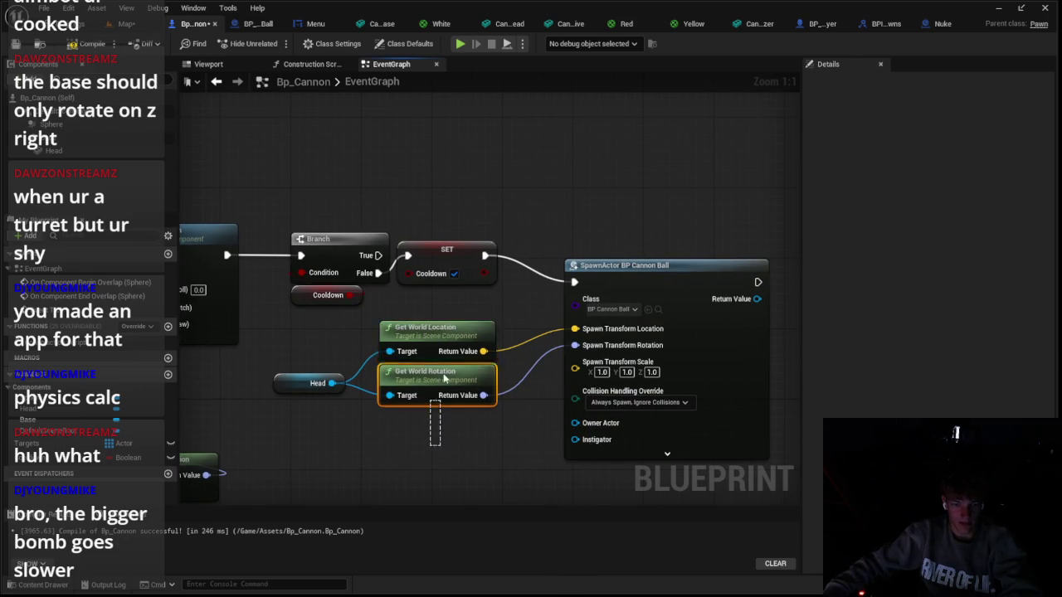
mouse_move(595, 430)
left_mouse_down()
mouse_move(541, 431)
mouse_move(559, 430)
left_mouse_up()
left_click(247, 25)
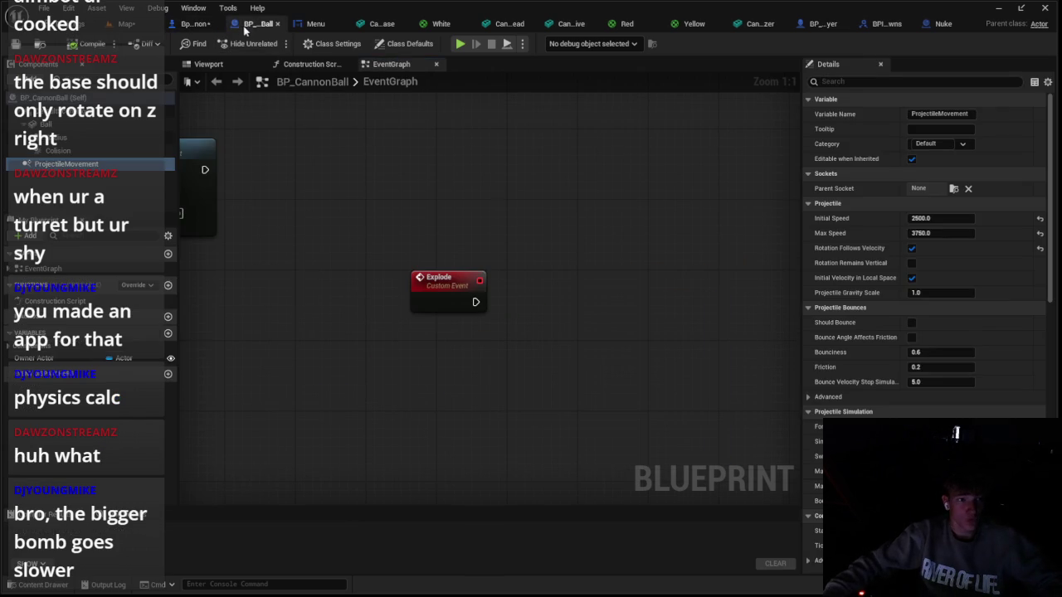
Wire a Self reference into SpawnActor's Owner Actor input
left_click(50, 357)
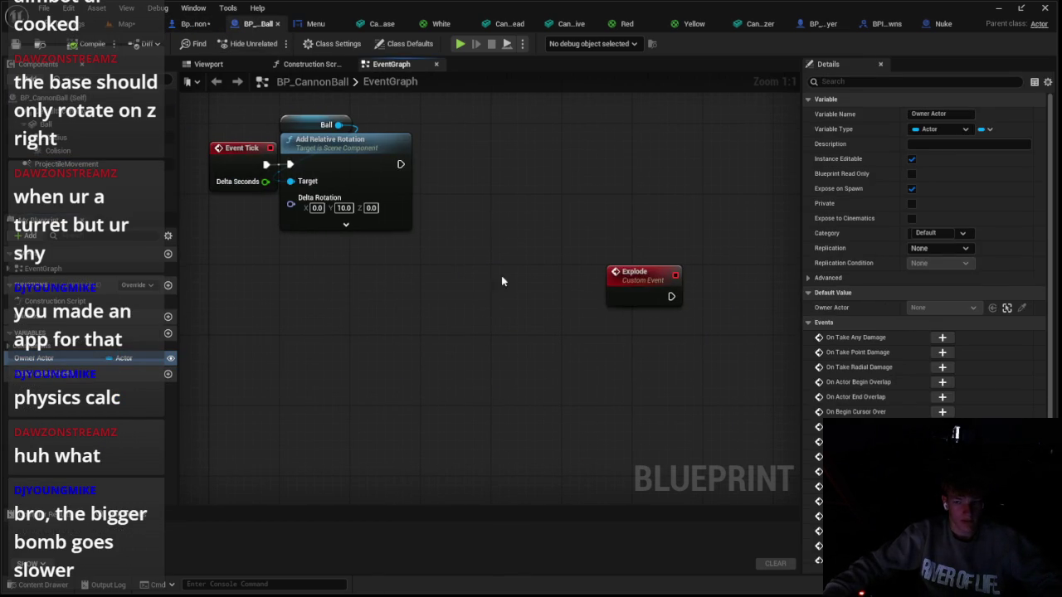
left_click(195, 23)
left_click_drag(540, 423, 447, 418)
type("sle")
key("BackSpace")
key("BackSpace")
key("BackSpace")
type("e")
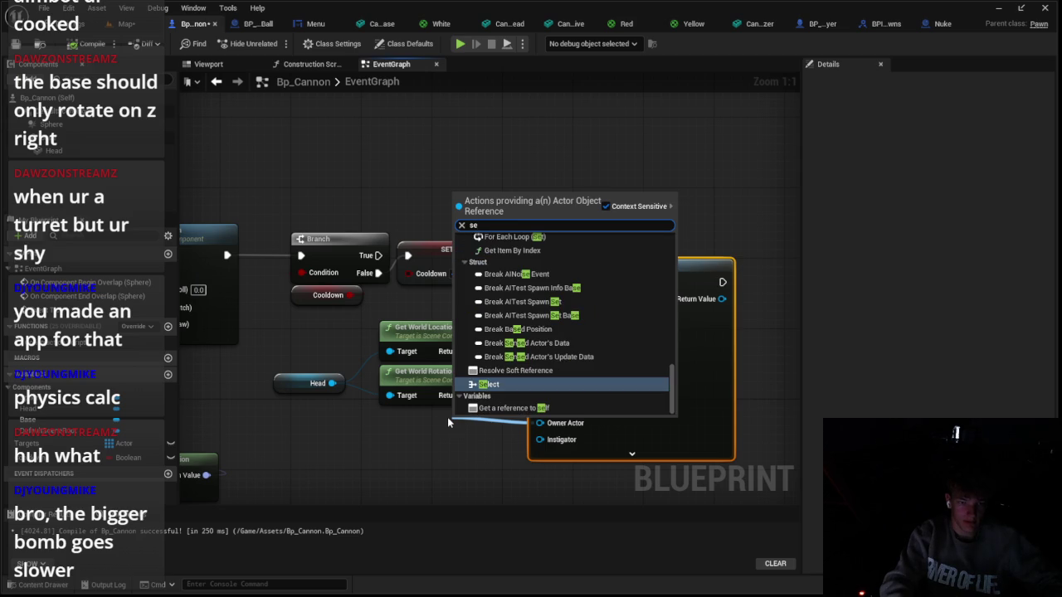
key("Down")
key("Return")
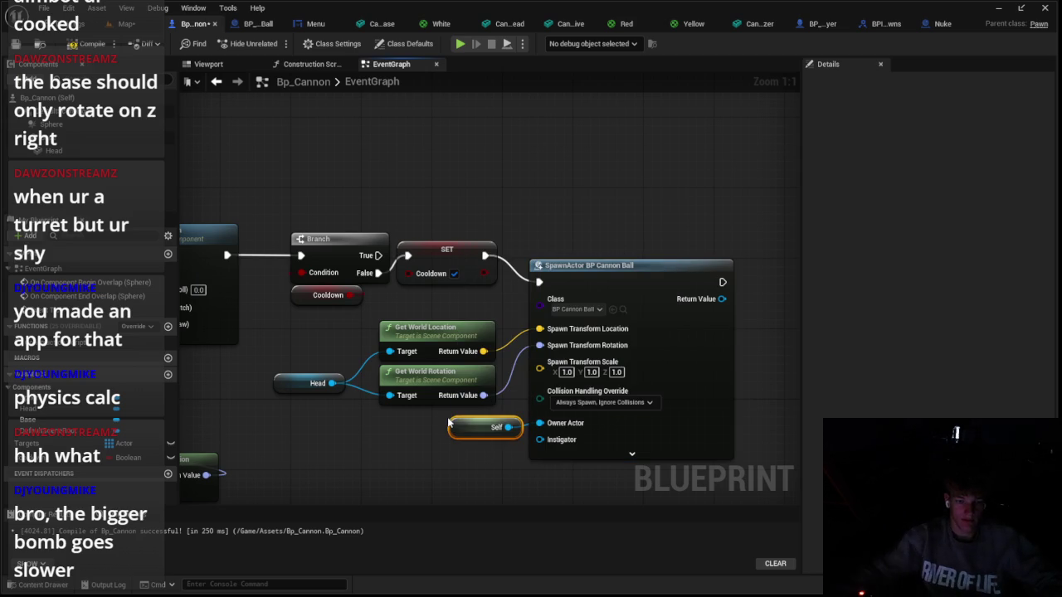
Review the owner comparison and Branch nodes in BP_CannonBall's overlap logic
left_click(258, 24)
scroll(372, 294, "down", 5)
left_click_drag(372, 294, 421, 276)
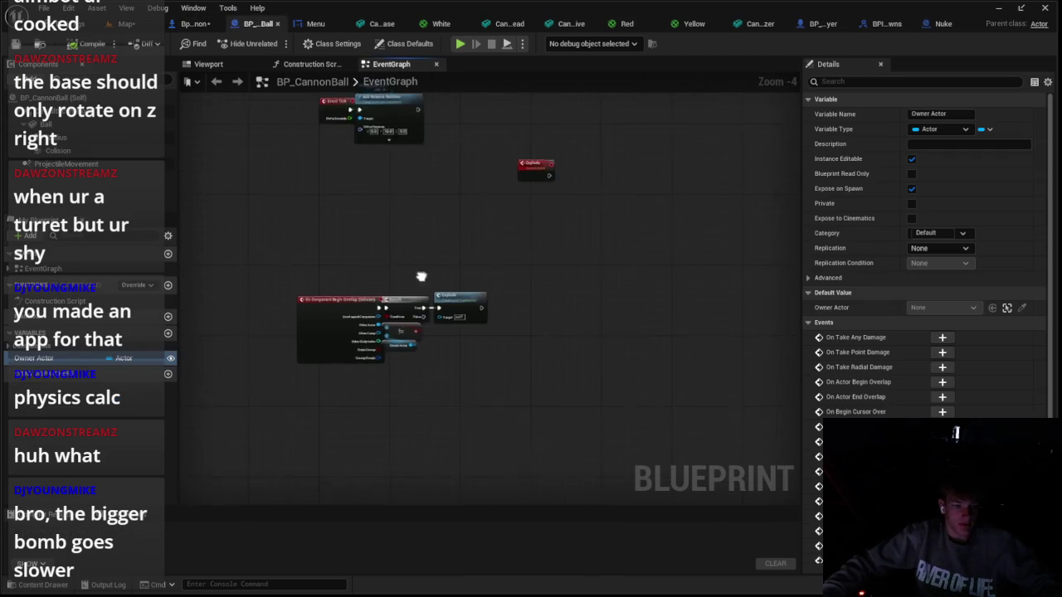
scroll(421, 277, "up", 2)
left_click_drag(382, 385, 432, 297)
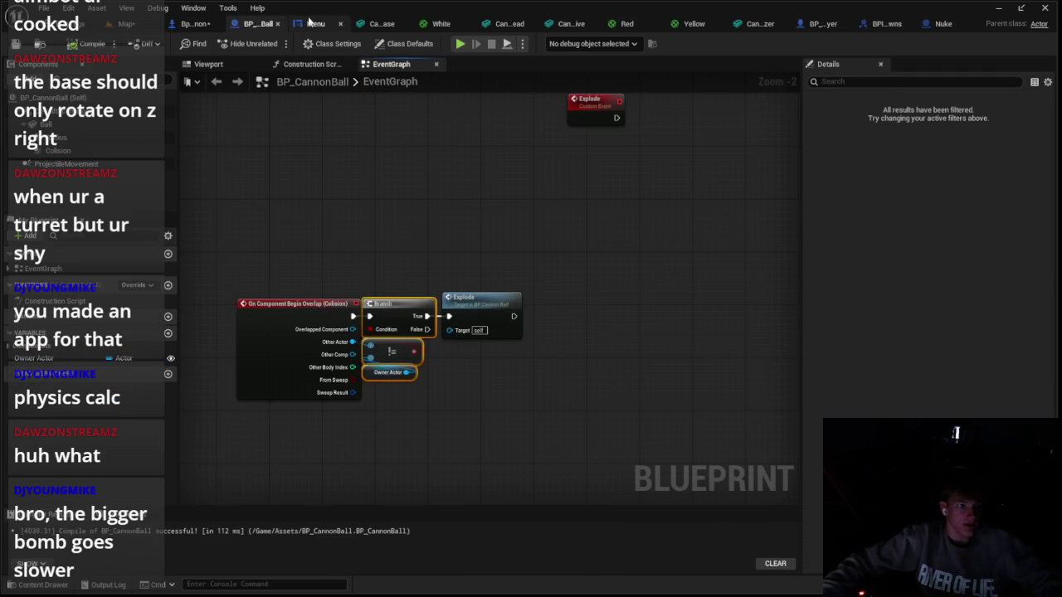
Add a 0.1-second Delay after SpawnActor before setting Cooldown, then return to the level
left_click(184, 26)
scroll(418, 189, "down", 3)
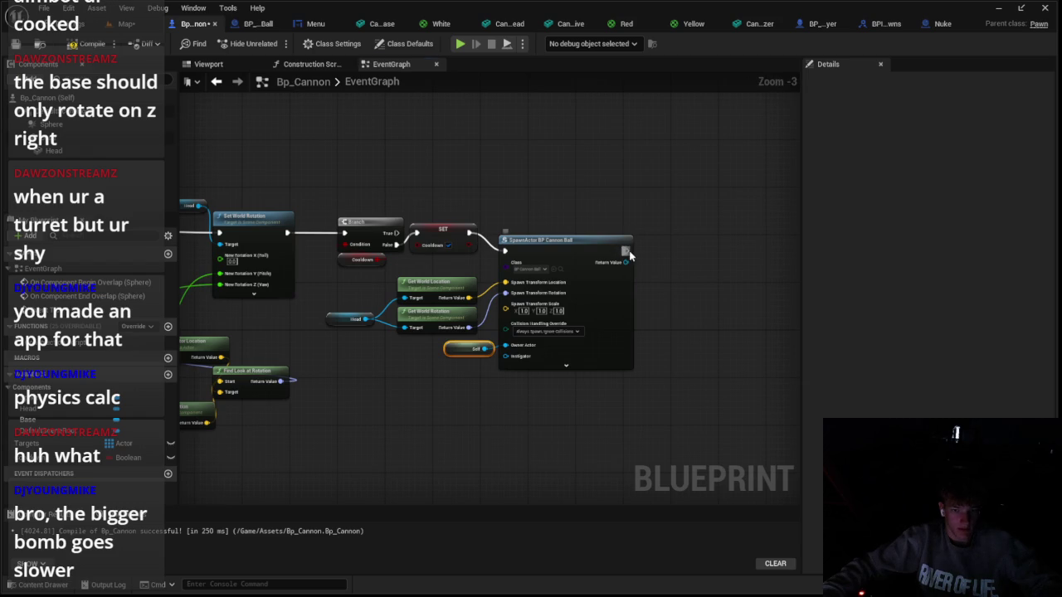
left_click(655, 249)
scroll(668, 267, "up", 1)
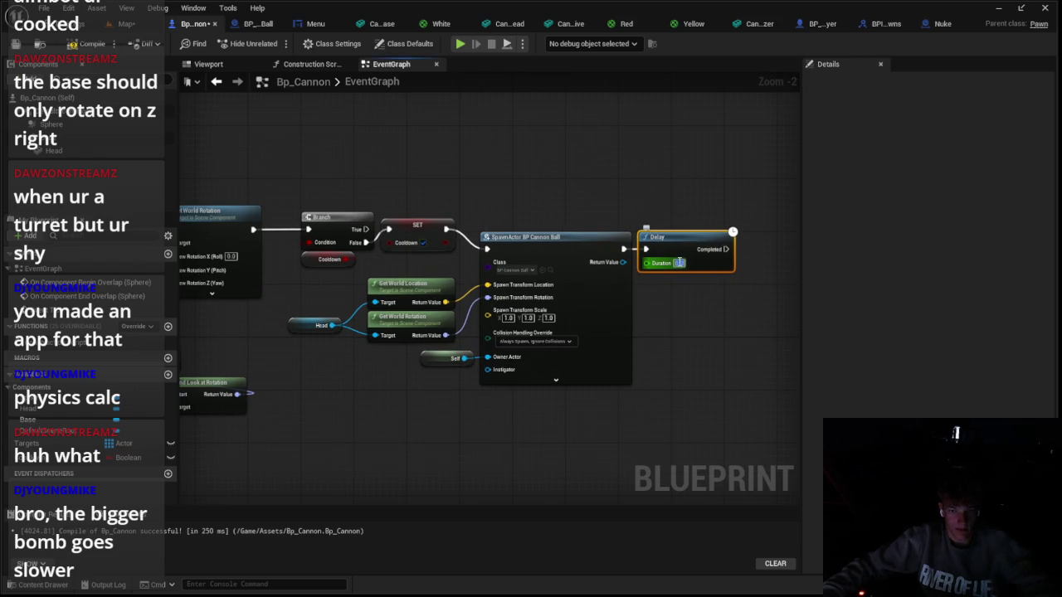
type("0.1")
mouse_move(125, 458)
left_mouse_down()
mouse_move(544, 327)
mouse_move(510, 307)
left_mouse_up()
key("Escape")
left_click(126, 23)
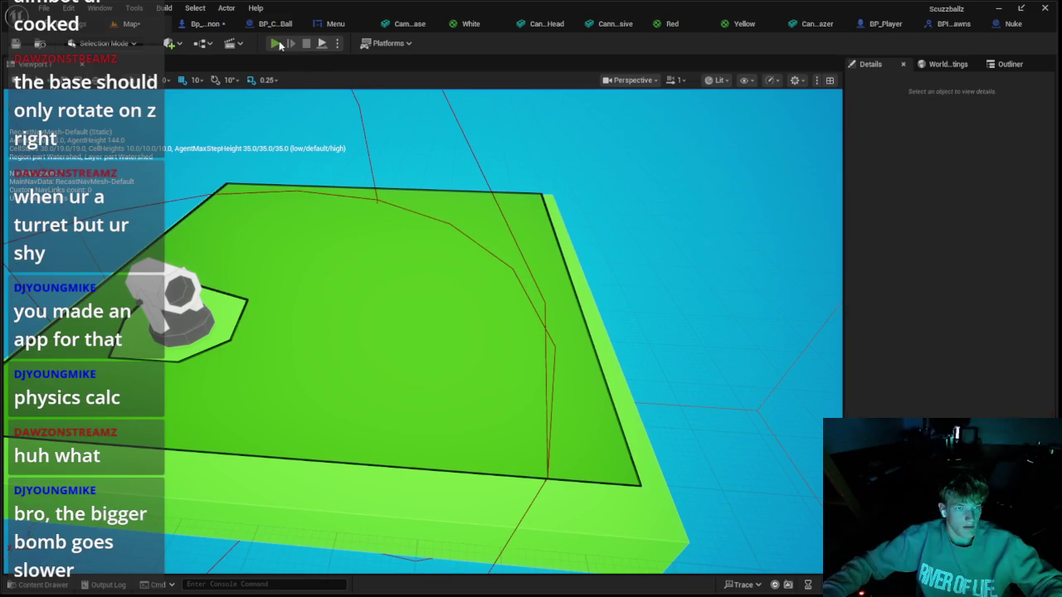
Play the level twice to watch the cannon fire, then go back to BP_CannonBall
key("alt+p")
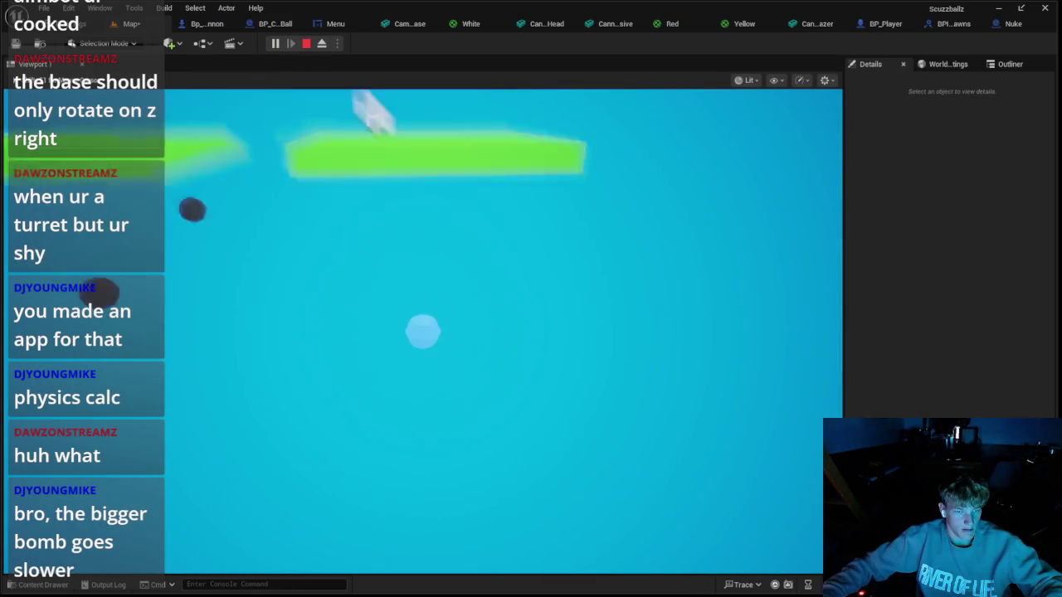
key("Escape")
left_click(277, 45)
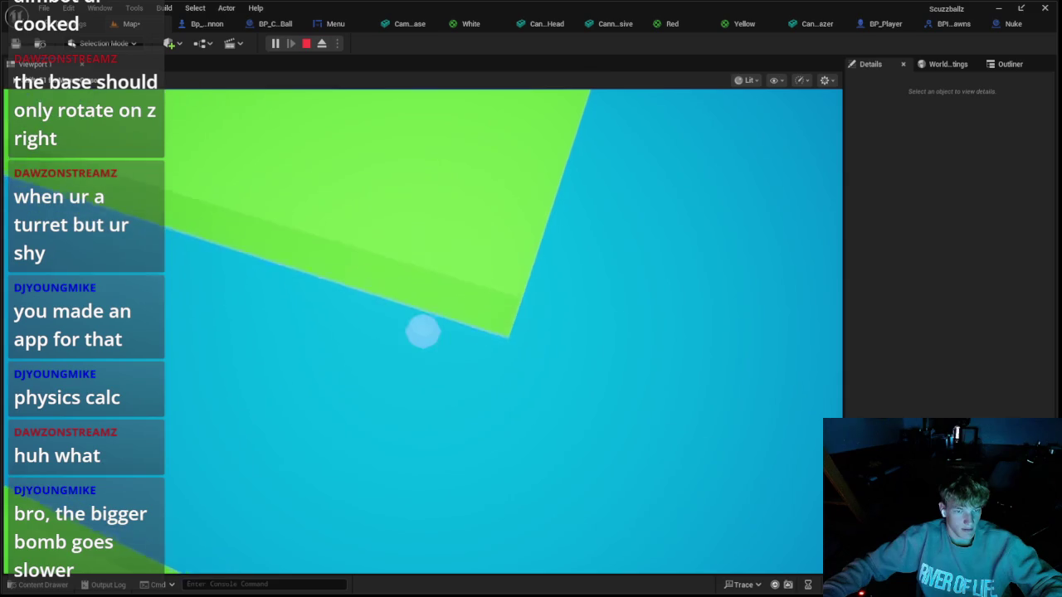
key("Escape")
left_click(279, 31)
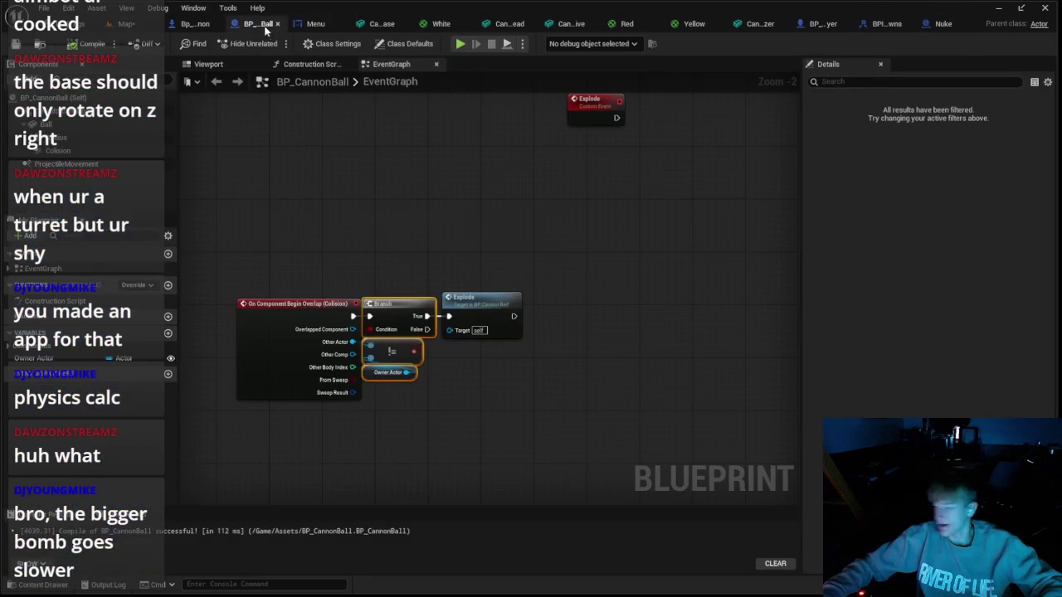
left_click(255, 23)
Filter the Ball component's Details by 'col' and untick Generate Overlap Events
left_click(83, 166)
left_click(860, 82)
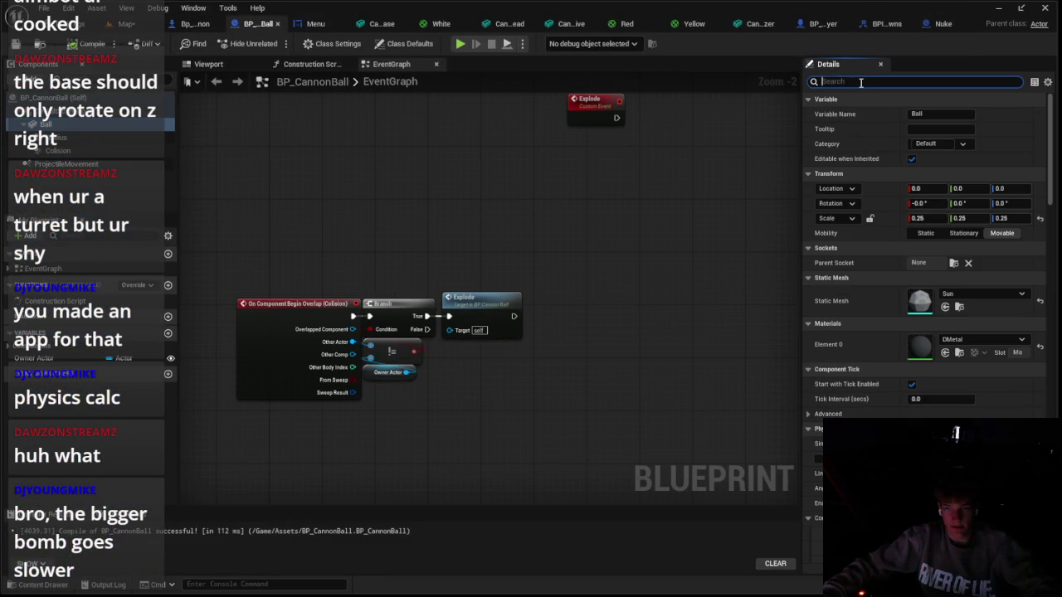
type("col")
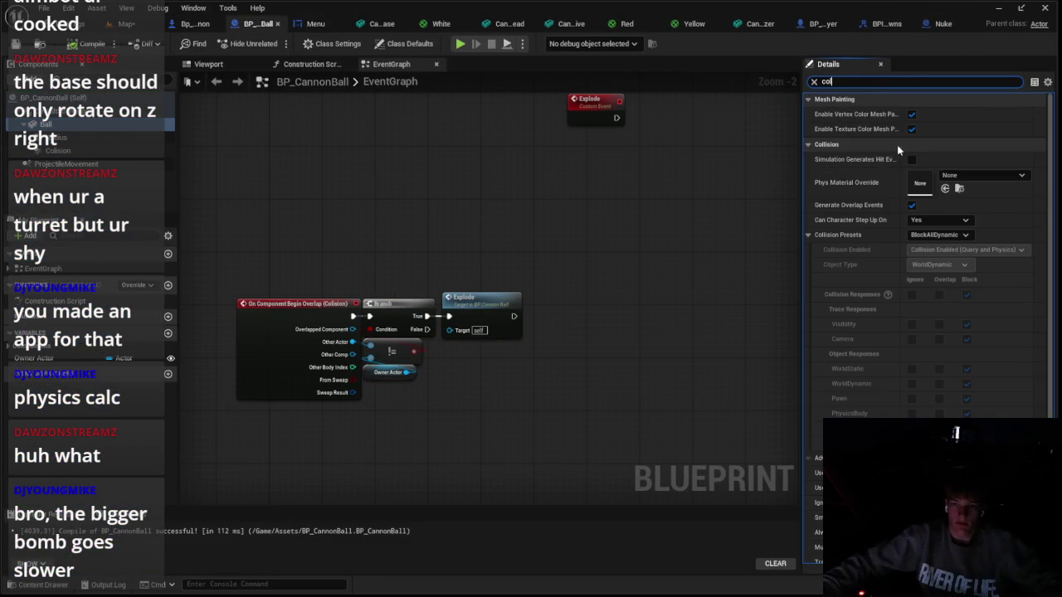
left_click(912, 205)
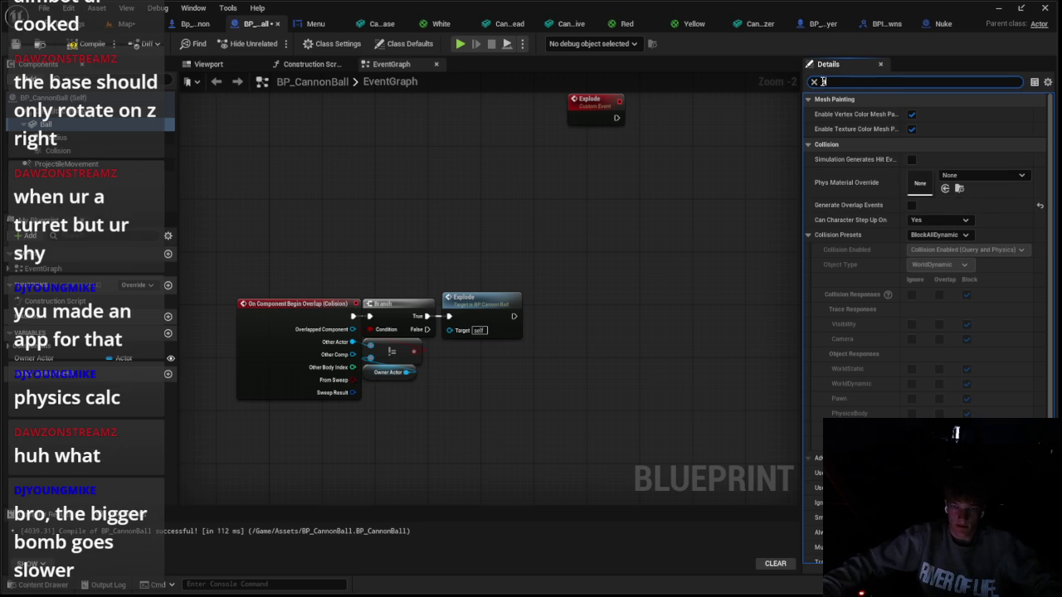
type("af")
scroll(378, 246, "down", 2)
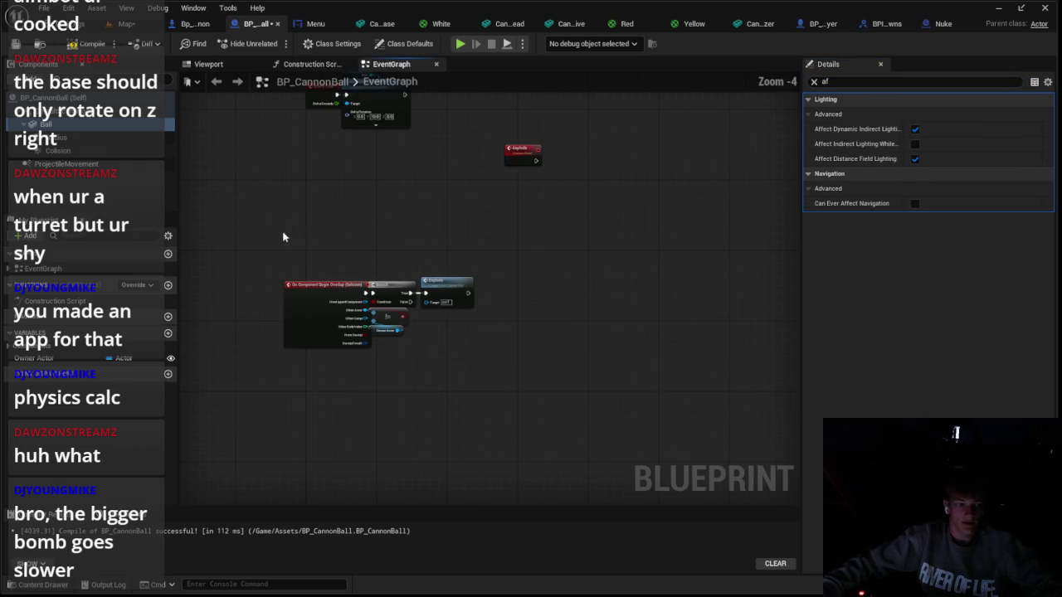
scroll(282, 237, "up", 1)
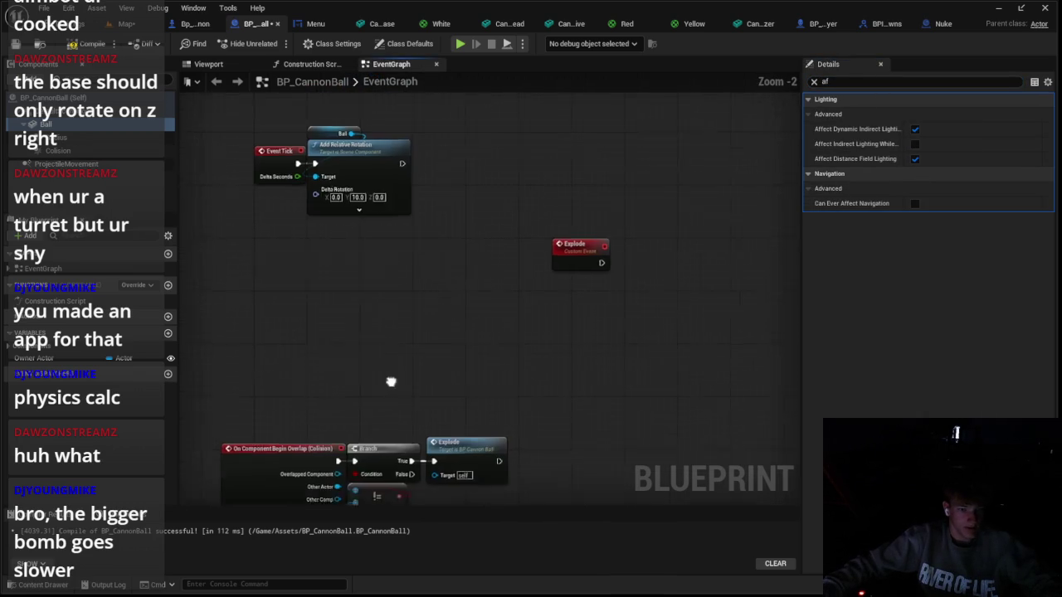
scroll(515, 353, "up", 2)
left_click(348, 340)
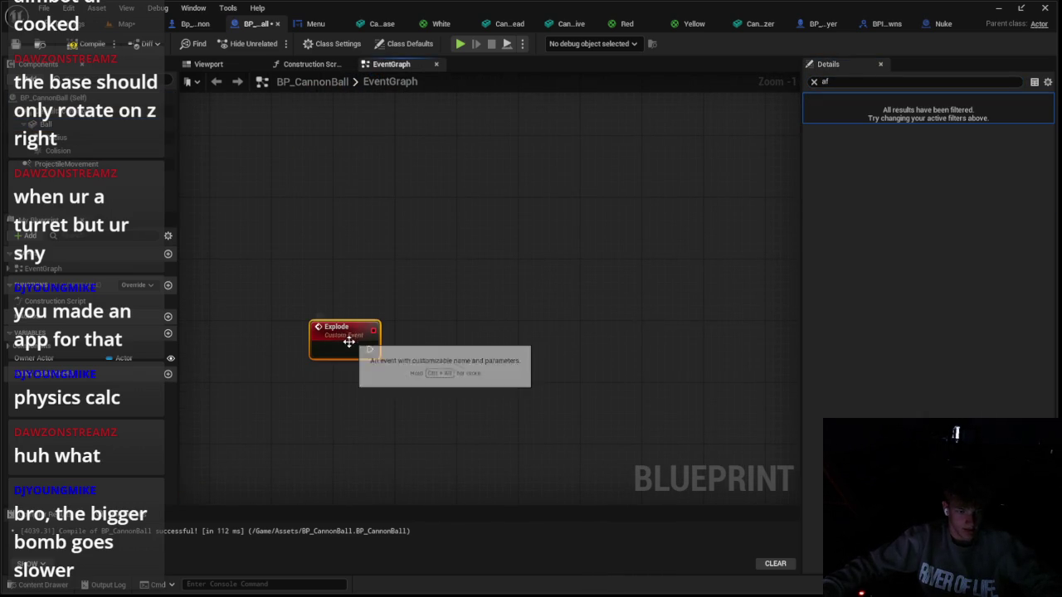
Select the Nuke's explosion logic and position the explosion nodes beside Explode in BP_CannonBall
left_click(943, 23)
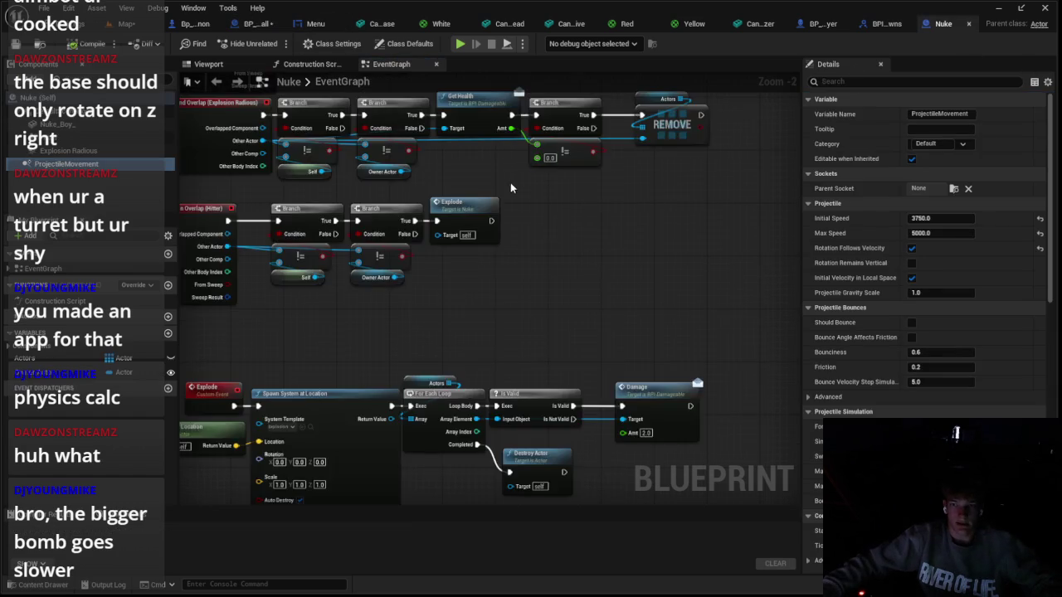
scroll(453, 267, "up", 2)
left_click(316, 338)
scroll(434, 268, "down", 2)
left_click_drag(434, 268, 731, 398)
left_click(886, 23)
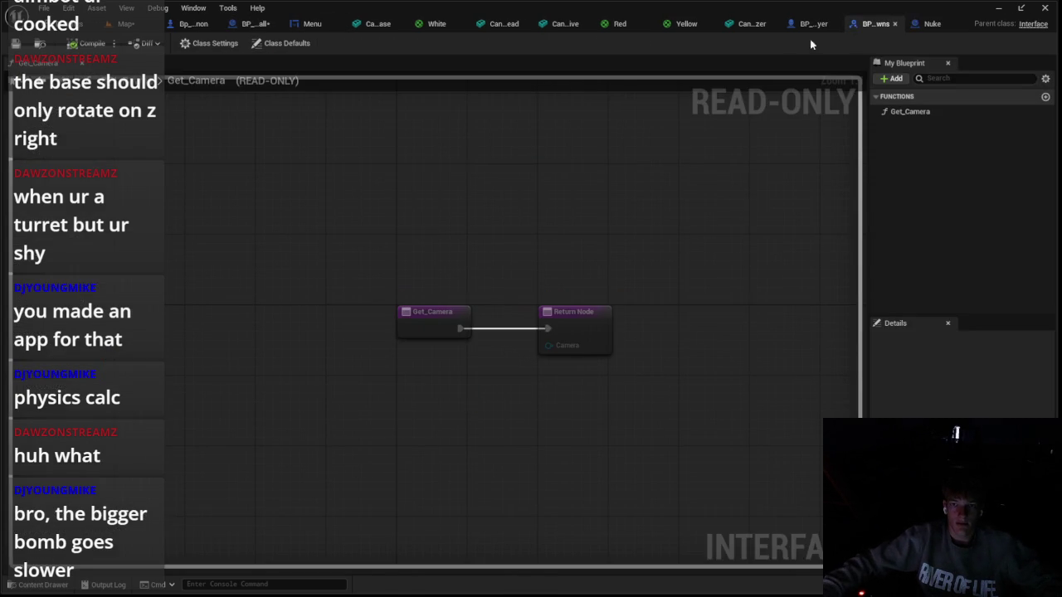
left_click(821, 23)
left_click(255, 24)
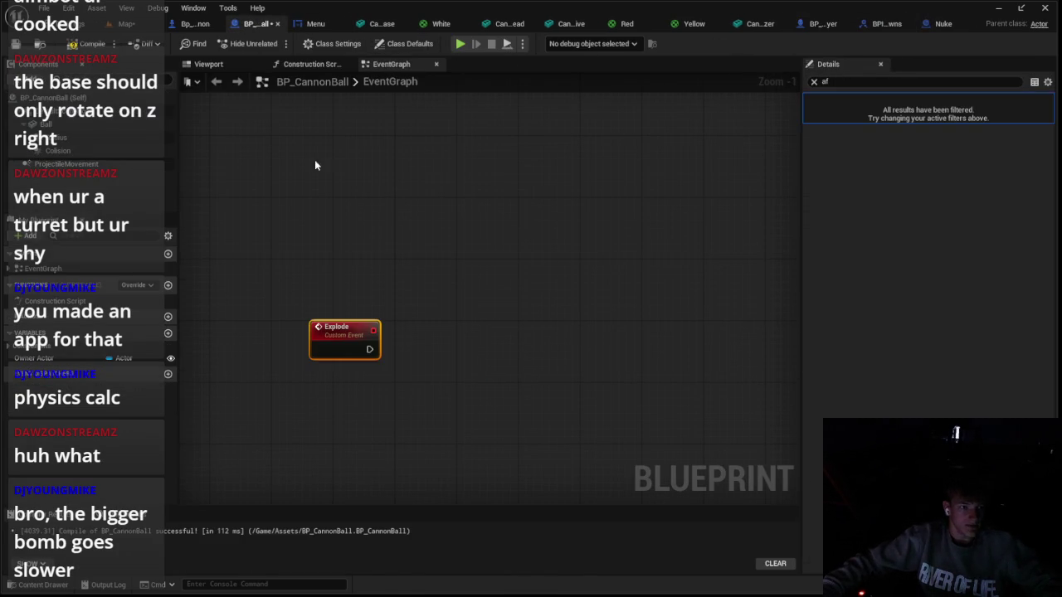
scroll(452, 356, "up", 3)
left_click_drag(496, 355, 468, 353)
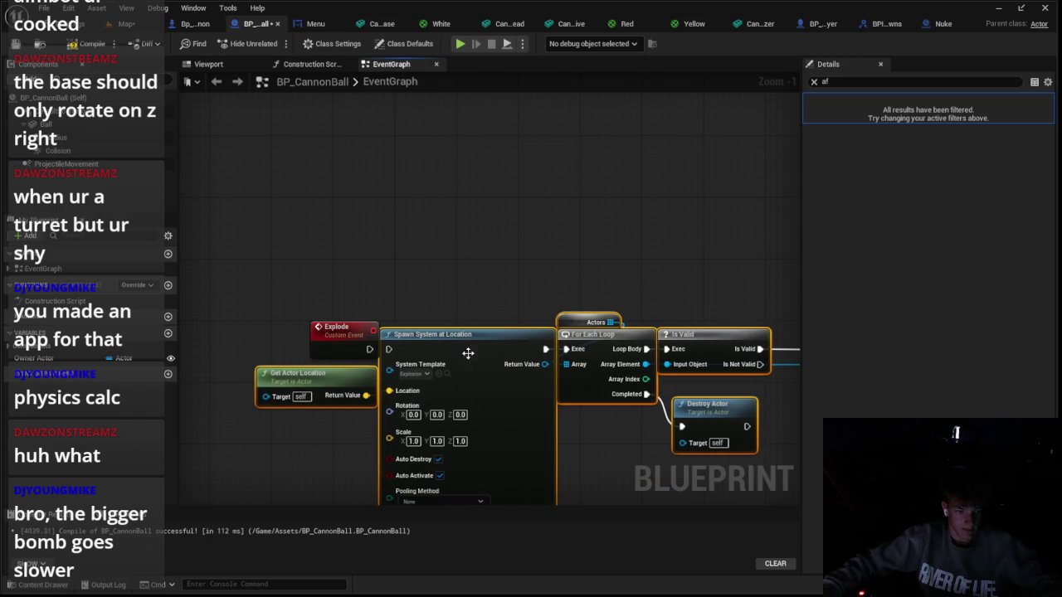
left_click(531, 300)
scroll(535, 301, "down", 4)
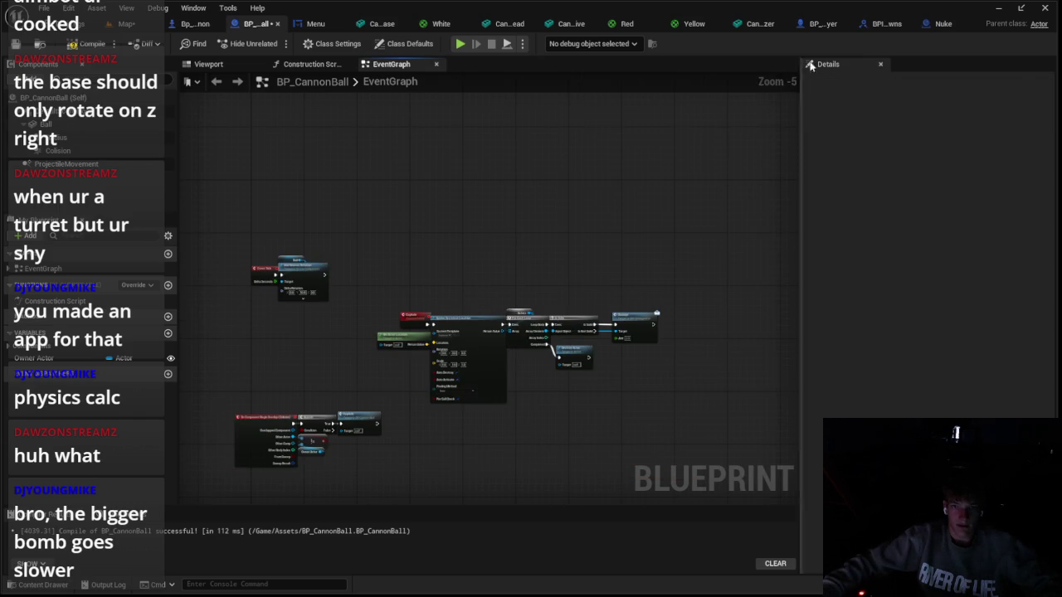
Select the Nuke's two overlap event chains, then return to BP_CannonBall's event graph
left_click(943, 23)
scroll(474, 278, "up", 2)
scroll(528, 299, "down", 3)
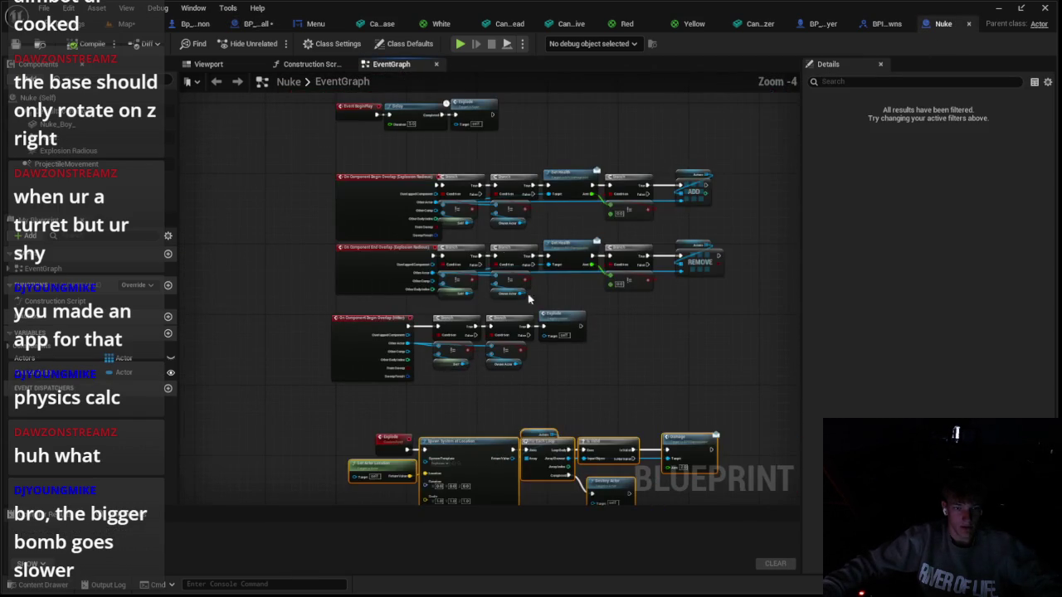
mouse_move(461, 146)
left_mouse_down()
mouse_move(609, 278)
mouse_move(721, 308)
left_mouse_up()
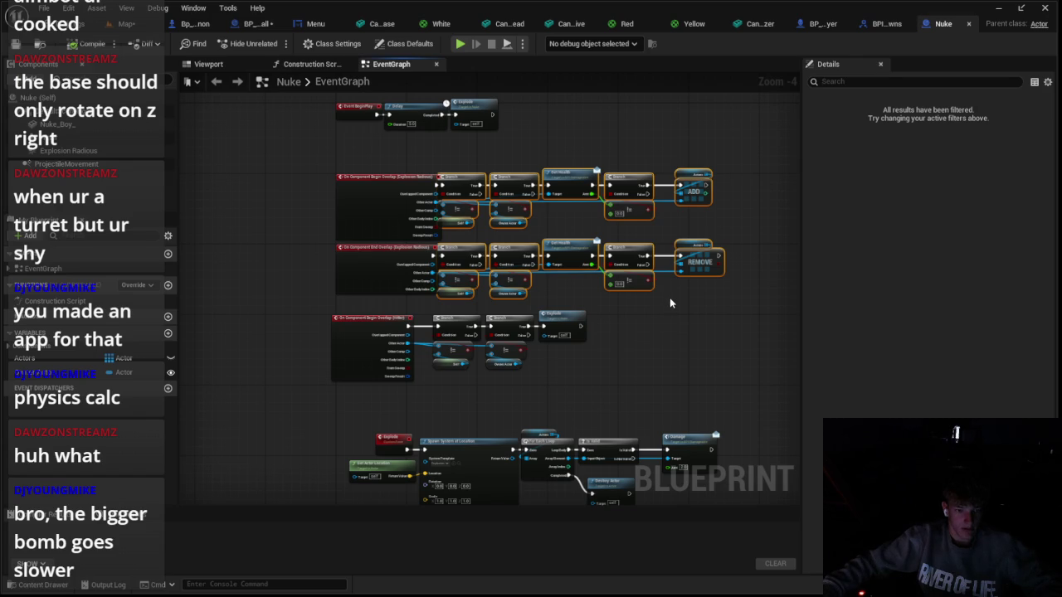
left_click_drag(670, 297, 651, 374)
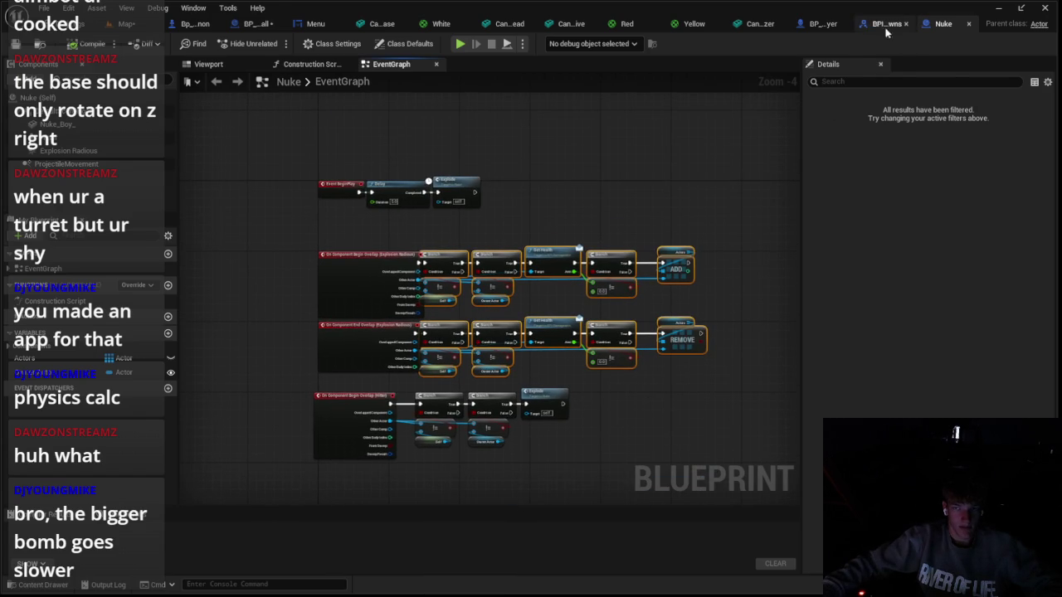
left_click(886, 25)
left_click(817, 25)
left_click(747, 24)
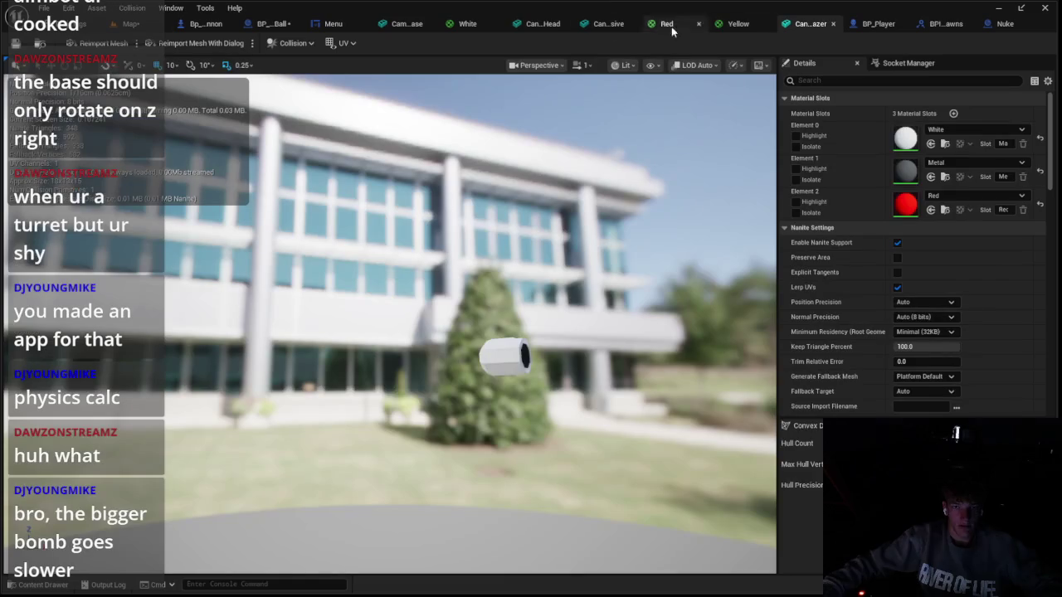
left_click(247, 25)
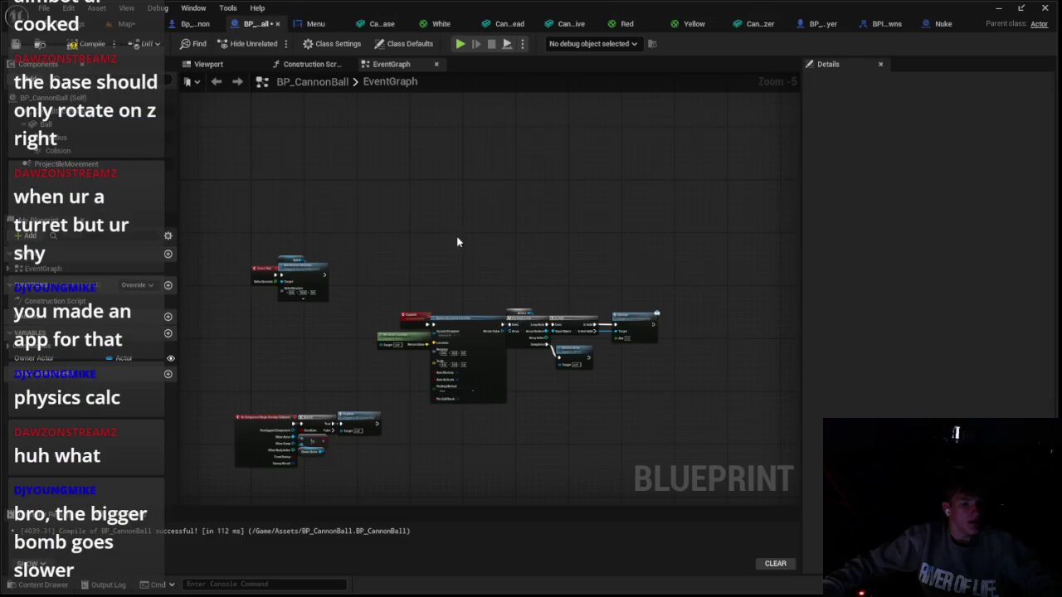
left_click_drag(458, 239, 565, 90)
Add Begin Overlap and End Overlap events for the Radius sphere
right_click(97, 137)
mouse_move(196, 177)
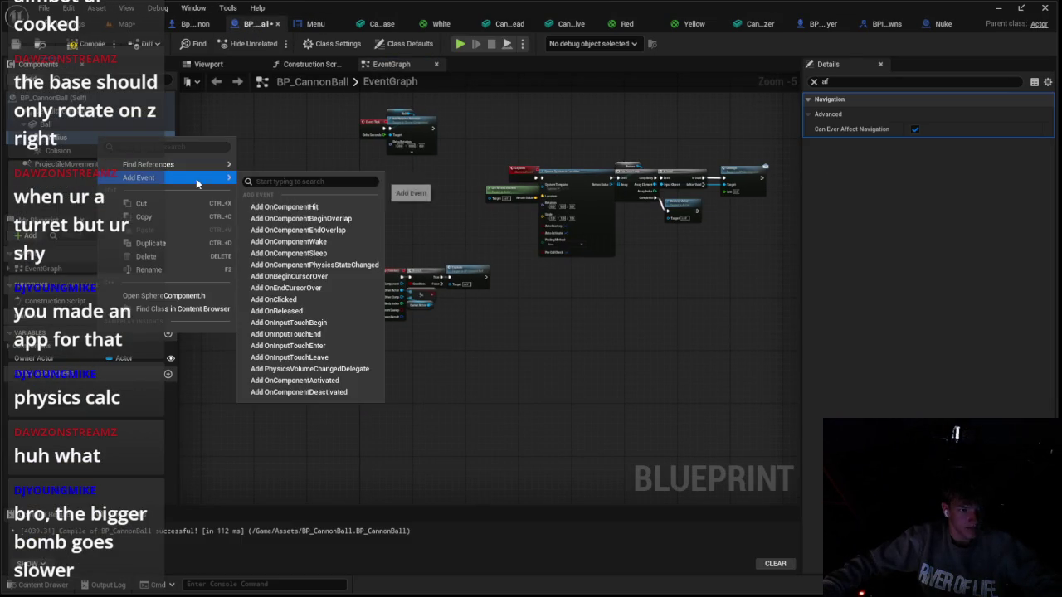
left_click(290, 216)
right_click(100, 139)
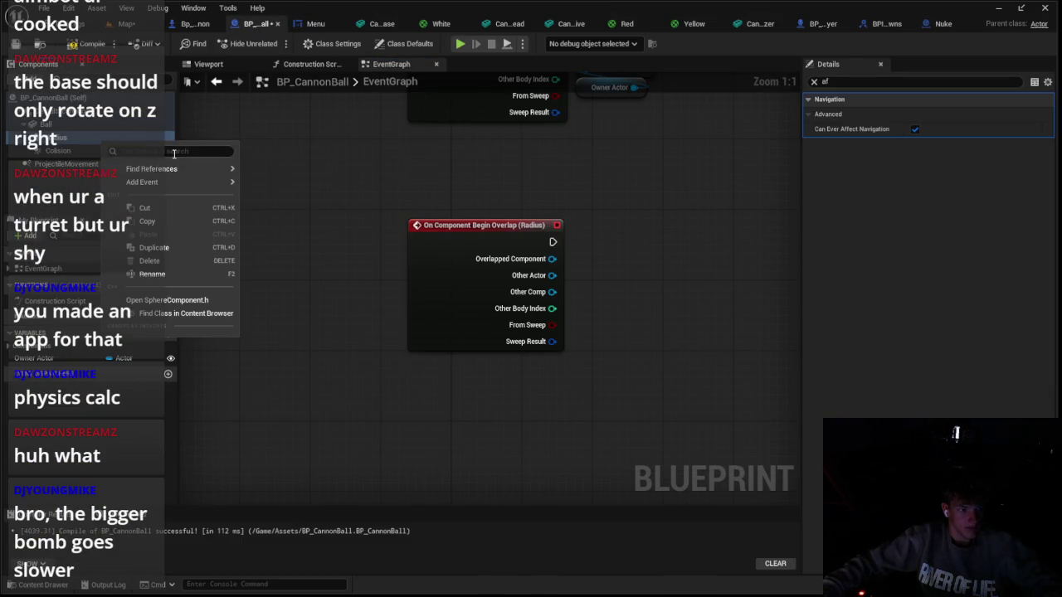
left_click(312, 213)
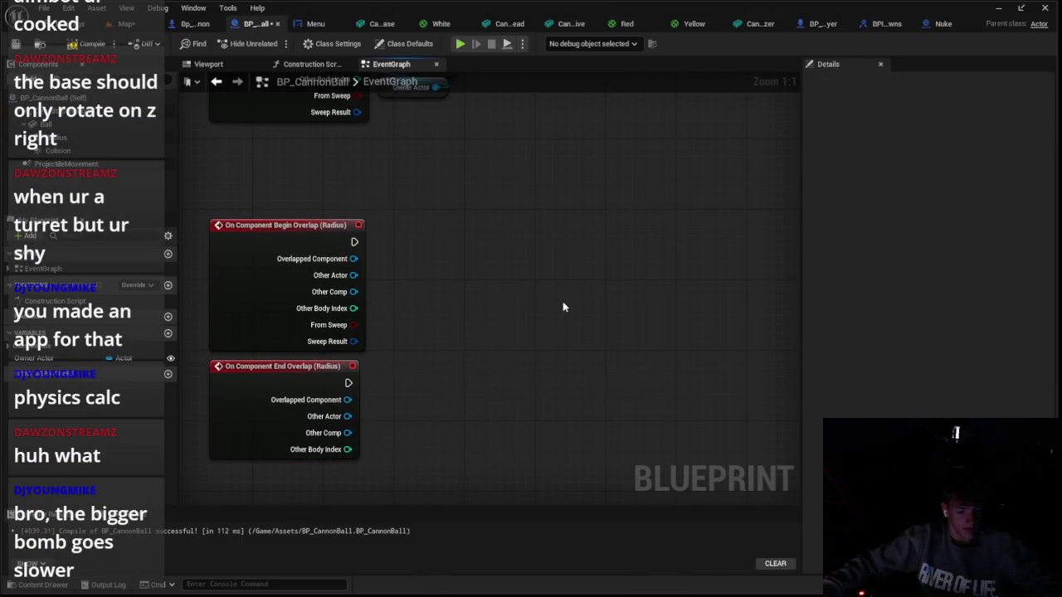
Paste the copied Get Health and Actors-list chains beside the overlap events
key("ctrl+v")
mouse_move(569, 294)
left_mouse_down()
mouse_move(617, 327)
mouse_move(599, 331)
left_mouse_up()
left_click(551, 205)
left_click_drag(648, 302, 397, 295)
left_click(632, 229)
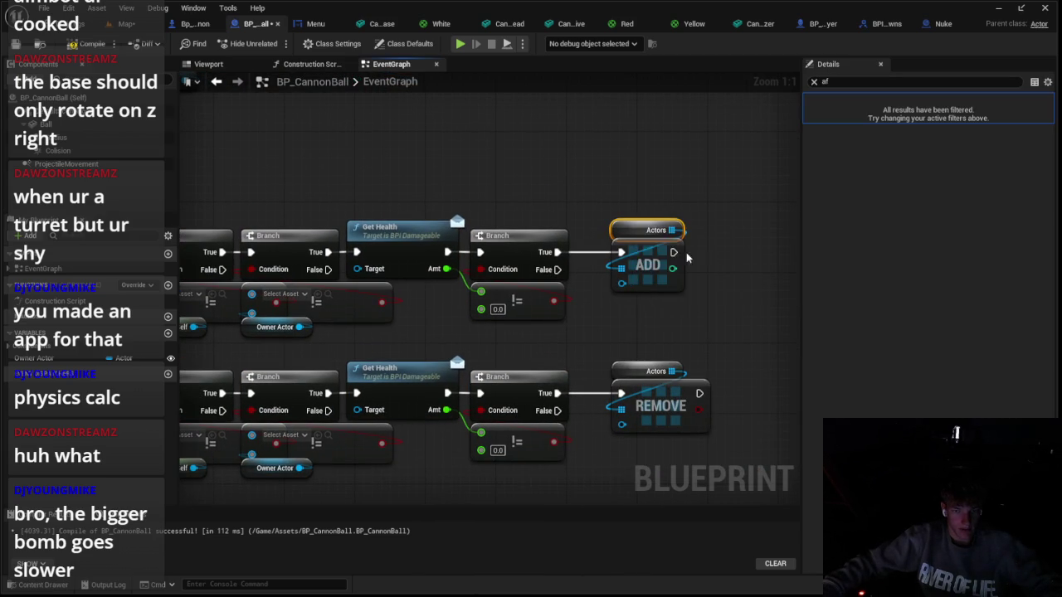
left_click_drag(251, 225, 476, 216)
scroll(475, 216, "down", 1)
Connect Begin Overlap to the first Branch, wire Other Actor into the != nodes, and compile
left_click_drag(351, 224, 381, 242)
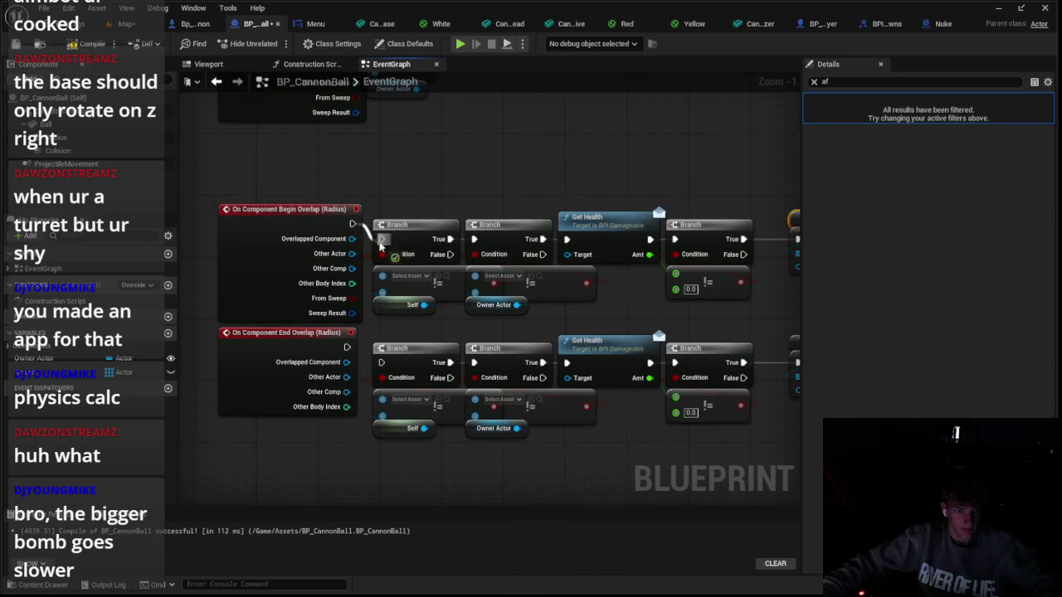
left_click_drag(393, 405, 393, 405)
mouse_move(475, 400)
left_mouse_down()
mouse_move(332, 375)
mouse_move(345, 377)
left_mouse_up()
mouse_move(352, 254)
left_mouse_down()
mouse_move(355, 265)
mouse_move(498, 278)
mouse_move(404, 266)
left_mouse_up()
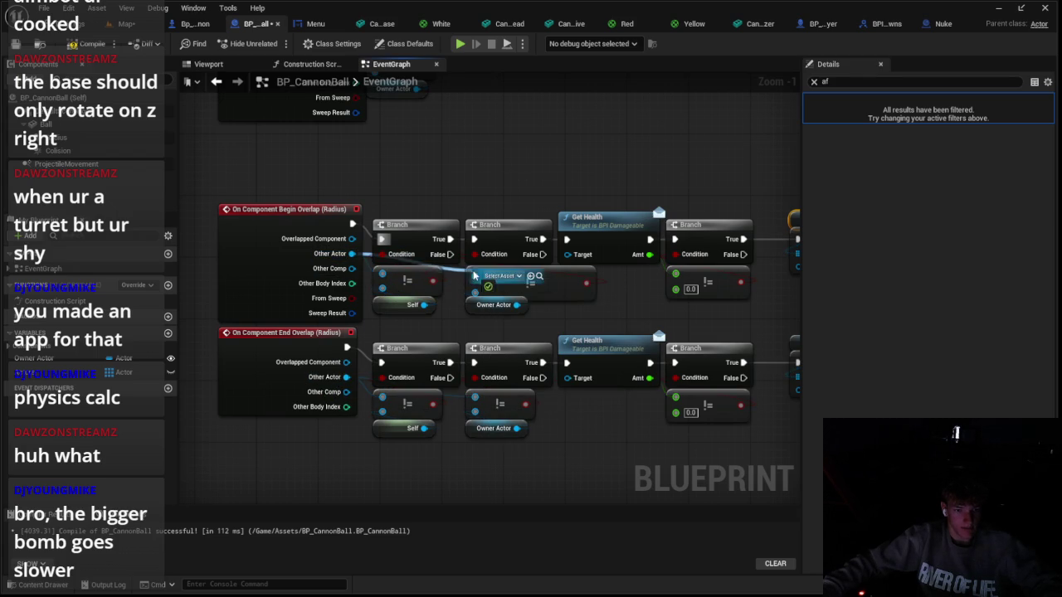
left_click_drag(474, 276, 475, 282)
scroll(500, 178, "down", 1)
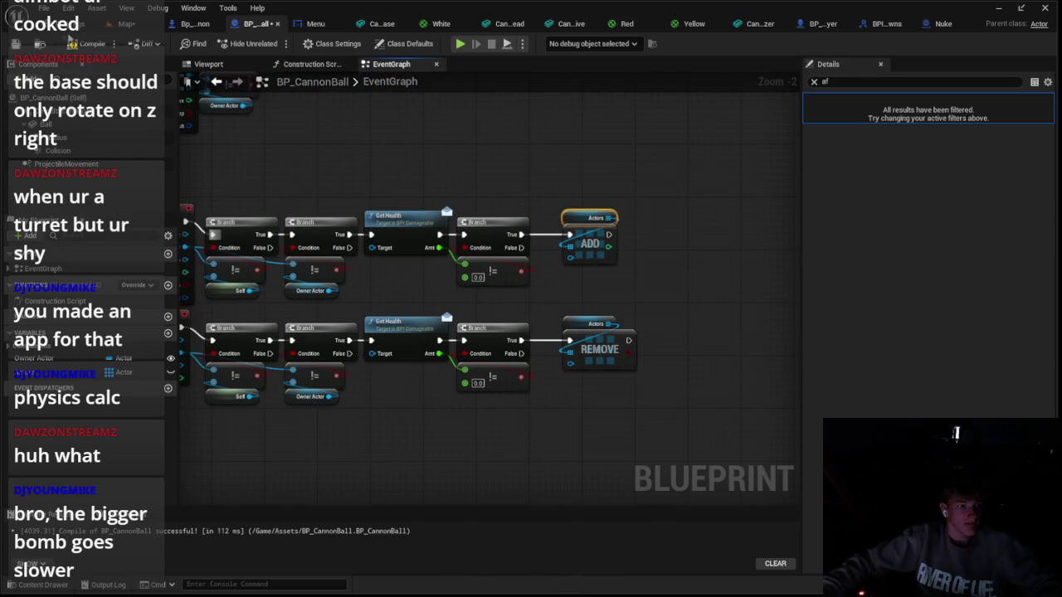
key("F7")
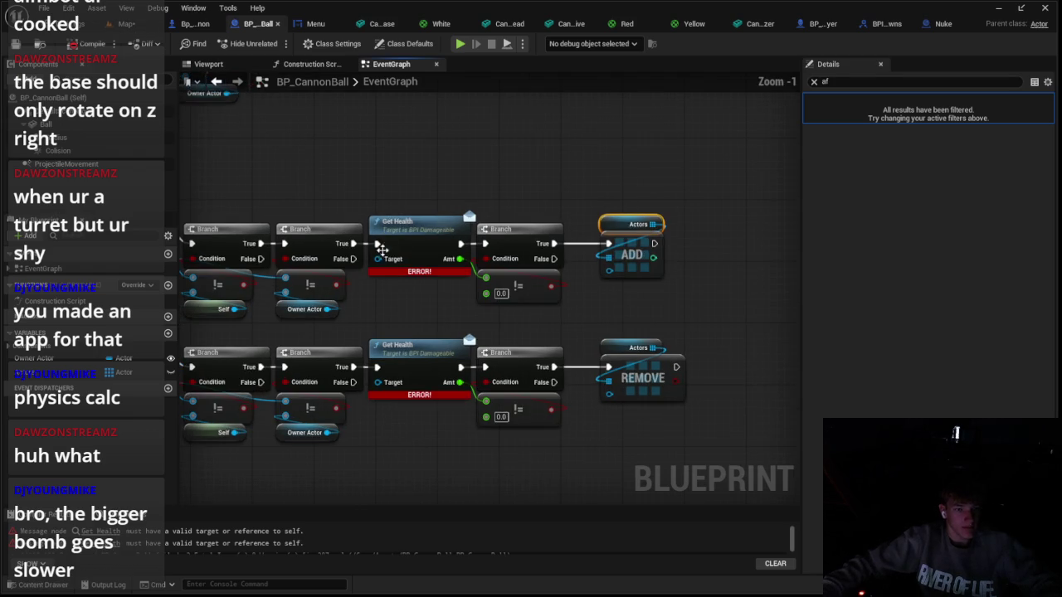
Connect Other Actor to the Get Health target and start a test play
scroll(379, 237, "up", 1)
left_click_drag(586, 264, 370, 197)
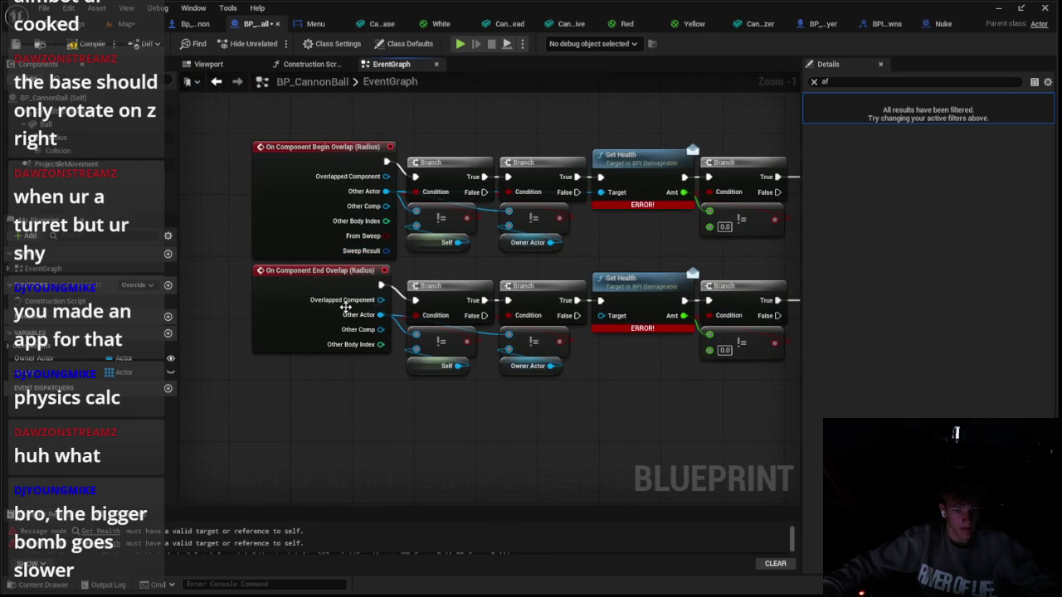
mouse_move(354, 322)
left_mouse_down()
mouse_move(640, 319)
mouse_move(617, 316)
left_mouse_up()
key("alt+p")
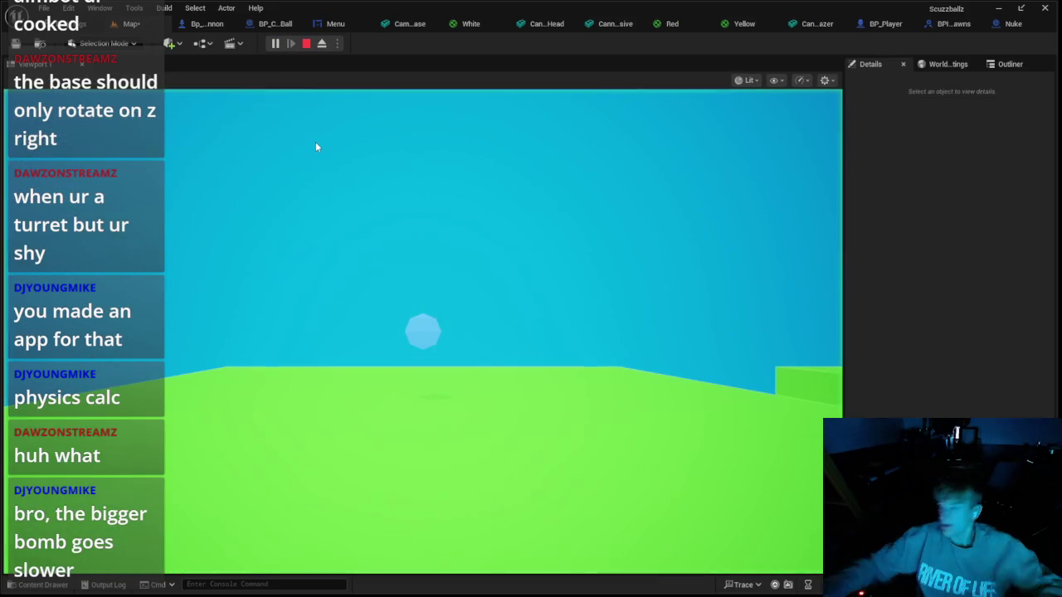
Test-play the level, then return to BP_CannonBall's event graph
left_click(315, 142)
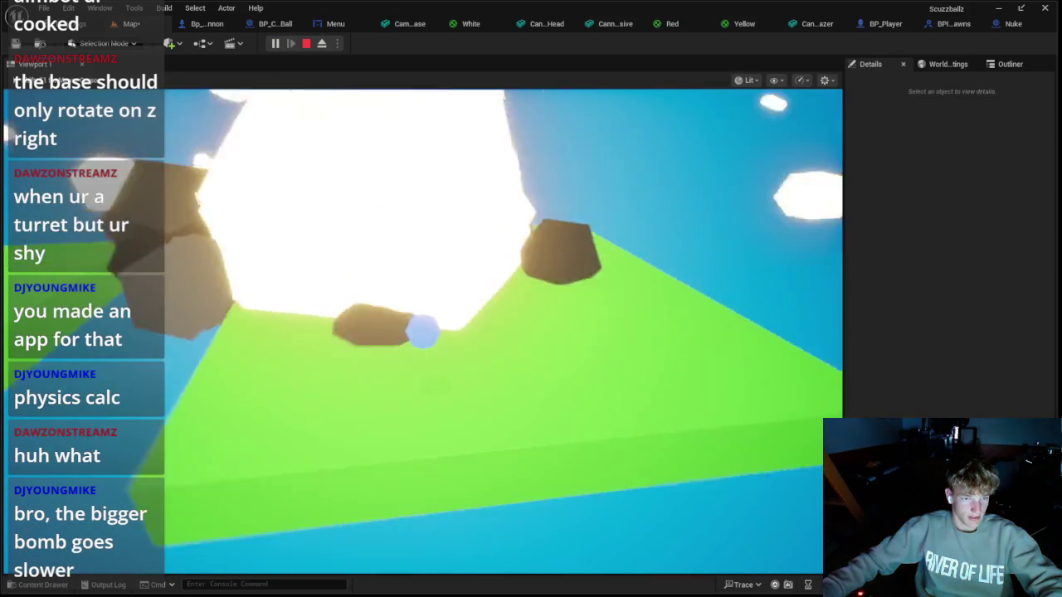
key("Escape")
left_click(258, 23)
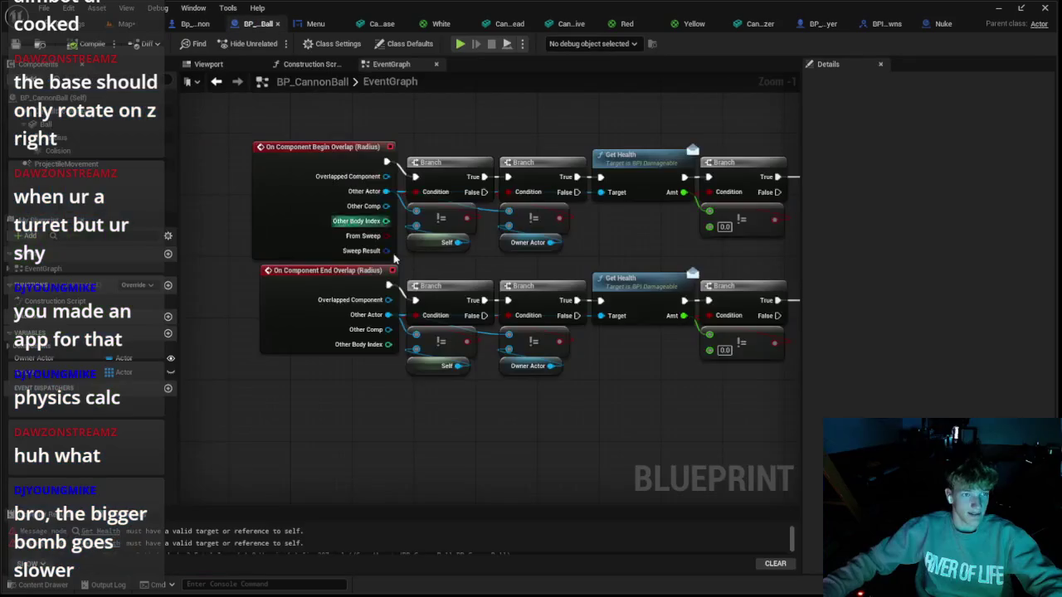
Rearrange the Damage, Destroy Actor and Explode nodes to make room after the Branch
scroll(395, 259, "down", 3)
scroll(394, 259, "up", 1)
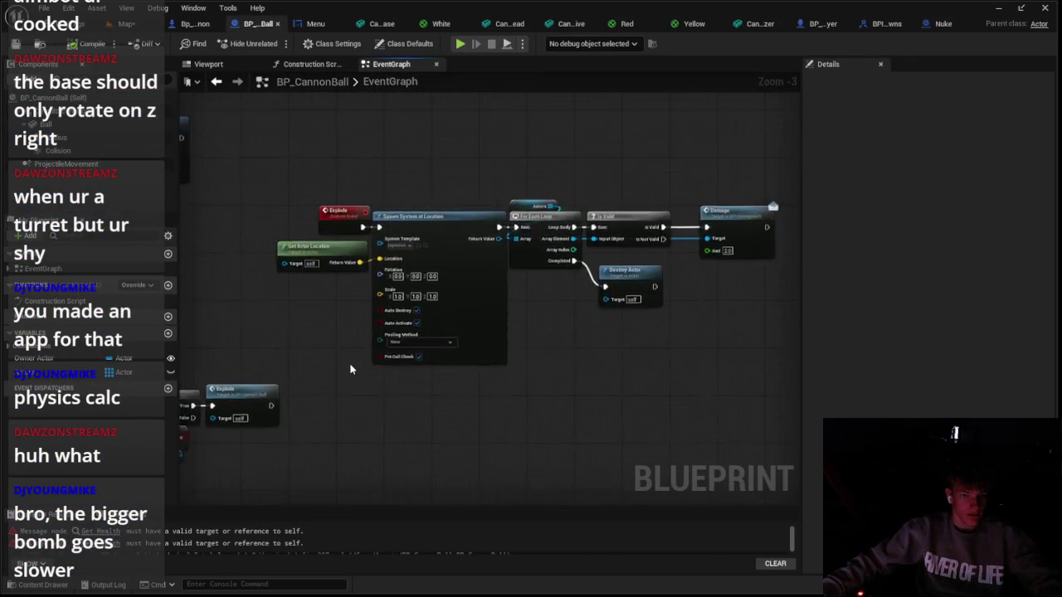
scroll(350, 369, "down", 3)
scroll(630, 245, "up", 3)
mouse_move(595, 249)
left_mouse_down()
mouse_move(648, 249)
mouse_move(588, 249)
left_mouse_up()
mouse_move(514, 309)
left_mouse_down()
mouse_move(562, 304)
mouse_move(489, 303)
left_mouse_up()
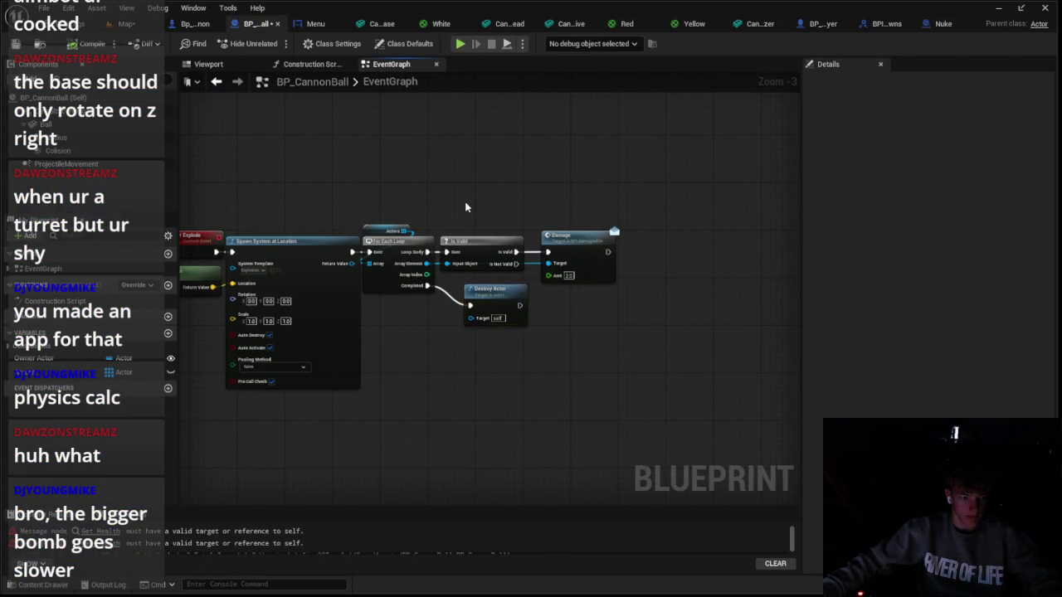
scroll(481, 229, "down", 1)
scroll(560, 270, "up", 1)
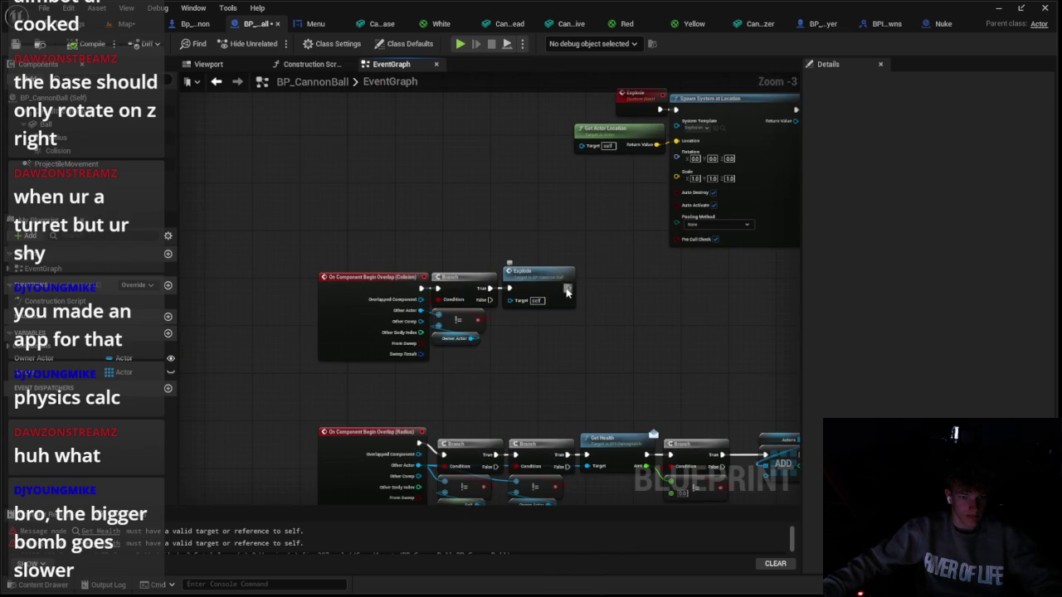
left_click_drag(552, 290, 665, 289)
Print the Other Actor's name from Branch True before Explode, then test-play the level
left_click_drag(493, 287, 528, 291)
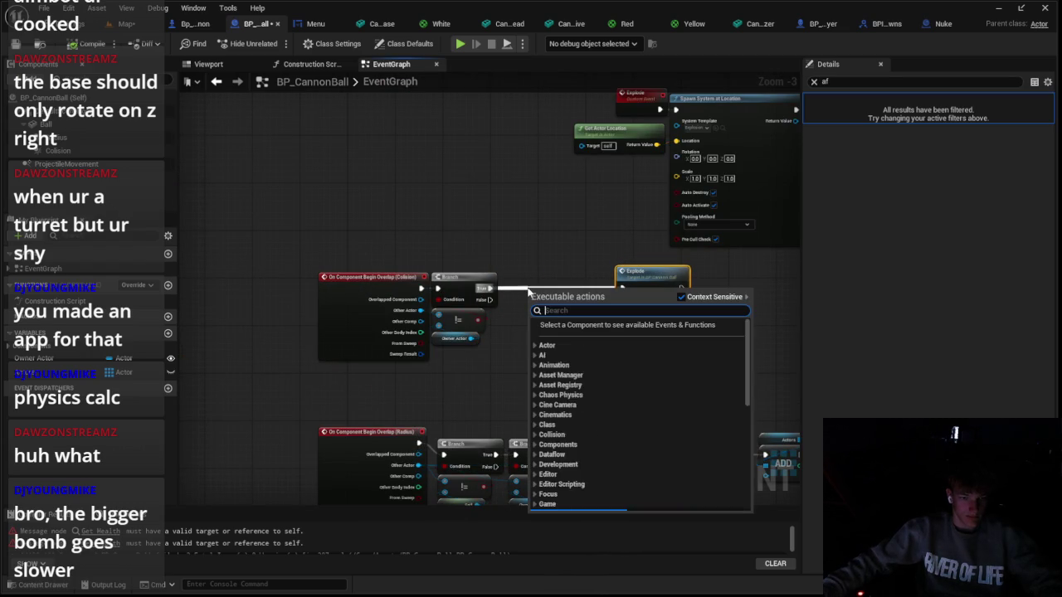
type("print")
key("Return")
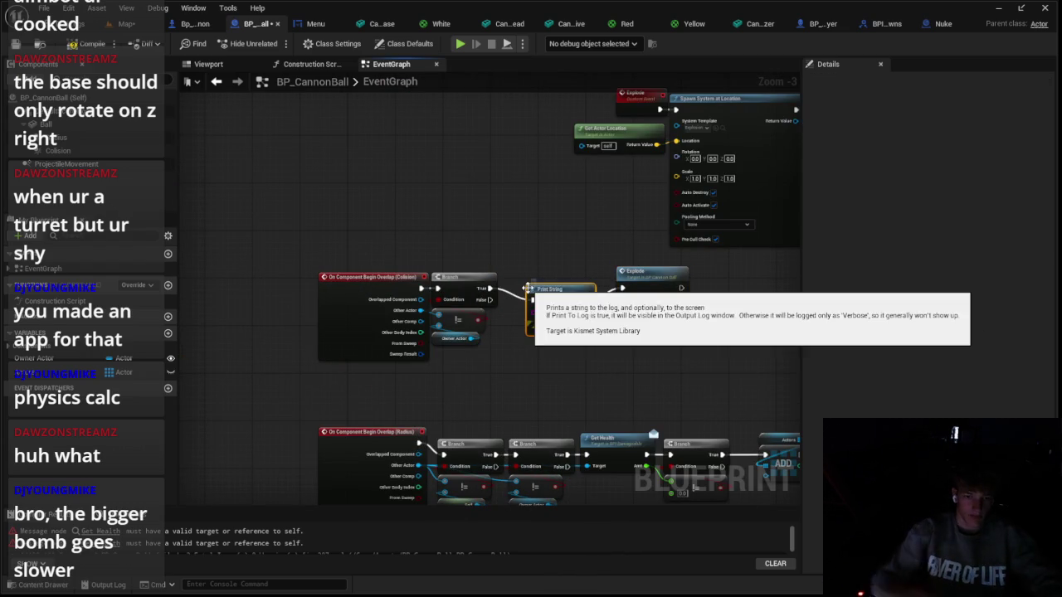
mouse_move(539, 315)
left_mouse_down()
mouse_move(440, 324)
mouse_move(420, 310)
left_mouse_up()
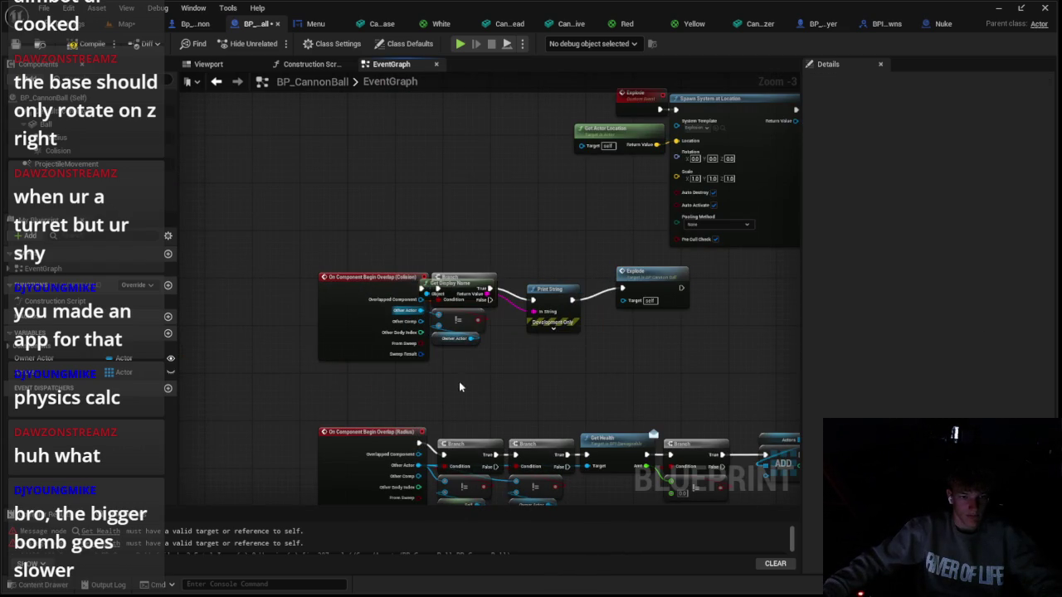
left_click(133, 23)
left_click(276, 45)
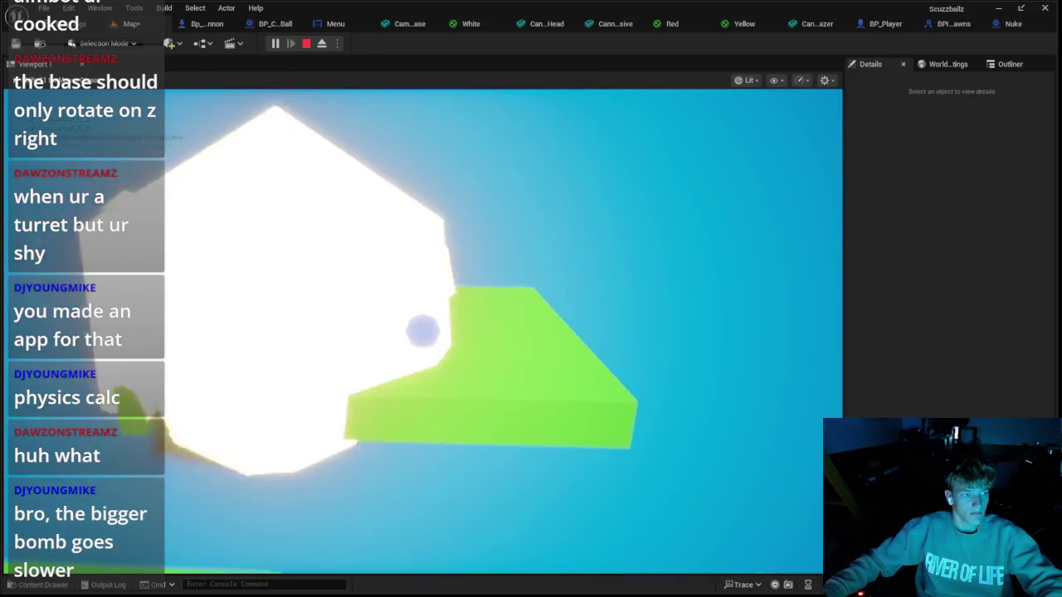
key("Escape")
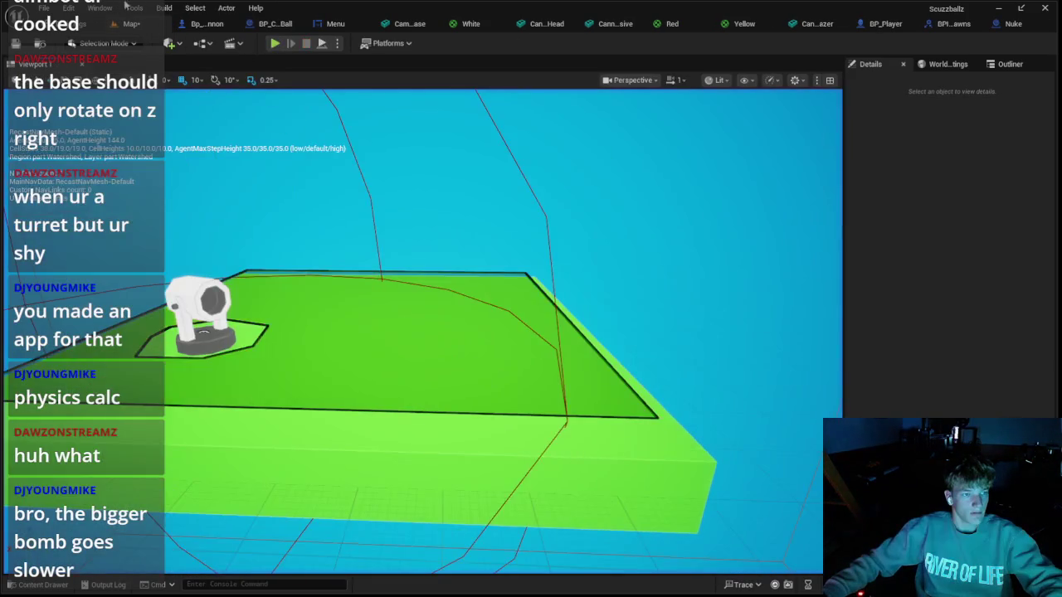
Remove the Print String and Get Display Name debug nodes from BP_CannonBall's event graph
left_click(203, 23)
left_click(258, 25)
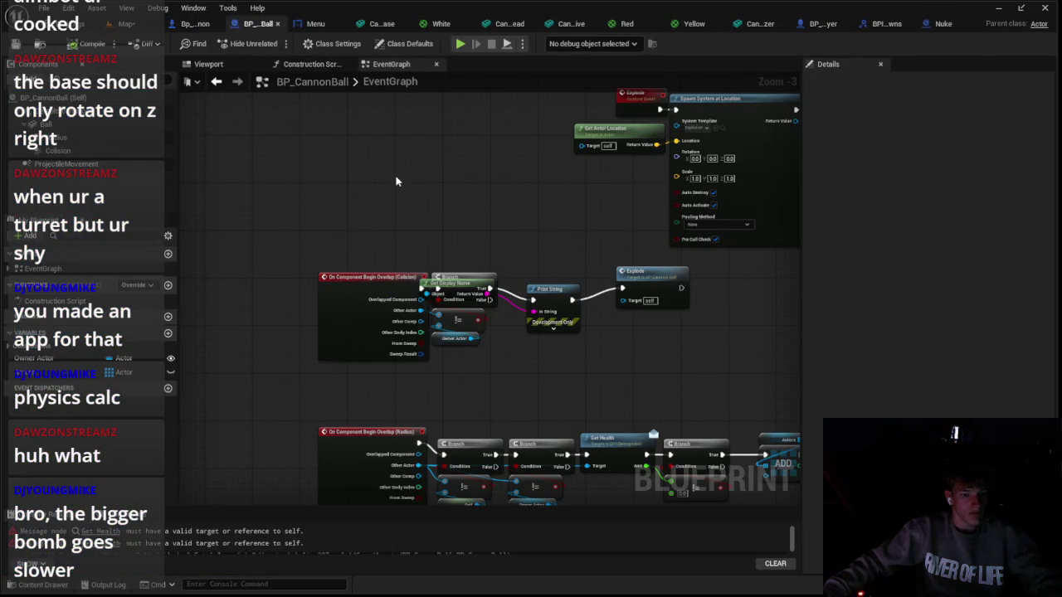
scroll(475, 305, "up", 3)
key("ctrl+z")
key("ctrl+z")
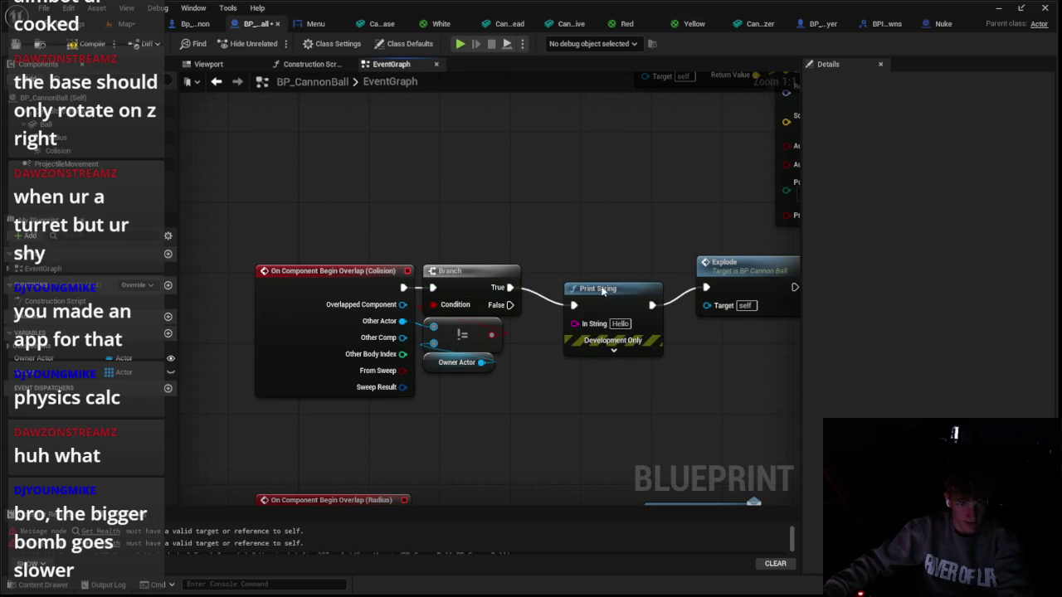
Add a second Branch driven by an Other Actor != Self comparison, then test-play the level
left_click_drag(546, 292, 561, 310)
left_click(509, 287)
key("Escape")
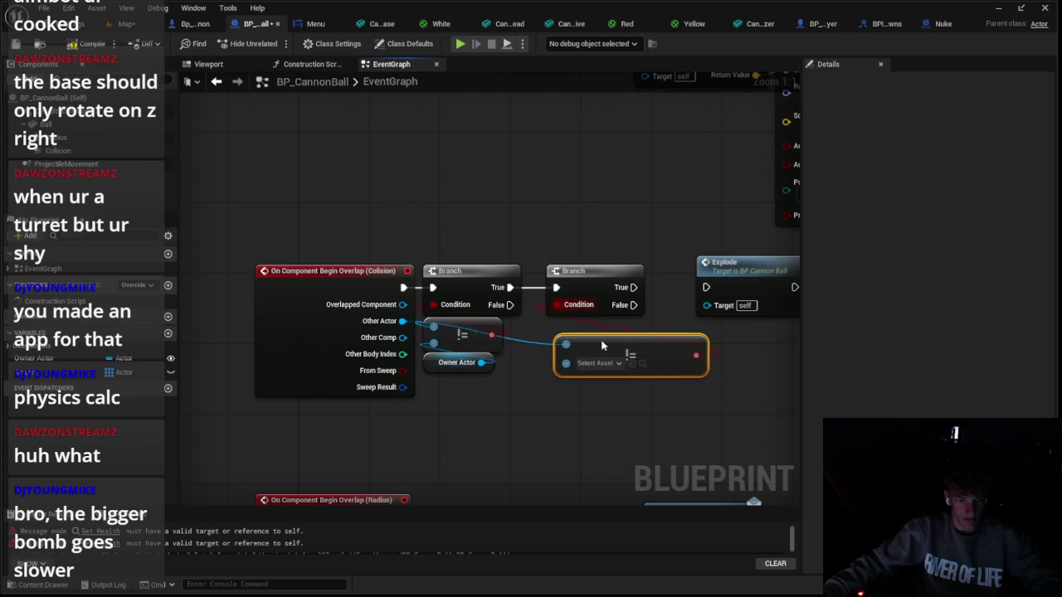
left_click_drag(554, 381, 551, 385)
type("sel")
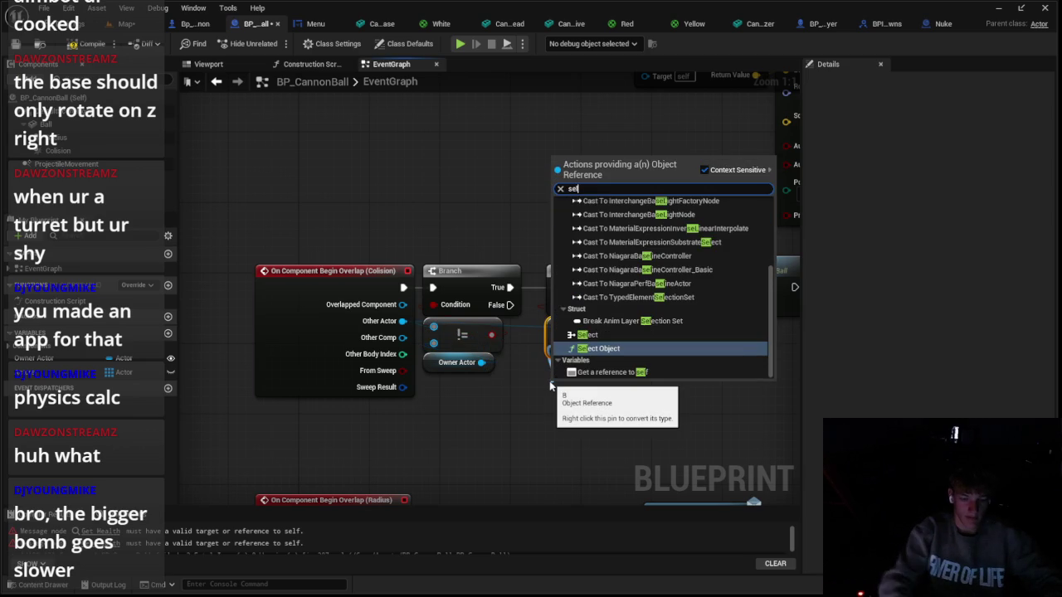
left_click(606, 371)
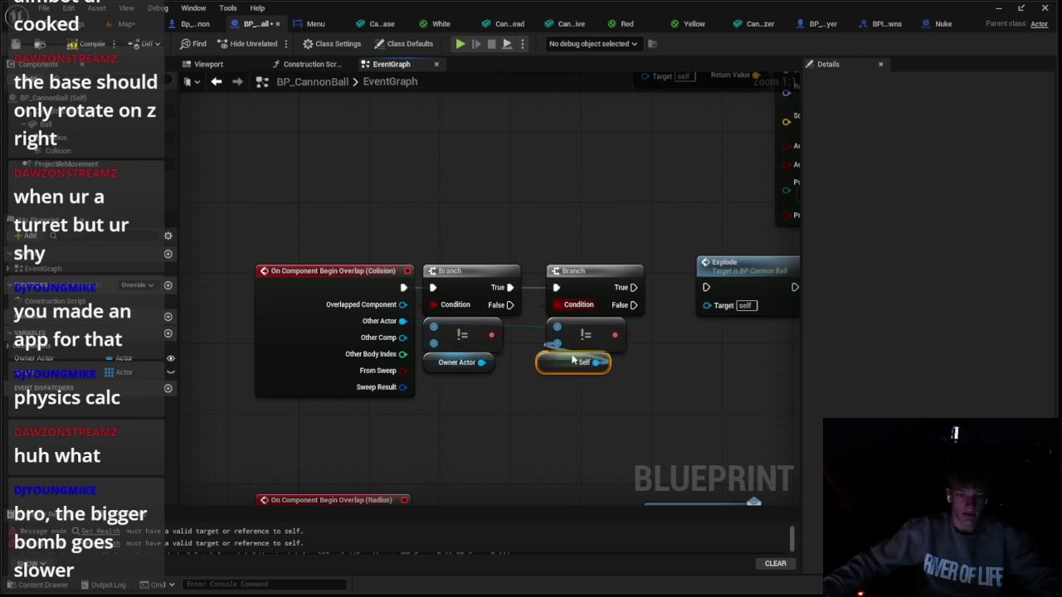
key("alt+p")
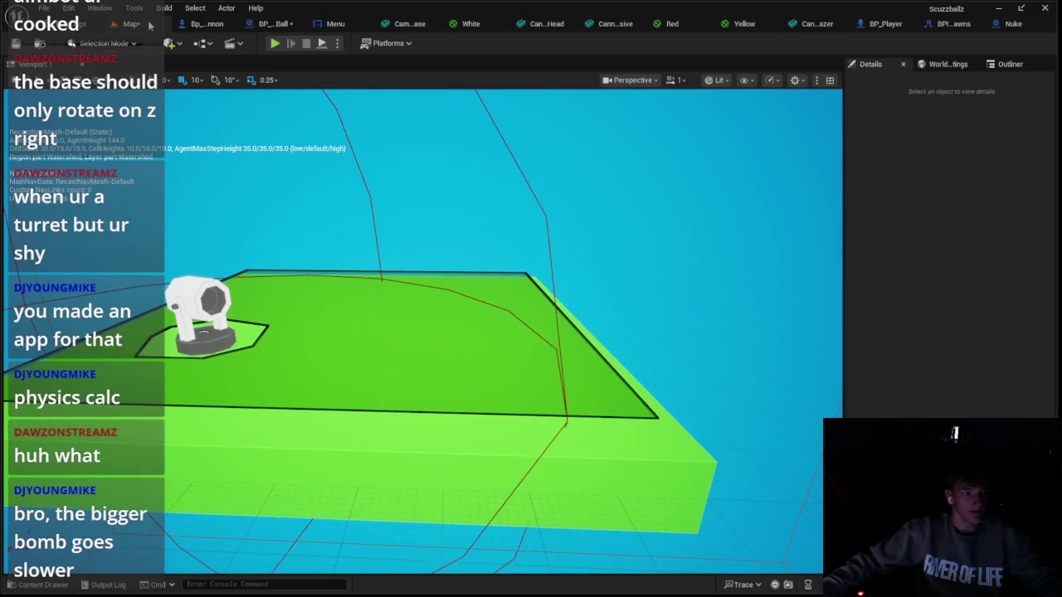
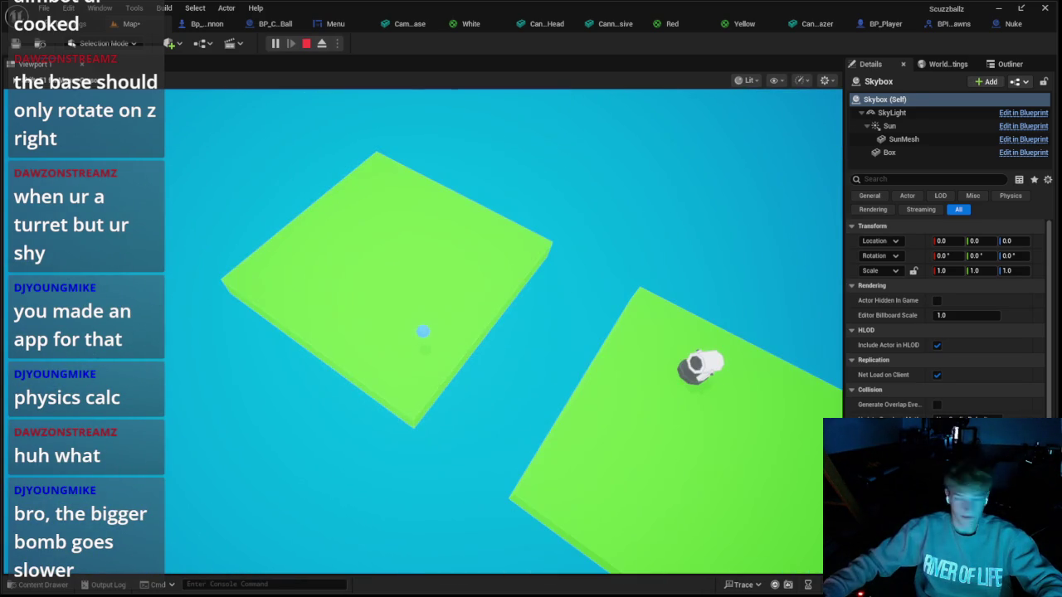
End the play test and switch to the Bp_Cannon event graph with its cannonball spawning logic
key("Escape")
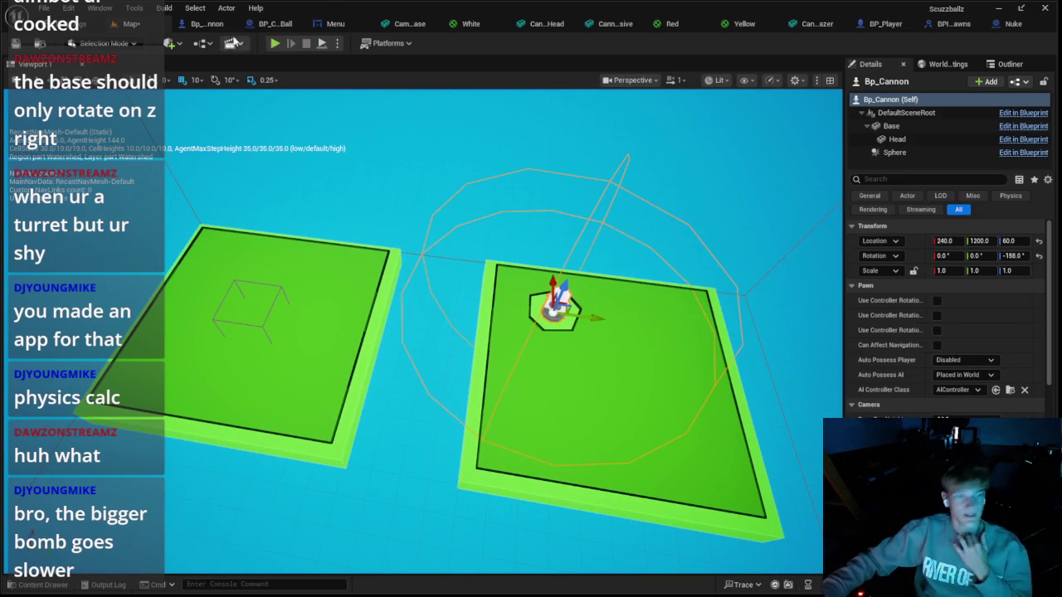
left_click(207, 23)
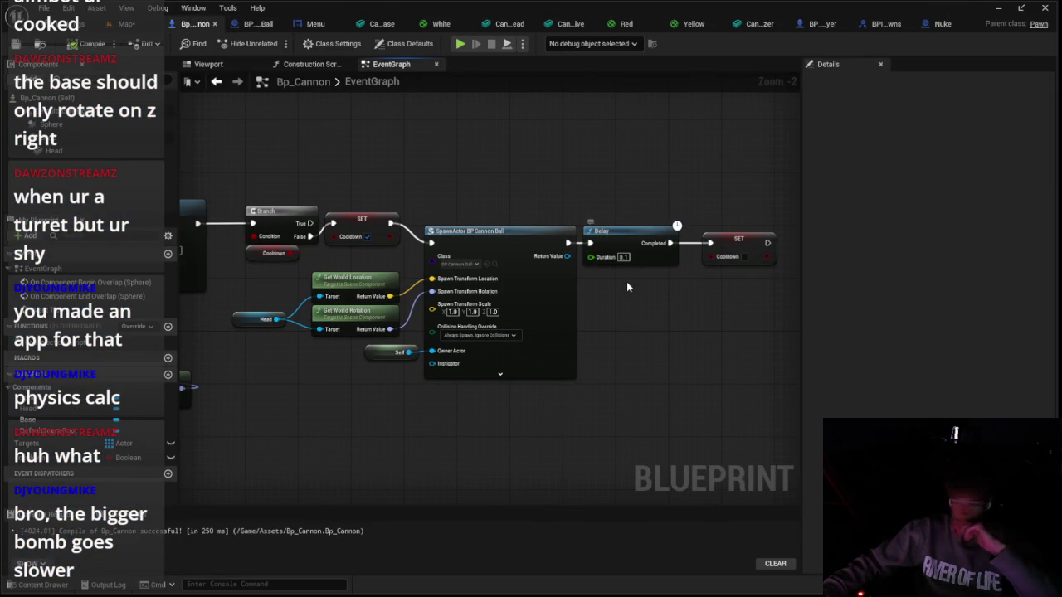
Jump to BP_CannonBall's Explode graph, run a quick level test, and return to BP_CannonBall
left_click(257, 23)
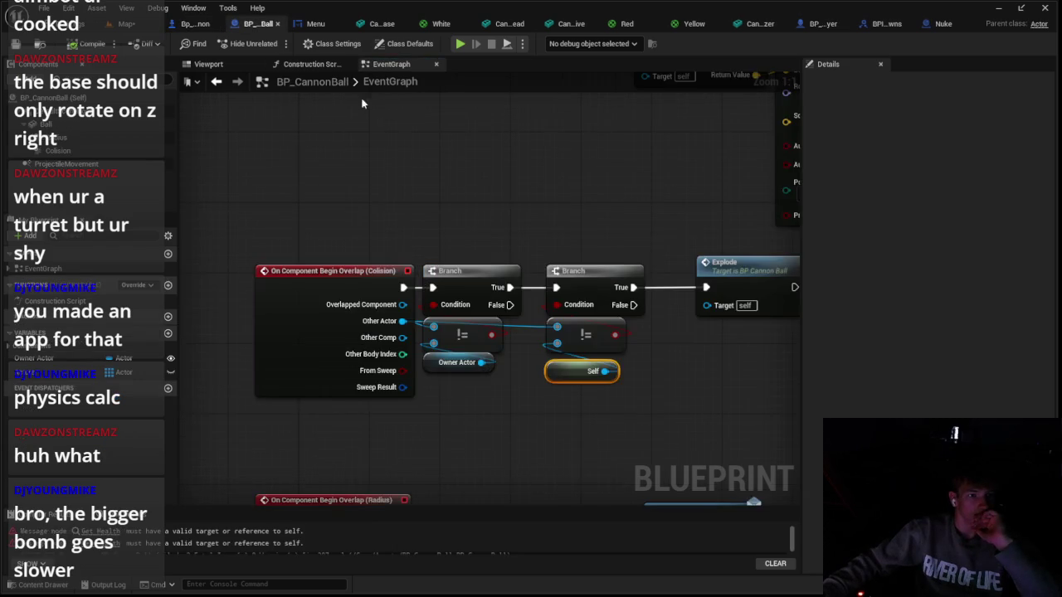
double_click(467, 256)
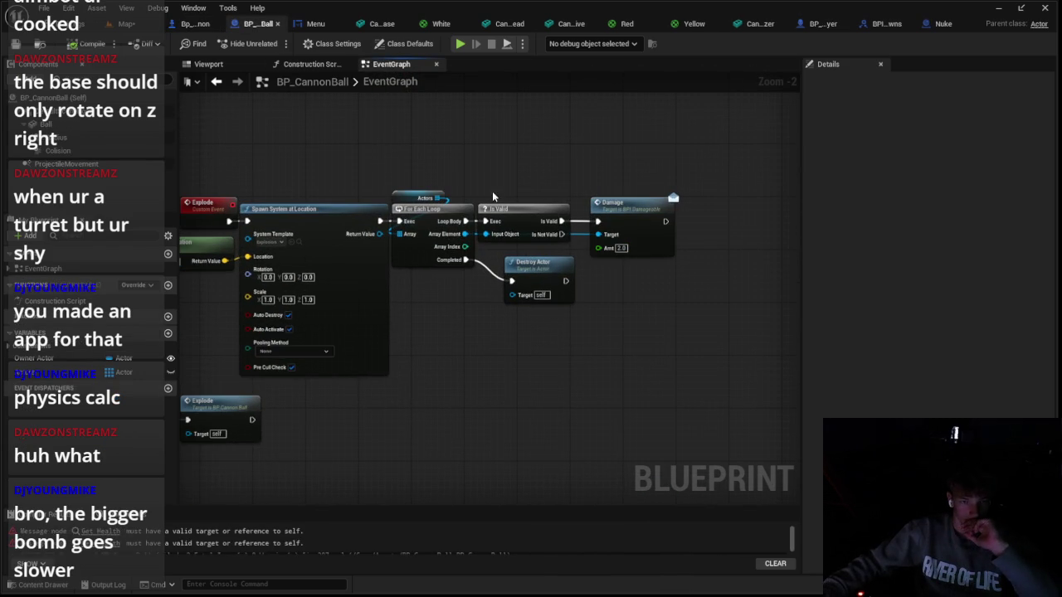
left_click(129, 23)
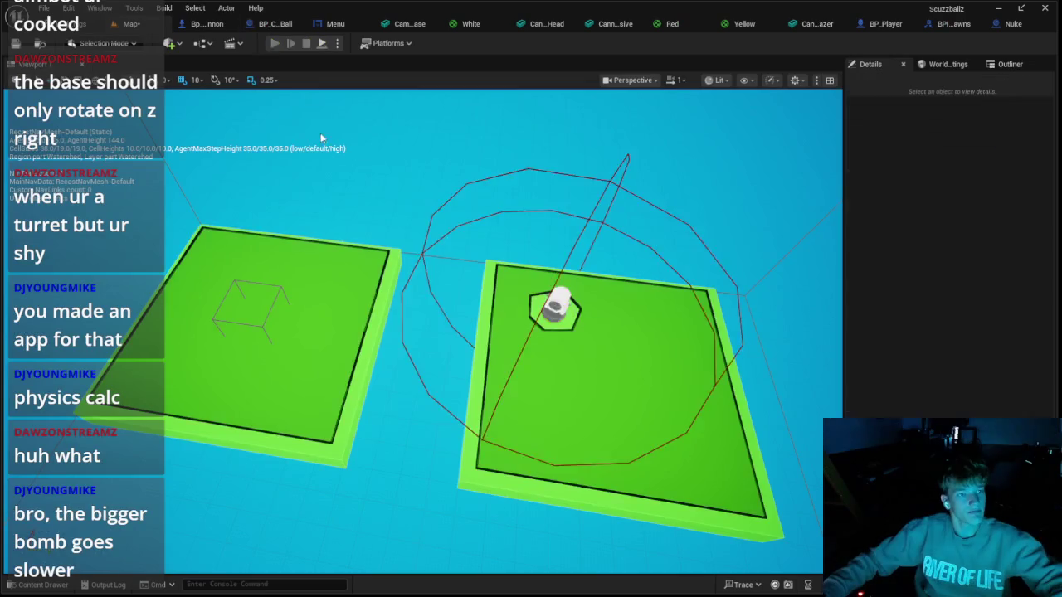
left_click(275, 43)
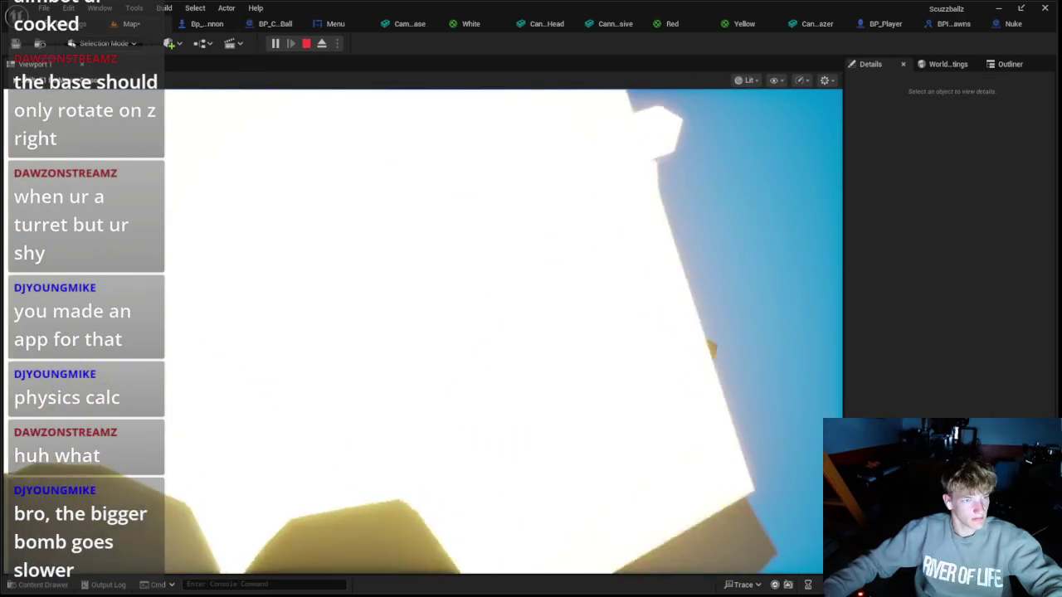
key("Escape")
left_click(203, 24)
left_click(257, 23)
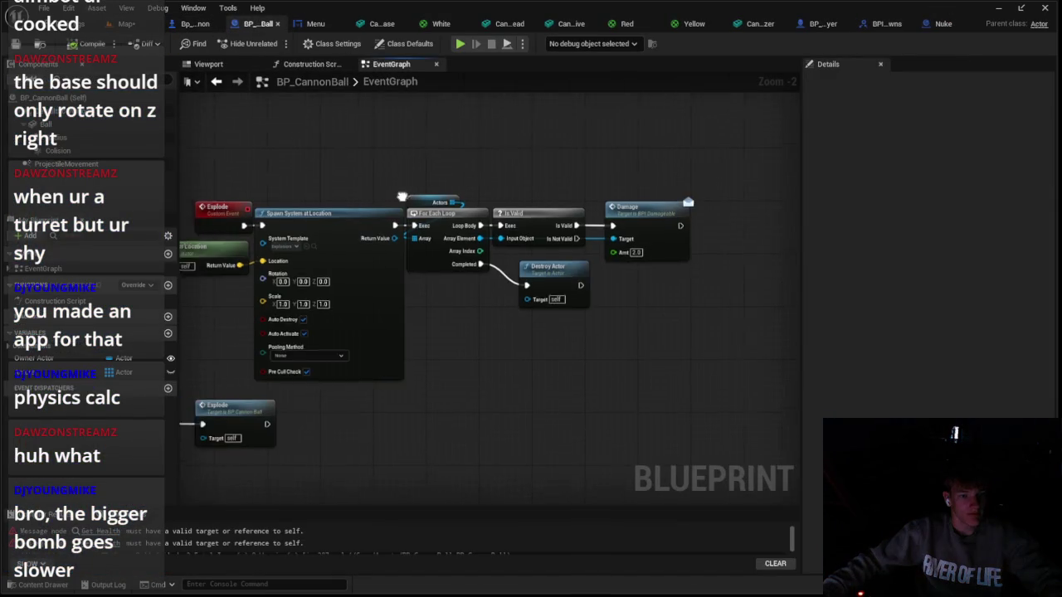
Move the Begin Overlap chain up-left and nudge the End Overlap chain into line
scroll(415, 307, "down", 2)
scroll(413, 305, "up", 1)
scroll(495, 281, "up", 1)
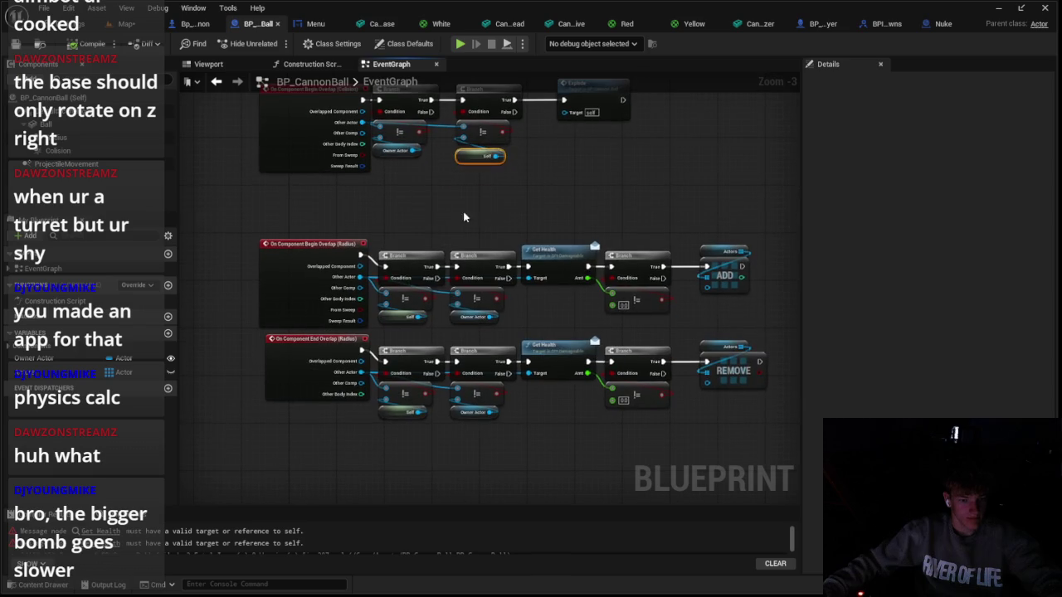
left_click_drag(480, 272, 417, 253)
left_click(395, 320)
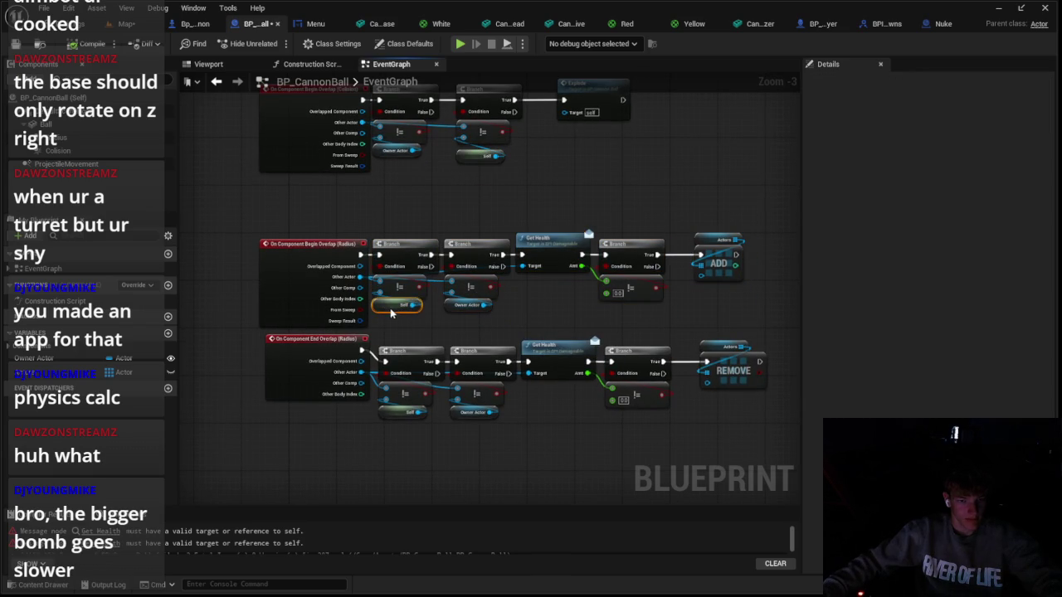
mouse_move(448, 343)
left_mouse_down()
mouse_move(628, 419)
mouse_move(642, 337)
left_mouse_up()
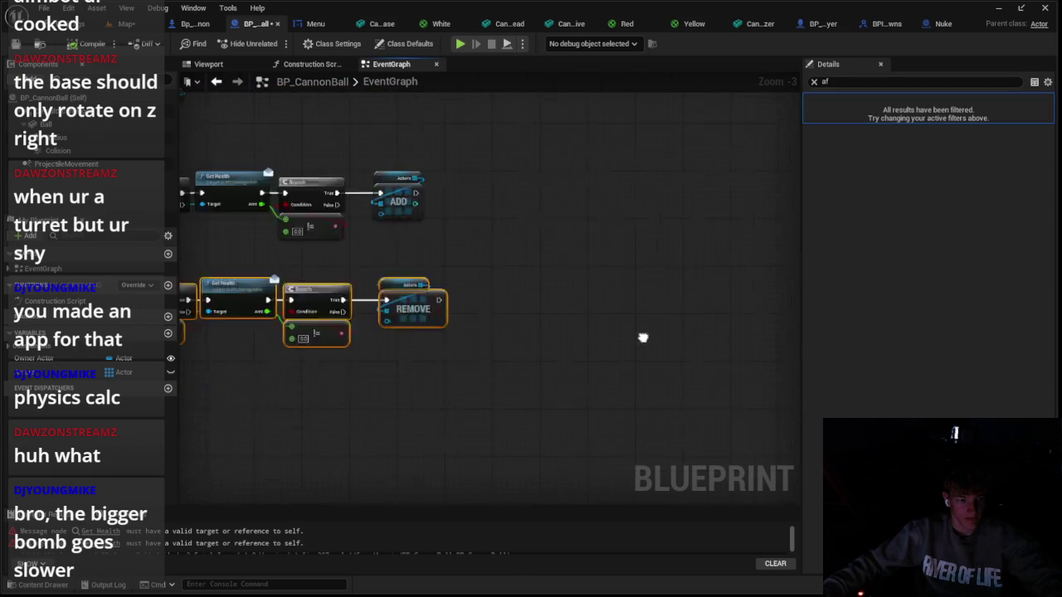
left_click_drag(338, 294, 341, 283)
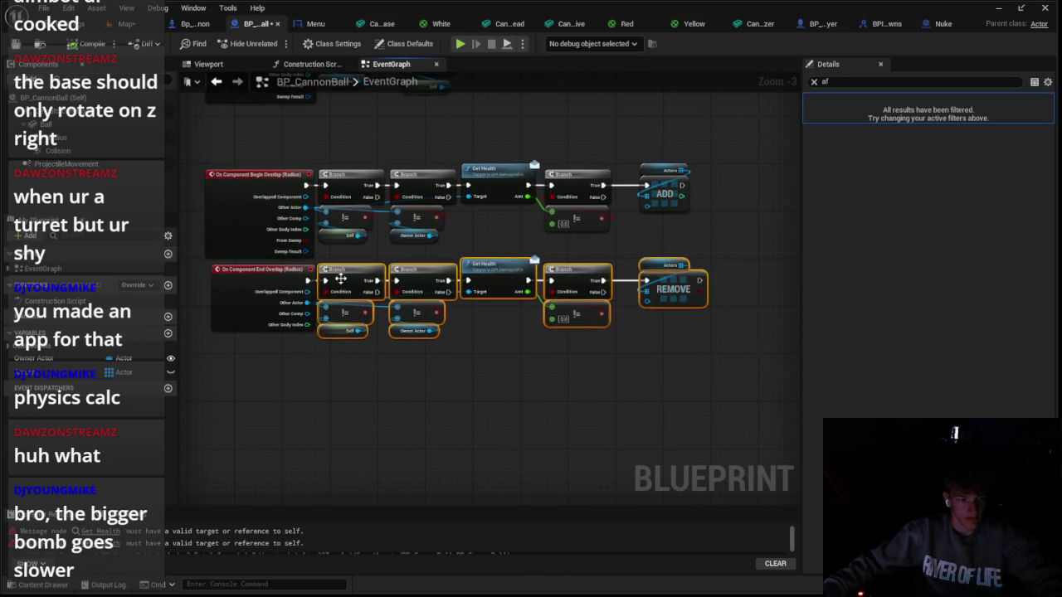
Try moving the REMOVE node beside the Branch, undo it, and start a level test play
left_click(355, 264)
left_click_drag(611, 252, 637, 334)
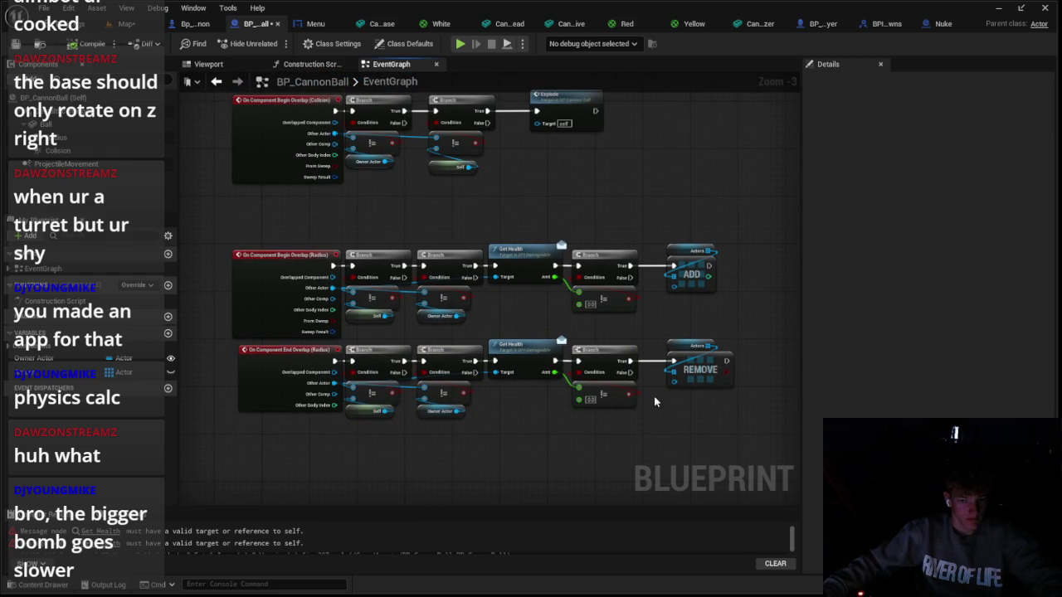
left_click_drag(680, 381, 567, 388)
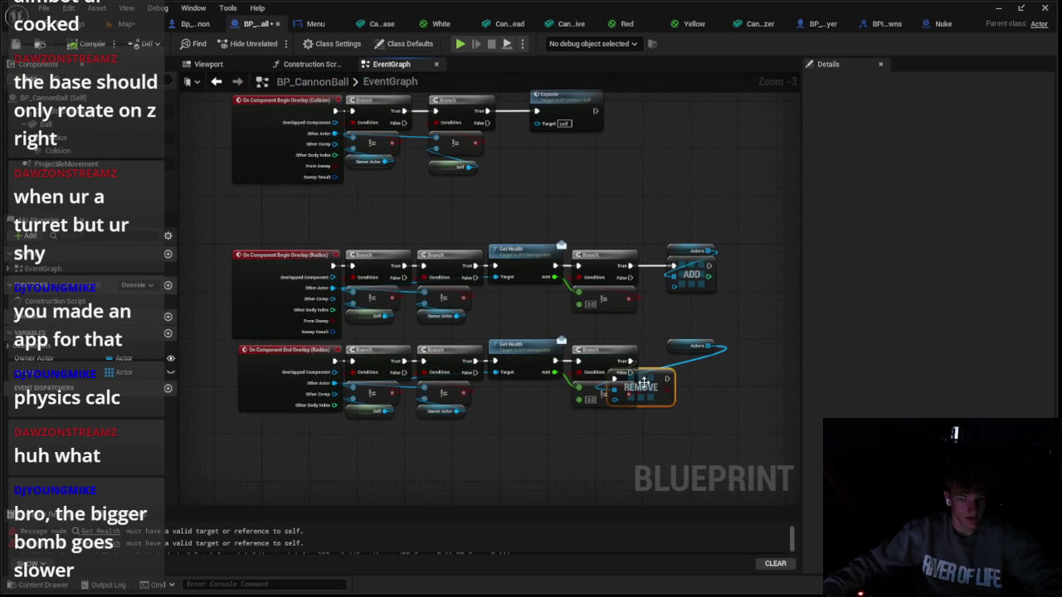
key("ctrl+z")
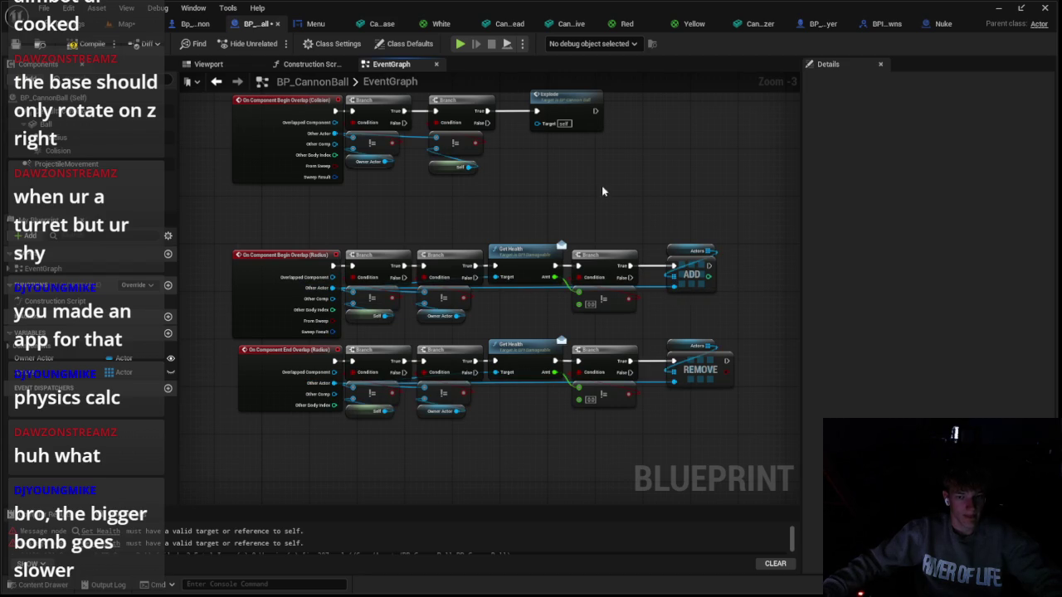
left_click(130, 23)
left_click(286, 46)
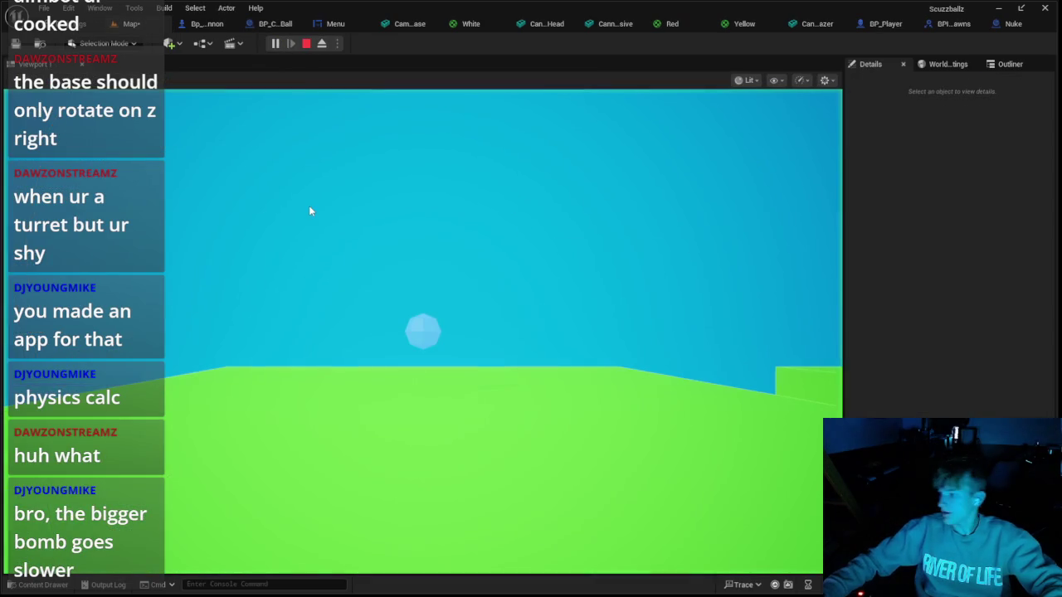
Stop the running play test and go back to the Bp_Cannon and BP_CannonBall graphs
left_click(492, 245)
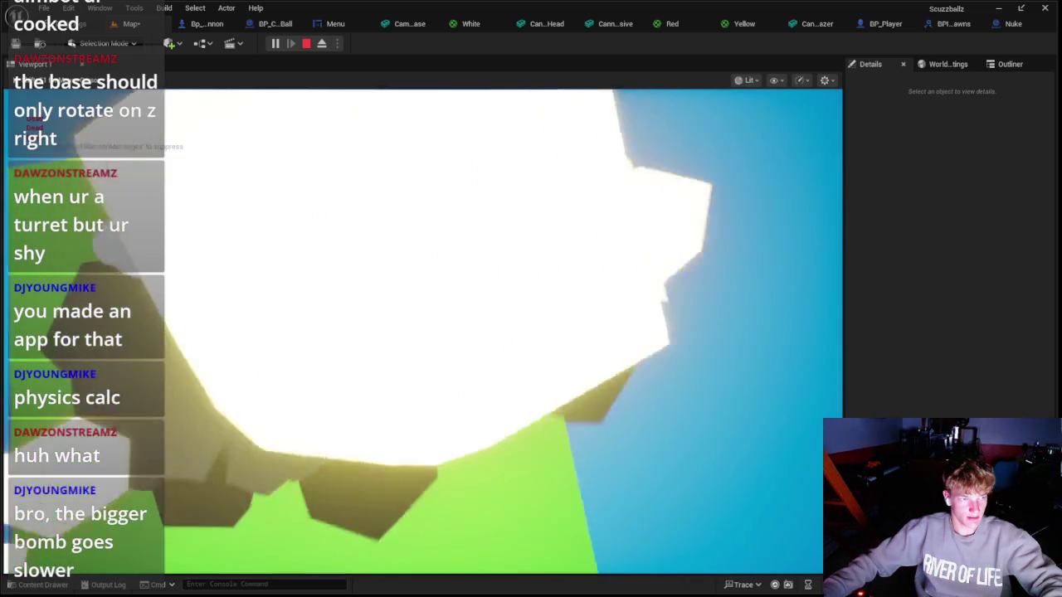
key("Escape")
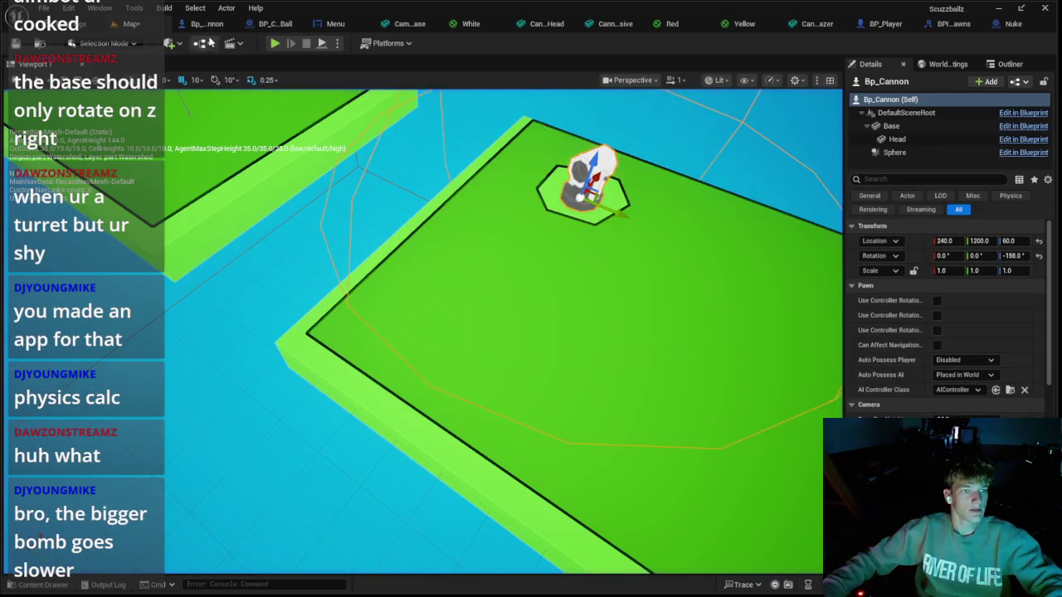
left_click(214, 24)
left_click(260, 25)
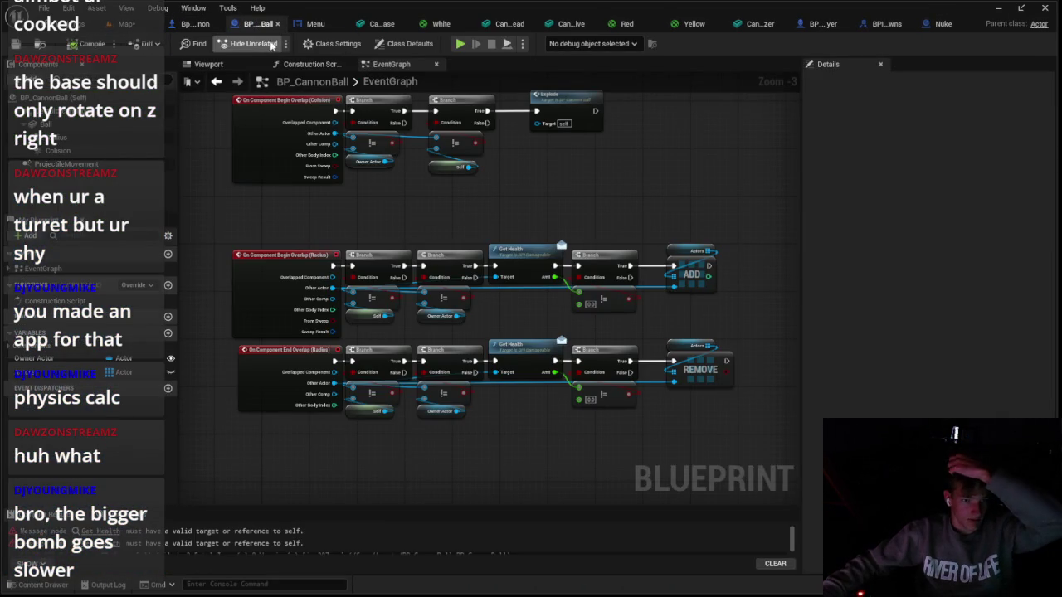
Compare the Bp_Cannon and Nuke event graphs, then return to BP_CannonBall
scroll(404, 235, "down", 4)
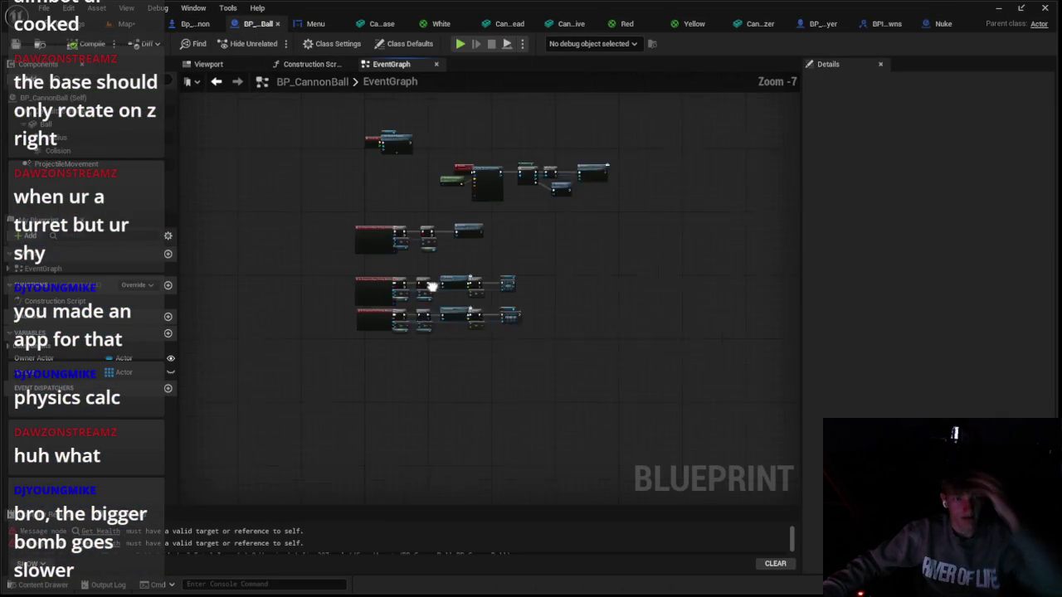
left_click(197, 24)
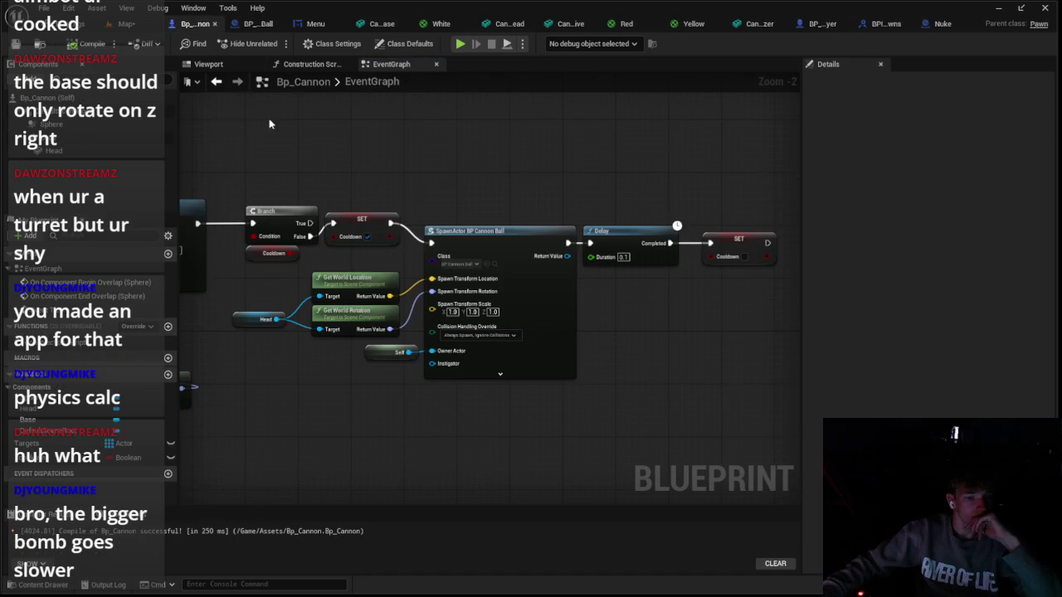
scroll(269, 124, "down", 2)
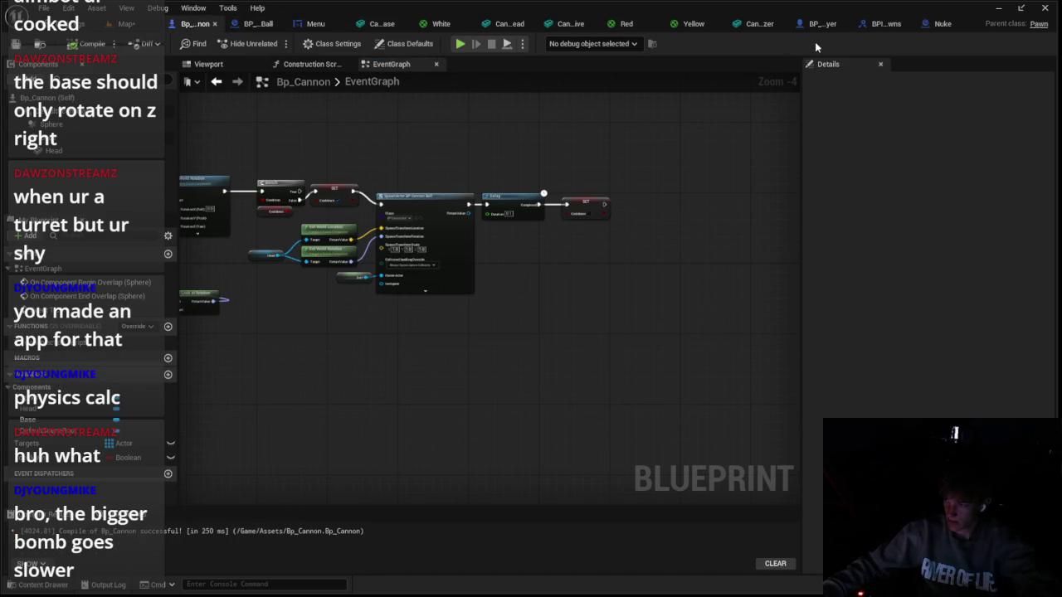
left_click(943, 24)
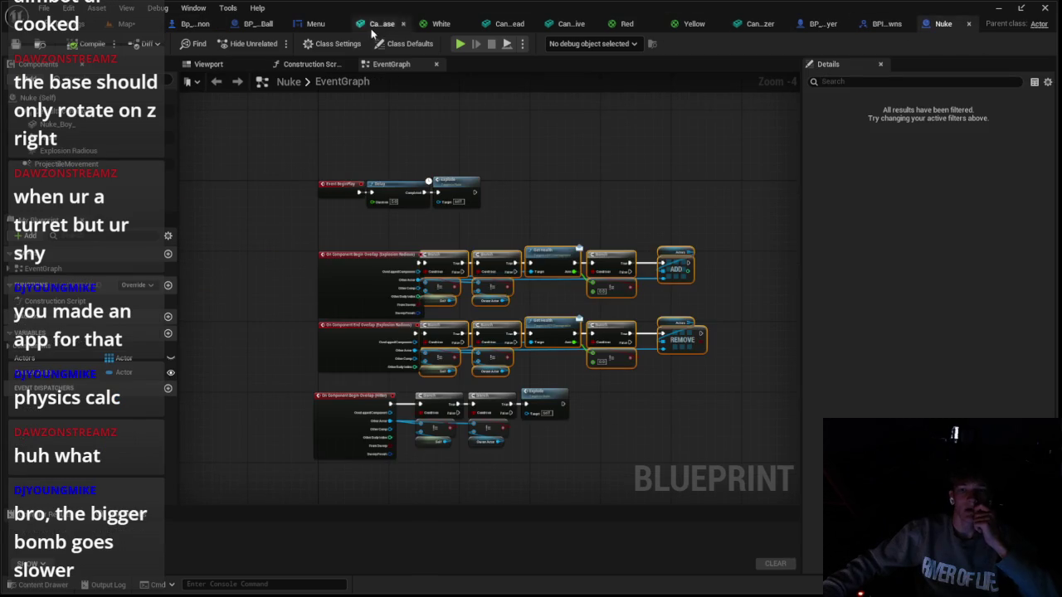
left_click(258, 24)
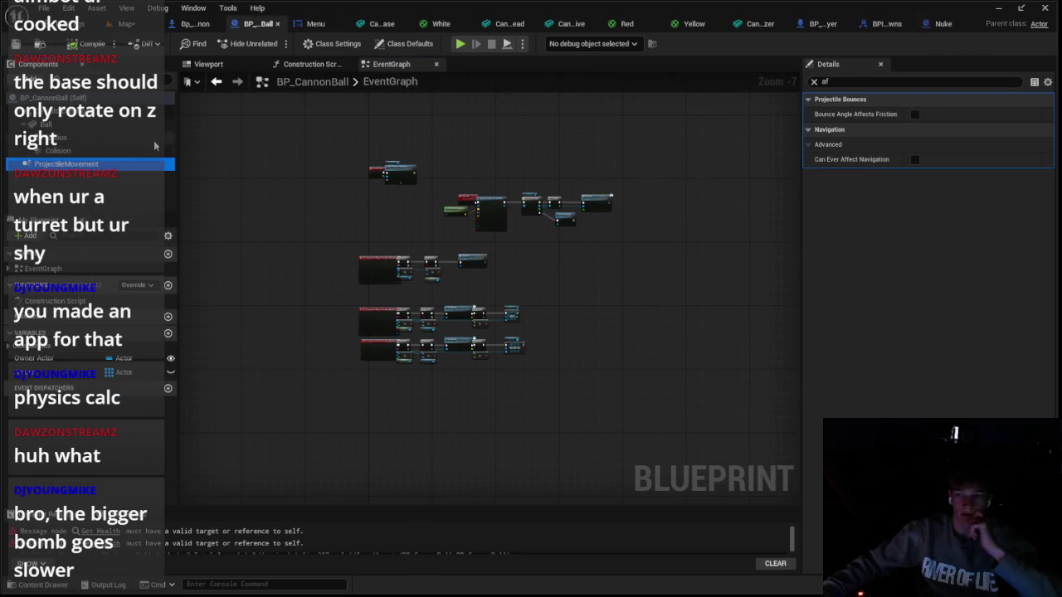
Clear the Details filter and select the ProjectileMovement component to set gravity scale 0.0
left_click(814, 82)
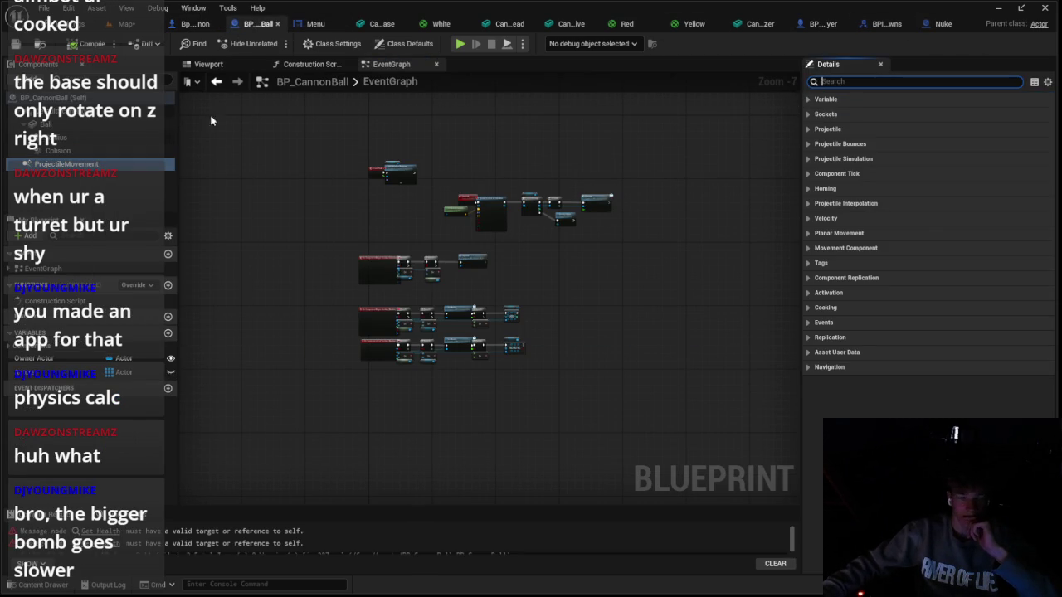
left_click(119, 113)
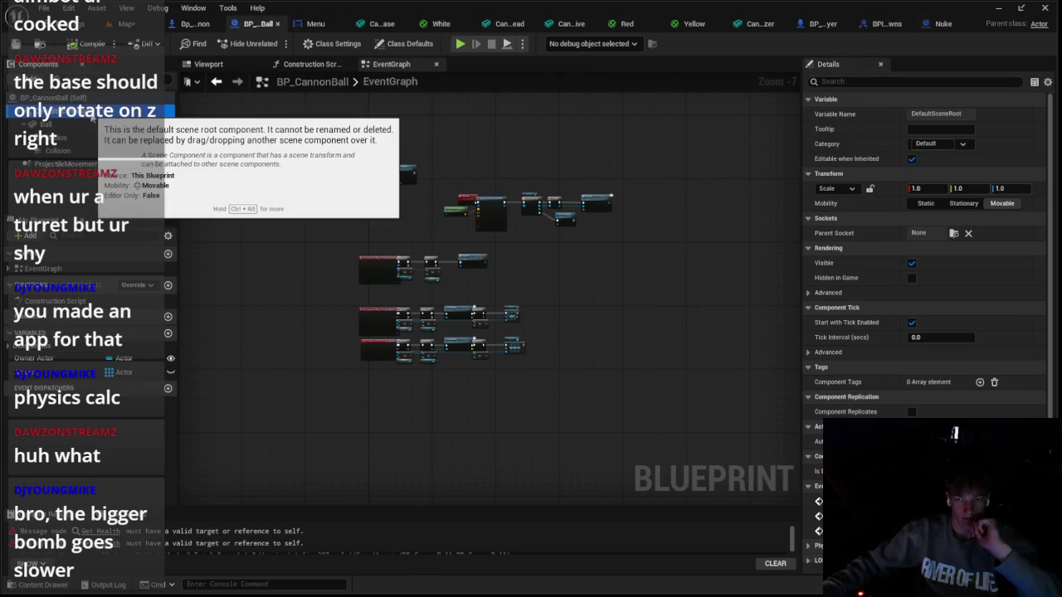
left_click(169, 150)
left_click(169, 163)
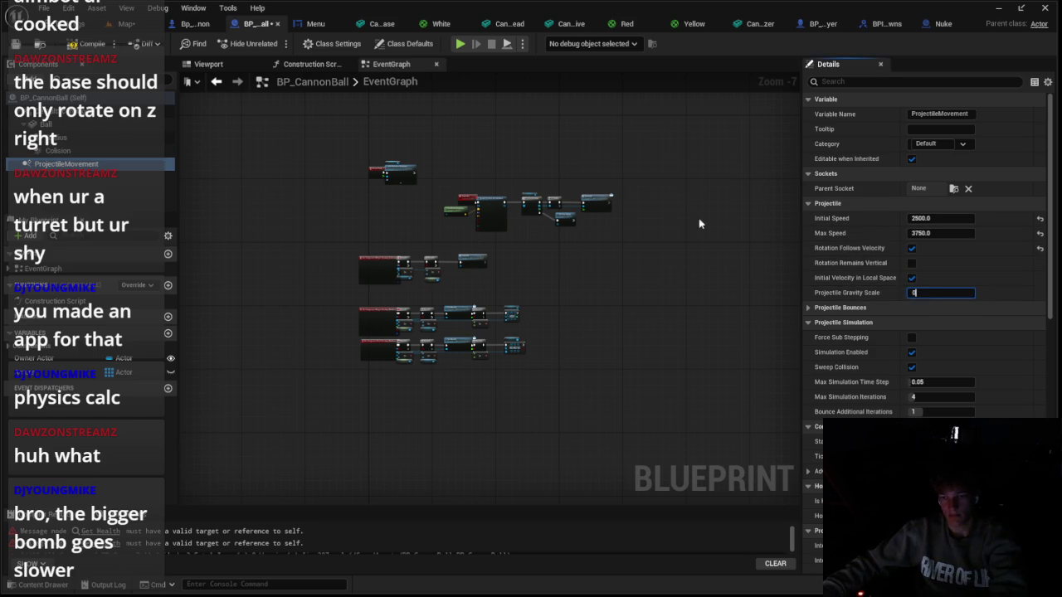
Test-fire with zero projectile gravity, stop, and go to the Bp_Cannon event graph
key("alt+p")
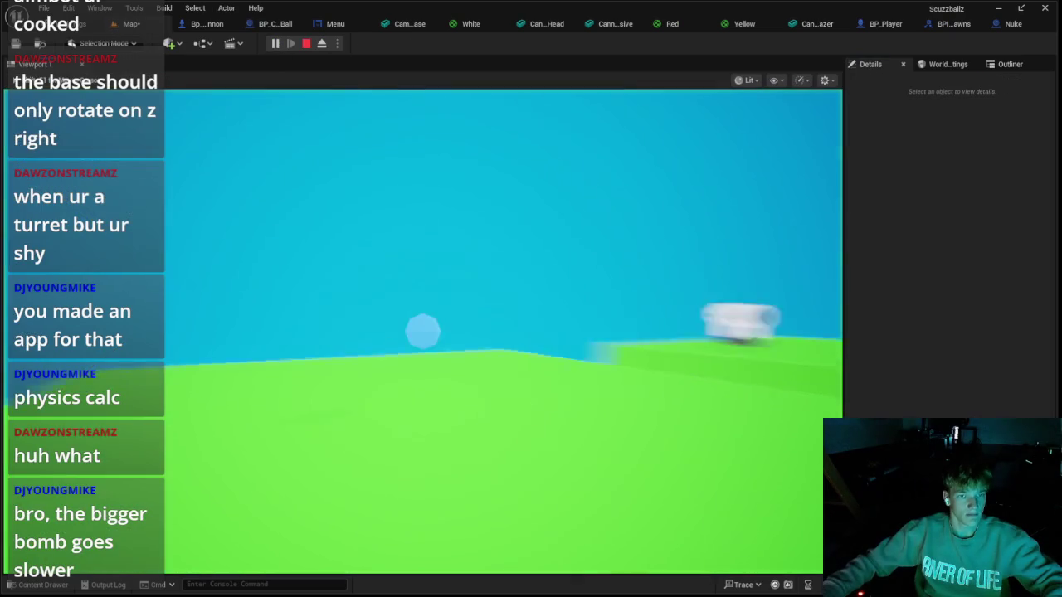
key("Escape")
left_click(274, 24)
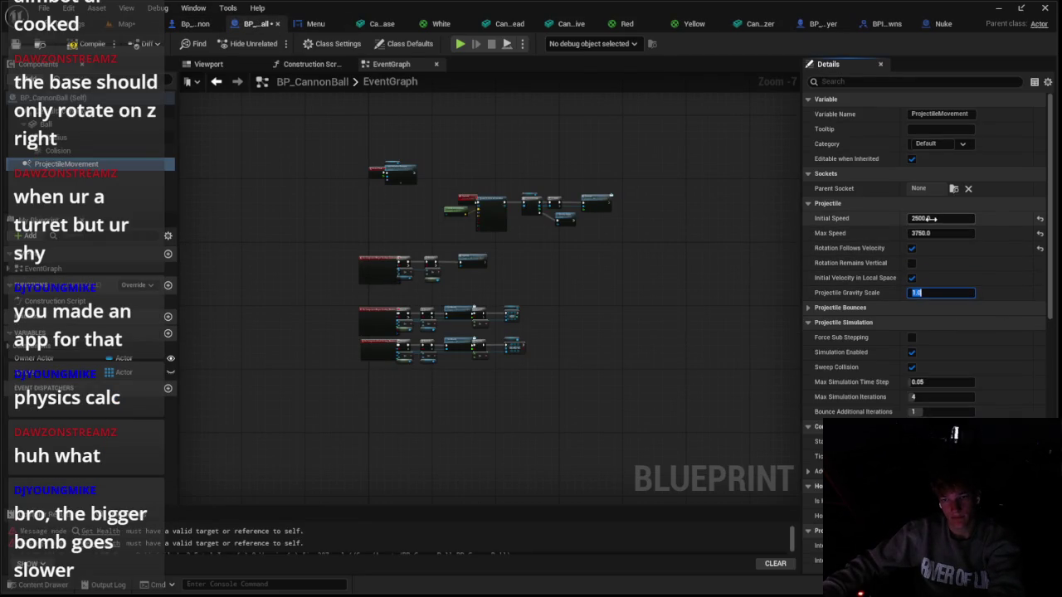
left_click(195, 23)
scroll(298, 263, "up", 8)
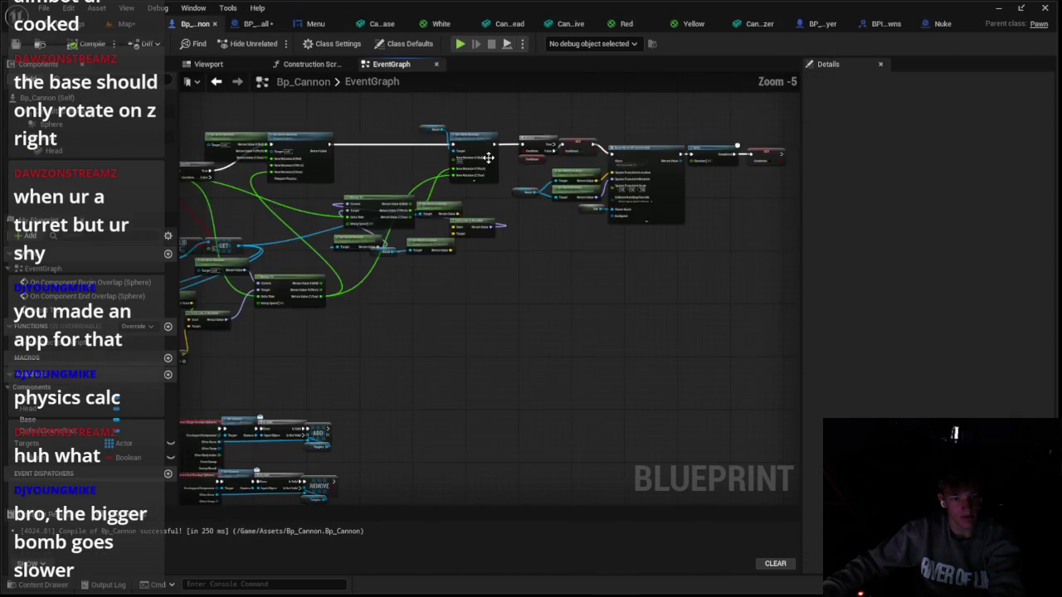
Lower the 2500.0 float in Bp_Cannon's target-leading math to a smaller value
scroll(299, 263, "down", 4)
scroll(220, 205, "up", 4)
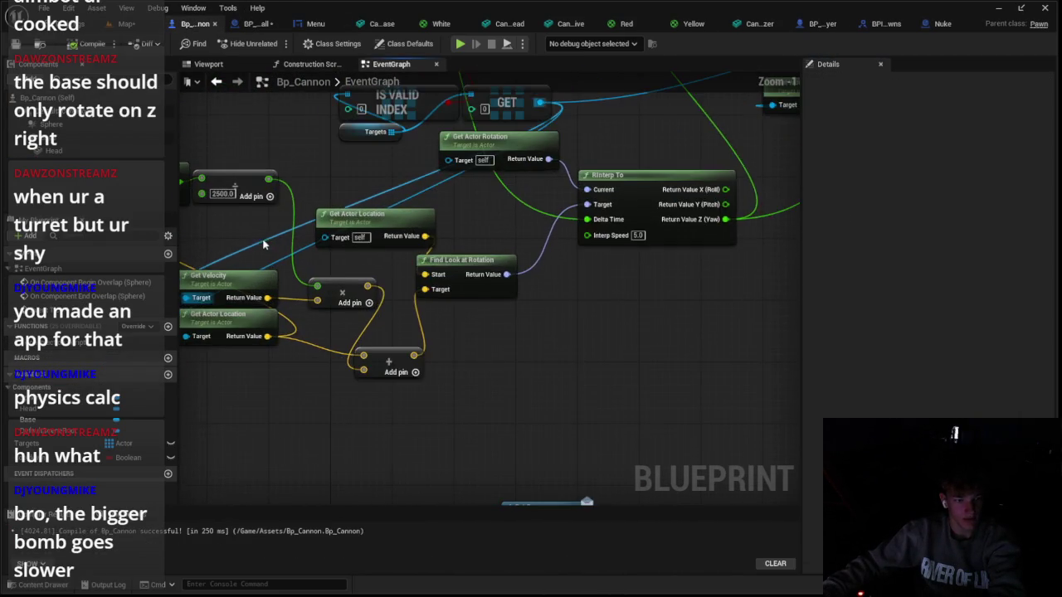
type("1")
key("Return")
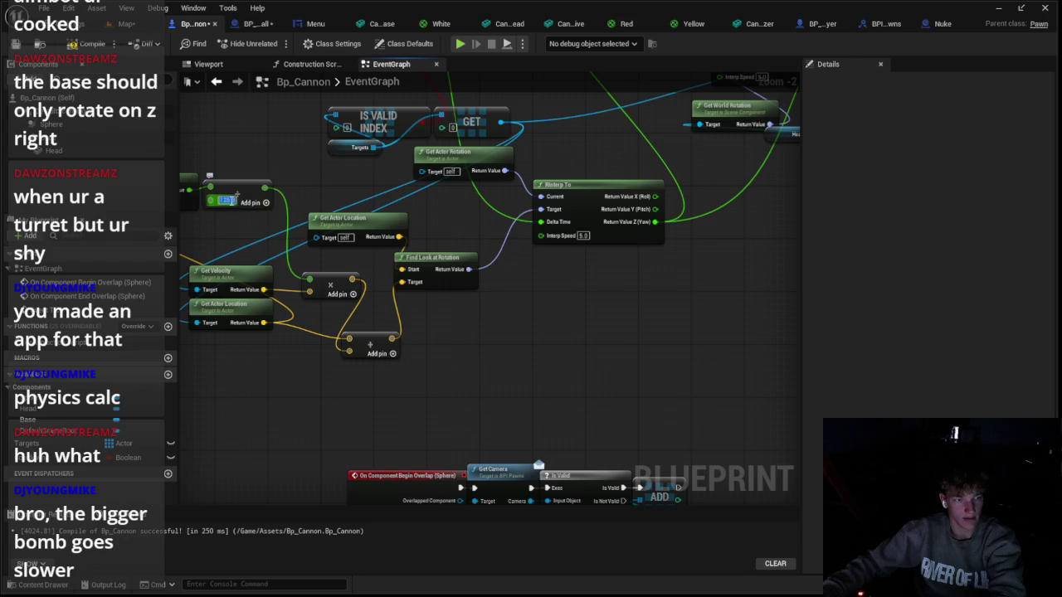
Play the level to watch the turret fire exploding cannonballs, then stop
left_click(127, 23)
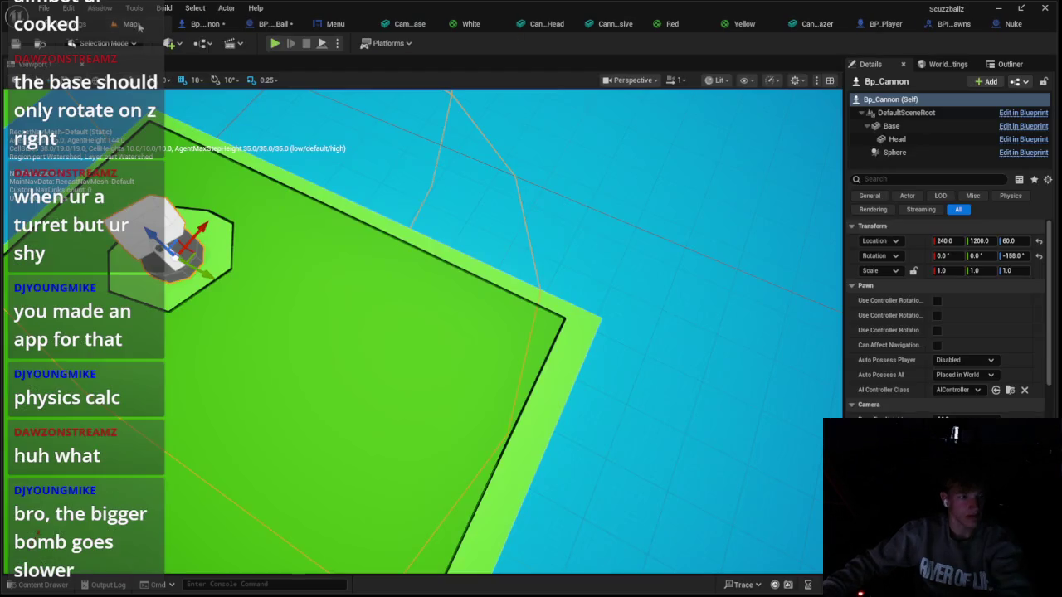
key("alt+p")
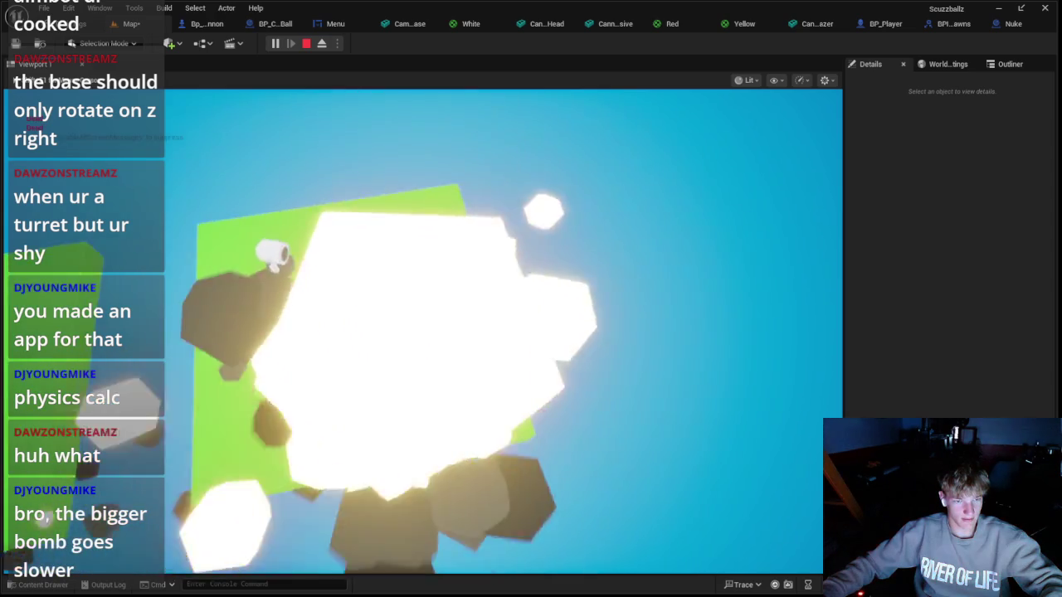
key("Escape")
Orbit around the cannon platform and select the cube platform, then the cannon turret
mouse_move(489, 274)
left_mouse_down()
mouse_move(376, 316)
mouse_move(502, 353)
left_mouse_up()
left_click(377, 316)
left_click(480, 310)
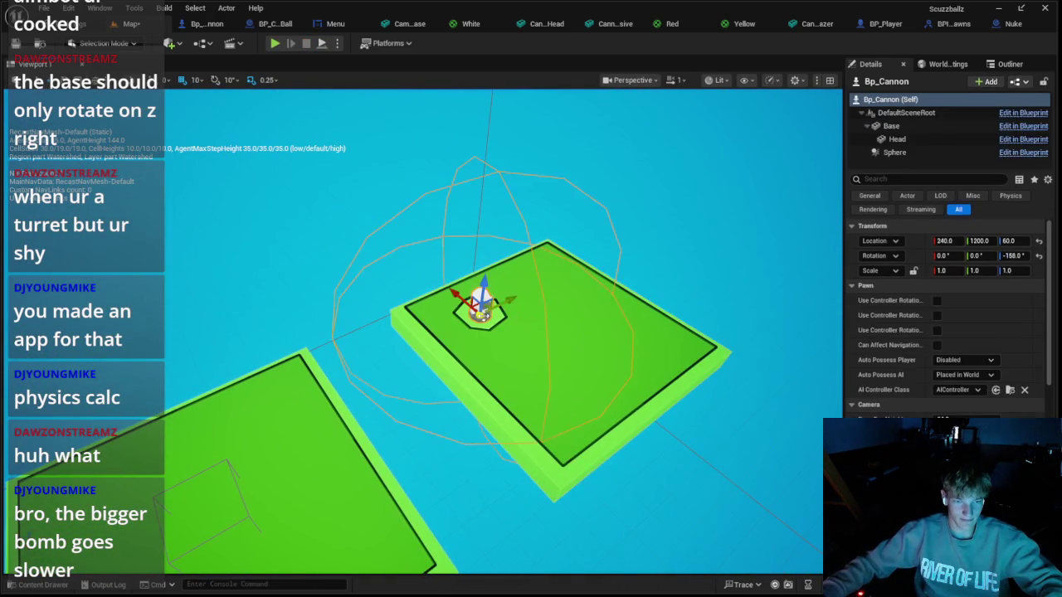
Move the cannon to the platform's right corner and set its yaw to -57
mouse_move(480, 311)
left_mouse_down()
mouse_move(635, 313)
mouse_move(695, 347)
left_mouse_up()
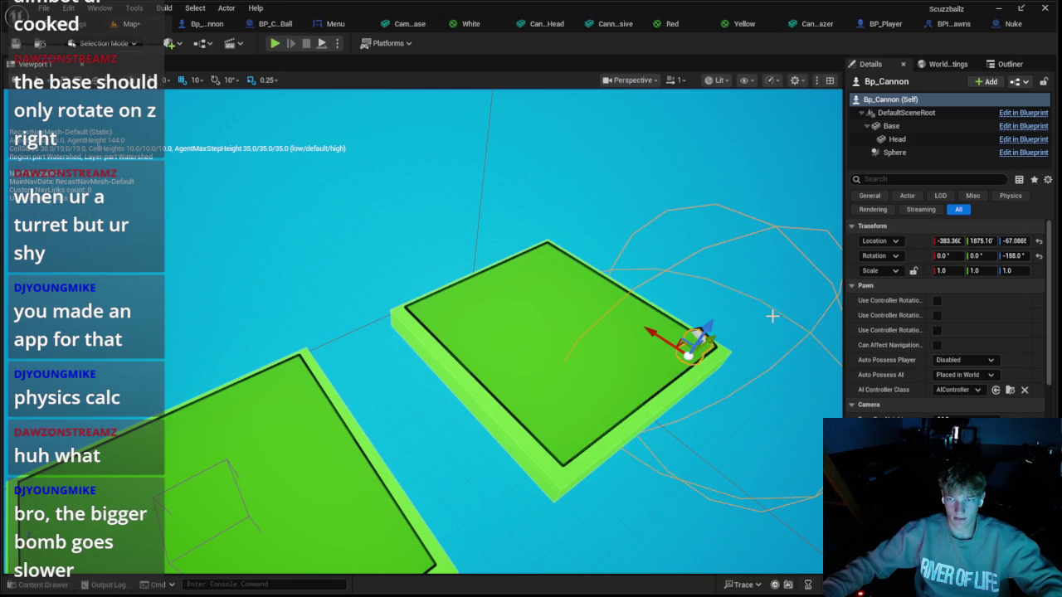
key("ctrl+z")
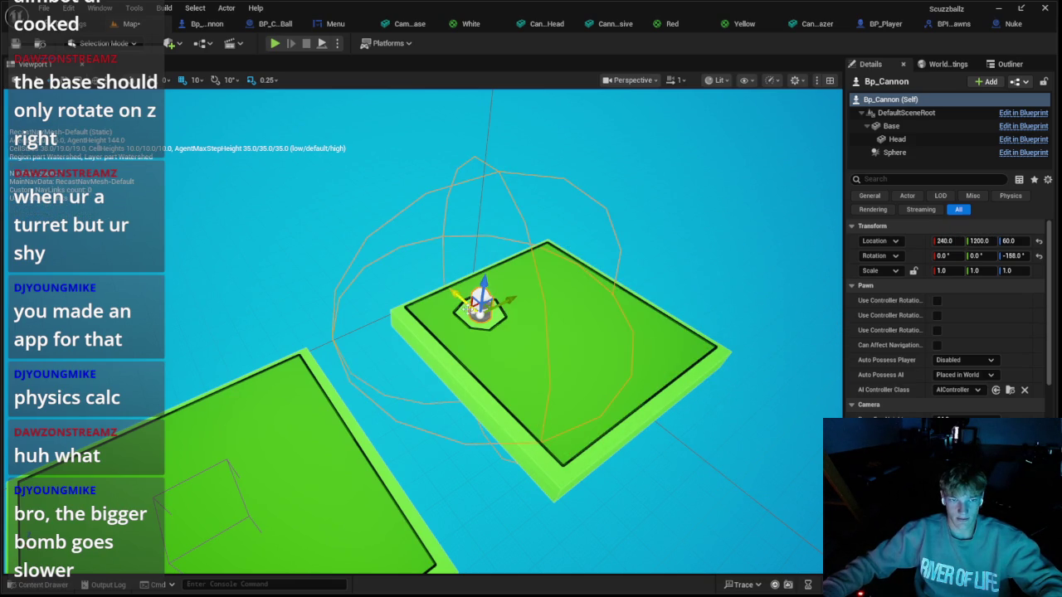
mouse_move(502, 301)
left_mouse_down()
mouse_move(566, 260)
mouse_move(664, 336)
mouse_move(651, 330)
left_mouse_up()
left_click_drag(1014, 255, 1033, 256)
left_click(979, 257)
key("Return")
Browse the Content and Assets folders, then select the Scuzzballz character in the level
key("ctrl+space")
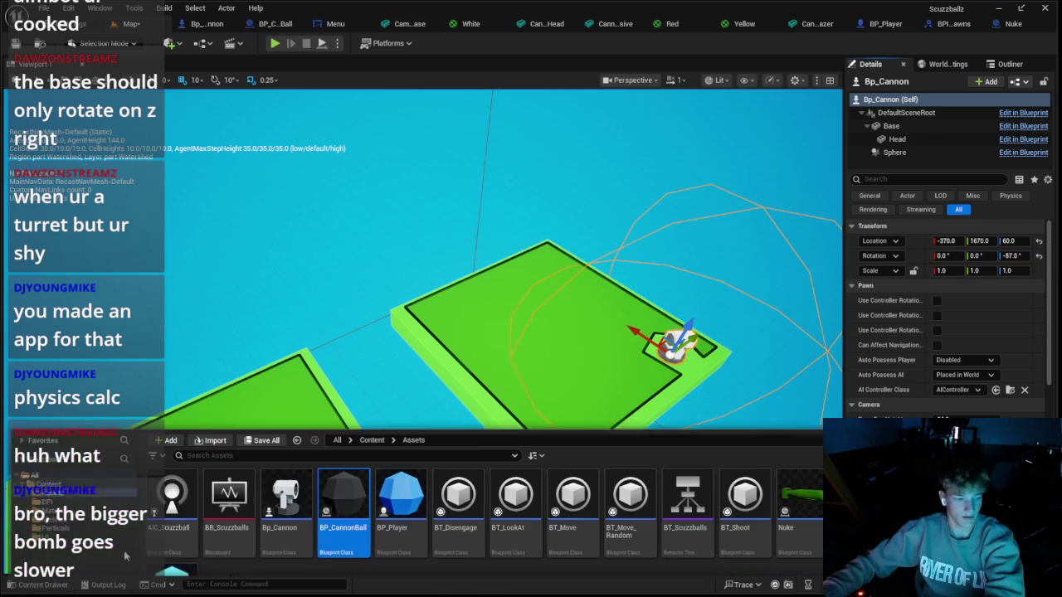
left_click(78, 434)
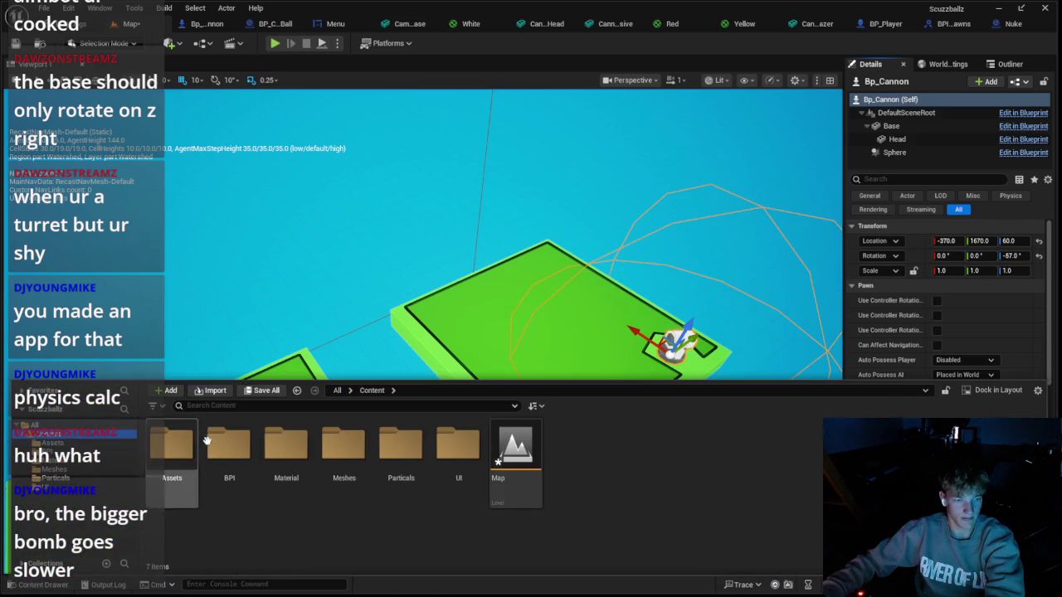
left_click(91, 443)
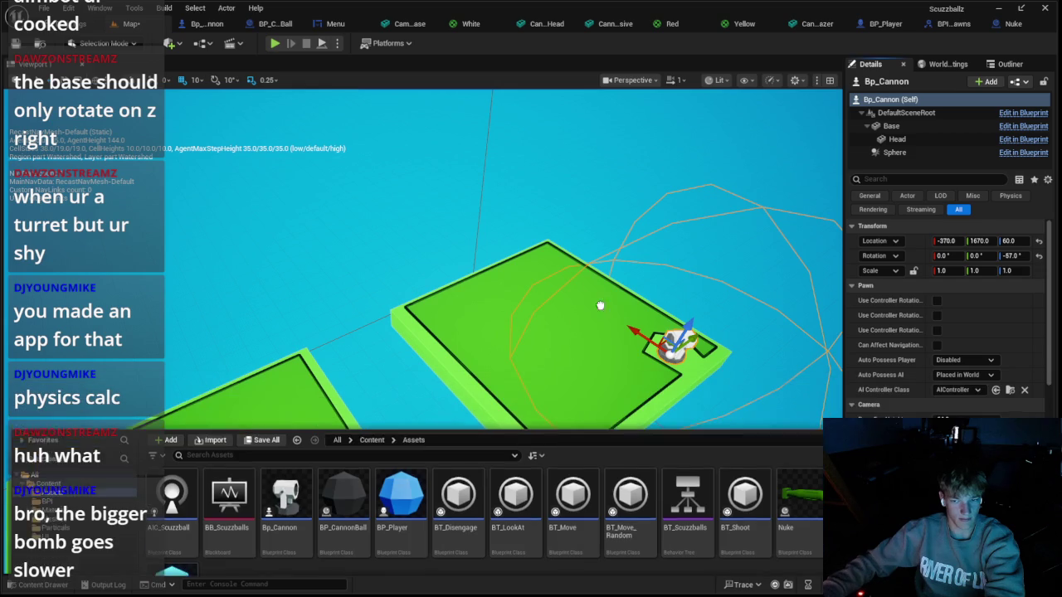
left_click(572, 267)
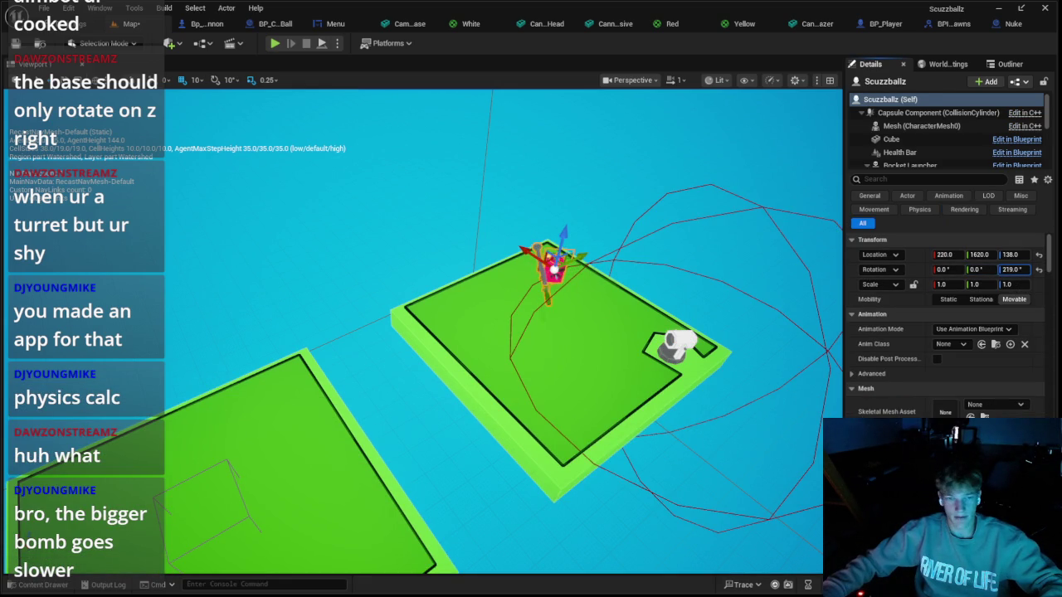
Play-test the repositioned turret, stop, and return to the Bp_Cannon graph
left_click(275, 43)
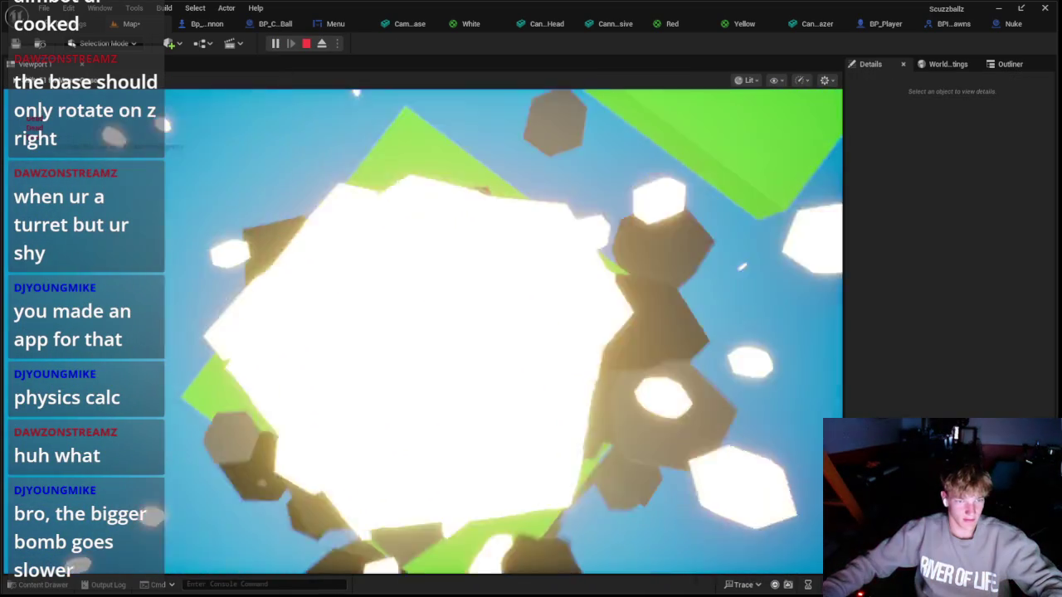
key("Escape")
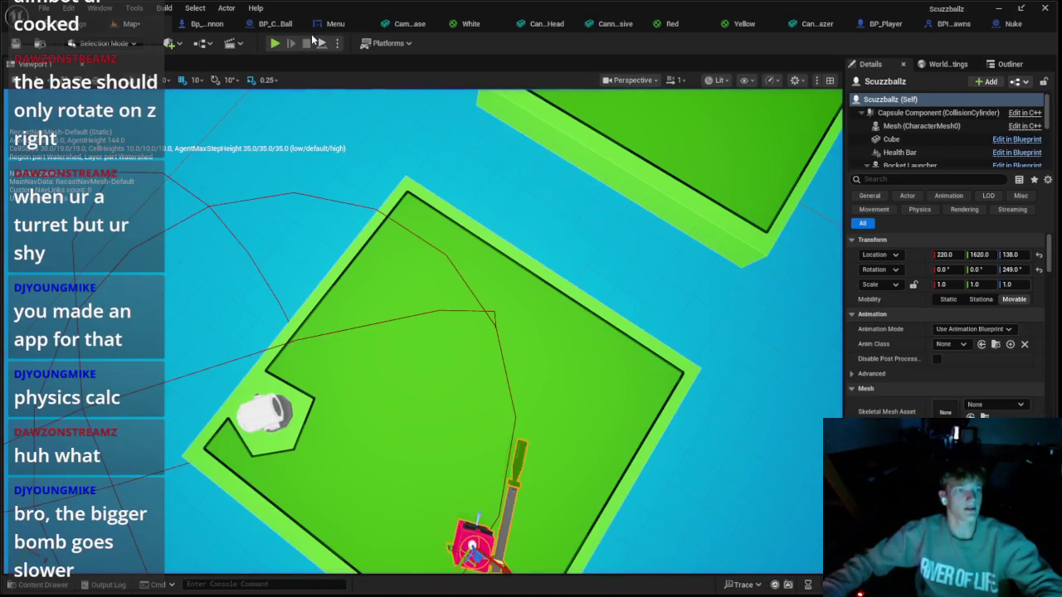
left_click(275, 23)
left_click(126, 23)
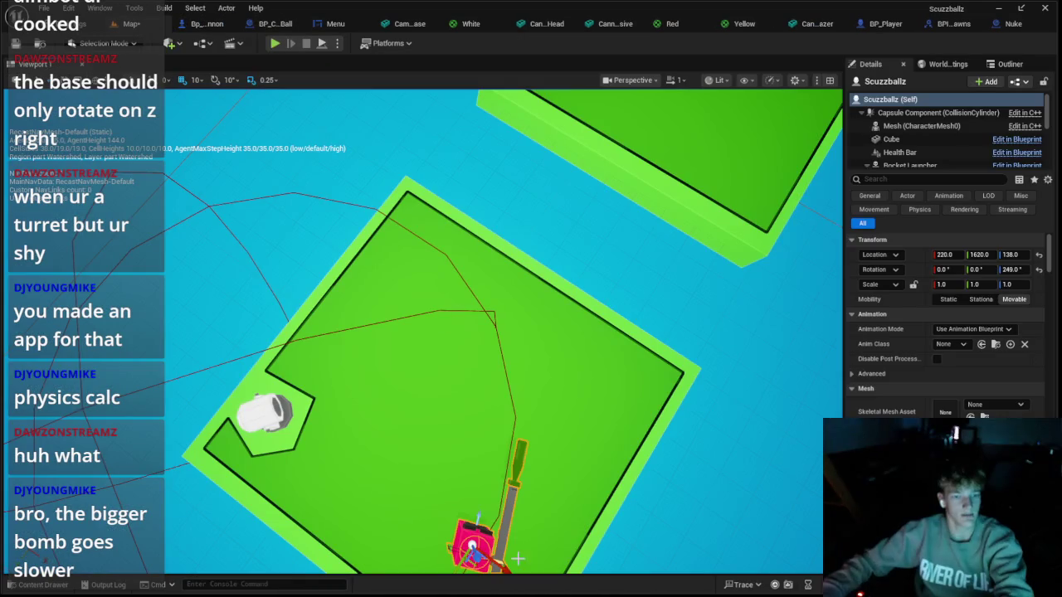
left_click(203, 23)
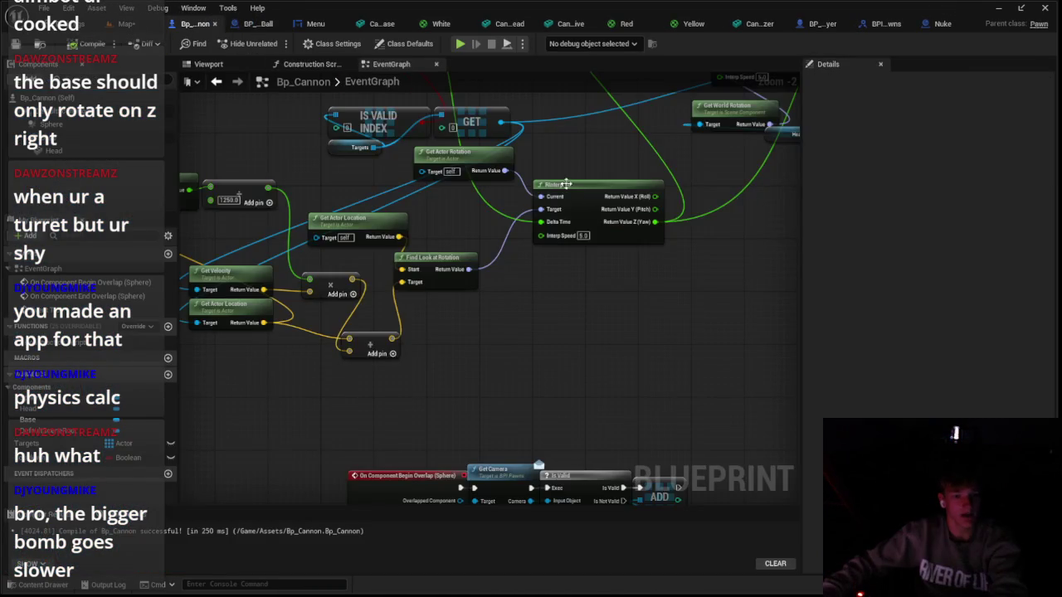
Browse the Content, BPI and Material folders in the Content Drawer, then close it
scroll(519, 319, "down", 3)
scroll(744, 241, "up", 3)
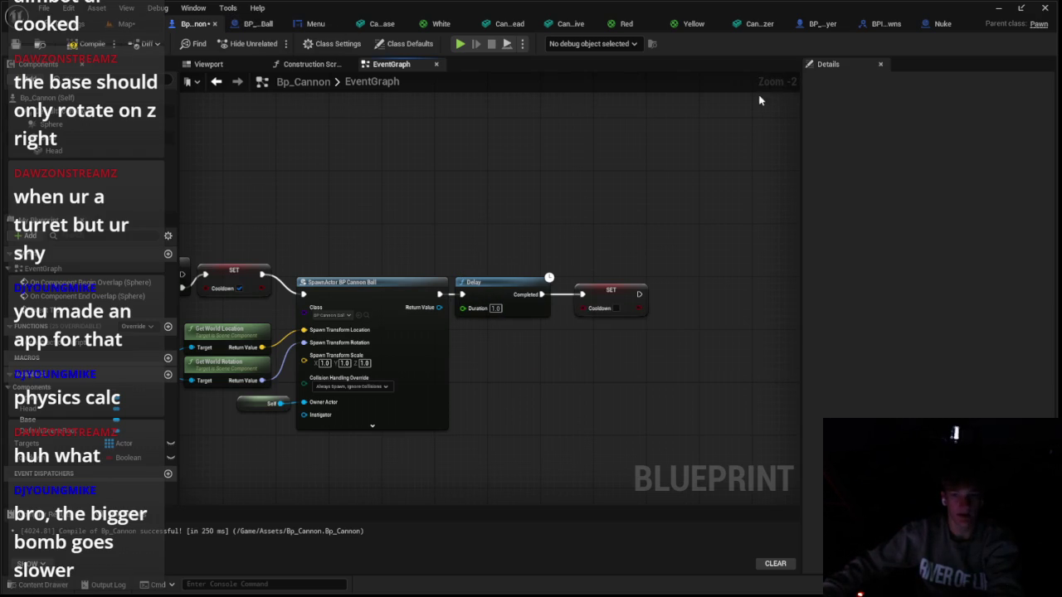
left_click(41, 585)
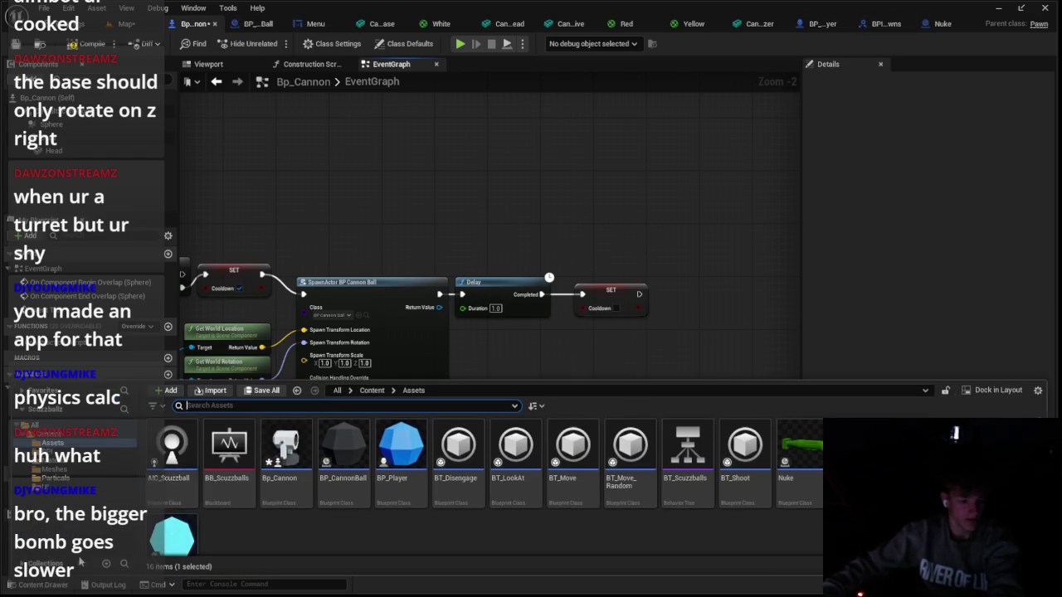
left_click(96, 435)
left_click(109, 454)
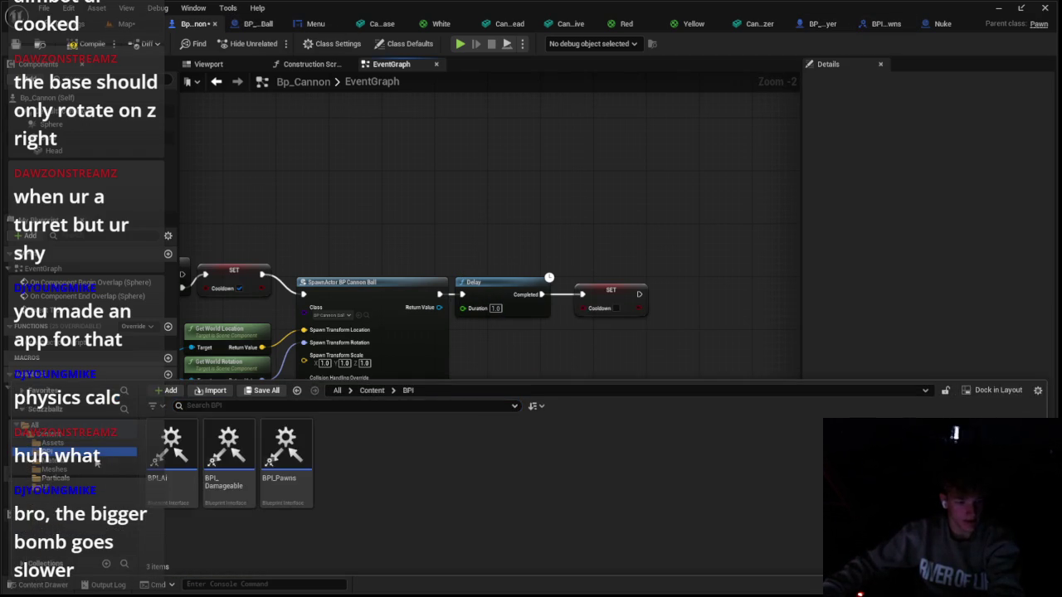
left_click(107, 462)
left_click(221, 377)
Zoom around the Bp_Cannon graph, then switch to BP_CannonBall's Explode and projectile settings
scroll(420, 359, "down", 6)
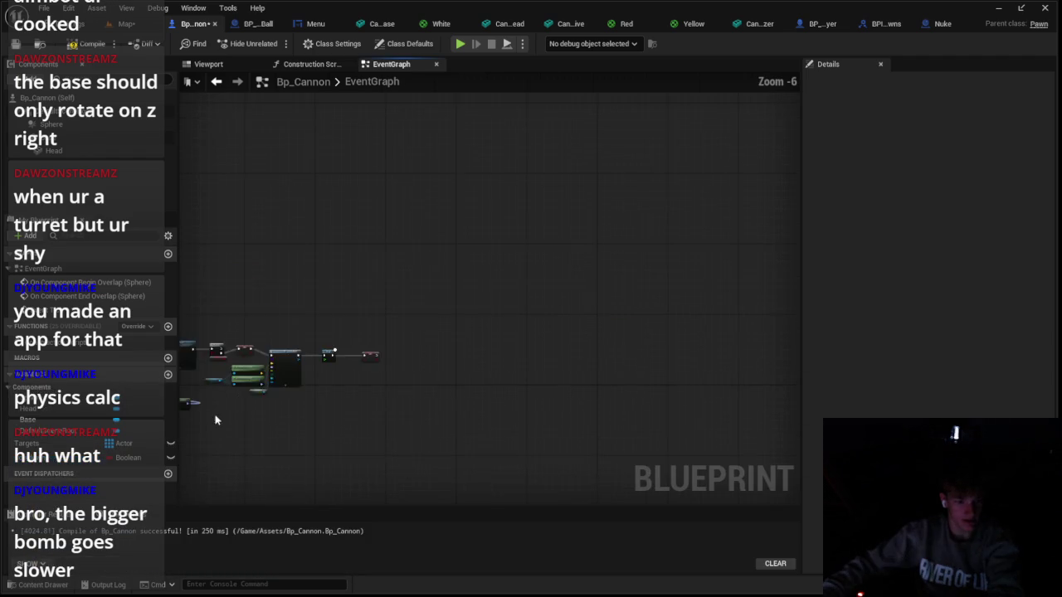
scroll(414, 382, "up", 6)
scroll(406, 394, "down", 5)
scroll(404, 400, "up", 3)
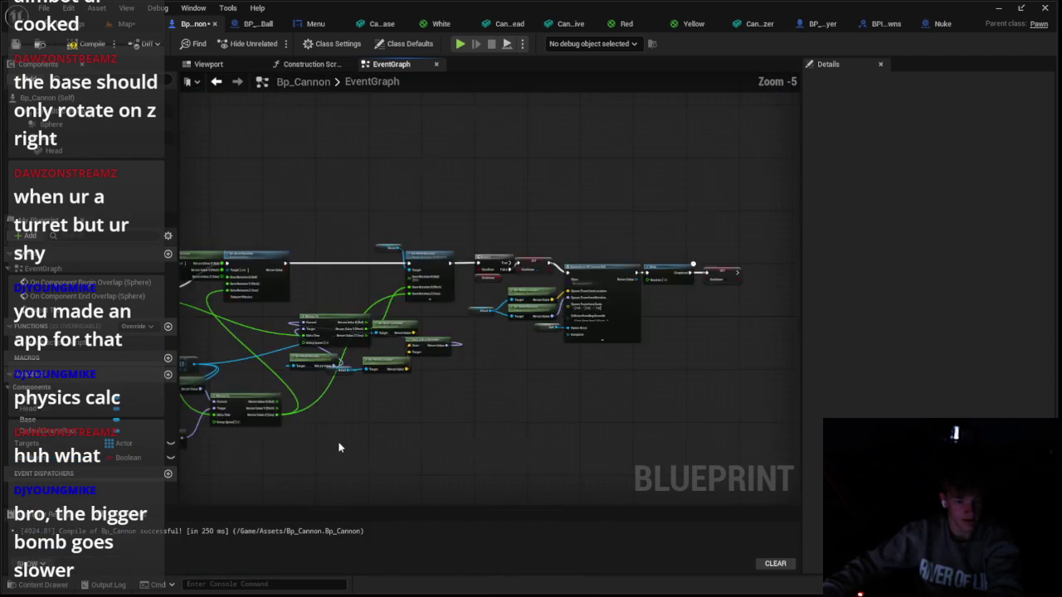
scroll(394, 366, "down", 3)
scroll(581, 215, "up", 4)
scroll(613, 196, "down", 3)
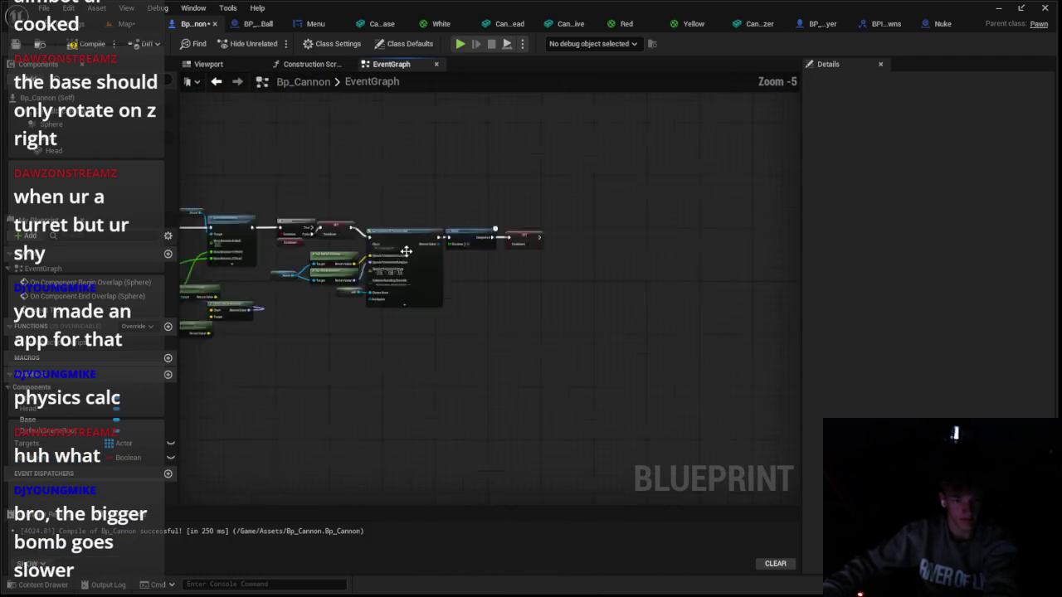
scroll(403, 246, "up", 4)
scroll(498, 216, "down", 6)
scroll(568, 170, "down", 3)
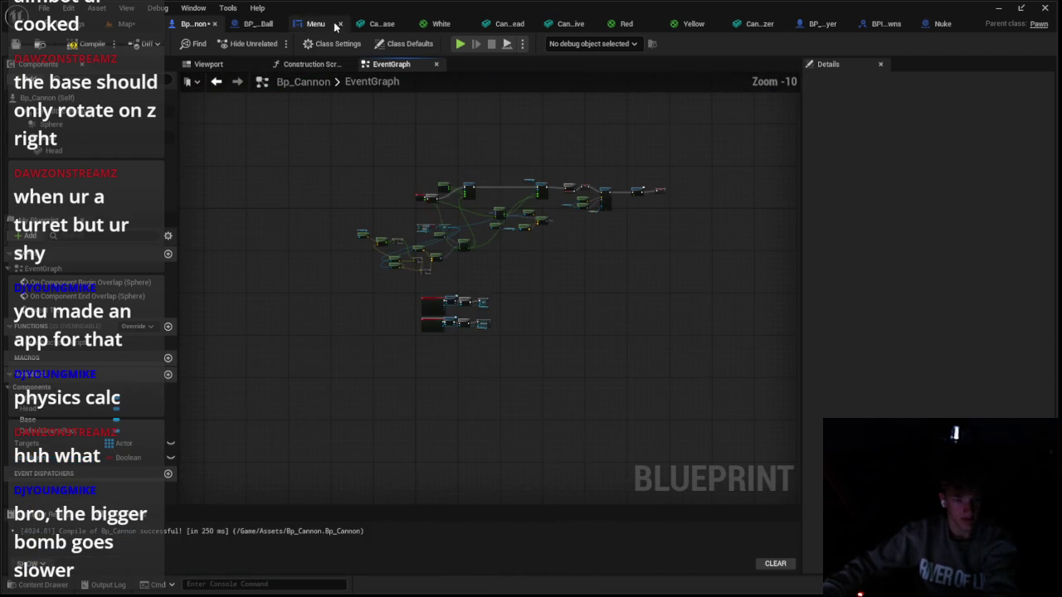
left_click(257, 23)
scroll(626, 177, "up", 4)
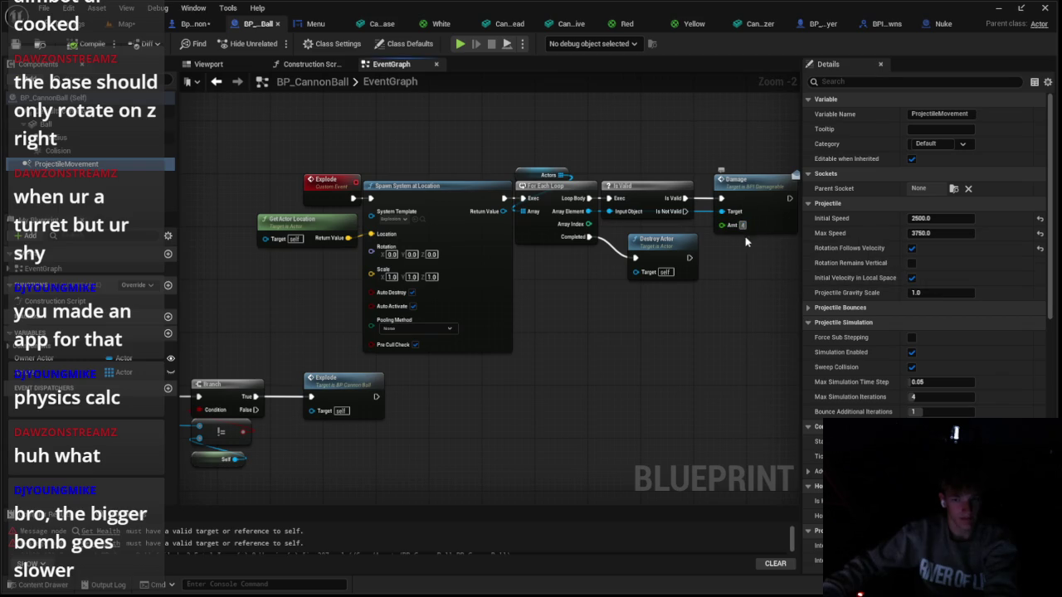
Look through the Content and Assets folders in the Content Drawer, then close it
left_click(30, 585)
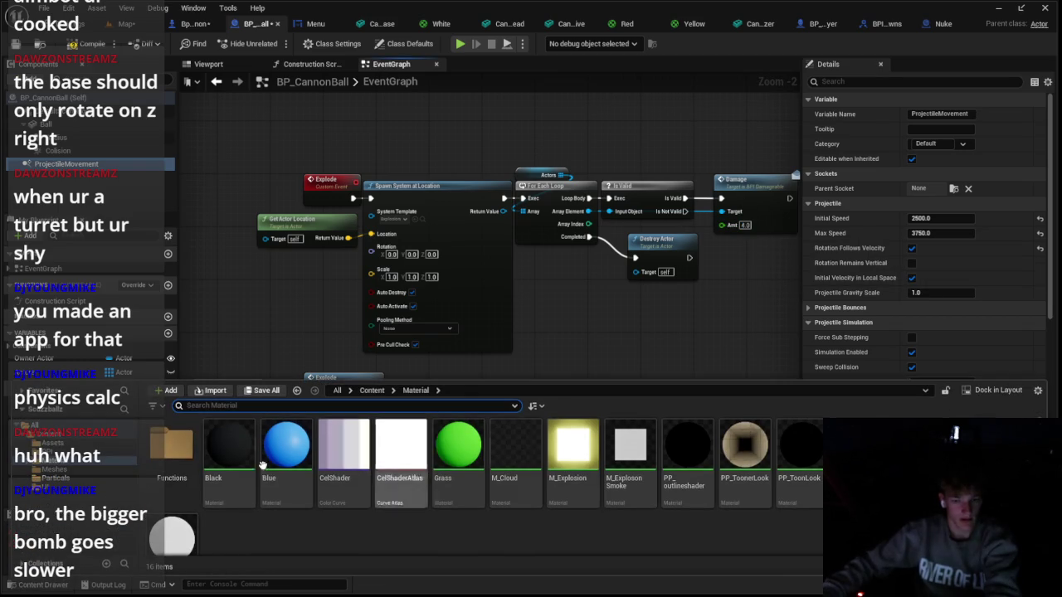
left_click(118, 434)
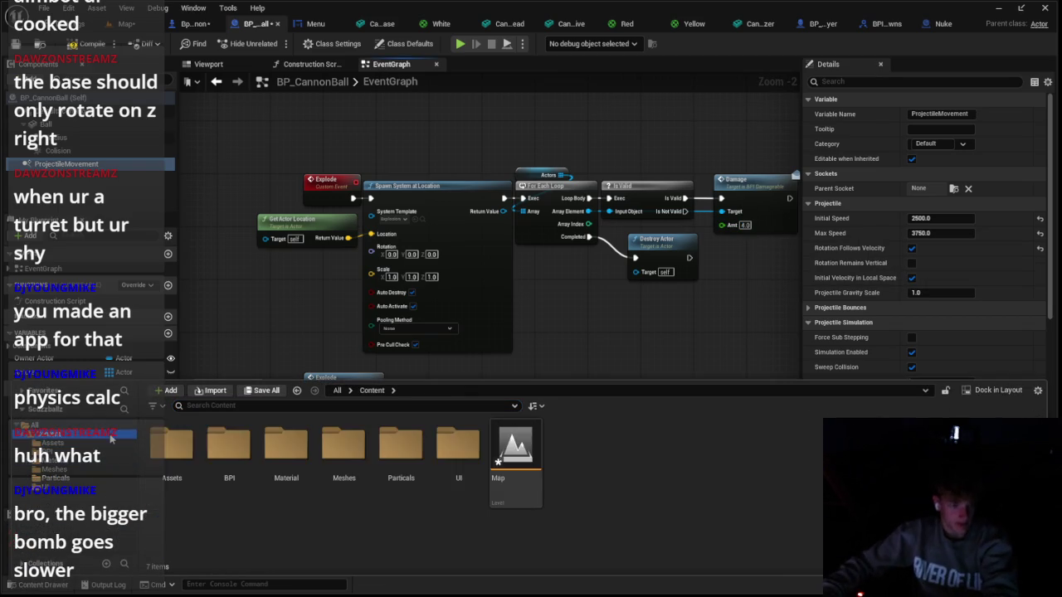
left_click(123, 446)
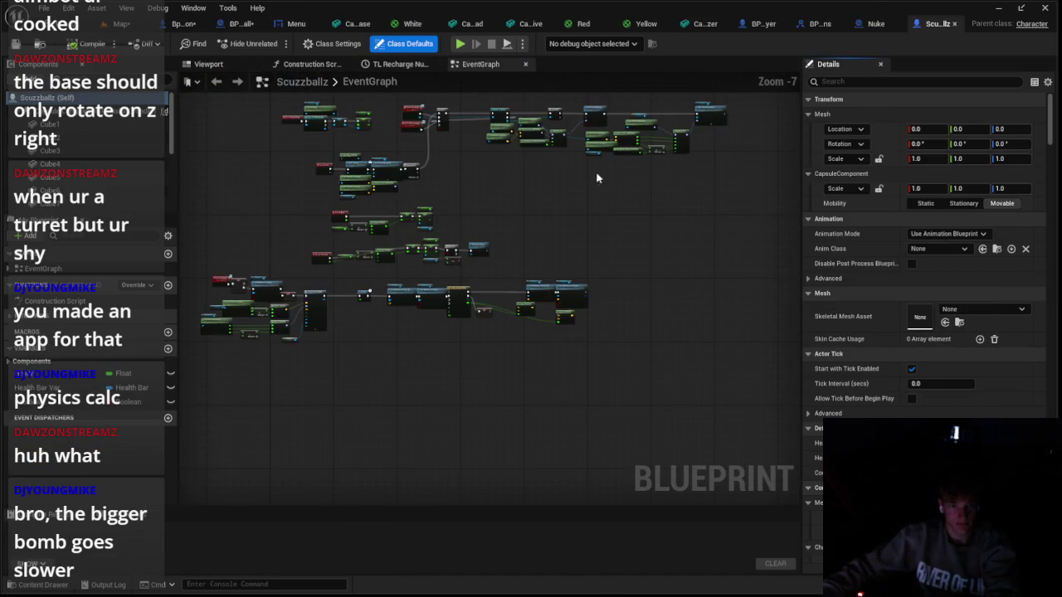
scroll(631, 216, "up", 4)
scroll(396, 354, "down", 5)
scroll(396, 354, "up", 6)
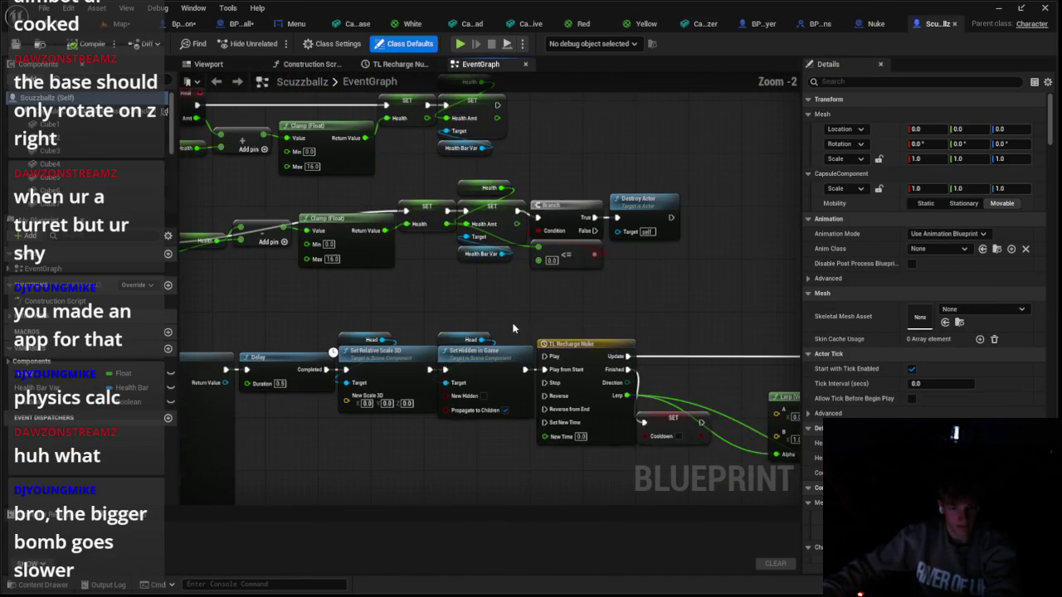
scroll(514, 329, "down", 3)
left_click(62, 585)
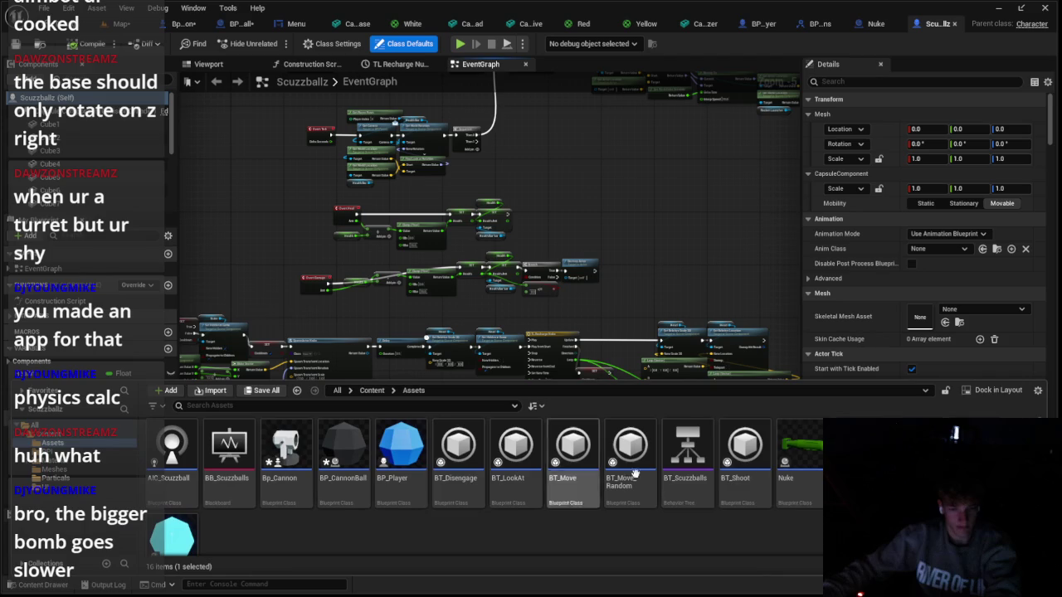
left_click(618, 344)
Pan to and inspect Scuzzballz's 0.50-second TL Recharge Nuke timeline
scroll(509, 373, "up", 4)
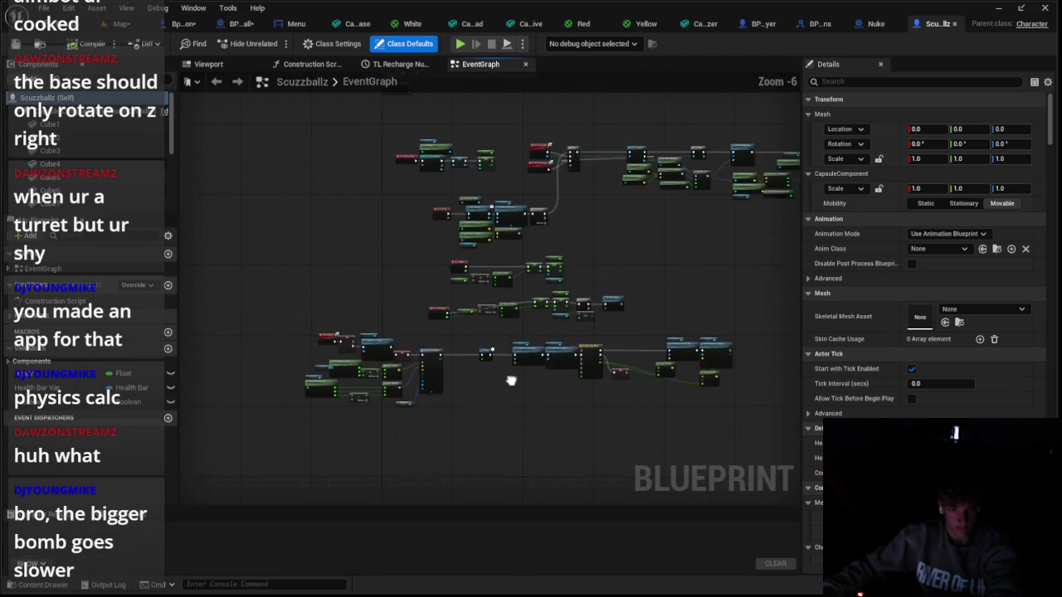
left_click_drag(523, 393, 400, 379)
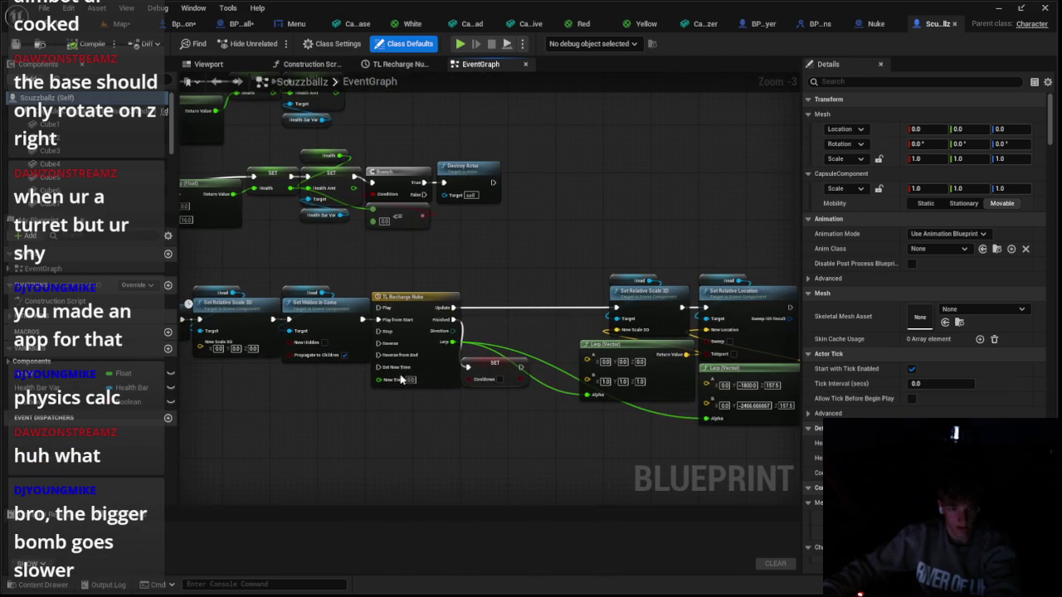
double_click(427, 328)
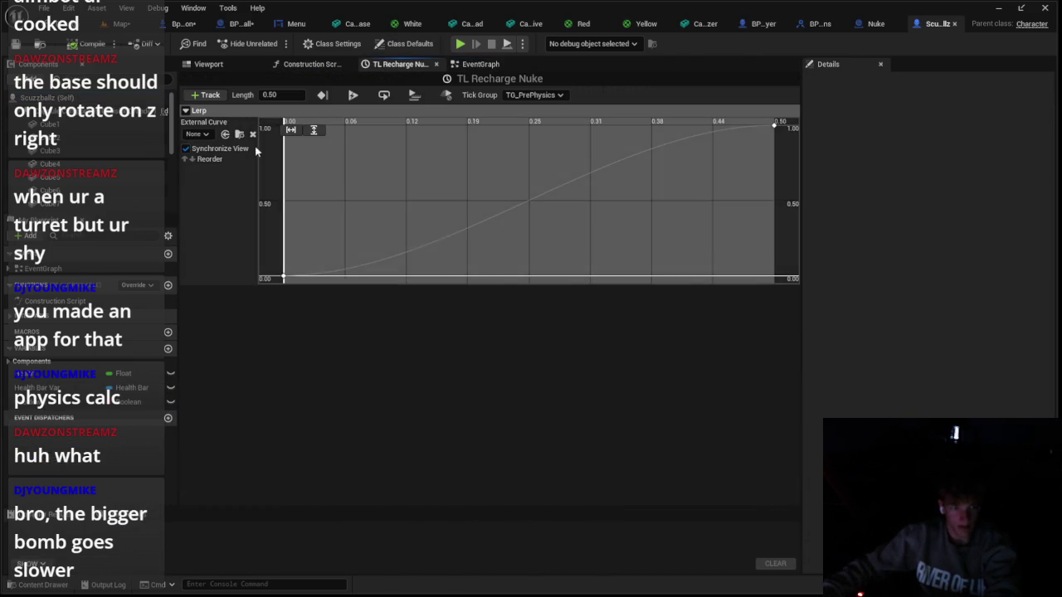
Zoom over BP_CannonBall's event graph, then return to the Bp_Cannon blueprint
left_click(199, 27)
left_click(240, 25)
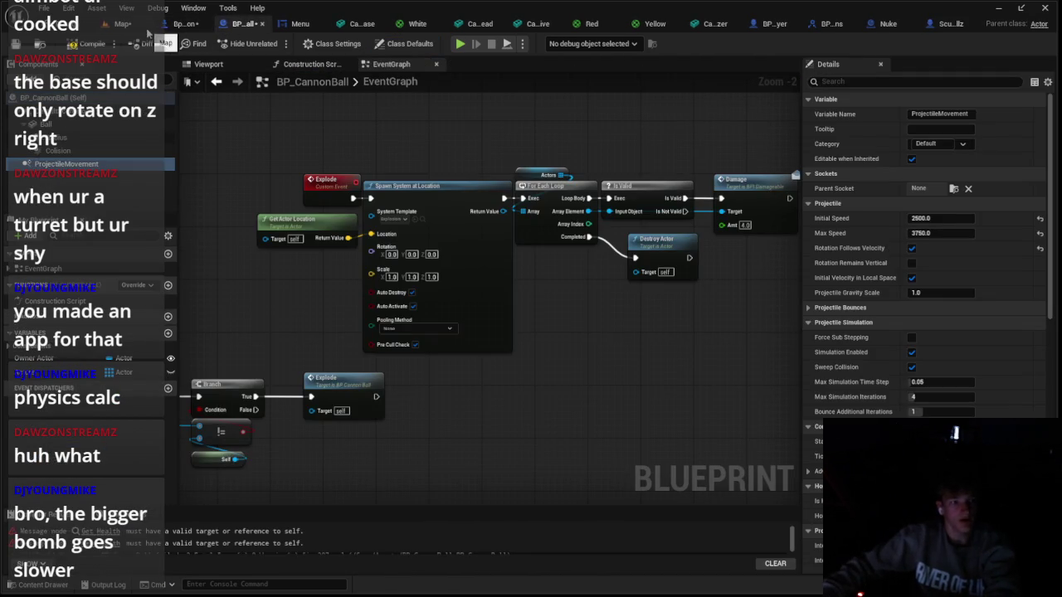
scroll(493, 263, "down", 9)
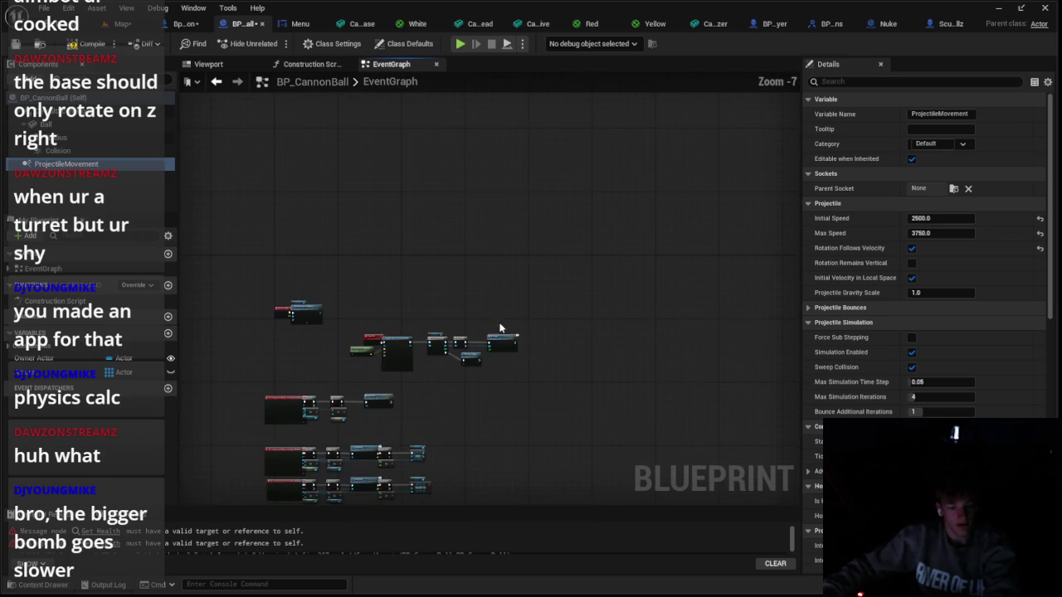
scroll(465, 290, "up", 8)
scroll(537, 313, "down", 6)
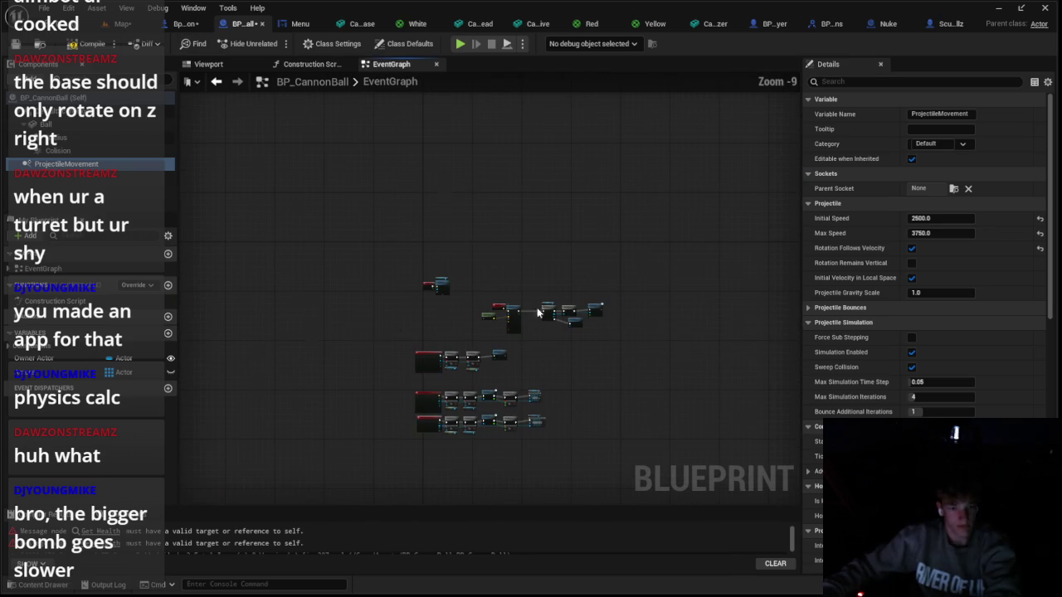
left_click(185, 23)
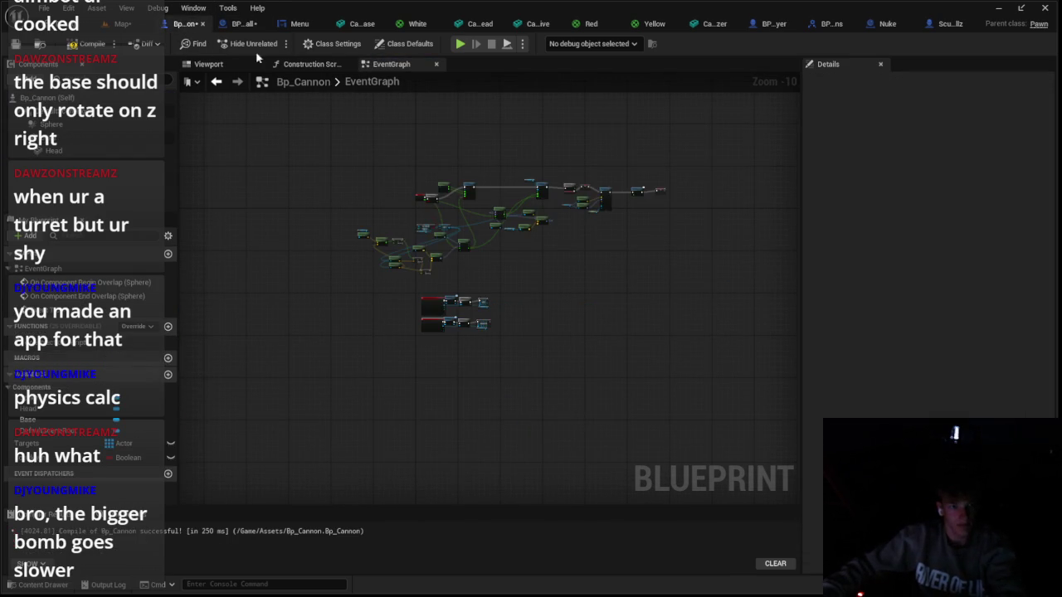
Add a static mesh component under Head, zero its X location, and check the mesh list
left_click(208, 64)
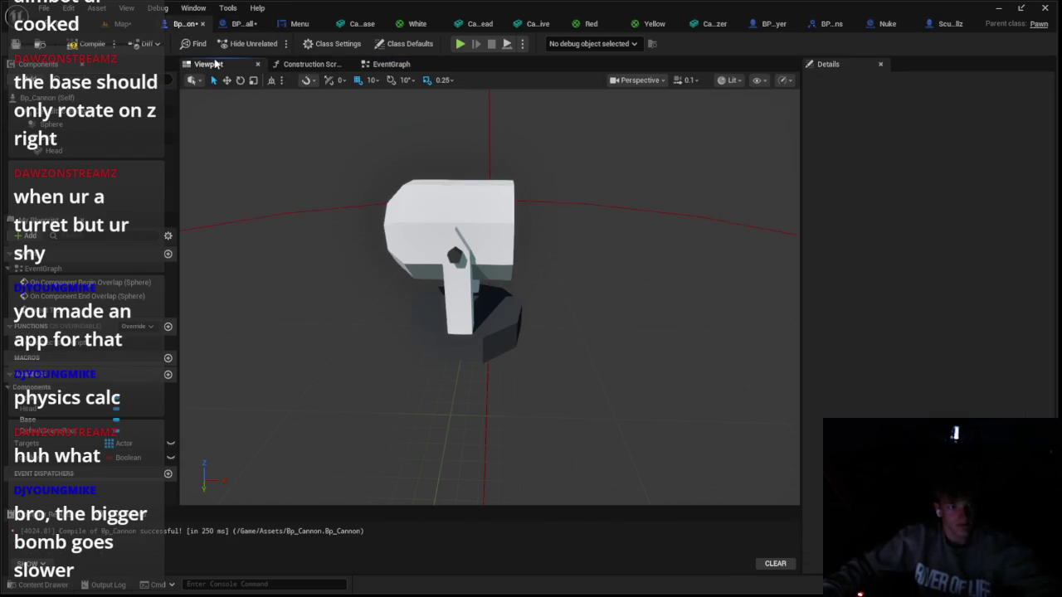
left_click(49, 151)
left_click(26, 79)
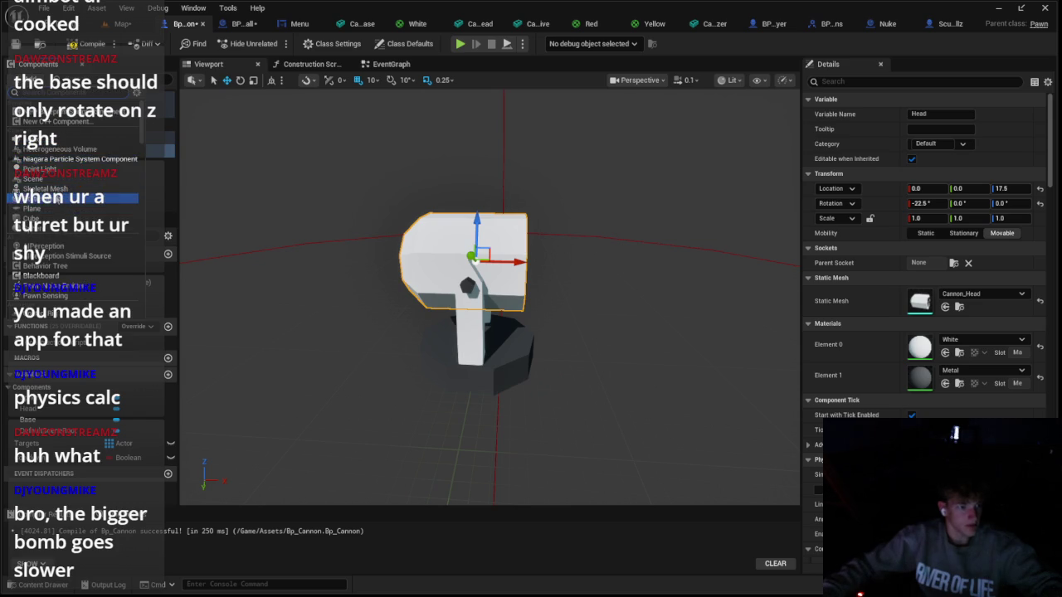
left_click(72, 197)
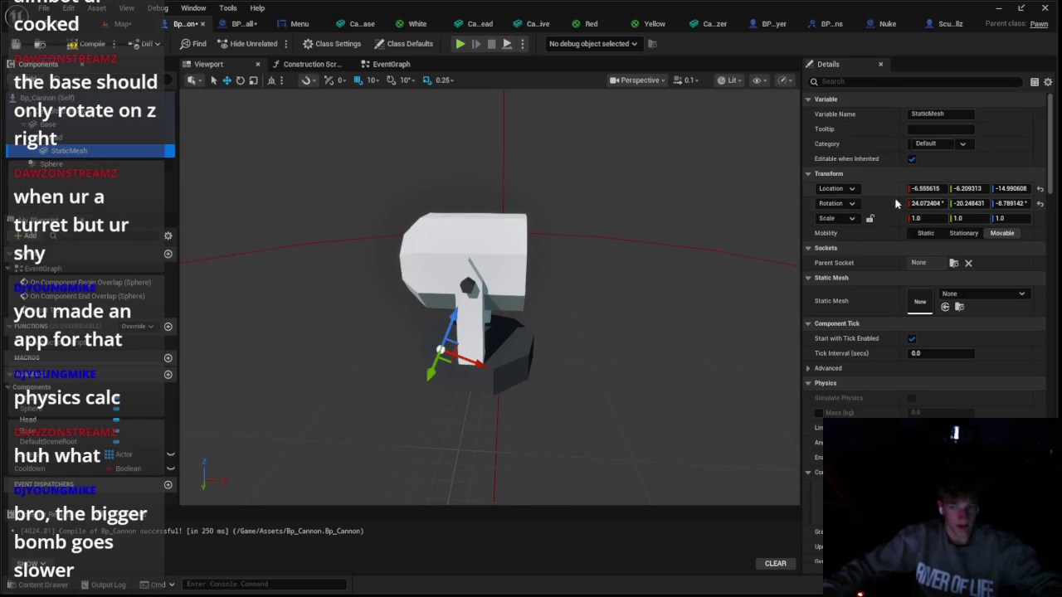
left_click(936, 189)
type("0.")
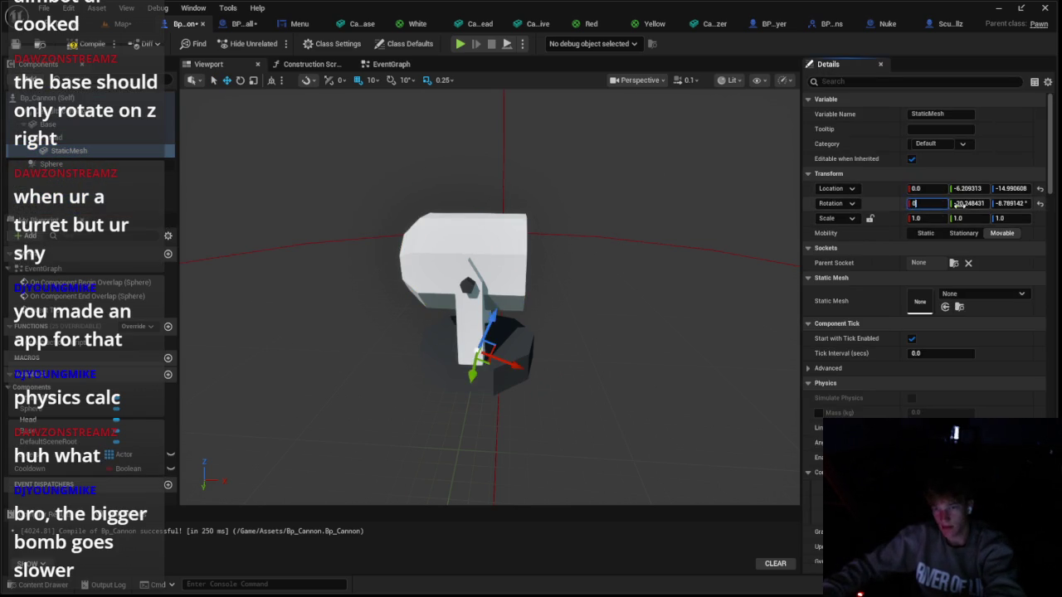
type("0")
left_click(919, 300)
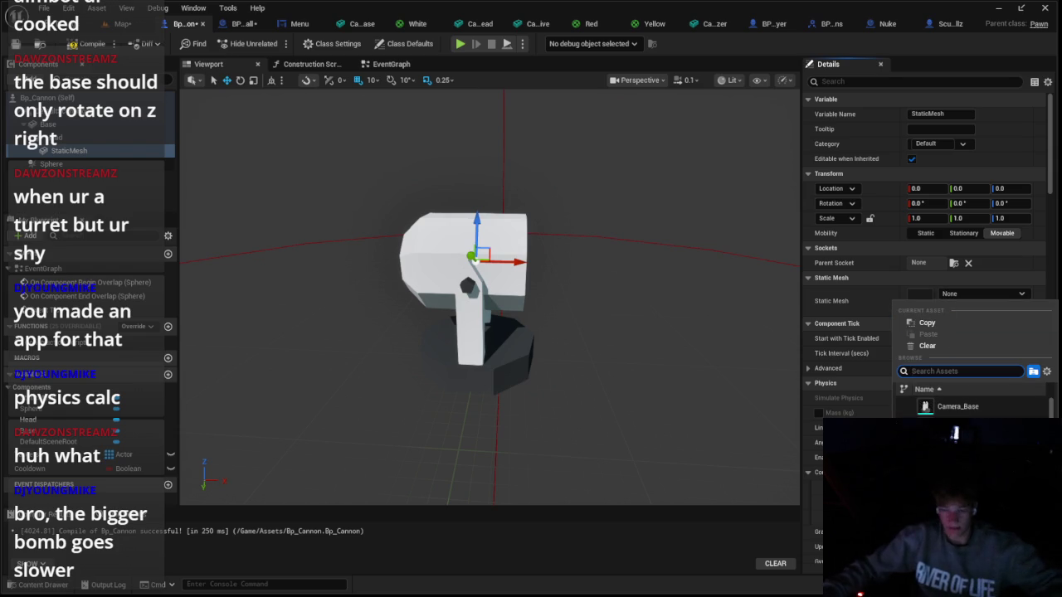
key("Escape")
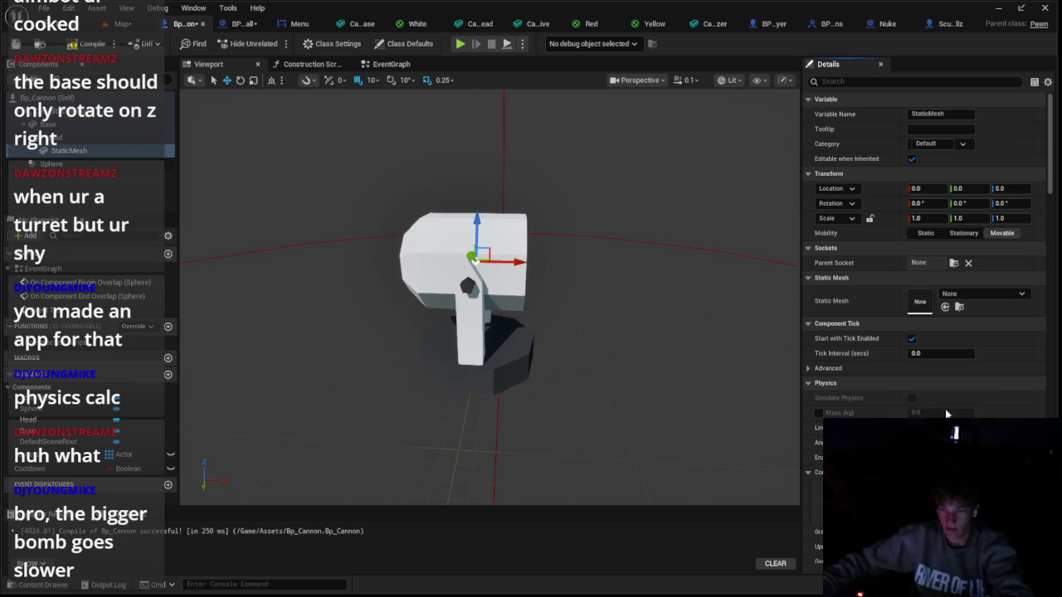
left_click_drag(724, 395, 723, 453)
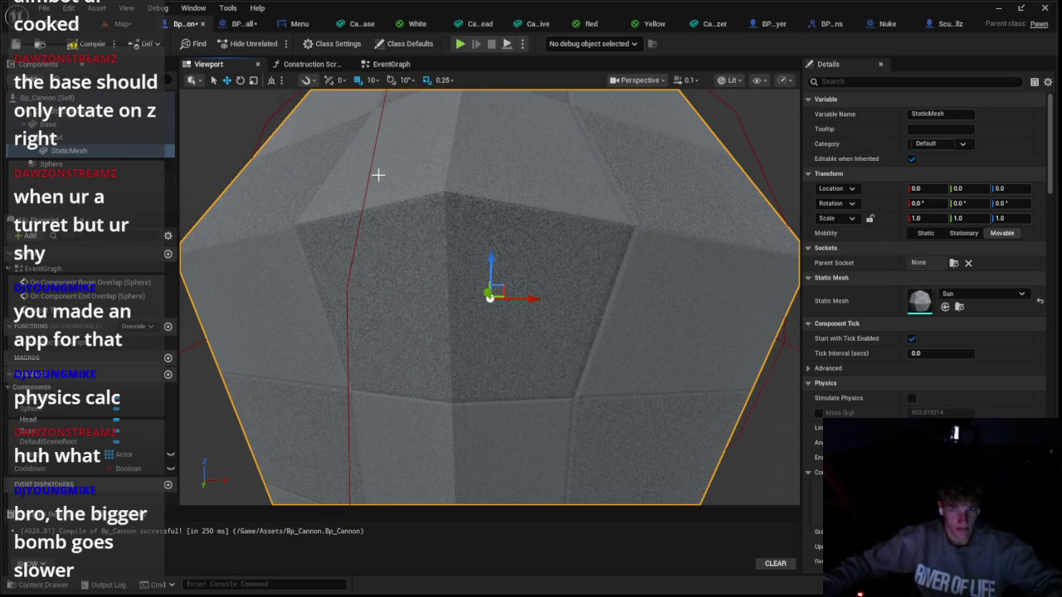
Scale the sphere mesh uniformly to 0.25
left_click(55, 136)
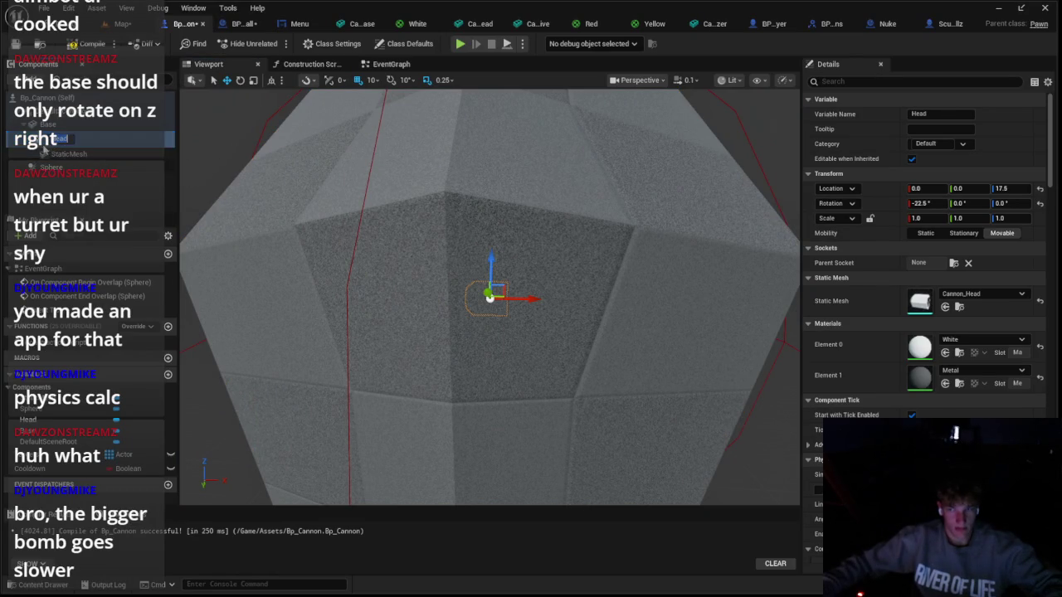
left_click(927, 218)
type("25")
key("Tab")
type(".25")
key("Tab")
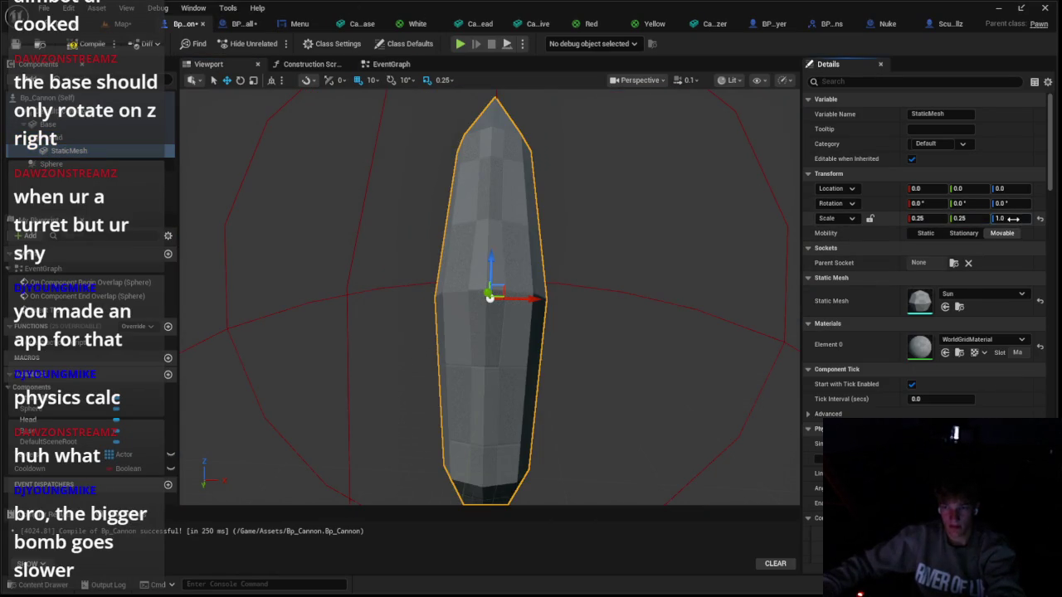
type(".25")
key("Return")
Reparent the sphere, reapply 0.25 scale, shift it 50 units along X, and reattach under Head
left_click_drag(630, 274, 602, 241)
scroll(498, 297, "up", 10)
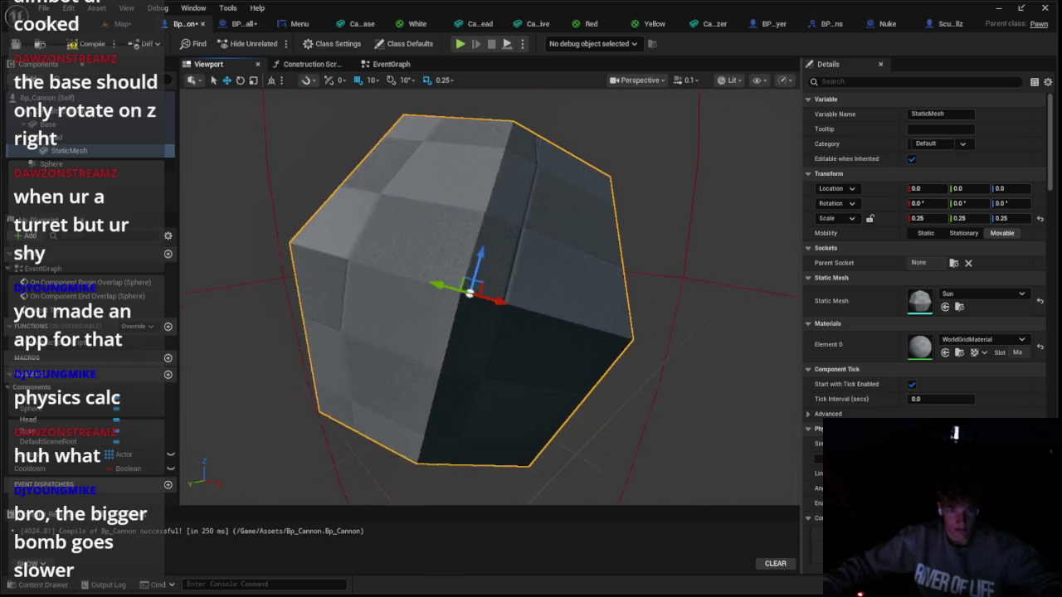
scroll(374, 241, "down", 8)
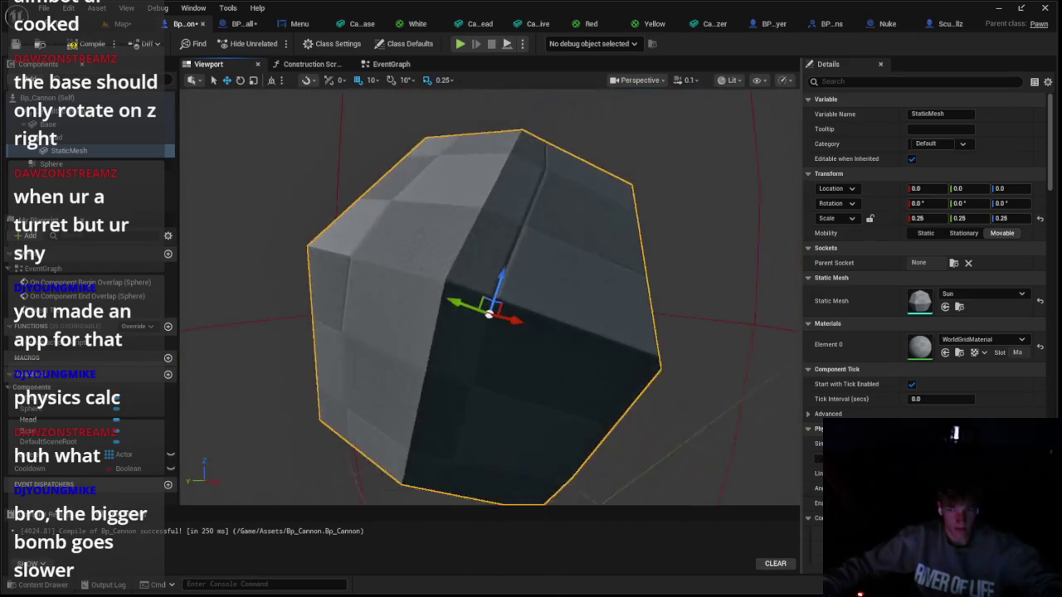
mouse_move(81, 150)
left_mouse_down()
mouse_move(80, 120)
mouse_move(80, 153)
mouse_move(85, 123)
mouse_move(93, 139)
left_mouse_up()
left_click(933, 218)
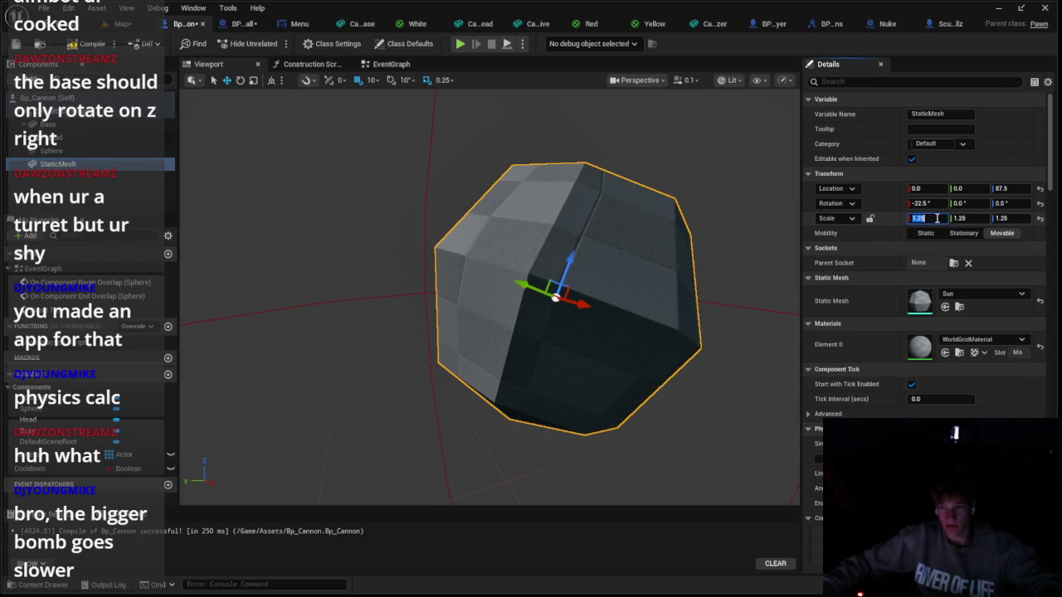
type("0.25")
key("Tab")
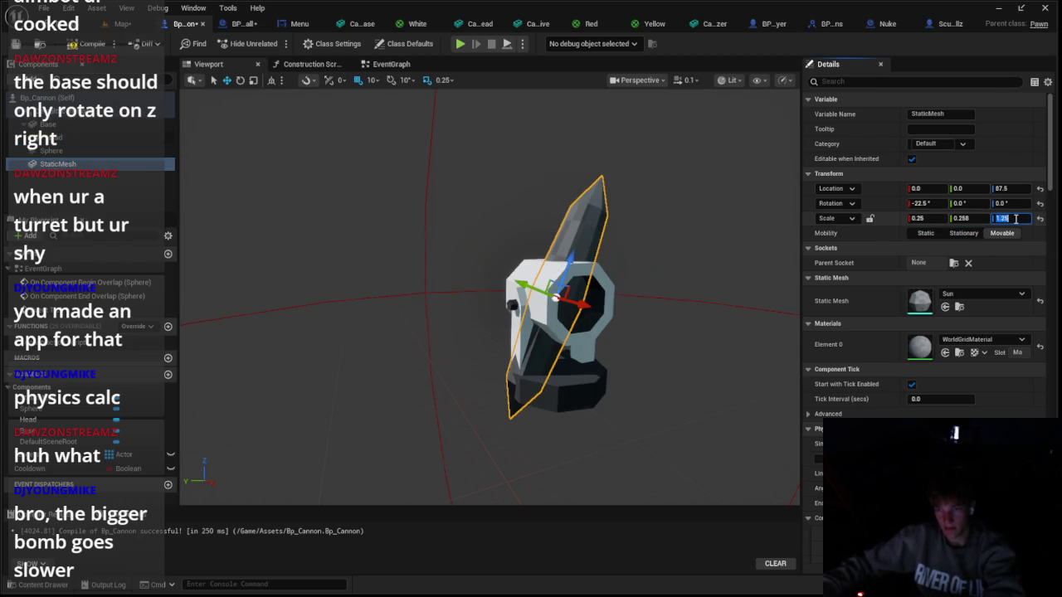
type("0.25")
key("Return")
left_click_drag(574, 295, 602, 319)
mouse_move(103, 169)
left_mouse_down()
mouse_move(124, 141)
mouse_move(91, 138)
left_mouse_up()
Frame the sphere from the front and slide it into the barrel mouth at X 6.0
key("f")
left_click_drag(414, 178, 292, 178)
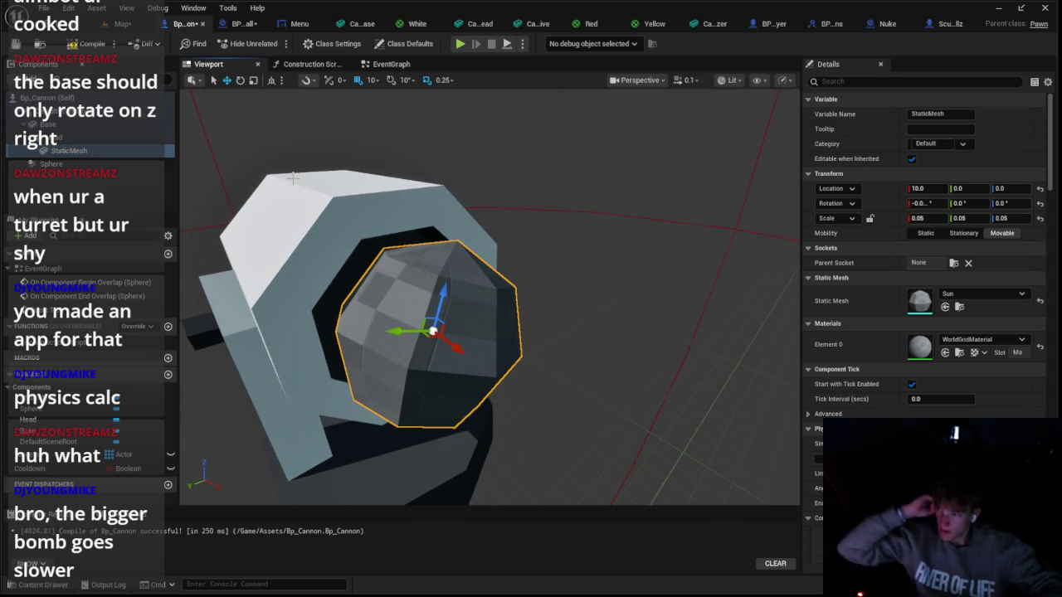
mouse_move(661, 194)
left_mouse_down()
mouse_move(562, 194)
mouse_move(553, 144)
mouse_move(501, 225)
mouse_move(509, 260)
mouse_move(533, 264)
mouse_move(434, 244)
mouse_move(592, 266)
mouse_move(550, 268)
mouse_move(563, 272)
left_mouse_up()
left_click_drag(486, 325, 486, 328)
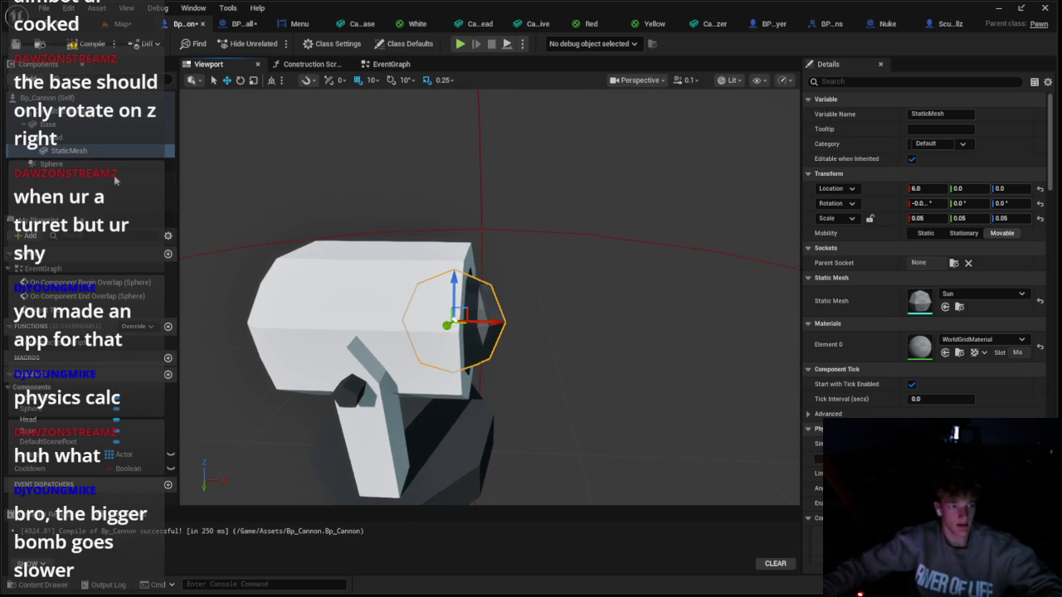
Assign the DMetal material to the barrel sphere's Element 0 slot
left_click(983, 293)
key("Escape")
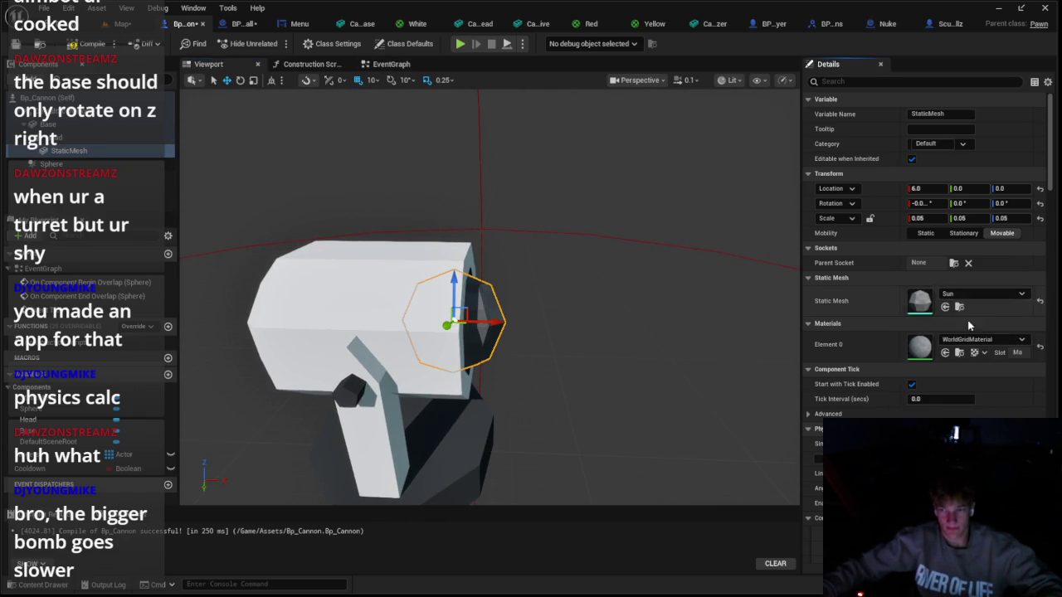
left_click(983, 339)
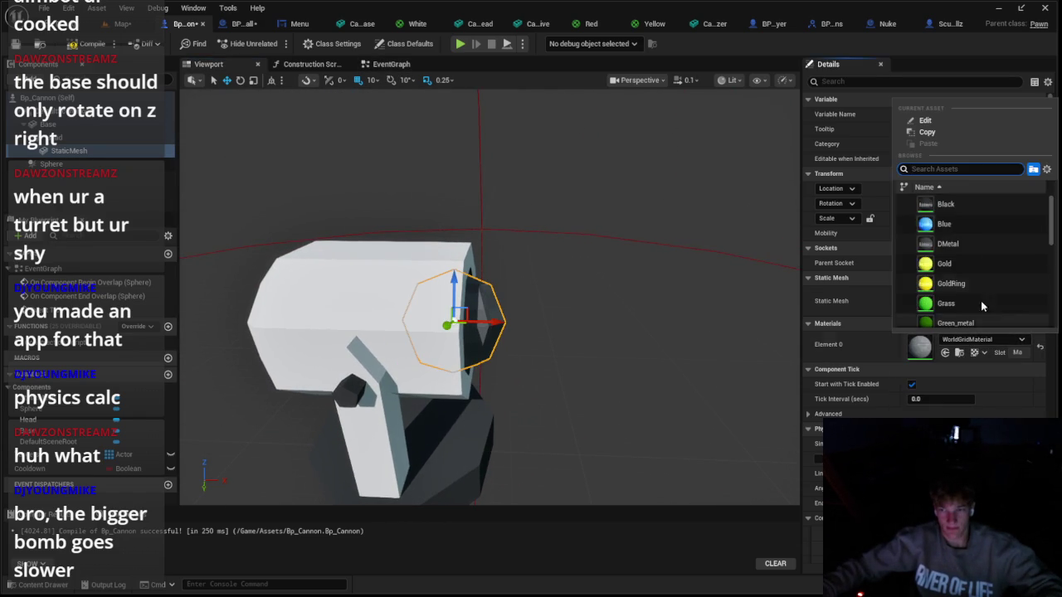
left_click(946, 244)
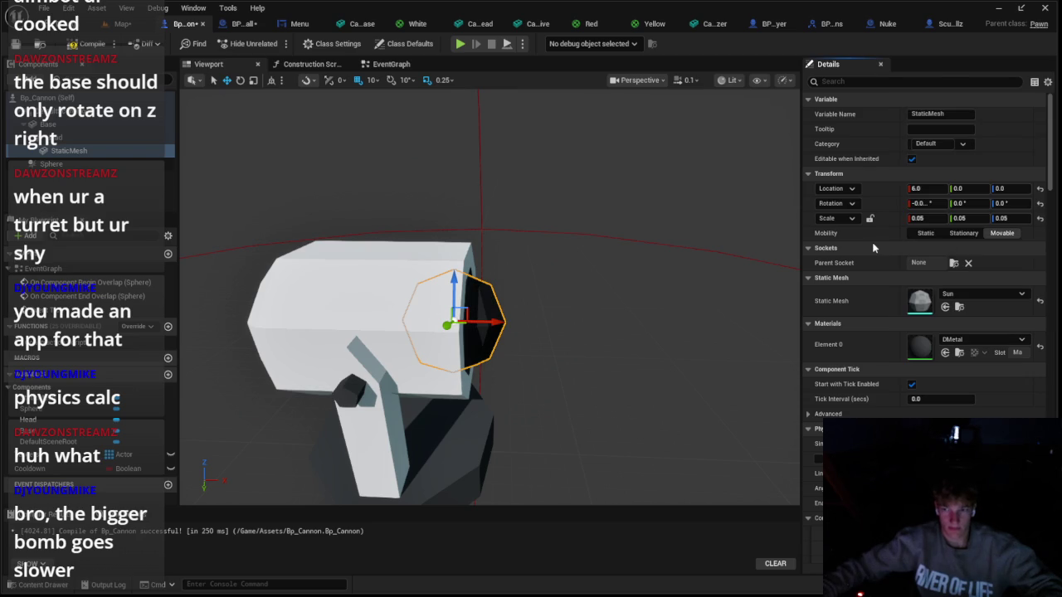
Rename the sphere's StaticMesh component to CannonBall
right_click(70, 155)
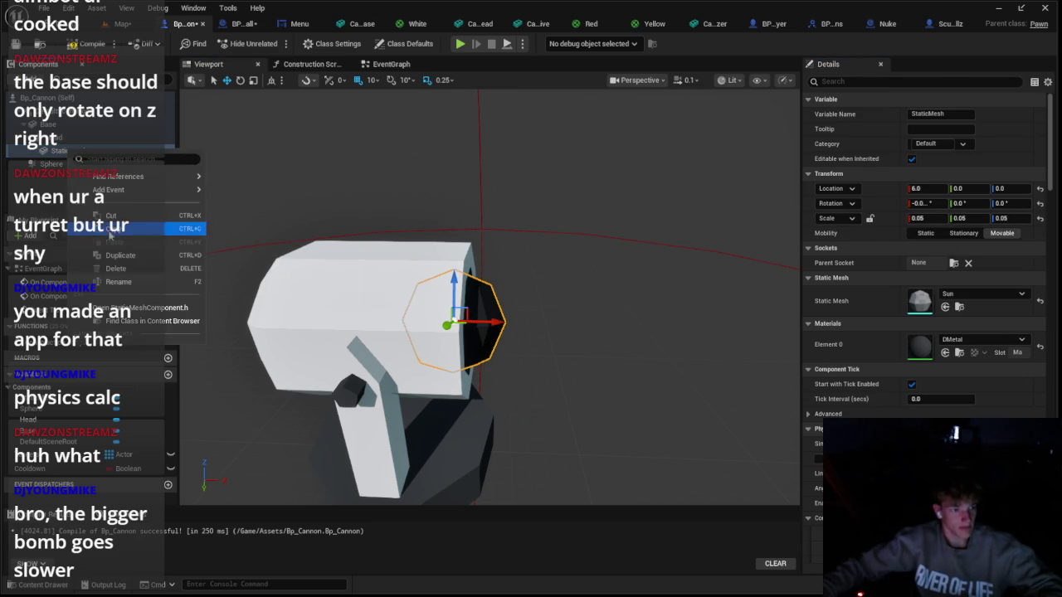
left_click(116, 282)
type("CannonBall")
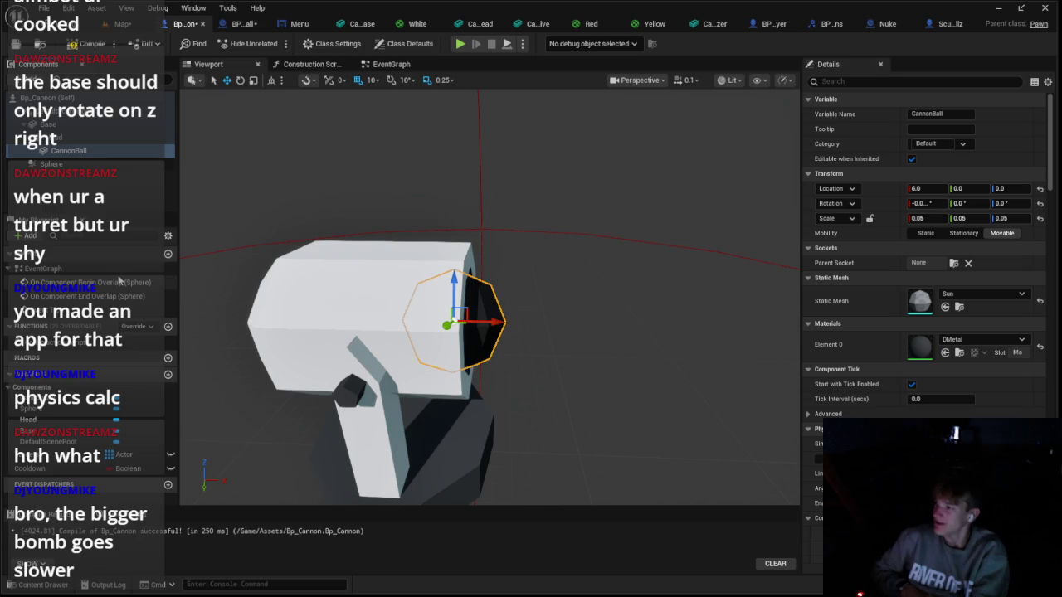
left_click(391, 64)
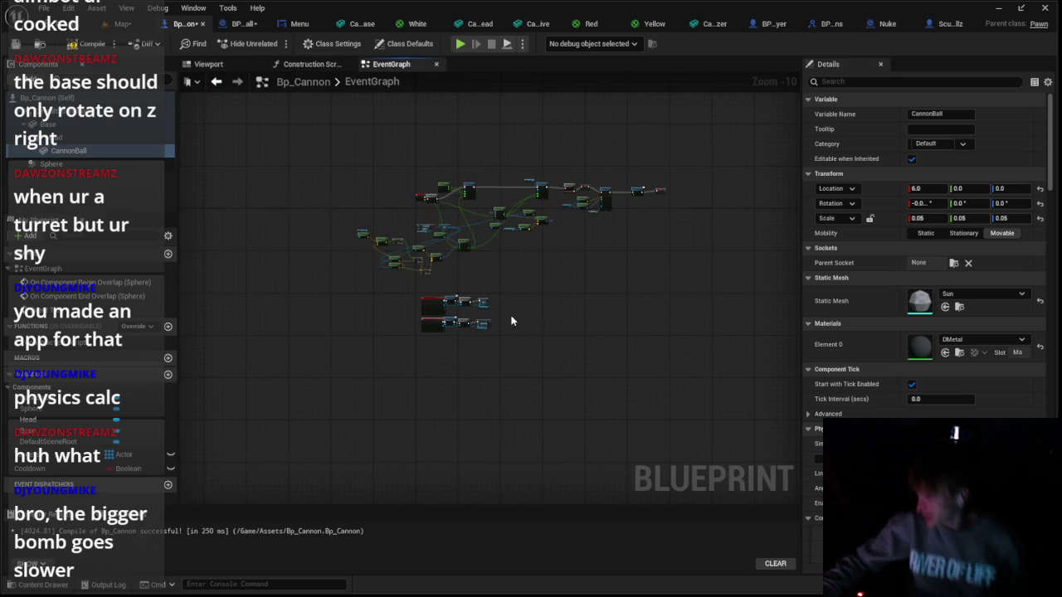
Drag a CannonBall component reference into the event graph beside the spawn nodes
scroll(503, 406, "up", 7)
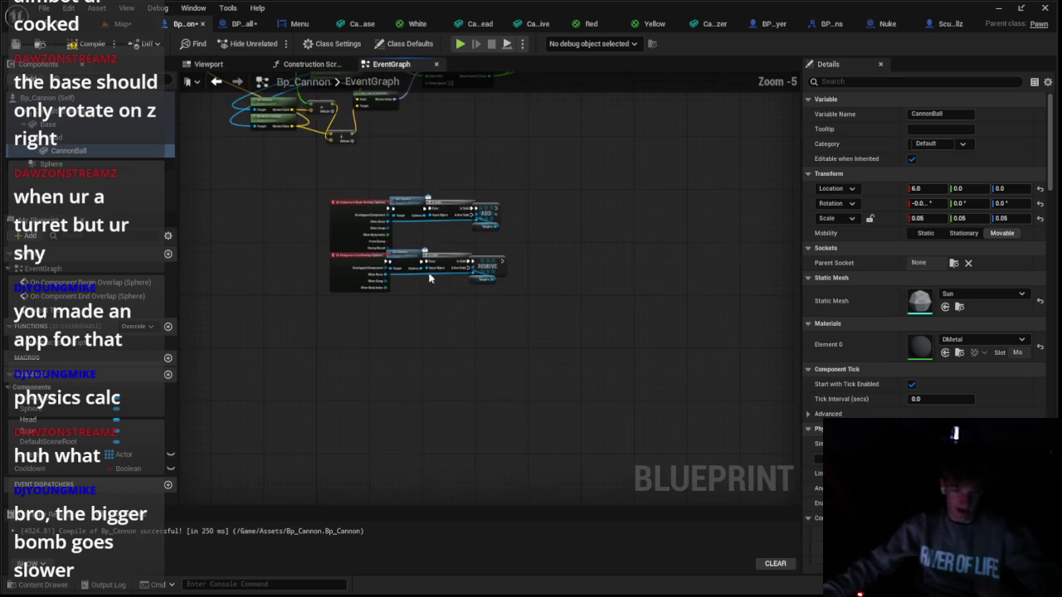
scroll(318, 218, "down", 5)
scroll(316, 199, "up", 5)
scroll(509, 176, "down", 3)
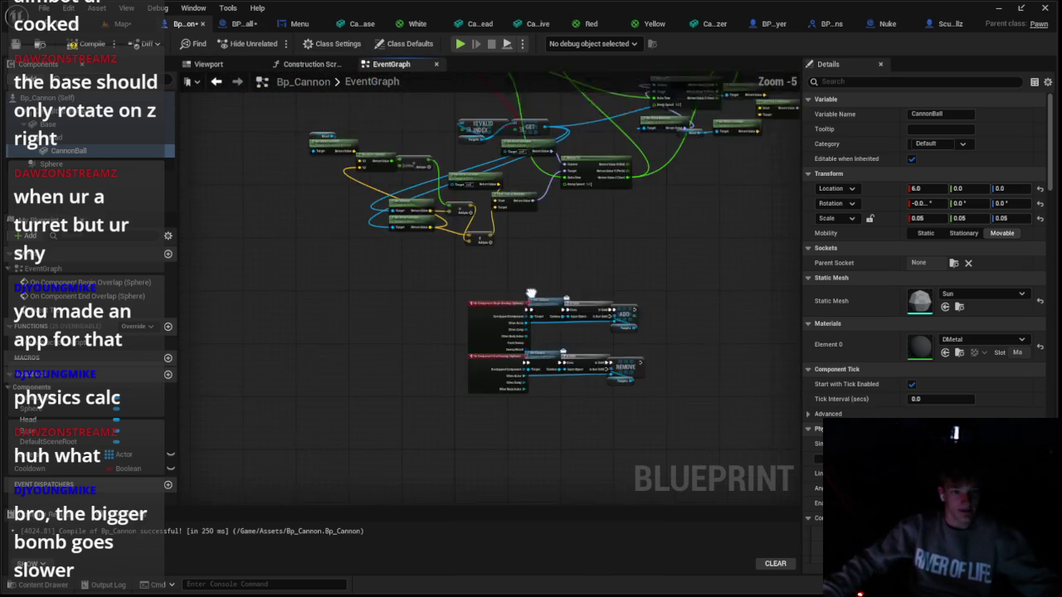
scroll(511, 329, "up", 1)
scroll(371, 337, "up", 1)
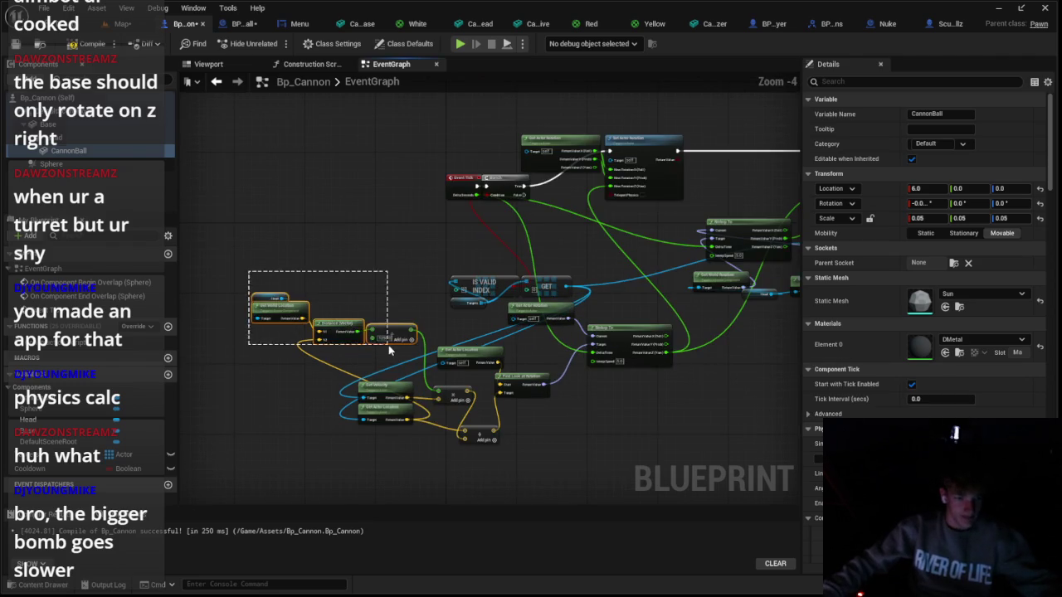
left_click_drag(388, 350, 388, 351)
scroll(380, 352, "up", 2)
scroll(269, 255, "up", 3)
left_click(383, 293)
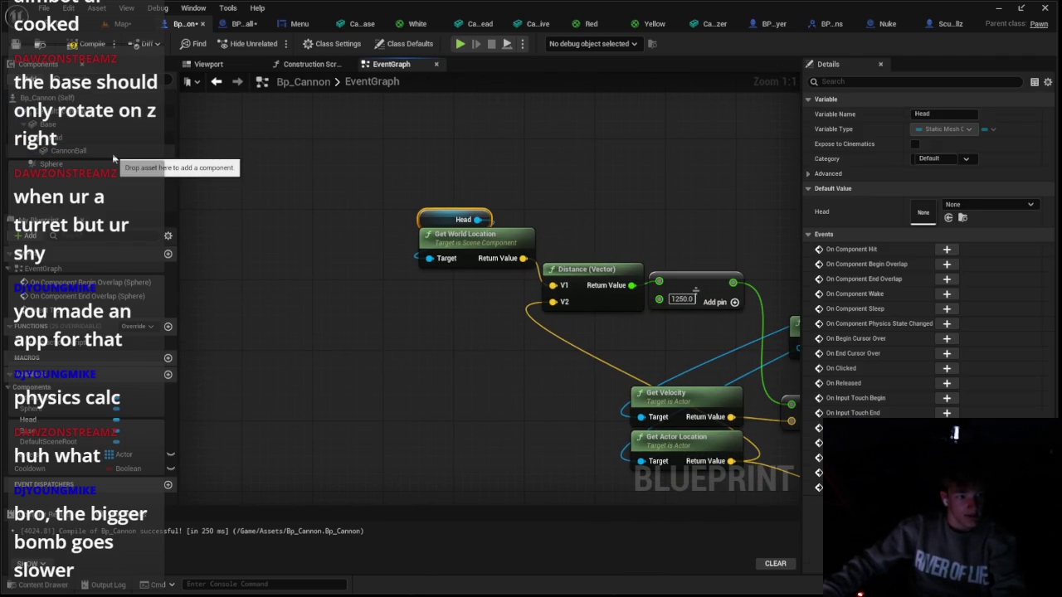
left_click(67, 150)
left_click_drag(66, 150, 349, 245)
Replace the Head getter with Cannon Ball on Get World Location, keeping Head on Get World Rotation
scroll(473, 393, "down", 4)
scroll(573, 180, "up", 2)
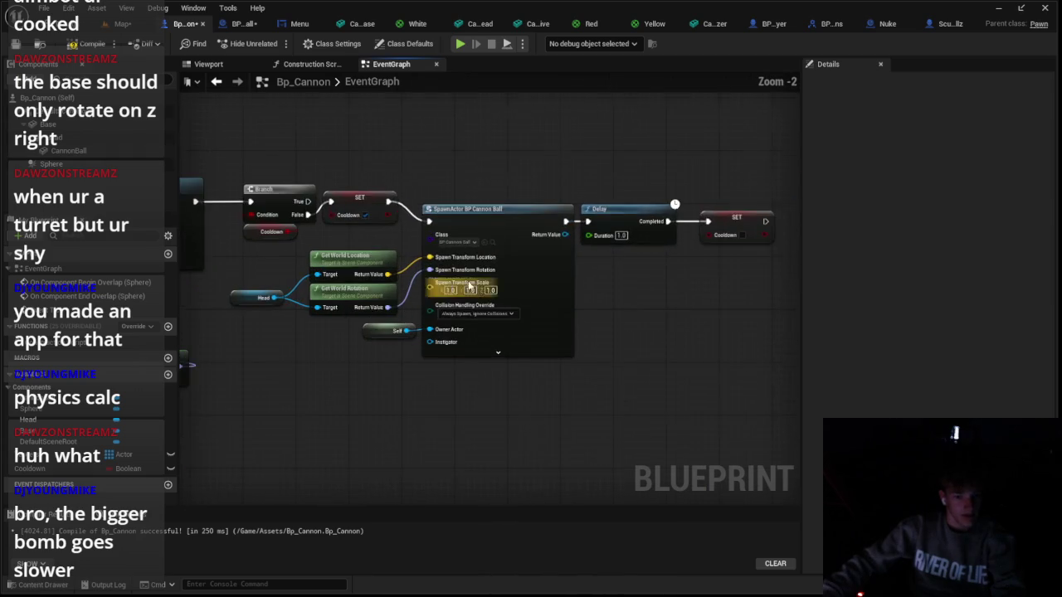
scroll(314, 360, "up", 1)
left_click(238, 287)
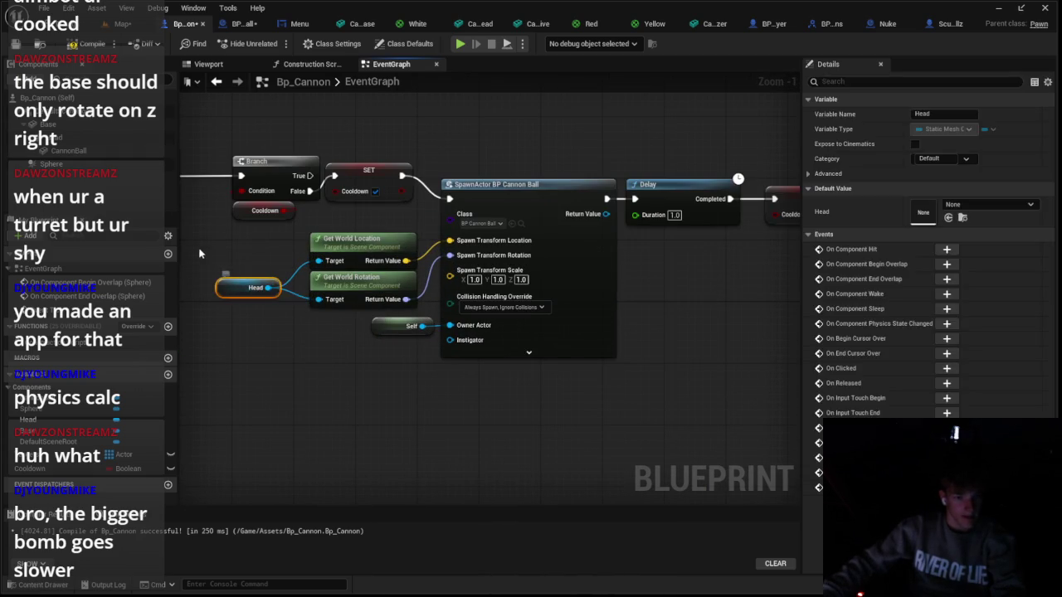
key("Delete")
mouse_move(68, 150)
left_mouse_down()
mouse_move(207, 233)
mouse_move(319, 261)
left_mouse_up()
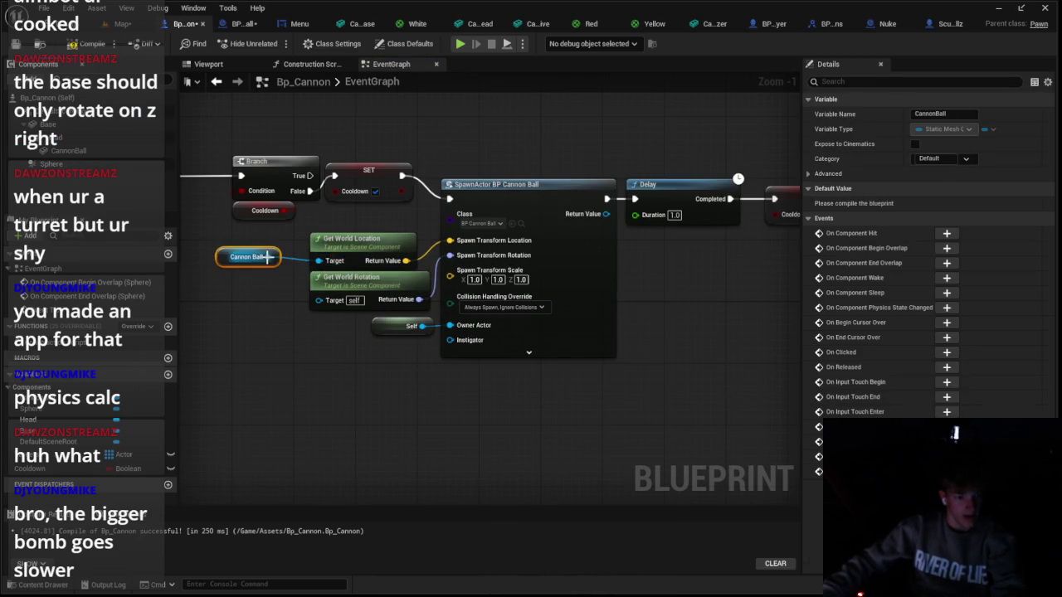
left_click_drag(299, 318, 319, 299)
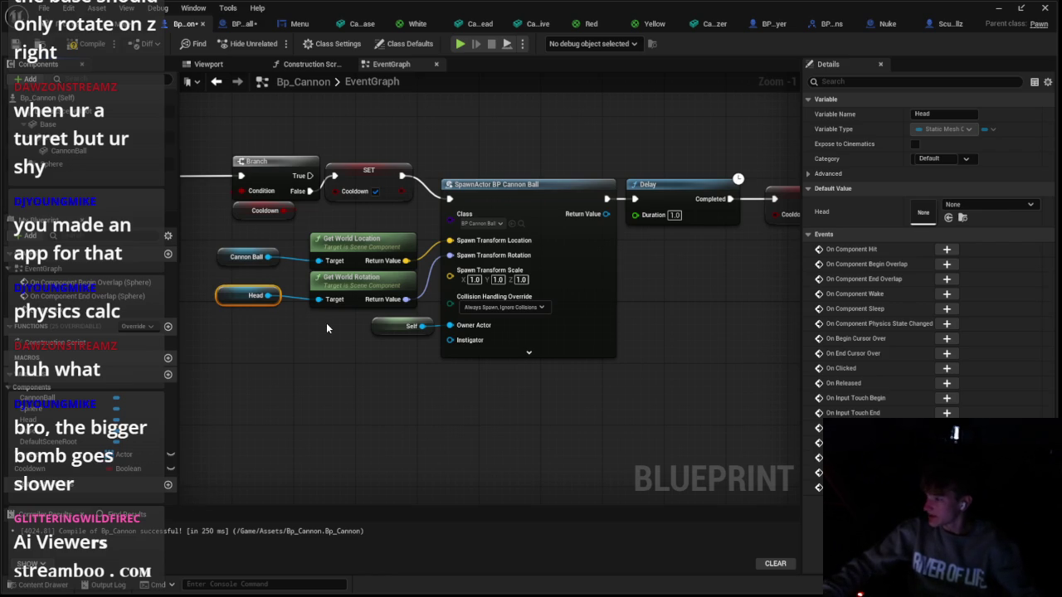
scroll(326, 322, "down", 1)
mouse_move(326, 322)
left_mouse_down()
mouse_move(492, 315)
mouse_move(463, 288)
left_mouse_up()
scroll(396, 299, "down", 2)
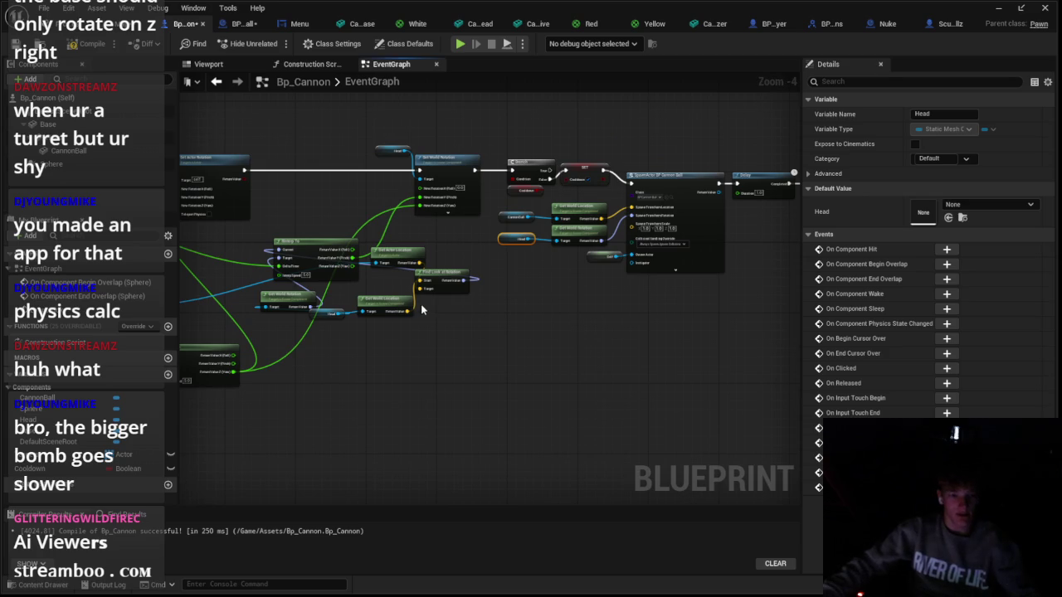
scroll(326, 288, "down", 3)
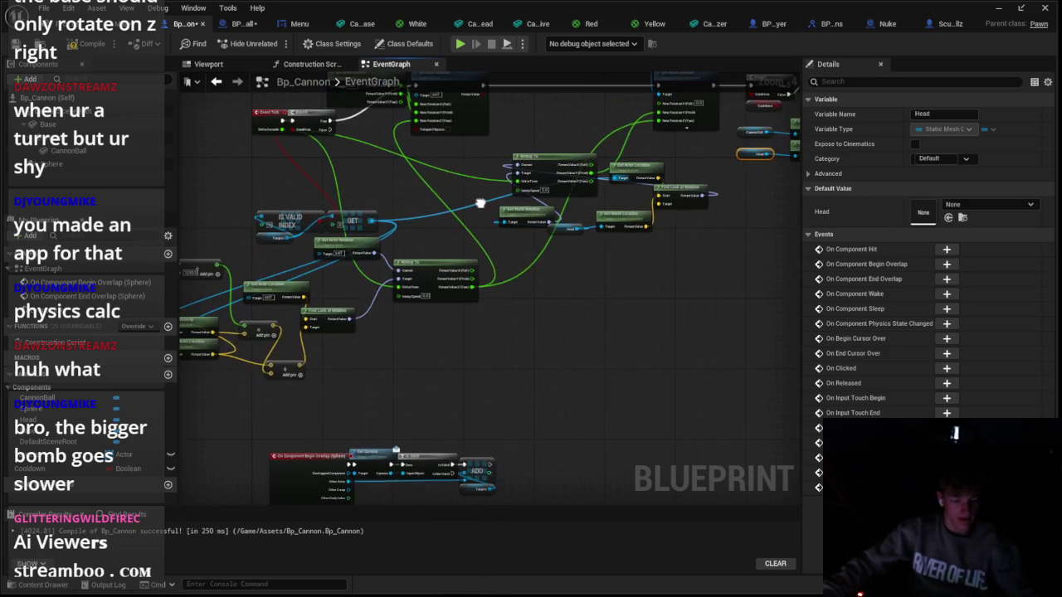
scroll(486, 202, "up", 3)
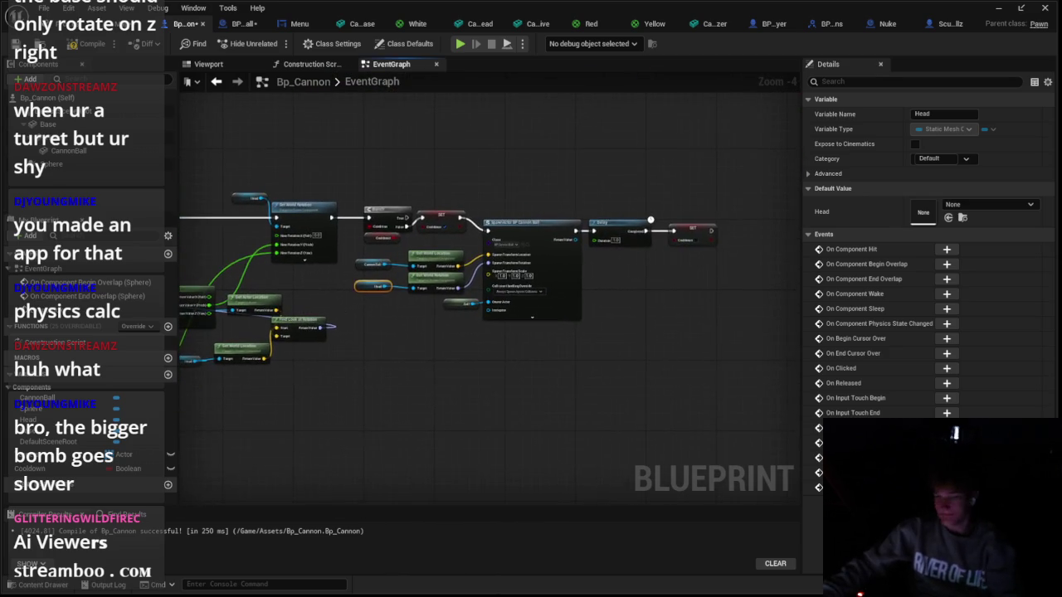
Shift the Cooldown reset node right to make room after the Delay
scroll(413, 295, "up", 3)
scroll(435, 296, "up", 1)
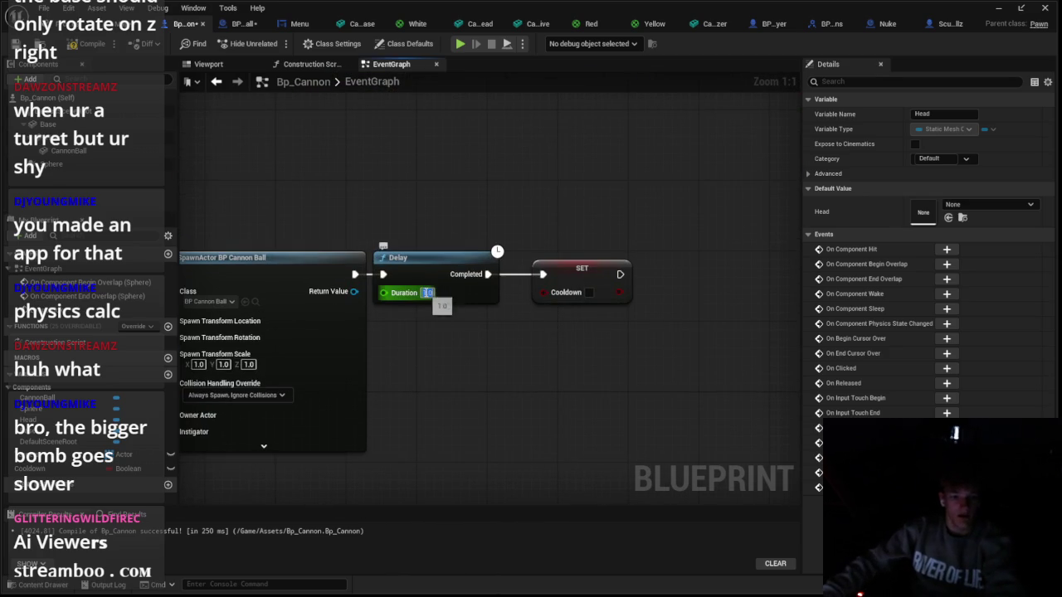
left_click(572, 284)
left_click_drag(498, 334, 707, 335)
mouse_move(461, 330)
left_mouse_down()
mouse_move(734, 340)
mouse_move(701, 322)
left_mouse_up()
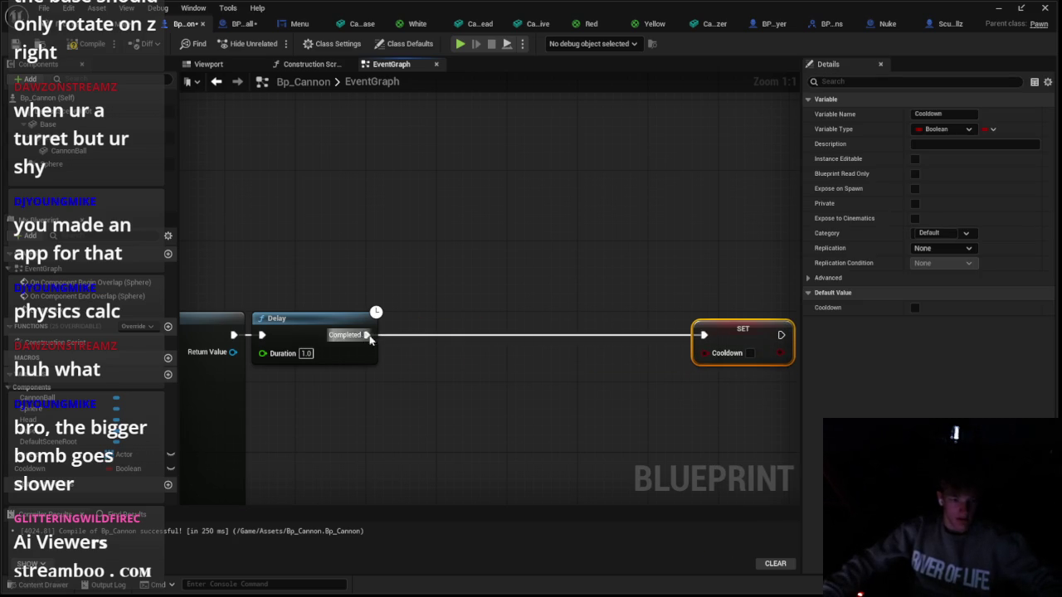
Add a timeline named Reload, wiring Delay's Completed into Play from Start
left_click_drag(367, 335, 458, 336)
type("add a")
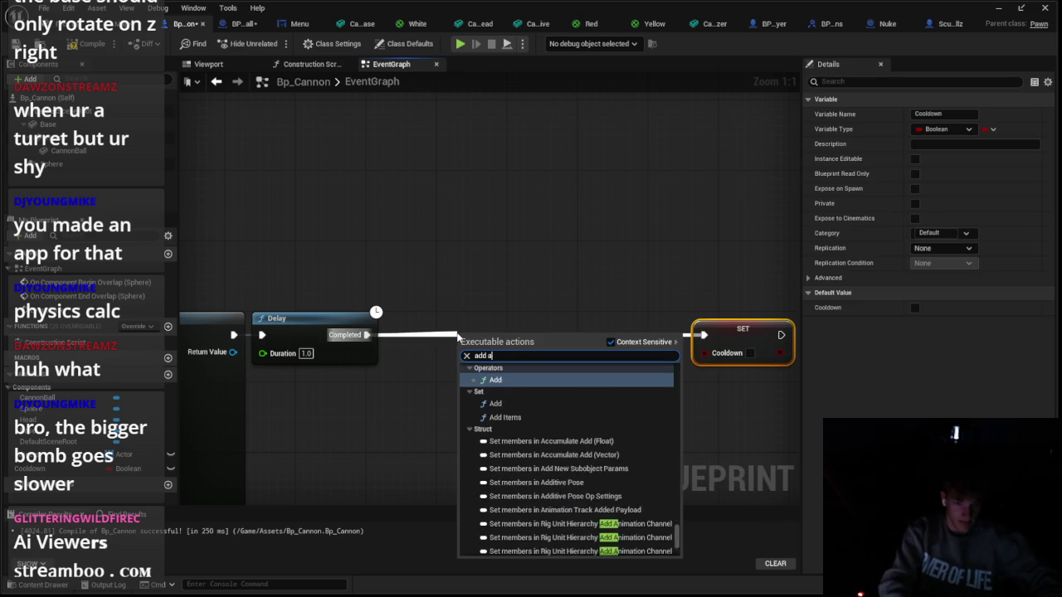
key("BackSpace")
type("time")
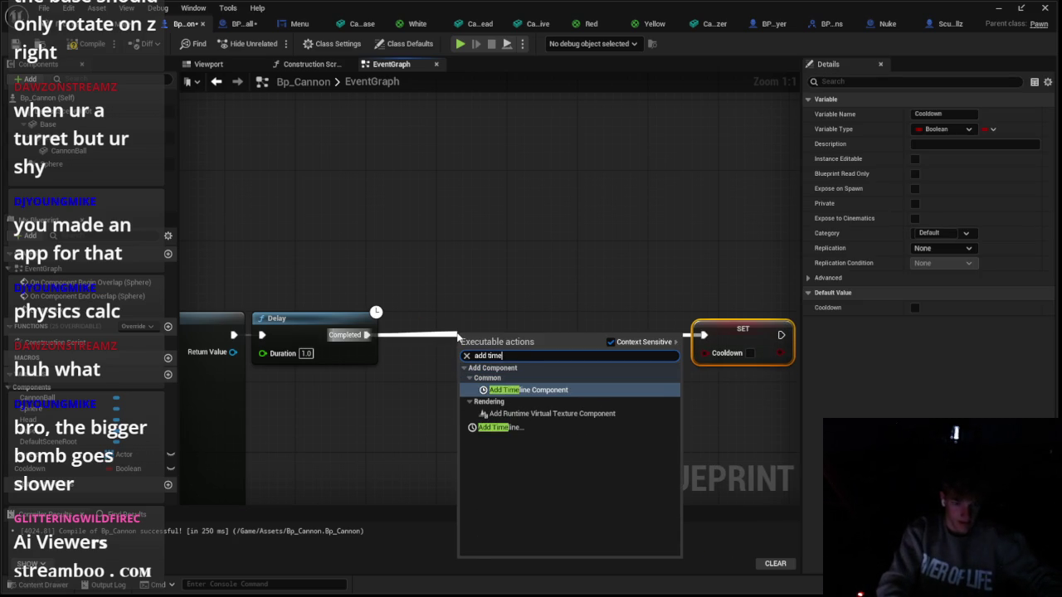
left_click(500, 427)
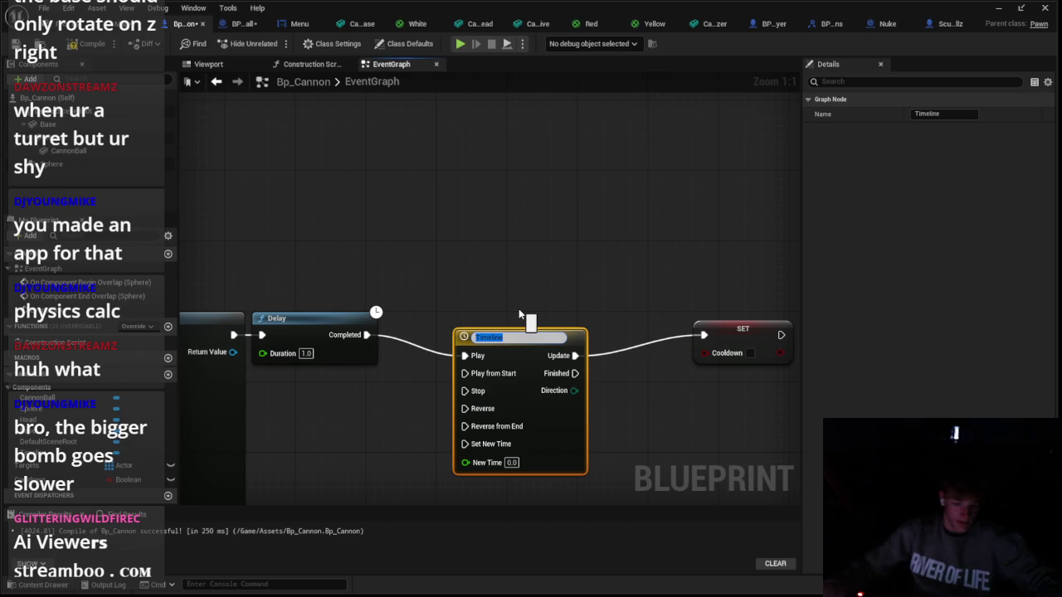
type("Reload")
key("Return")
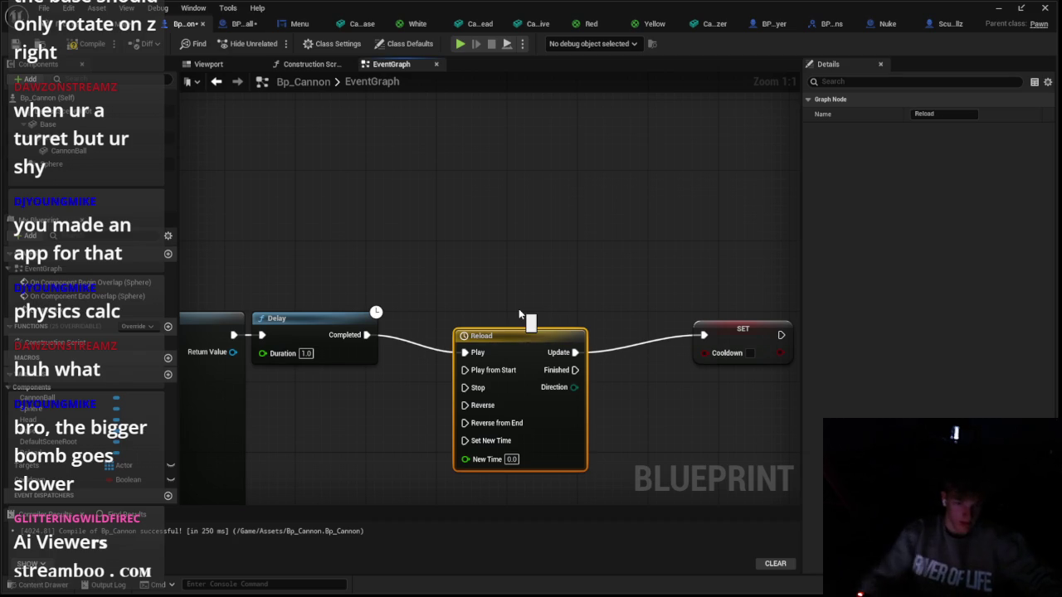
left_click_drag(498, 333, 490, 295)
mouse_move(366, 335)
left_mouse_down()
mouse_move(456, 326)
mouse_move(467, 315)
mouse_move(456, 314)
left_mouse_up()
left_click(208, 64)
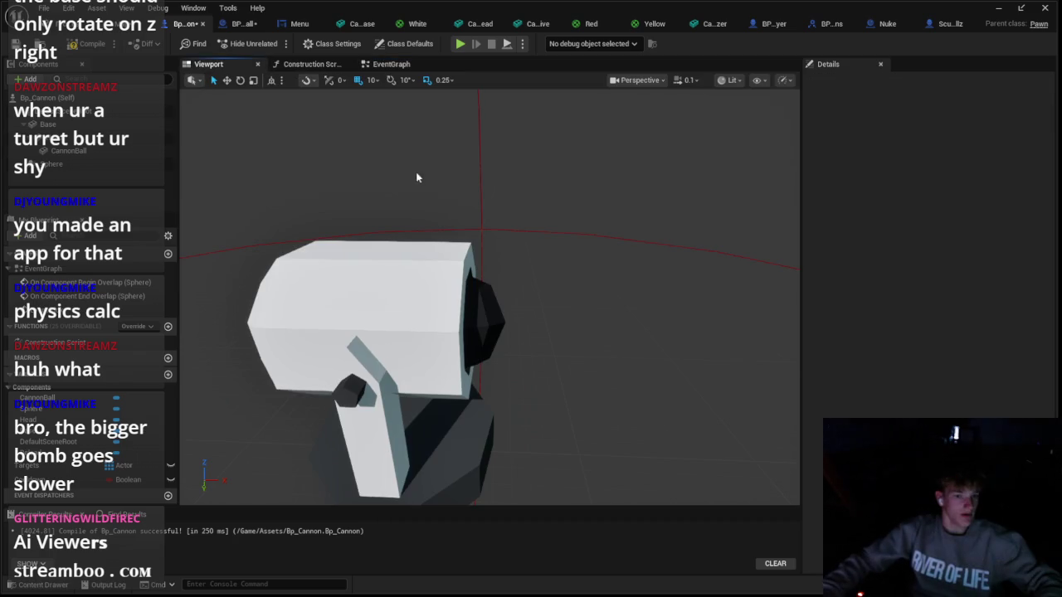
Slide the CannonBall back inside the barrel to an X location of -2.0
left_click(480, 287)
key("f")
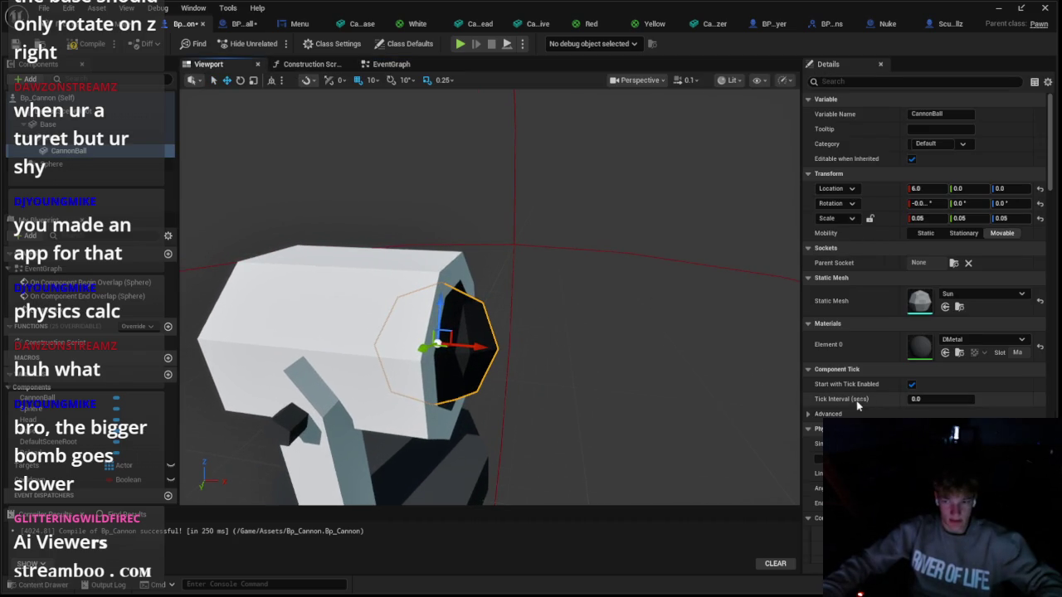
left_click_drag(526, 359, 569, 332)
left_click_drag(498, 299, 481, 312)
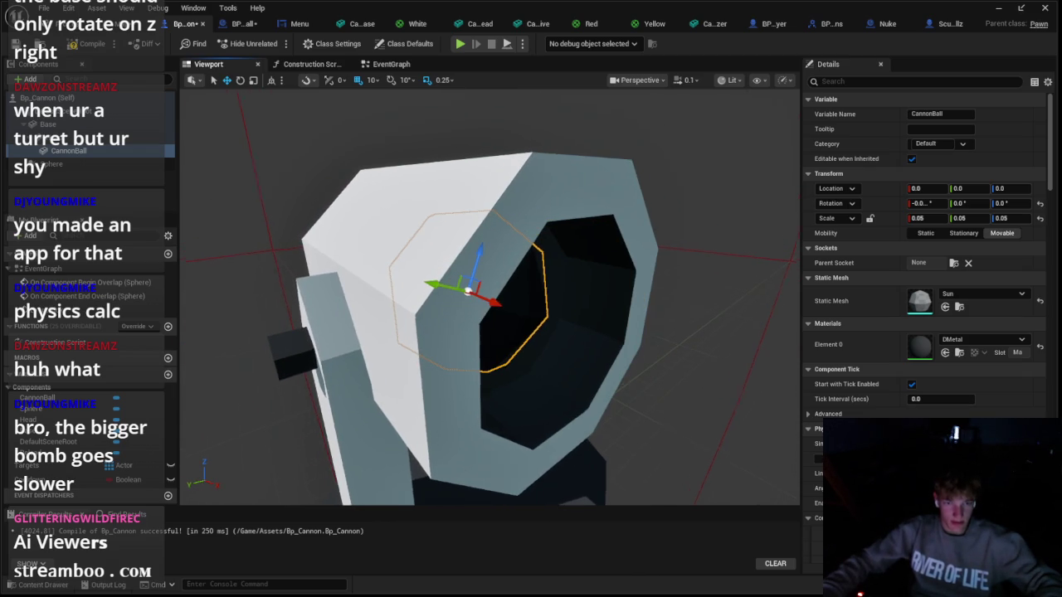
scroll(470, 310, "up", 5)
left_click_drag(365, 315, 361, 312)
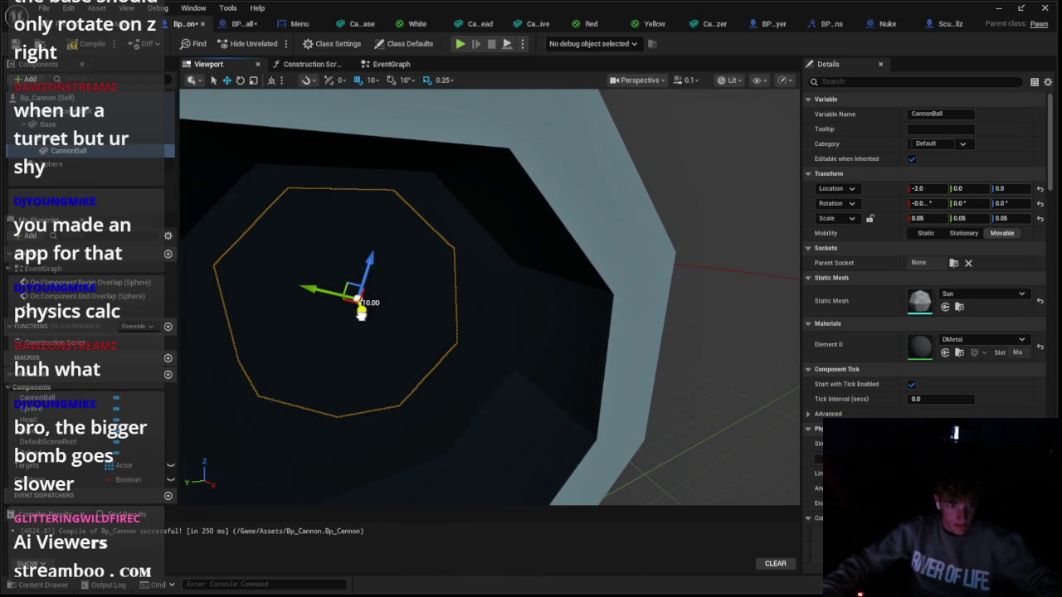
scroll(359, 312, "down", 10)
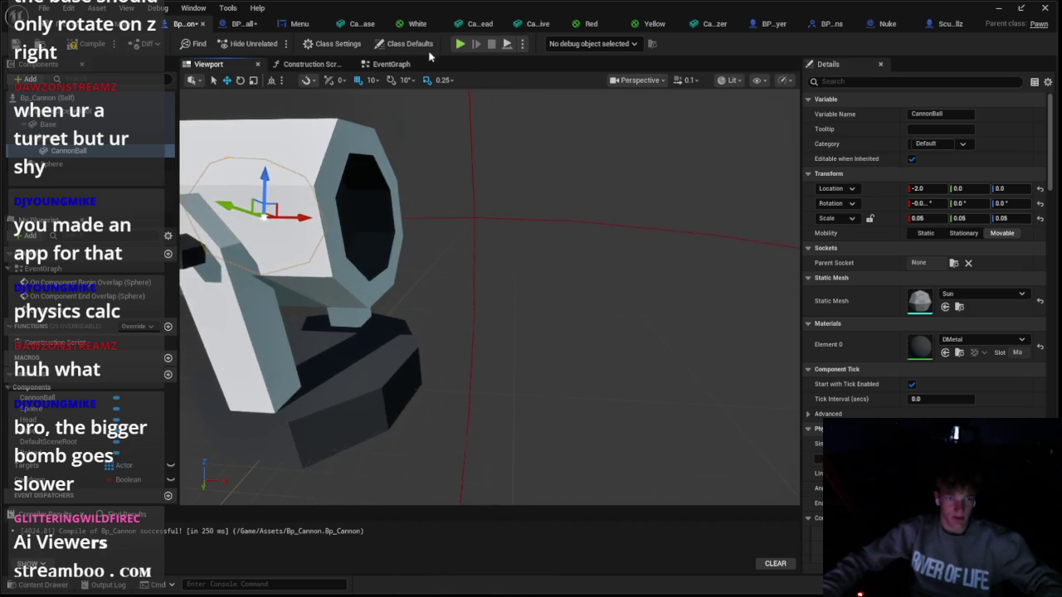
left_click(388, 64)
left_click_drag(502, 352, 480, 364)
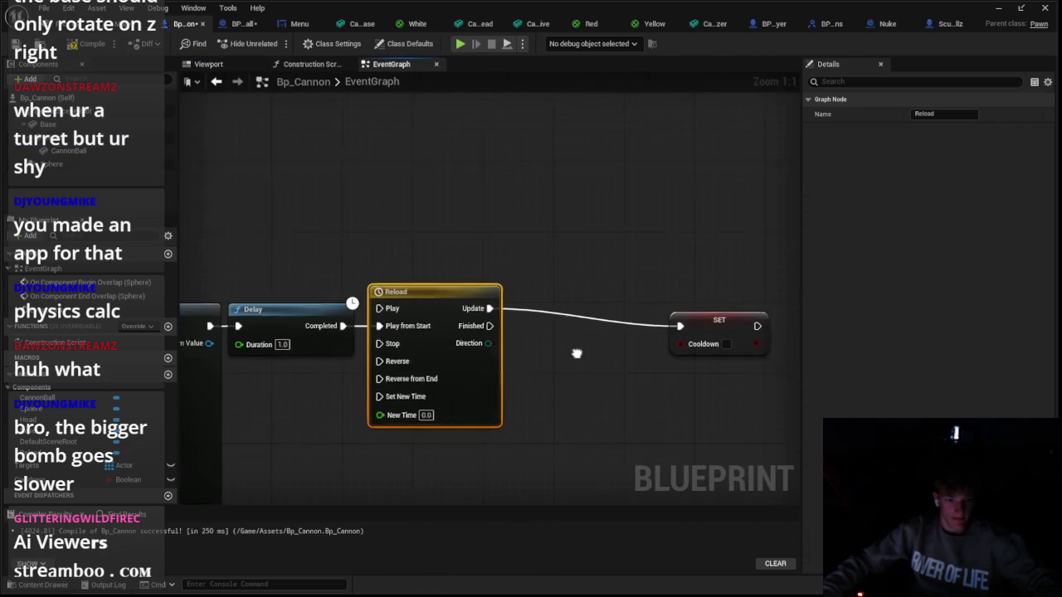
Make room and add a Set Hidden in Game node for CannonBall after SpawnActor
left_click_drag(600, 265, 712, 256)
left_click_drag(535, 303, 630, 337)
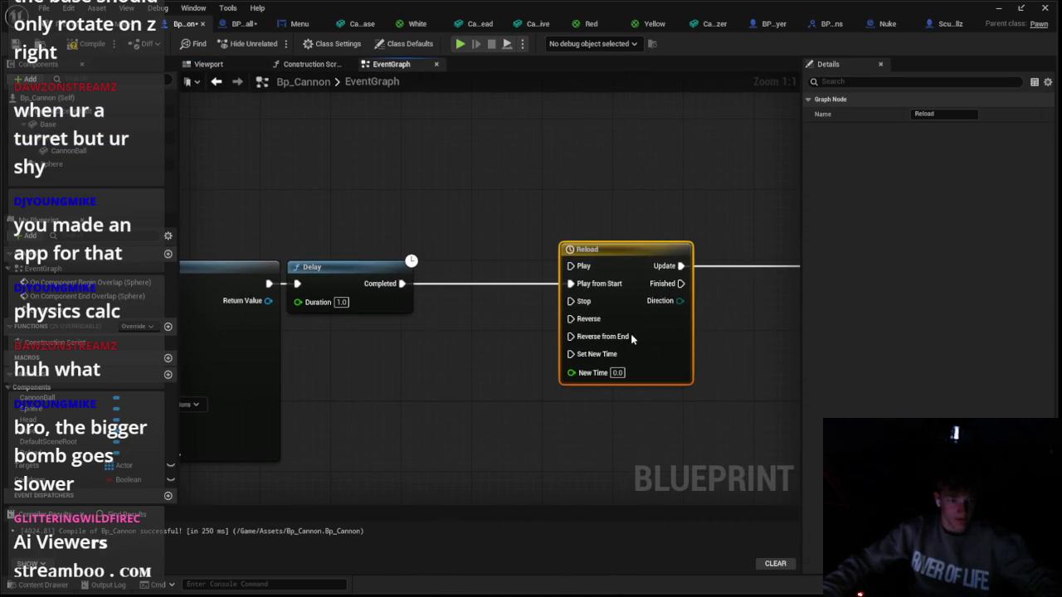
left_click_drag(387, 288, 528, 307)
mouse_move(516, 299)
left_mouse_down()
mouse_move(430, 289)
mouse_move(456, 284)
left_mouse_up()
type("set h")
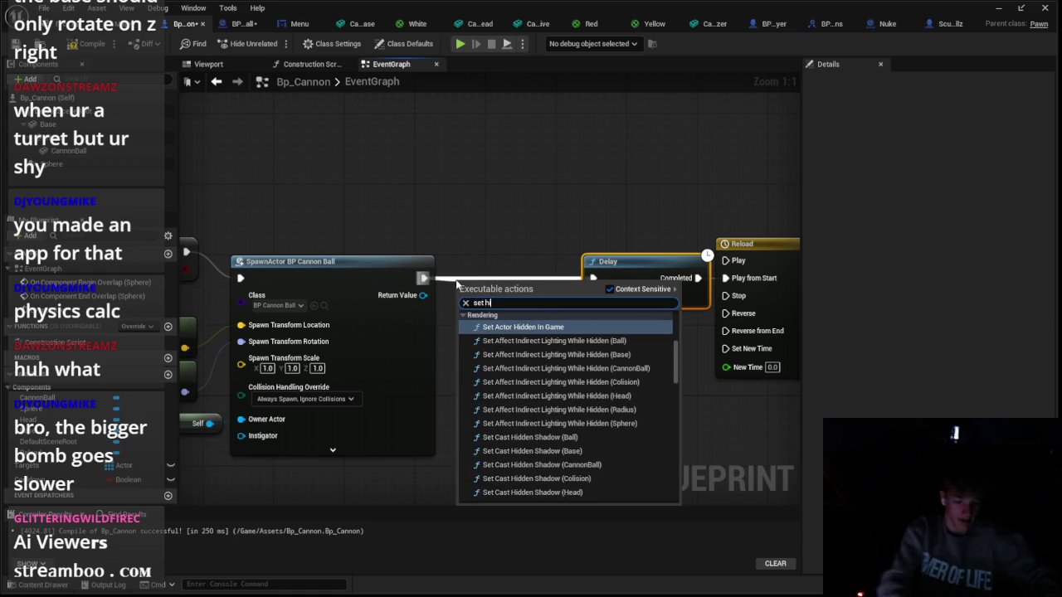
type("ame")
key("Up")
key("Up")
key("Up")
key("Up")
key("Up")
key("Up")
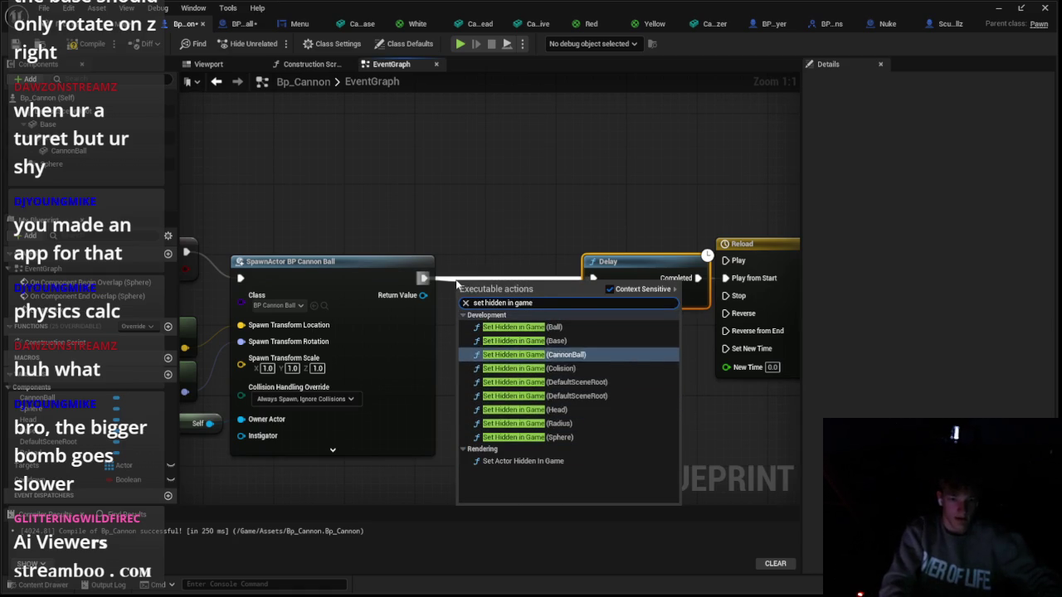
key("Up")
key("Up")
key("Up")
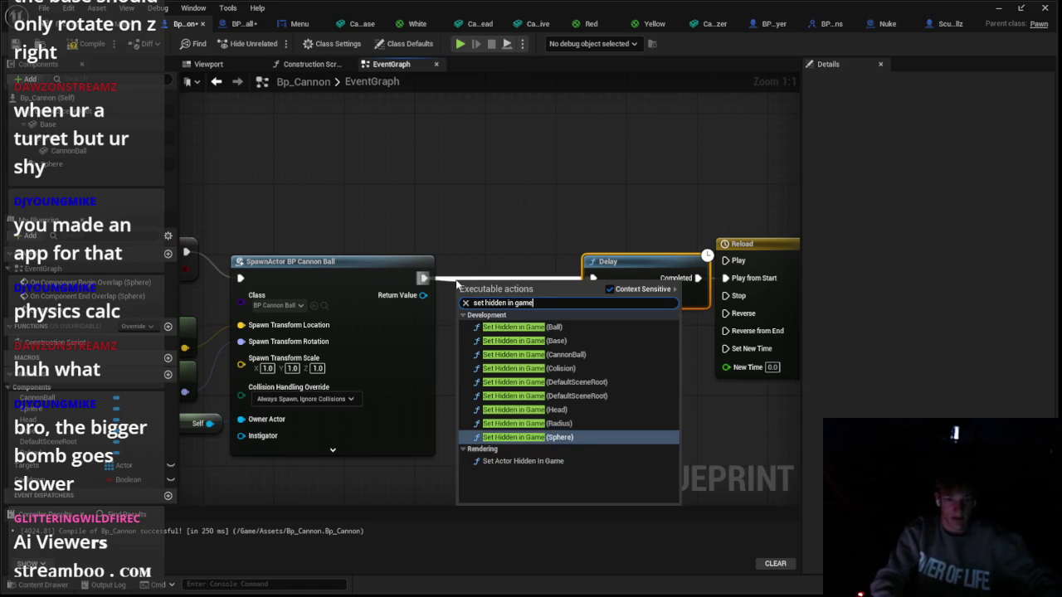
key("Down")
key("Down")
key("Return")
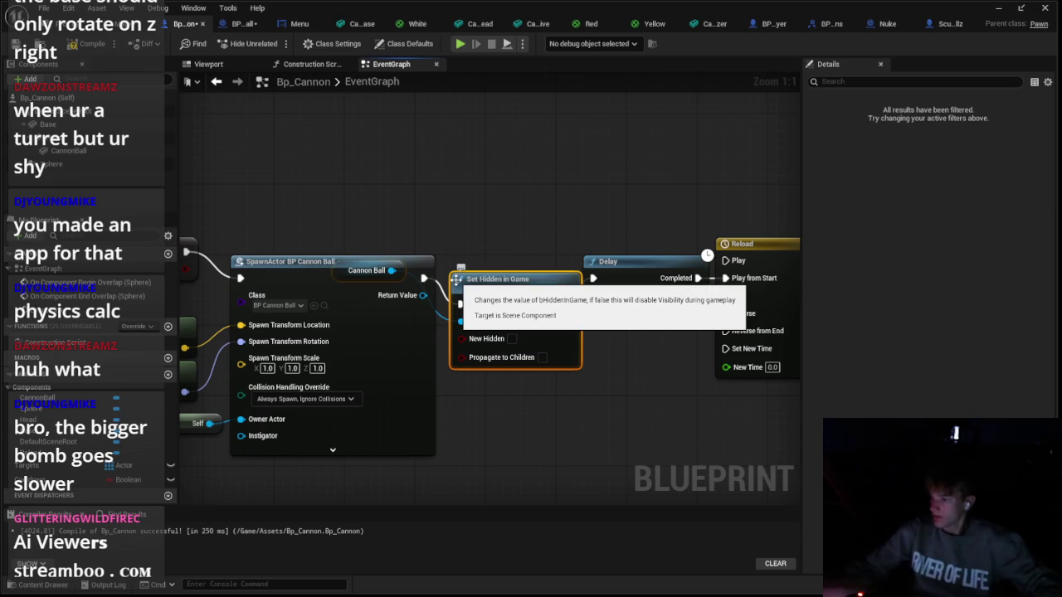
Tick New Hidden so Cannon Ball is hidden, then open the Reload timeline
left_click_drag(502, 283, 493, 256)
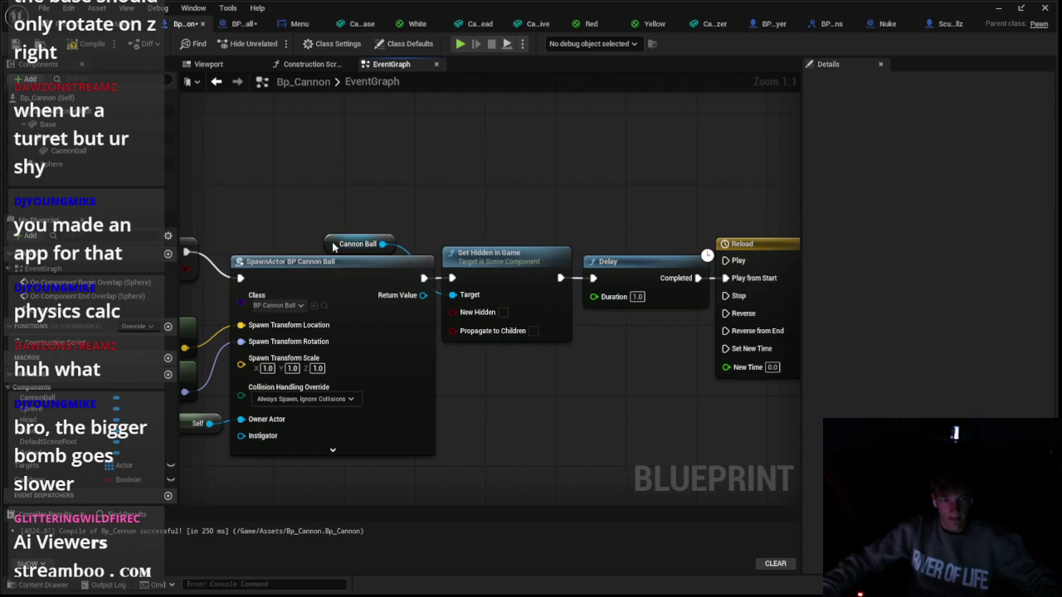
left_click_drag(339, 250, 448, 237)
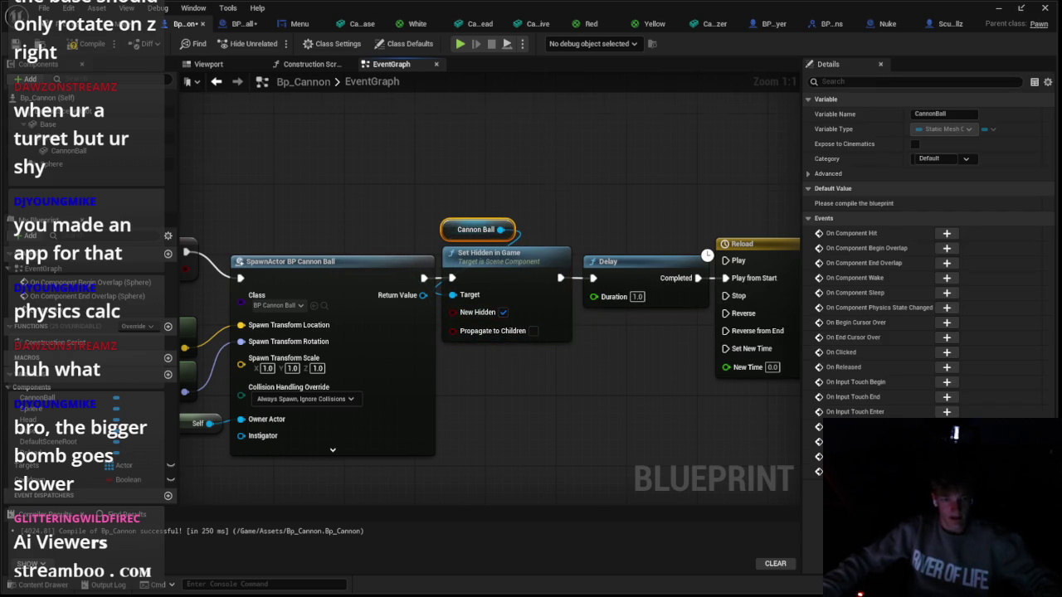
left_click(489, 299)
left_click_drag(409, 241, 405, 247)
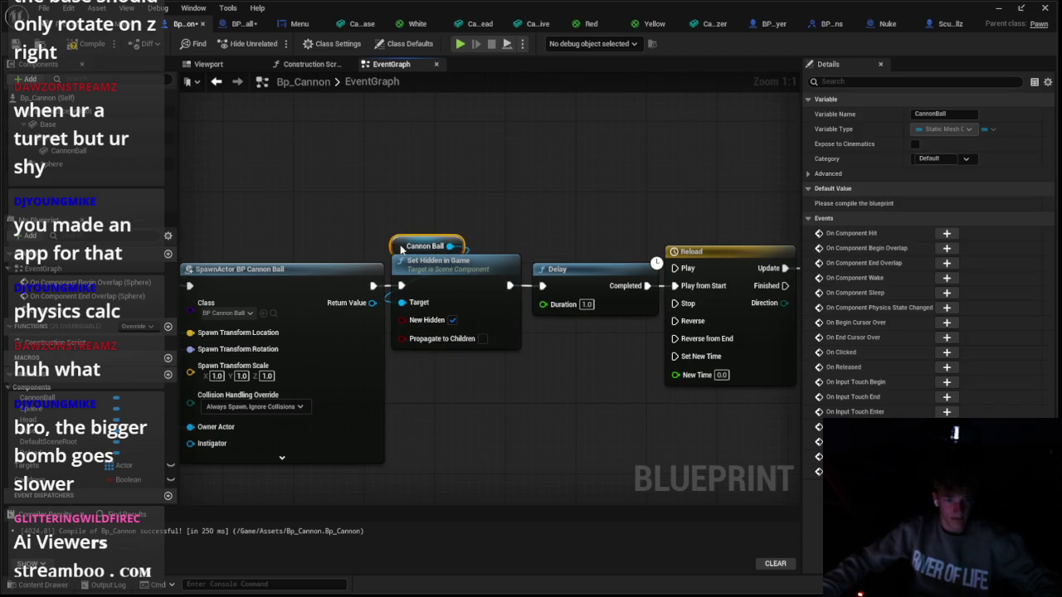
double_click(442, 405)
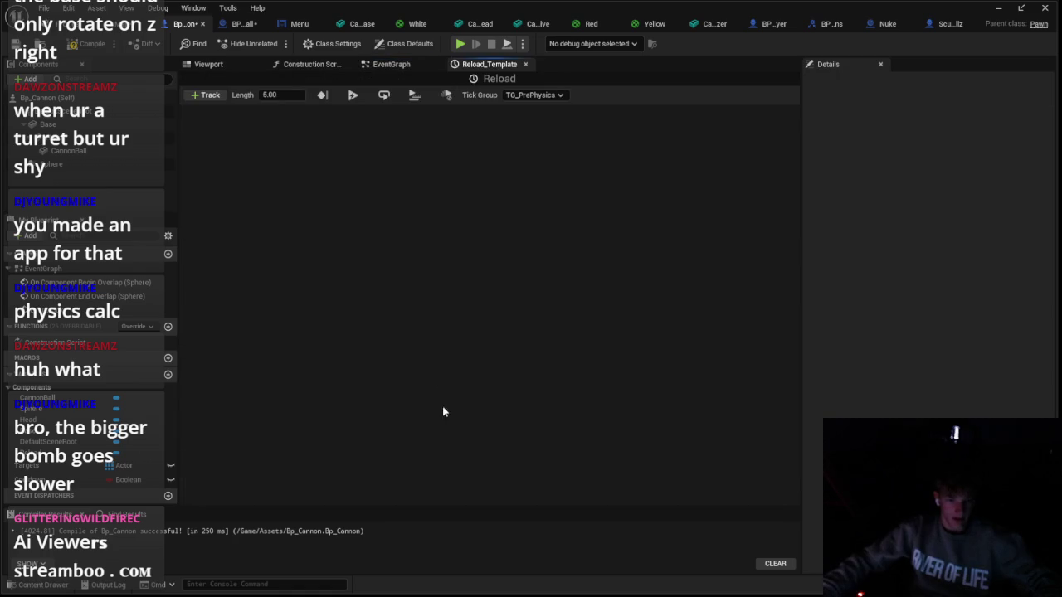
Add a float track named Lerp and set the timeline length to 1.00
left_click(210, 97)
left_click(233, 124)
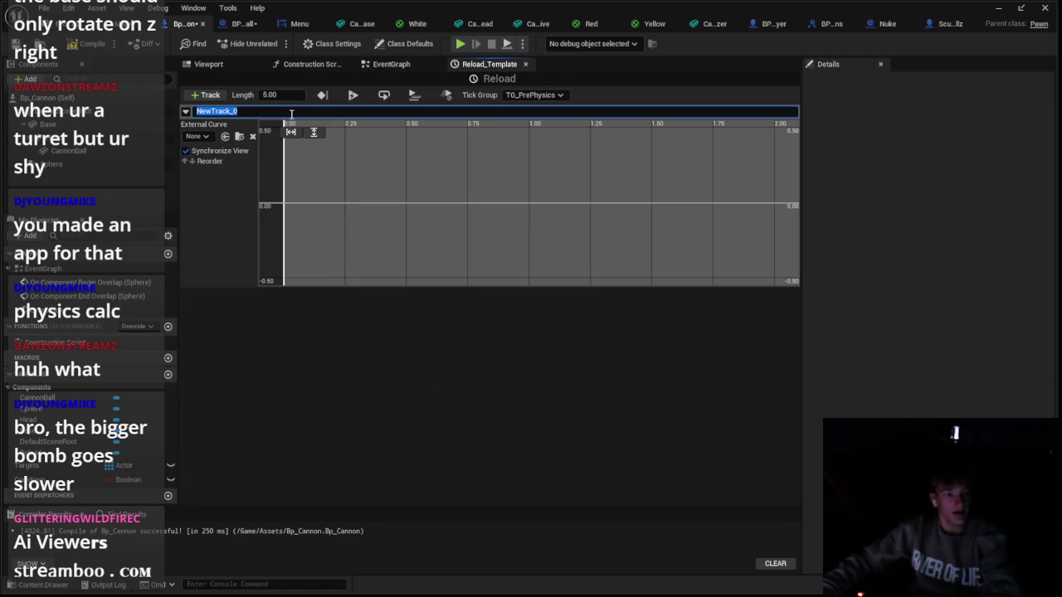
type("Lerp")
key("Return")
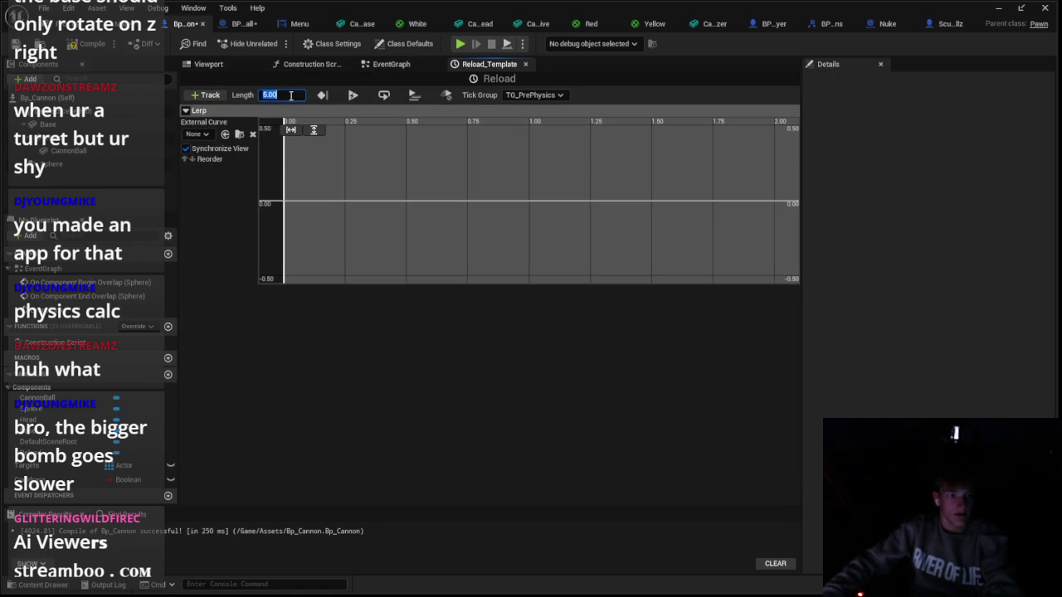
type("1")
key("Return")
Key the Lerp curve from 0 to 1 and set Auto interpolation for smooth easing
right_click(354, 182)
left_click(426, 210)
right_click(452, 158)
left_click(468, 175)
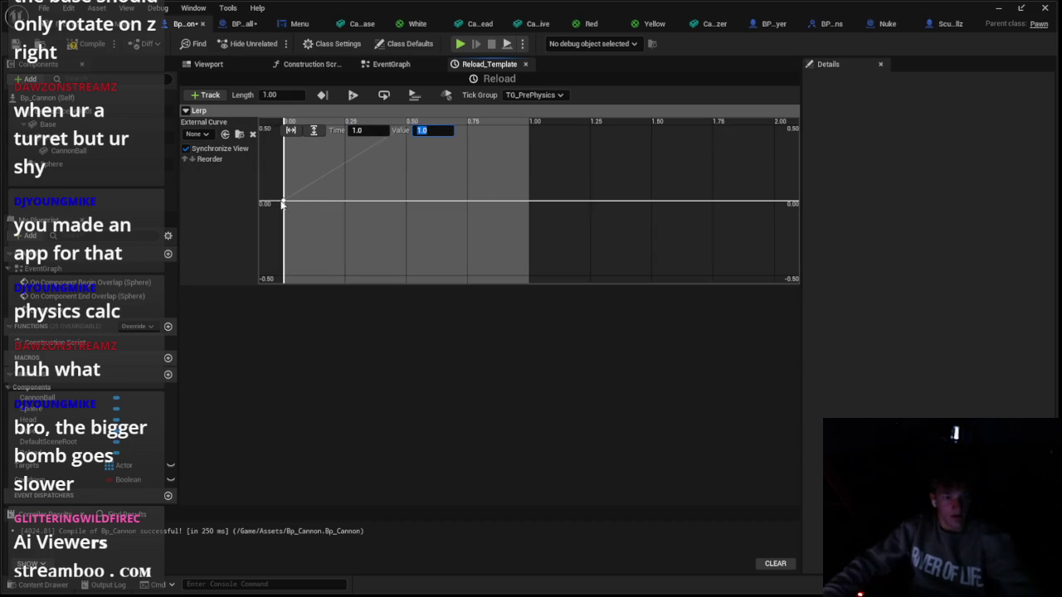
scroll(346, 206, "down", 4)
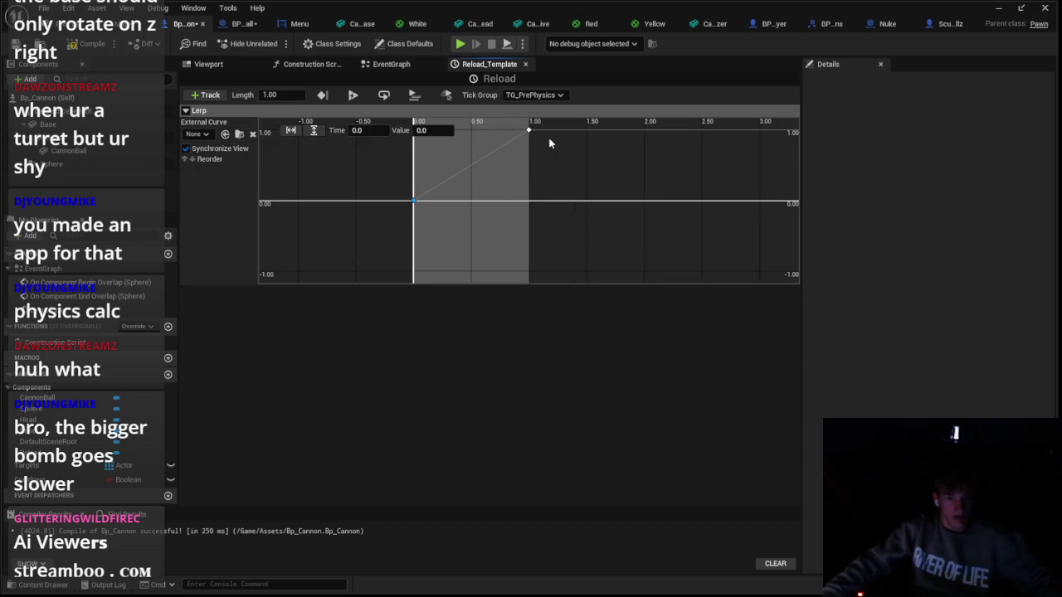
right_click(529, 130)
left_click(541, 164)
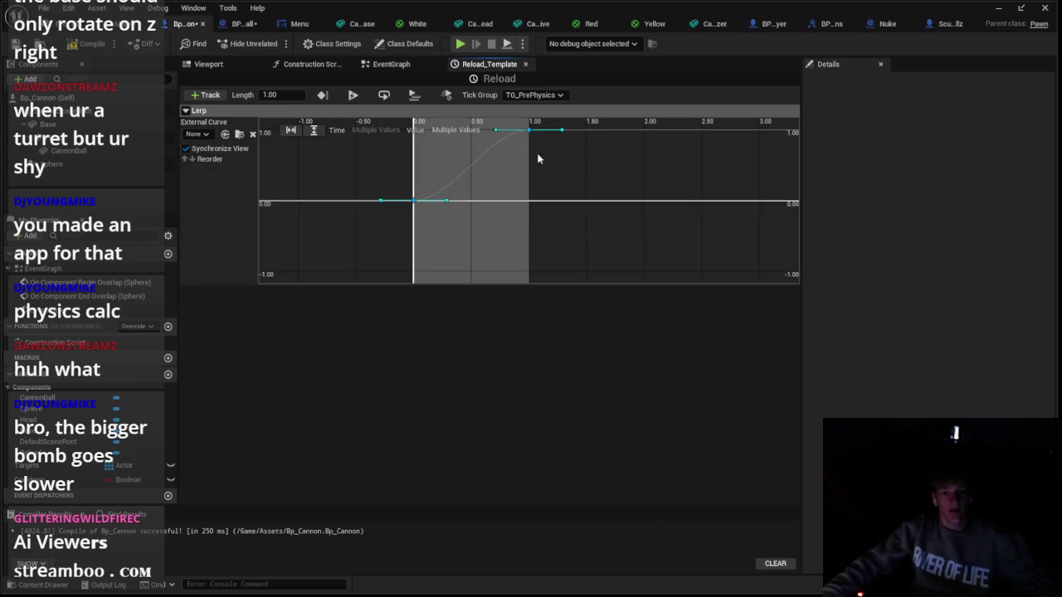
left_click(419, 70)
scroll(531, 249, "down", 1)
scroll(465, 274, "up", 1)
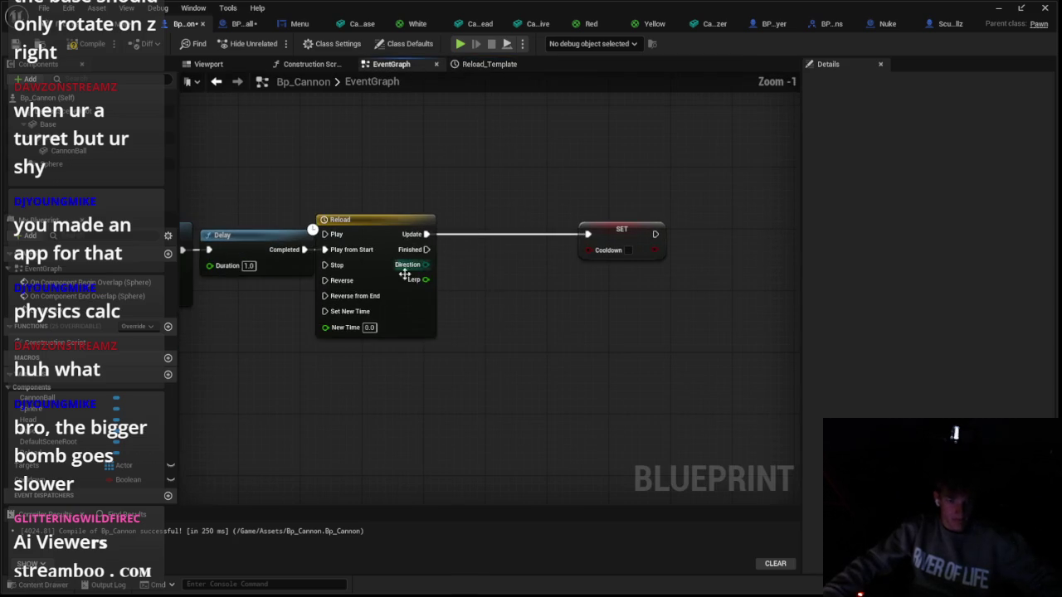
Add a Lerp (Vector) node from Reload's Lerp output with A X -2 and B X 6
left_click(479, 306)
mouse_move(478, 306)
left_mouse_down()
mouse_move(417, 290)
mouse_move(501, 307)
left_mouse_up()
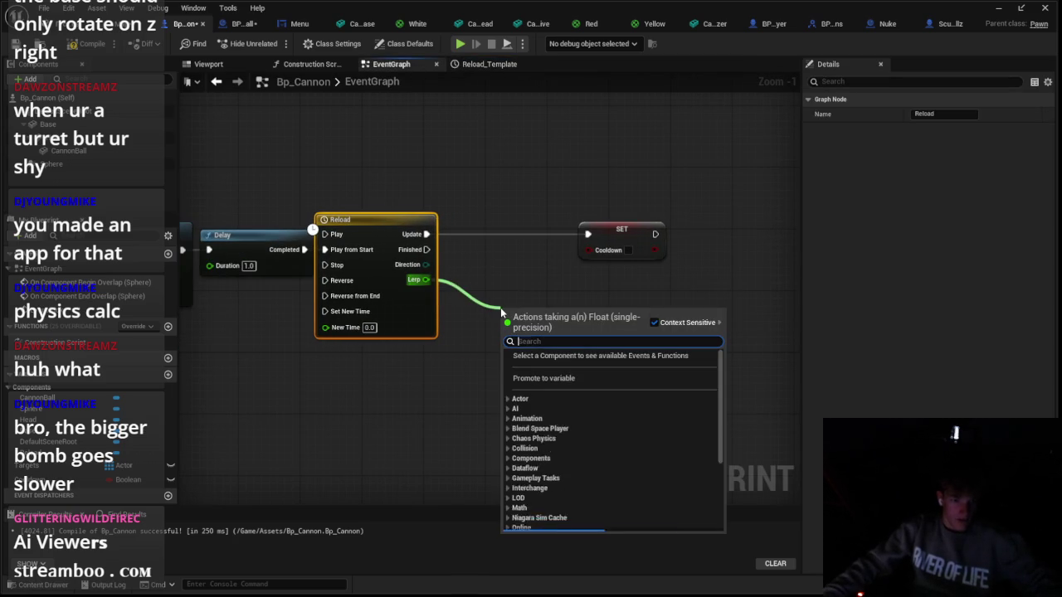
type("lerp")
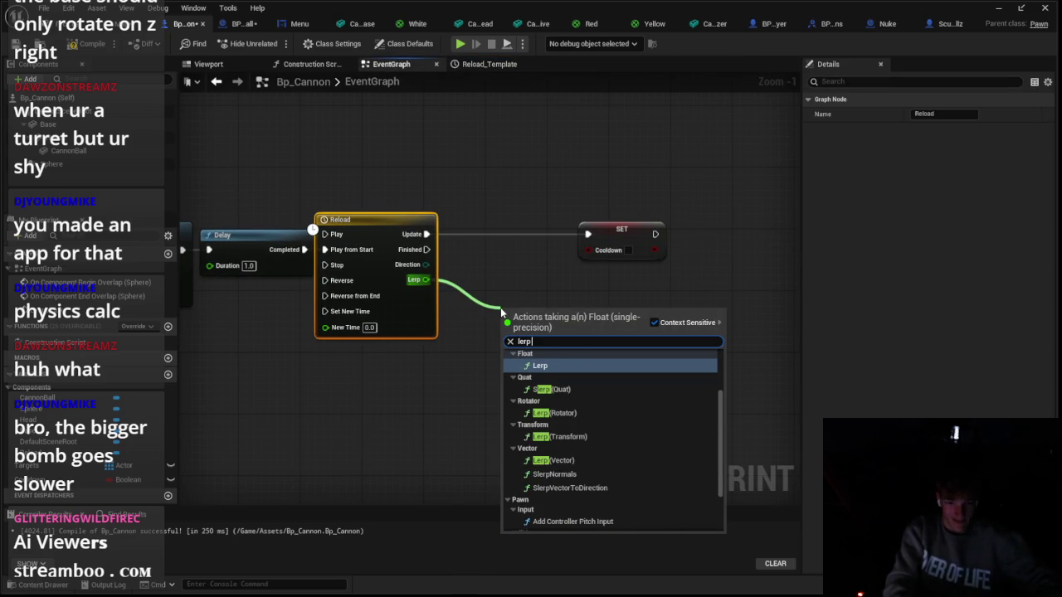
key("Down")
key("Down")
key("Down")
left_click(552, 427)
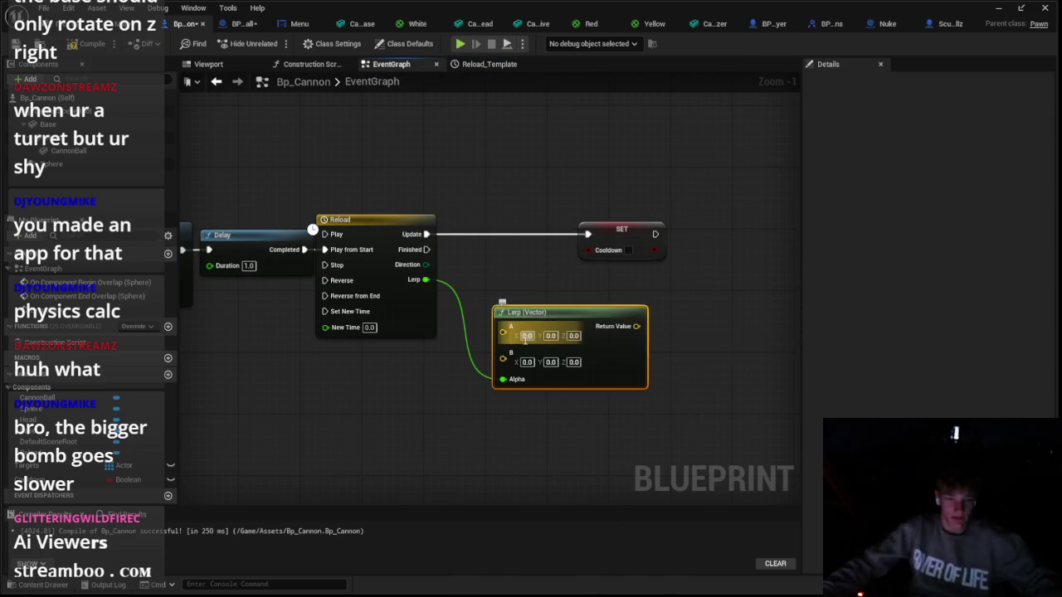
scroll(454, 365, "up", 1)
left_click(94, 150)
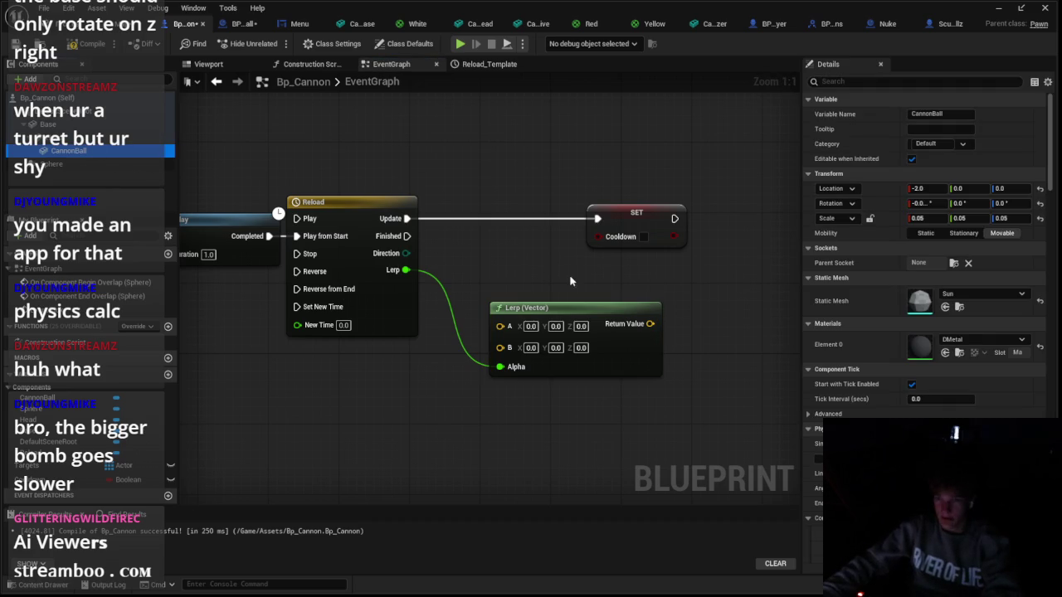
left_click(531, 326)
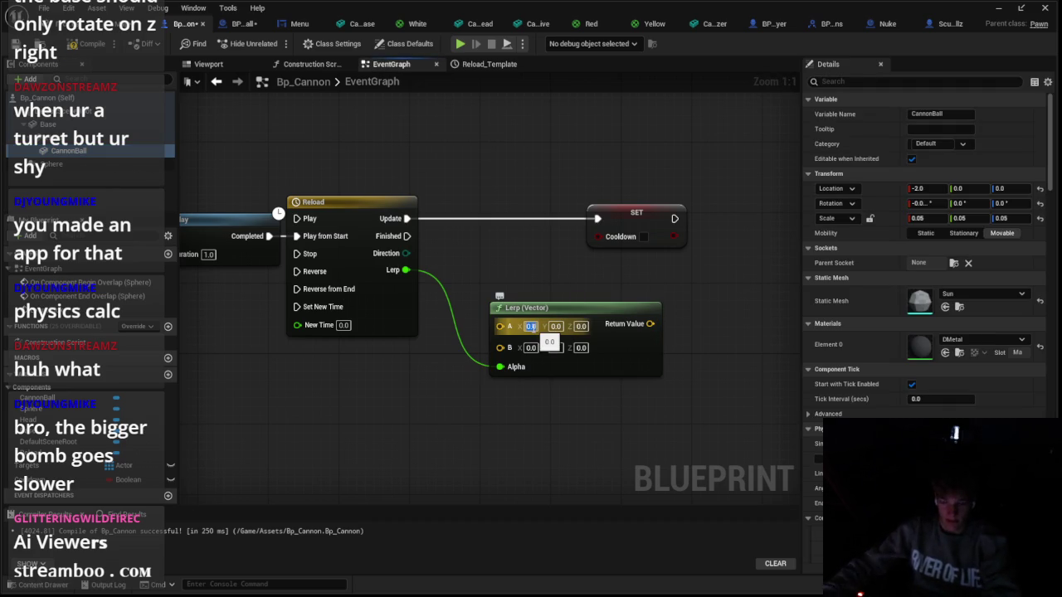
type("-2")
key("Return")
type("6")
left_click_drag(640, 381, 577, 335)
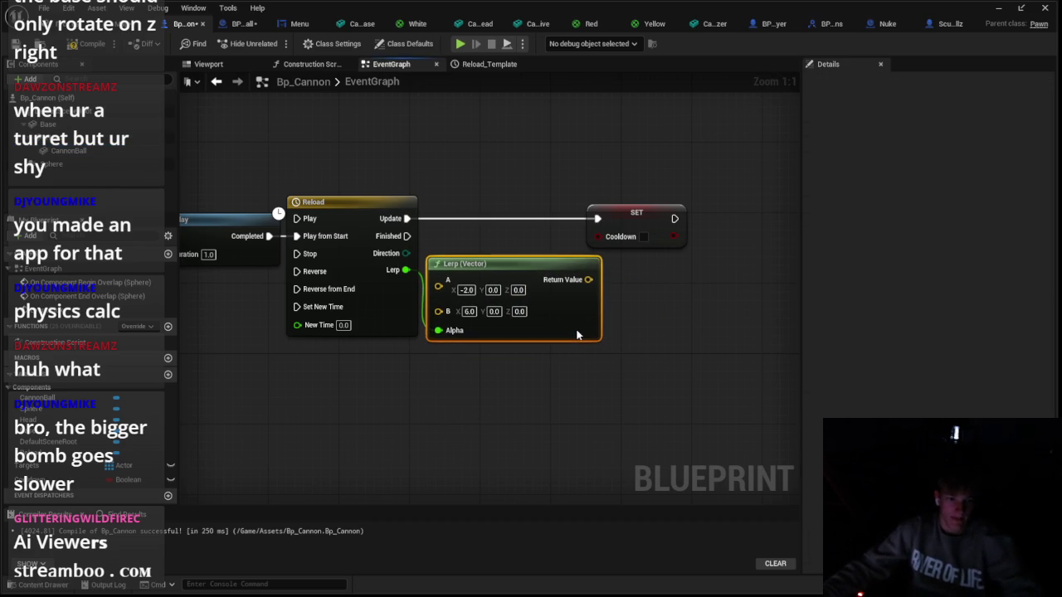
scroll(634, 401, "down", 2)
Make room and add a Set Relative Location node for CannonBall after Set Hidden in Game
left_click_drag(470, 241, 792, 395)
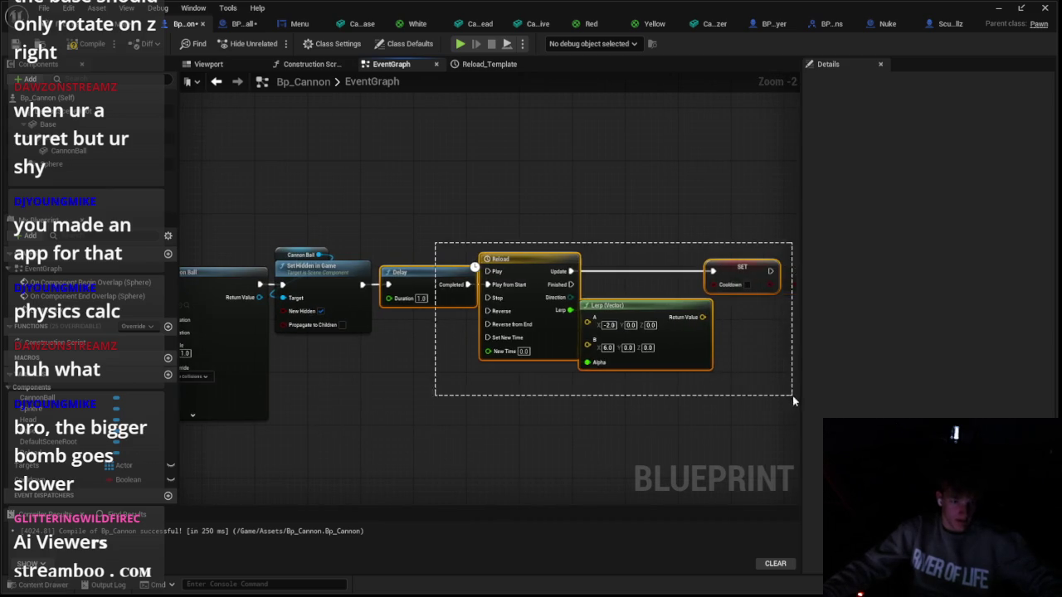
left_click_drag(467, 281, 593, 282)
mouse_move(368, 278)
left_mouse_down()
mouse_move(394, 286)
mouse_move(372, 286)
mouse_move(382, 296)
mouse_move(398, 291)
left_mouse_up()
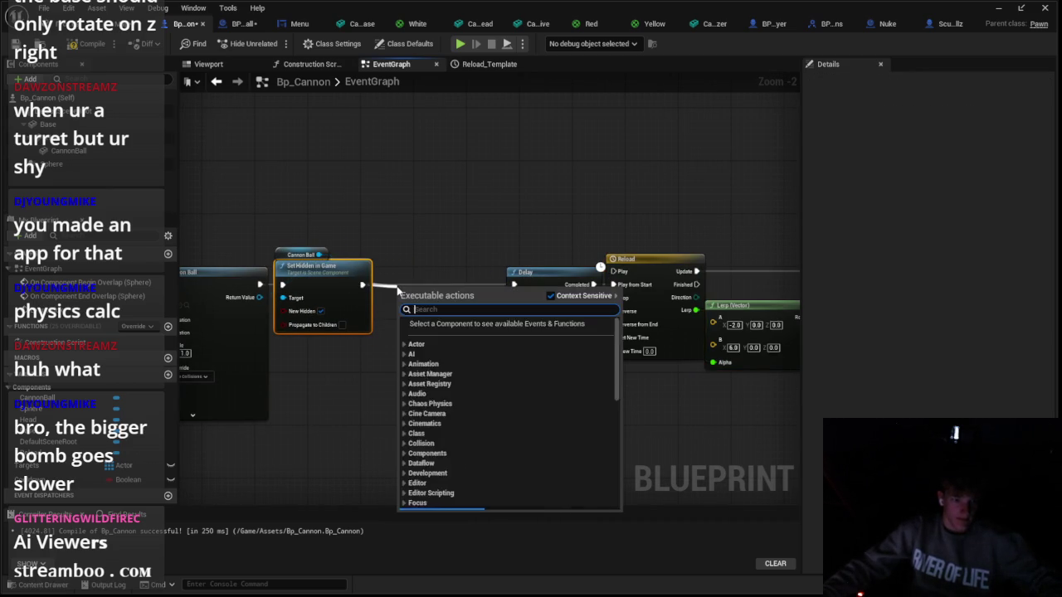
type("set re;lat")
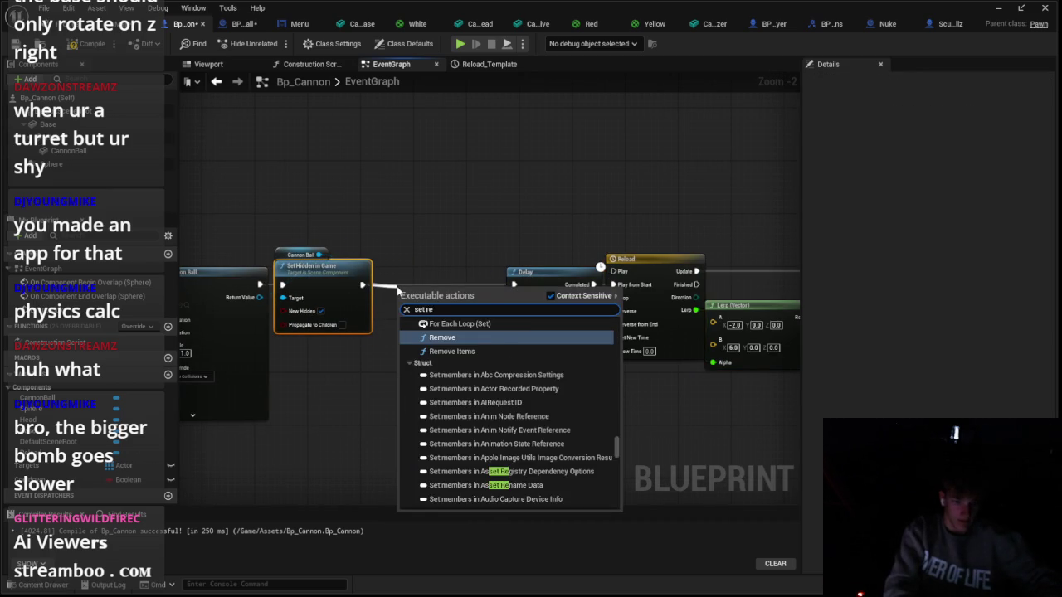
type(" lo")
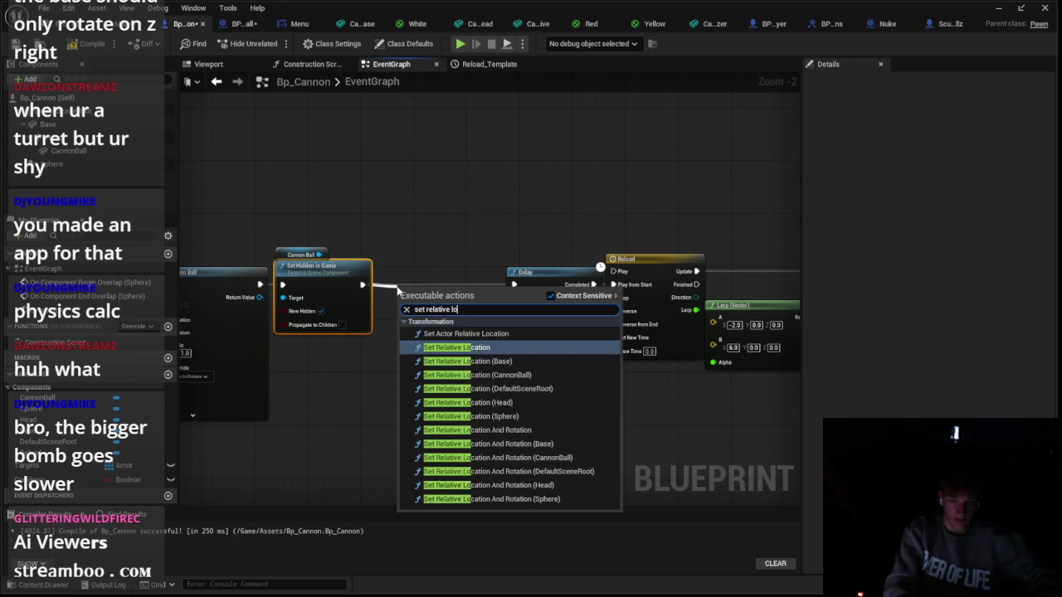
key("Down")
key("Down")
key("Return")
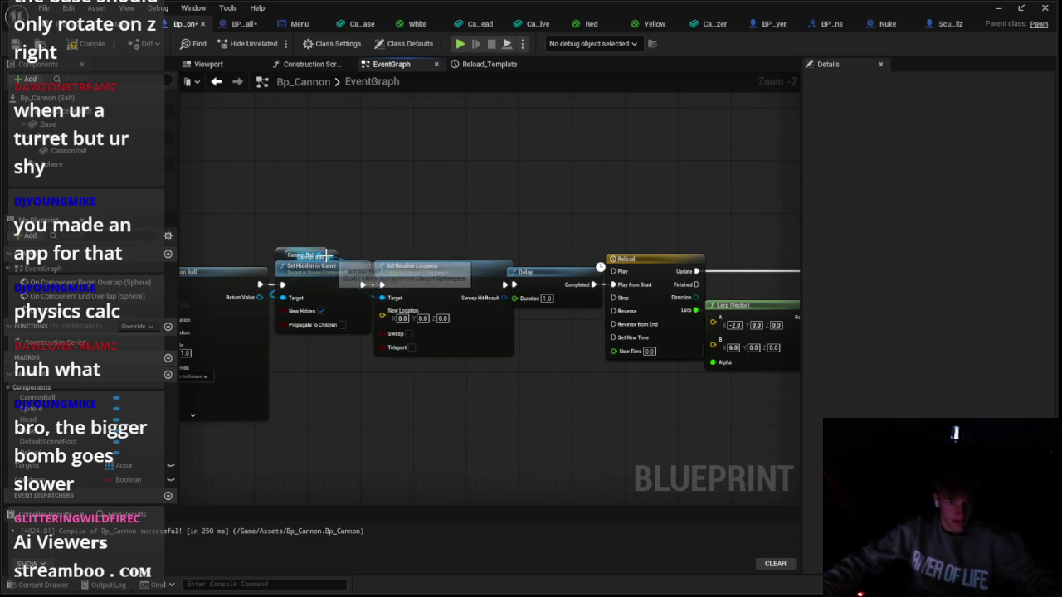
Set that reset node's New Location X to -2.0
left_click(383, 248)
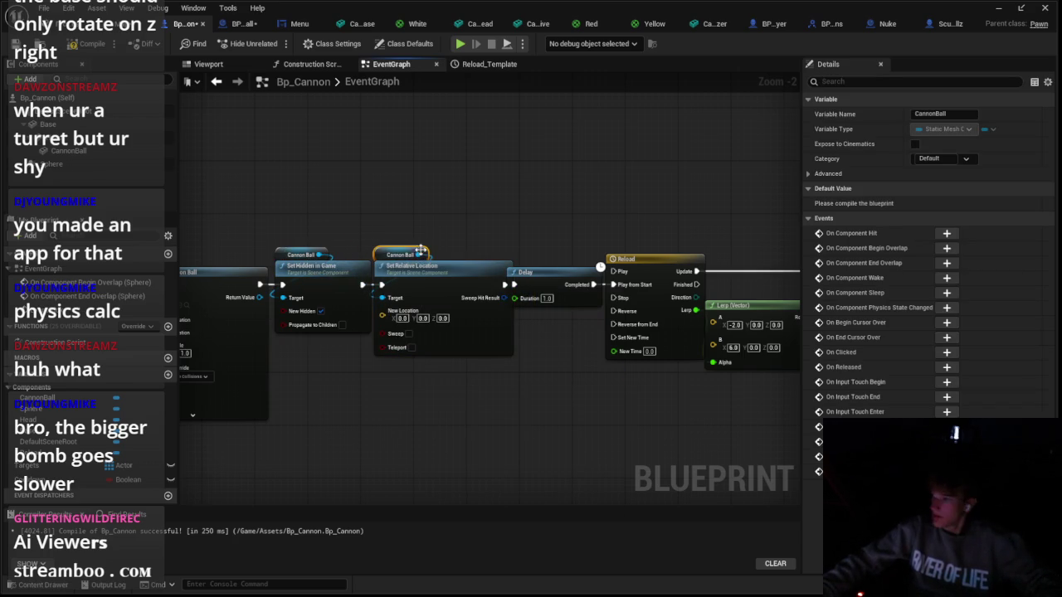
left_click_drag(434, 230, 711, 356)
left_click_drag(520, 257, 534, 257)
key("ctrl+z")
left_click(422, 322)
scroll(264, 313, "up", 1)
type("-2")
key("Return")
left_click_drag(550, 402, 520, 384)
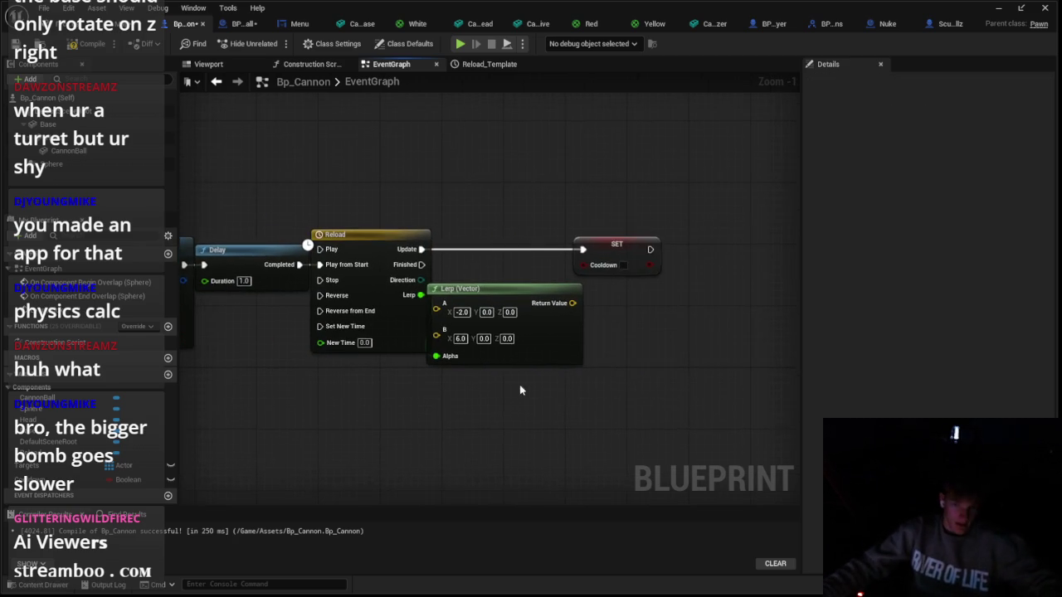
Add Set Relative Location for CannonBall on Update, fed by the Lerp's Return Value
scroll(618, 260, "up", 1)
left_click_drag(618, 260, 742, 260)
left_click(523, 260)
mouse_move(524, 260)
left_mouse_down()
mouse_move(385, 269)
mouse_move(404, 245)
left_mouse_up()
type("set rela")
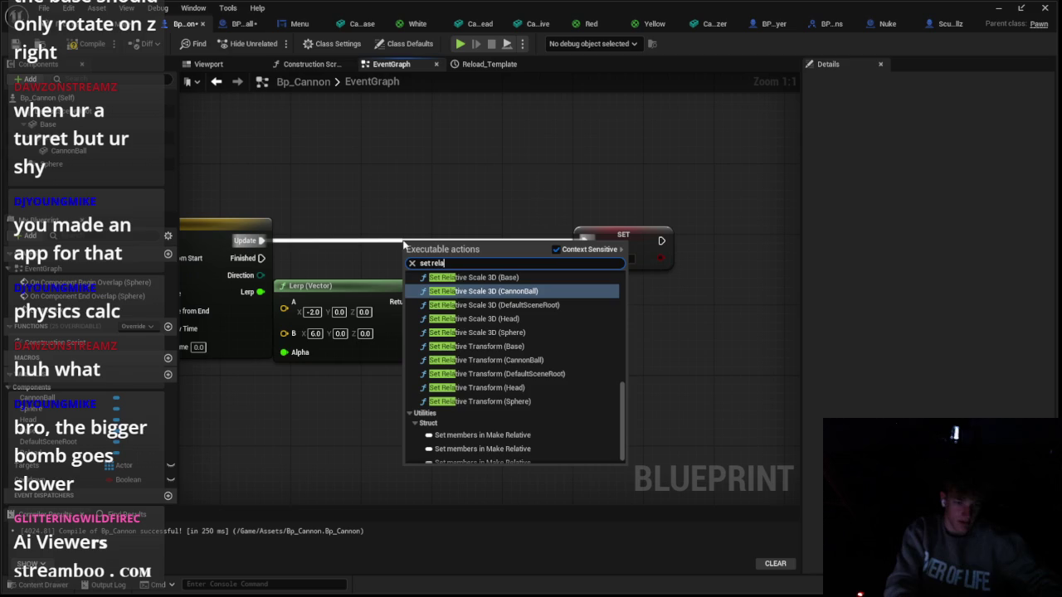
type("tive locat")
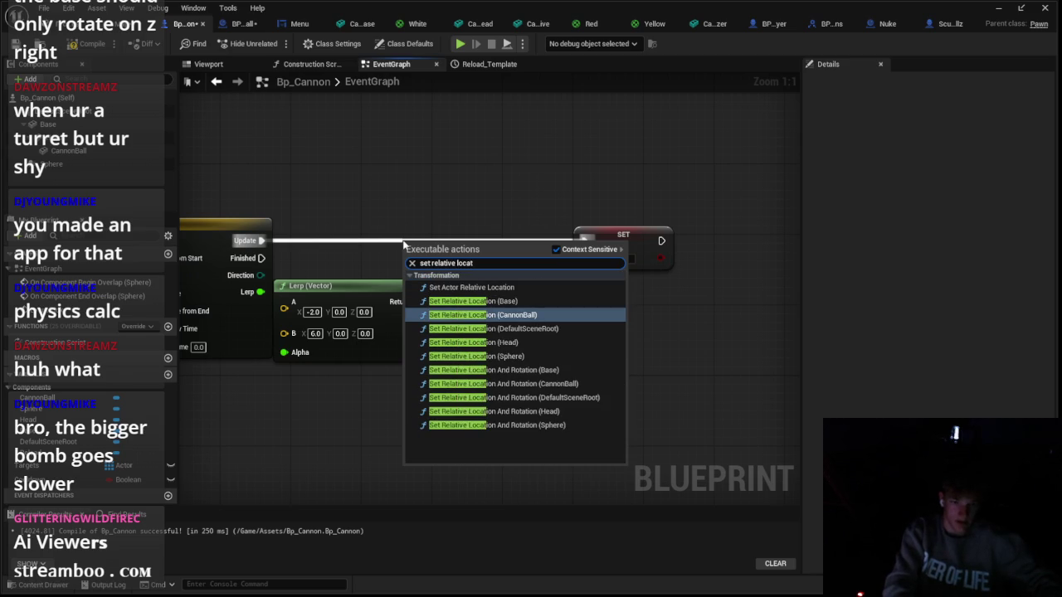
key("Return")
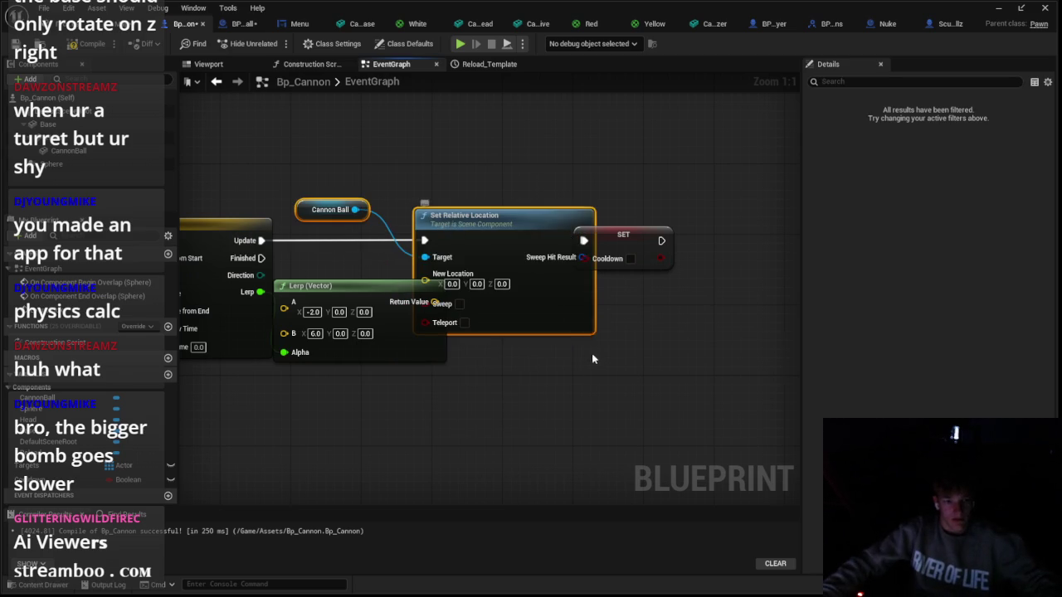
left_click(591, 359)
left_click_drag(433, 302, 427, 365)
key("Escape")
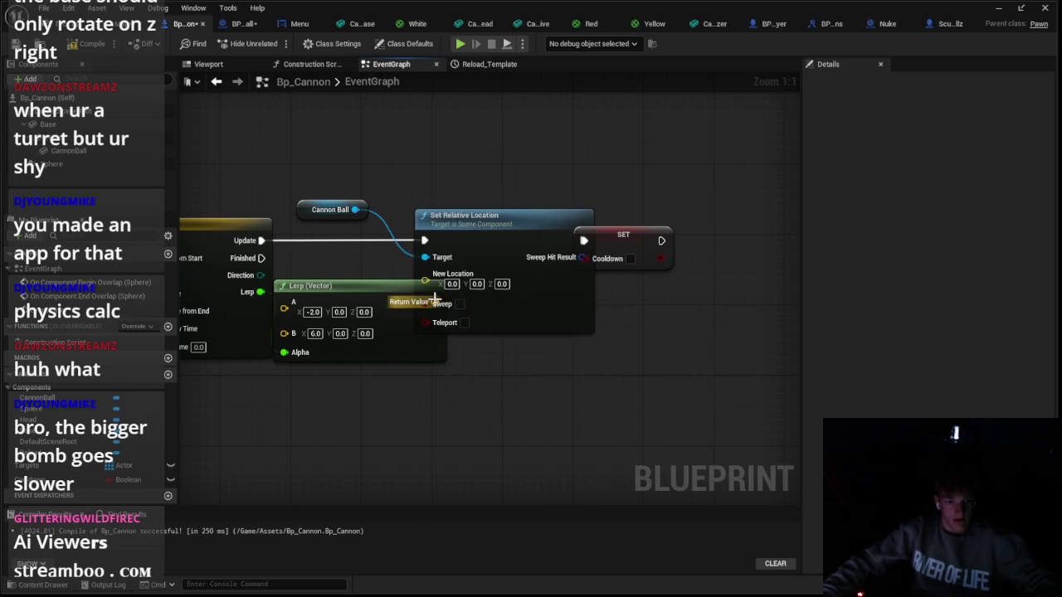
left_click_drag(425, 284, 462, 280)
Run SET Cooldown from the timeline's Finished pin and tidy the location nodes
mouse_move(629, 244)
left_mouse_down()
mouse_move(567, 428)
mouse_move(291, 307)
mouse_move(261, 258)
left_mouse_up()
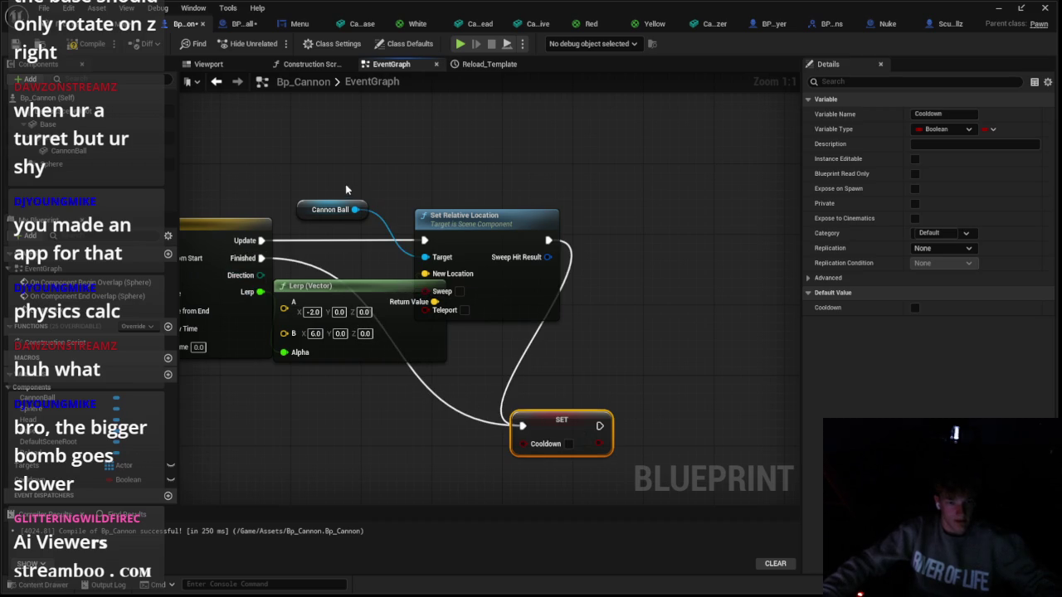
right_click(548, 239)
key("Escape")
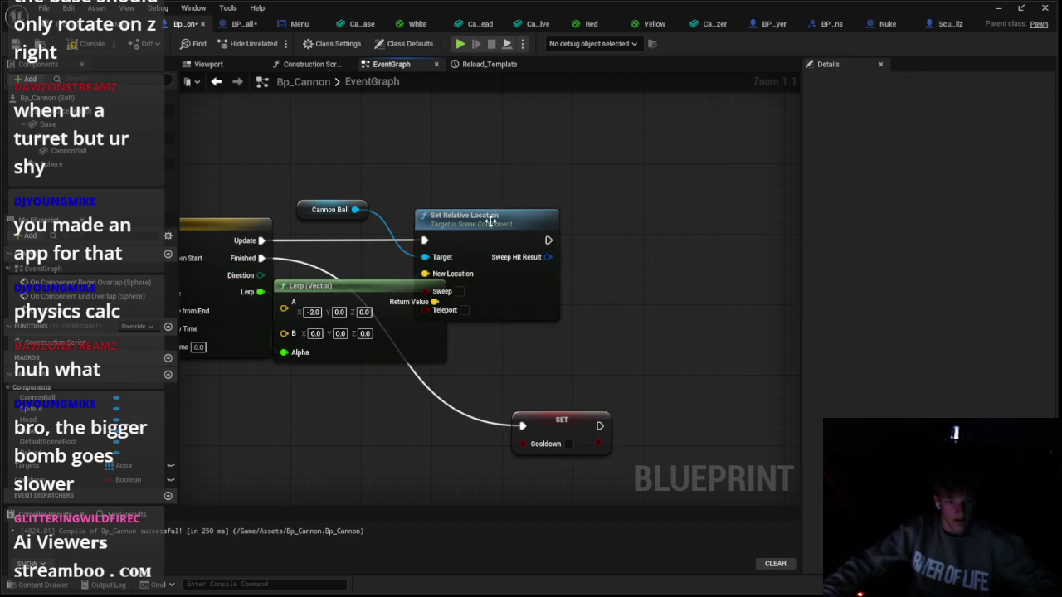
left_click_drag(491, 219, 552, 221)
left_click_drag(315, 212, 477, 204)
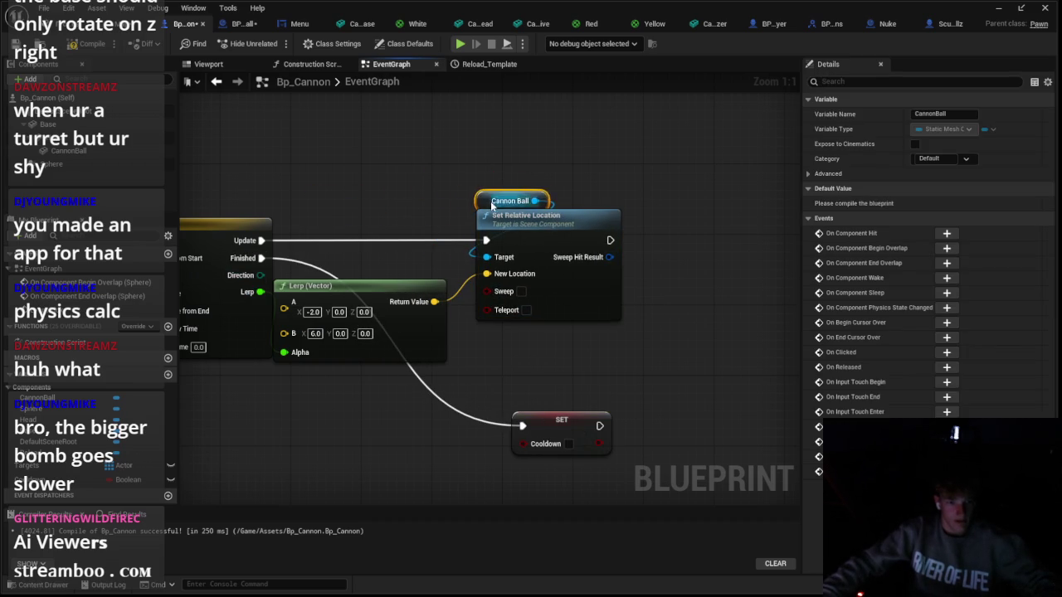
left_click(546, 400)
scroll(325, 190, "down", 2)
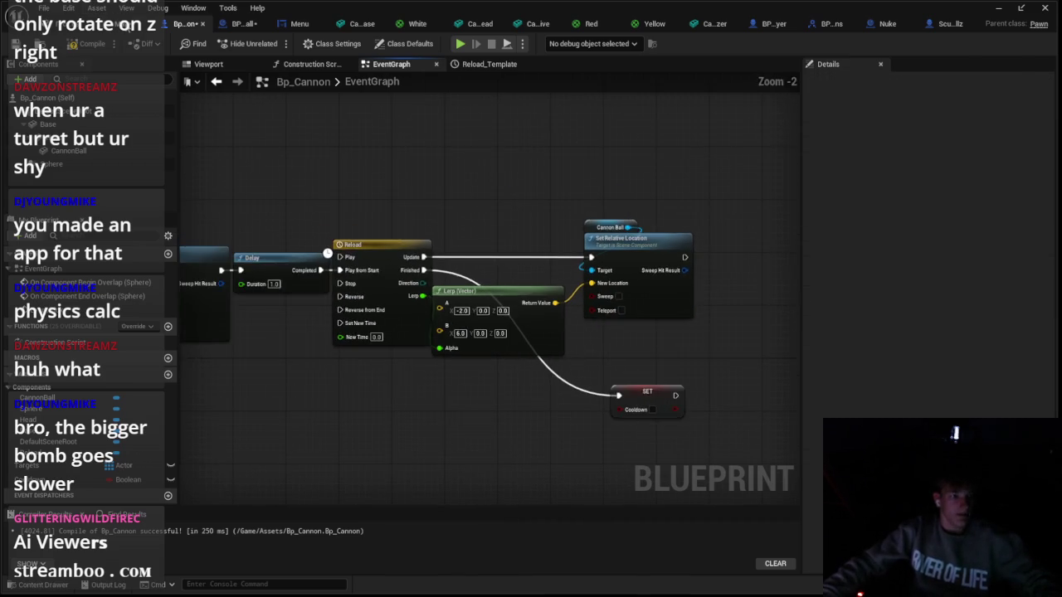
Play-test the level to check the cannon's reload
key("alt+Tab")
left_click(274, 44)
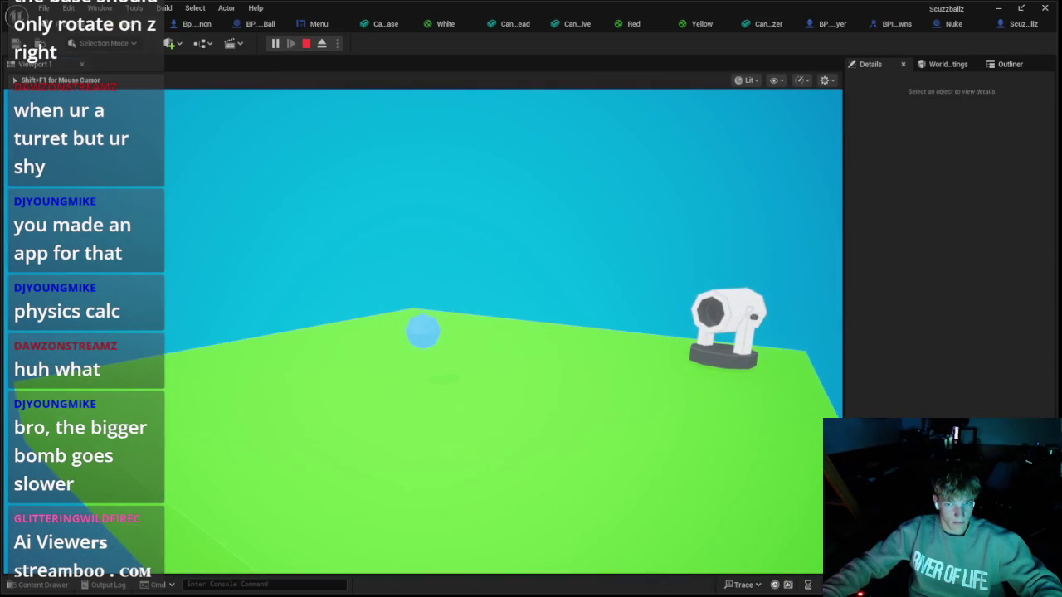
key("Escape")
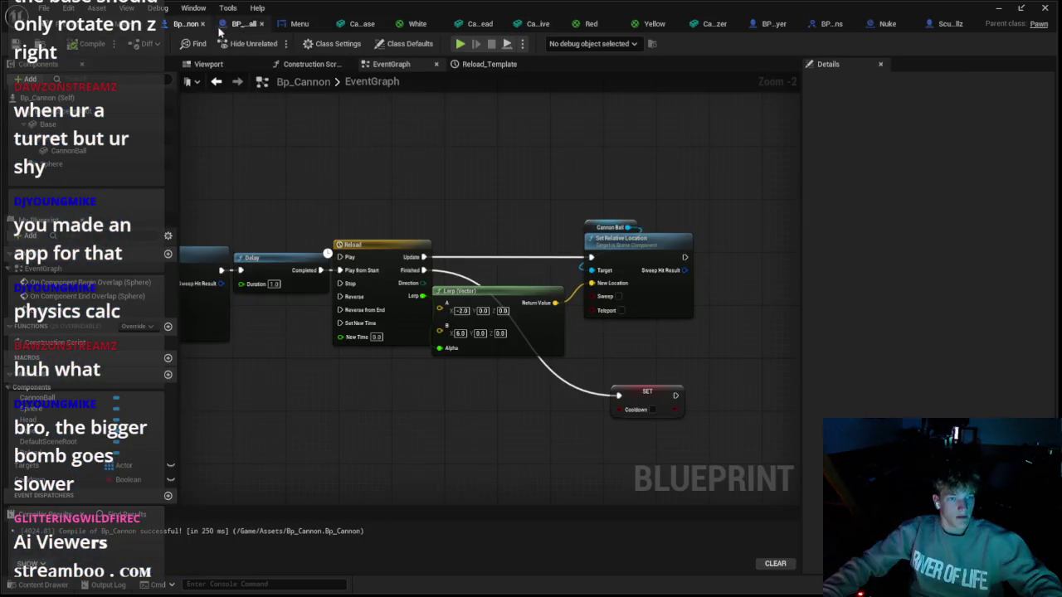
Move the Reload, Lerp and location nodes further right after the Delay
scroll(460, 239, "up", 2)
left_click(520, 354)
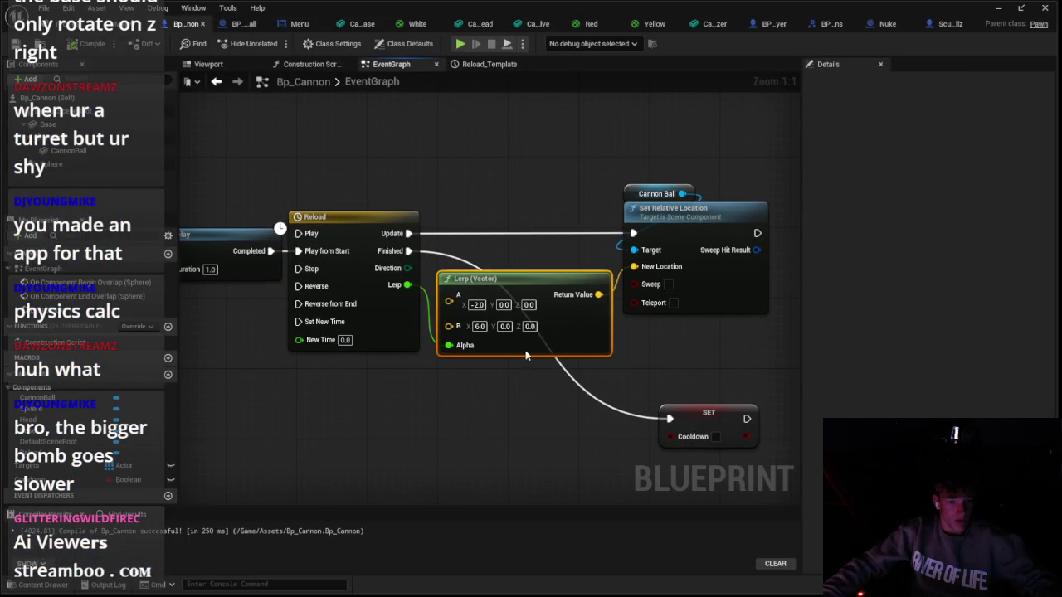
left_click(680, 208)
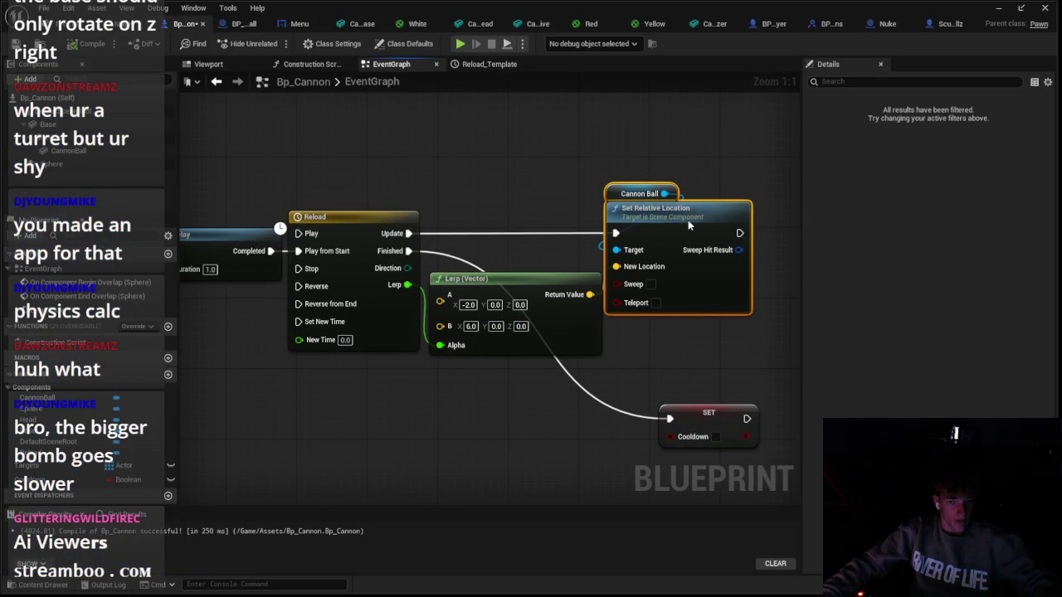
left_click(704, 178)
scroll(415, 182, "down", 2)
left_click_drag(367, 175, 610, 276)
mouse_move(540, 300)
left_mouse_down()
mouse_move(633, 293)
mouse_move(652, 313)
left_mouse_up()
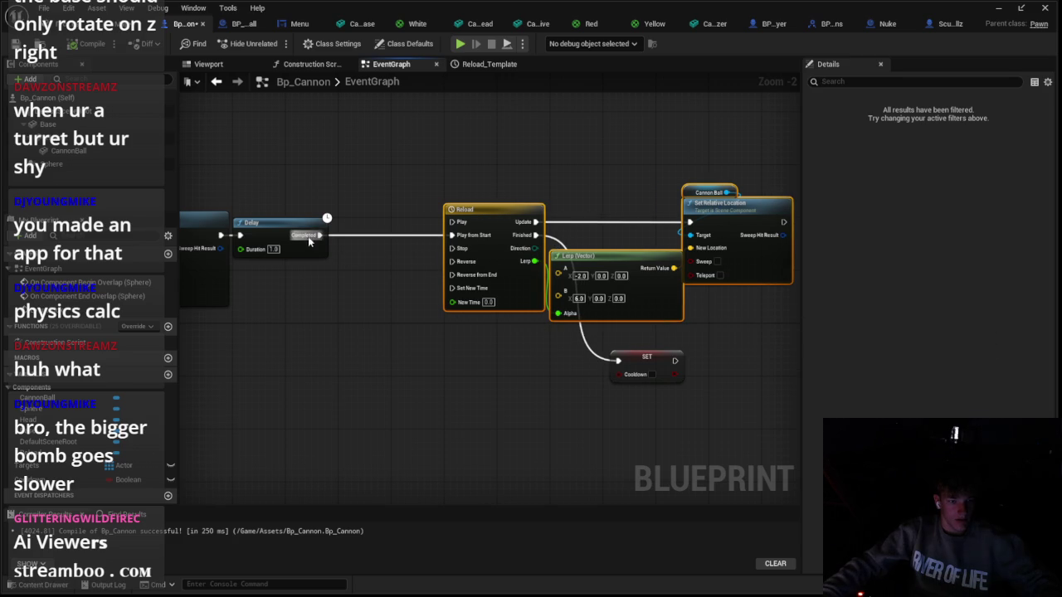
left_click_drag(336, 240, 338, 238)
Add a CannonBall Set Hidden in Game node after the Delay, with its getter above
type("set hidde")
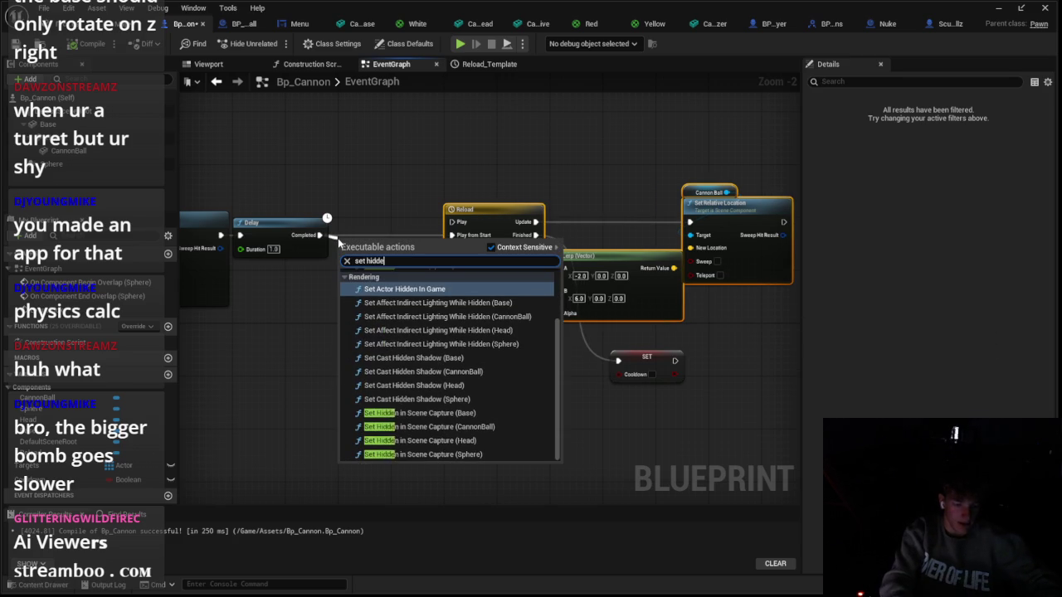
type("n in game")
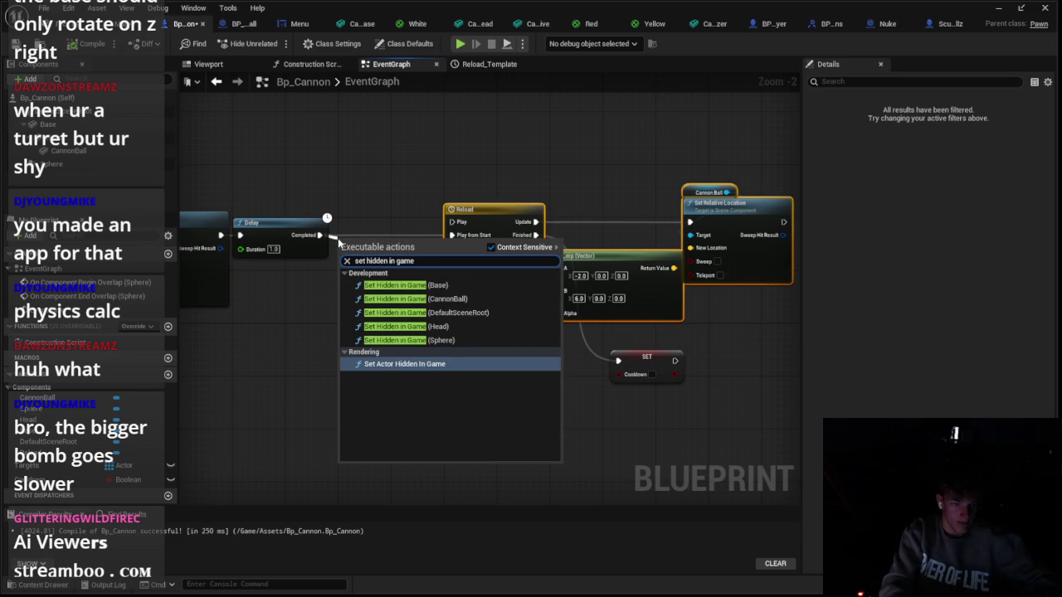
key("Up")
key("Up")
key("Return")
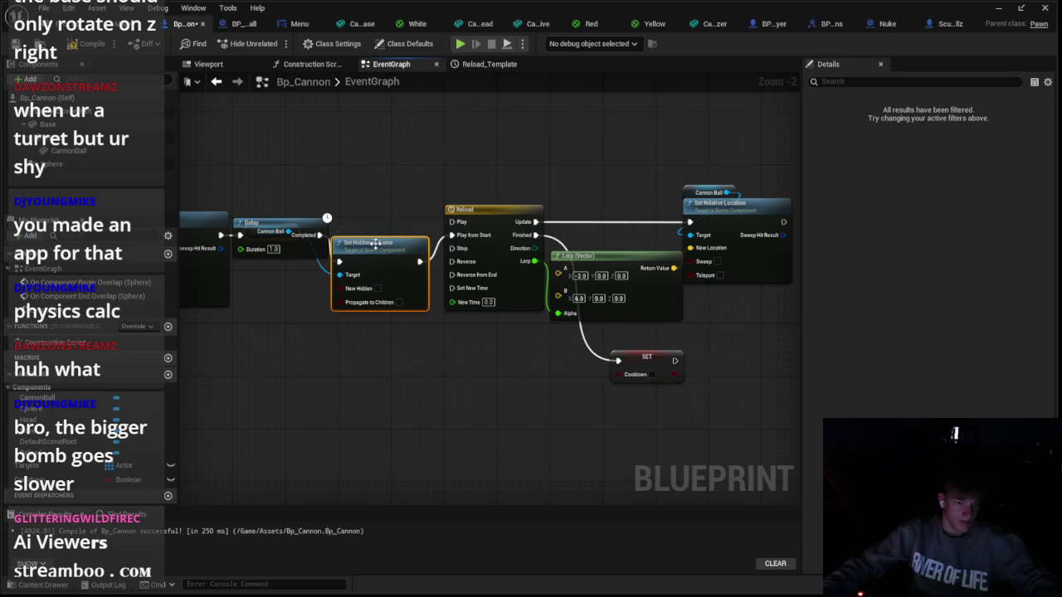
left_click_drag(248, 206, 329, 200)
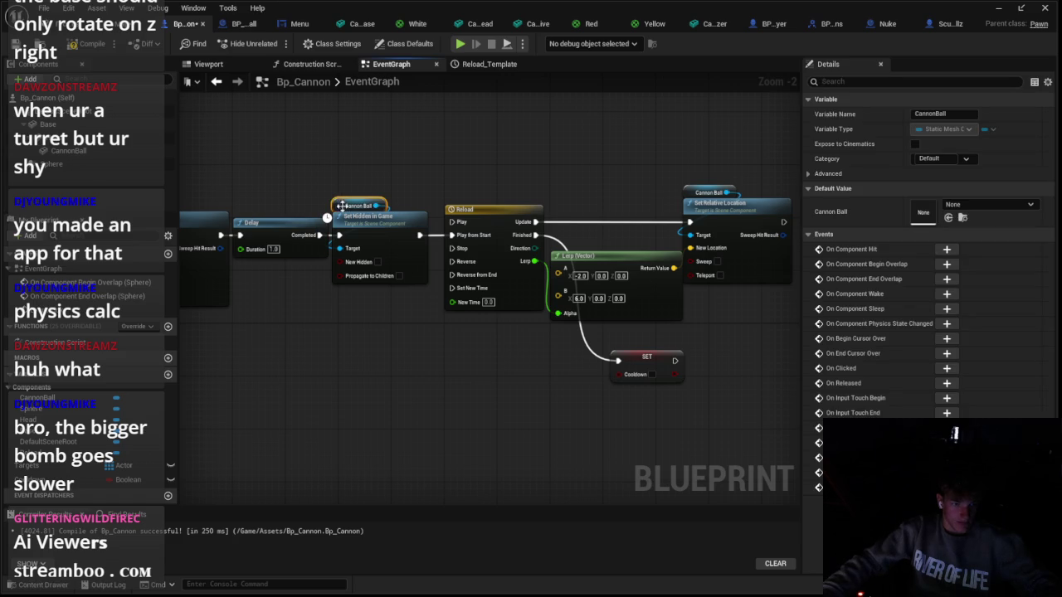
Playtest the turret, then return to Bp_Cannon's event graph
key("alt+p")
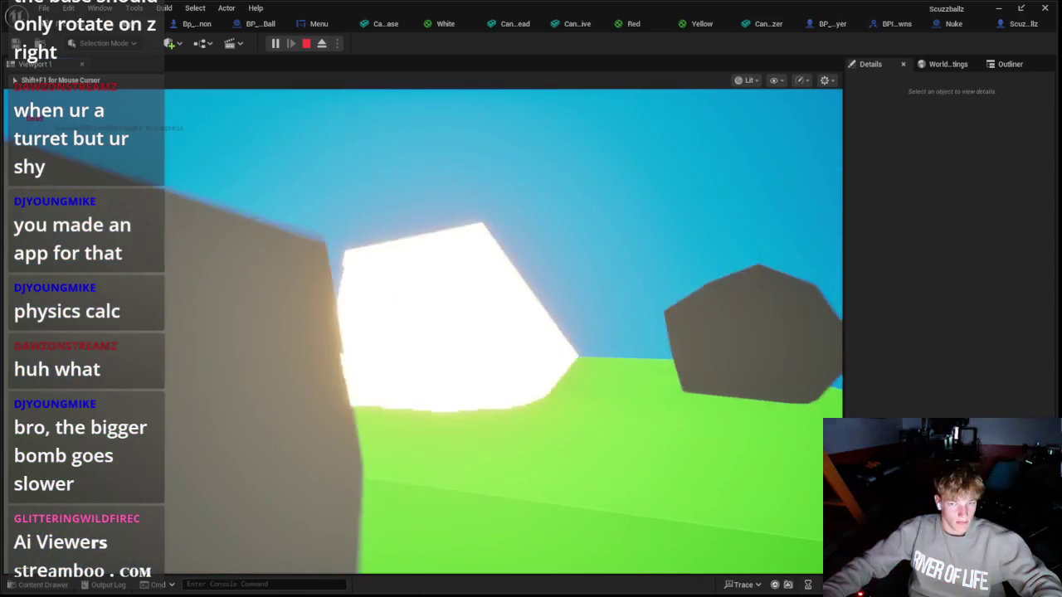
key("Escape")
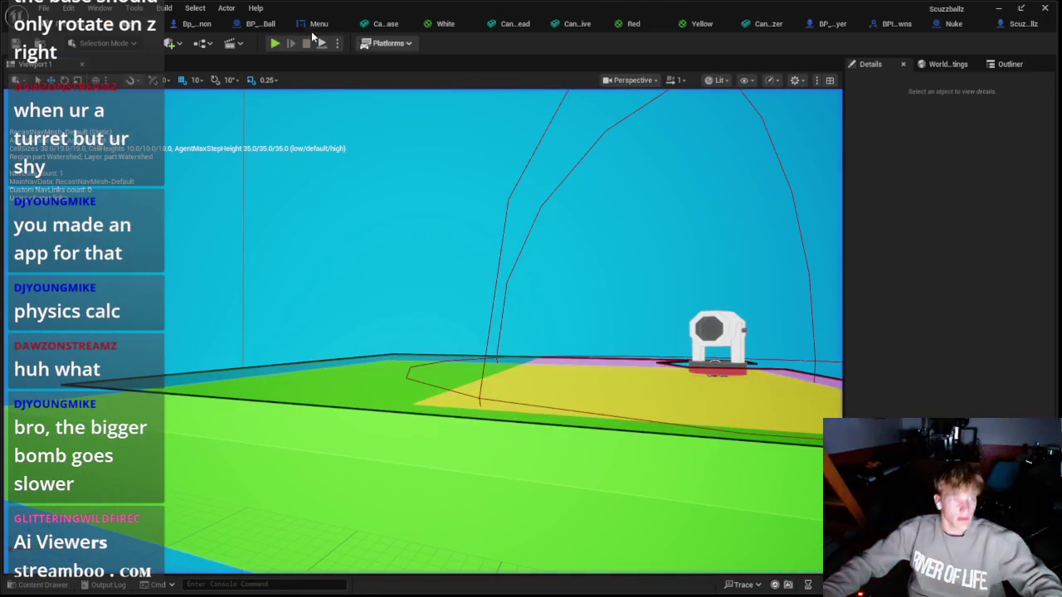
left_click(311, 31)
left_click(183, 26)
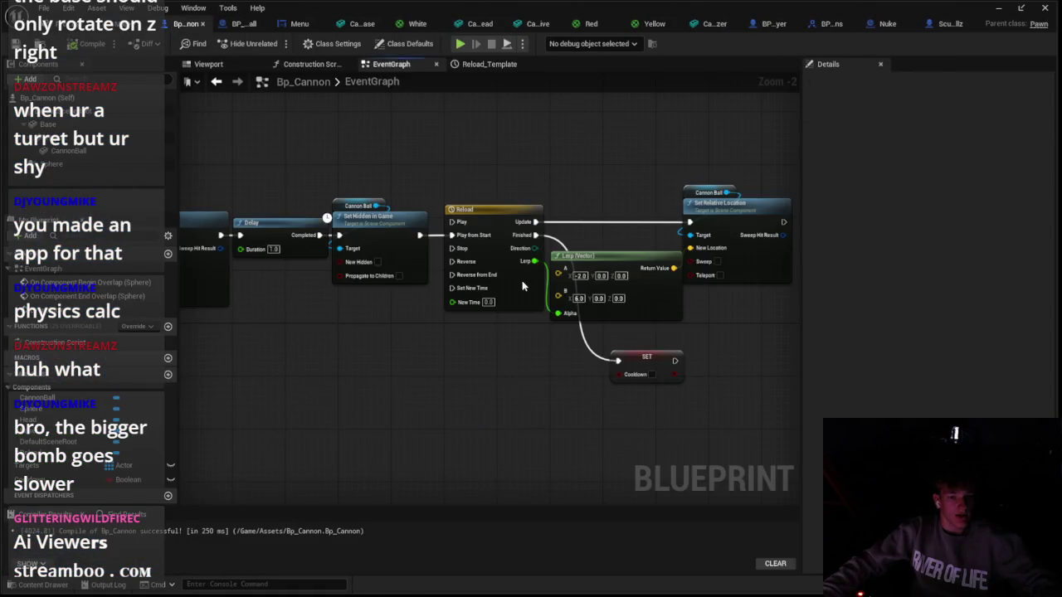
double_click(522, 286)
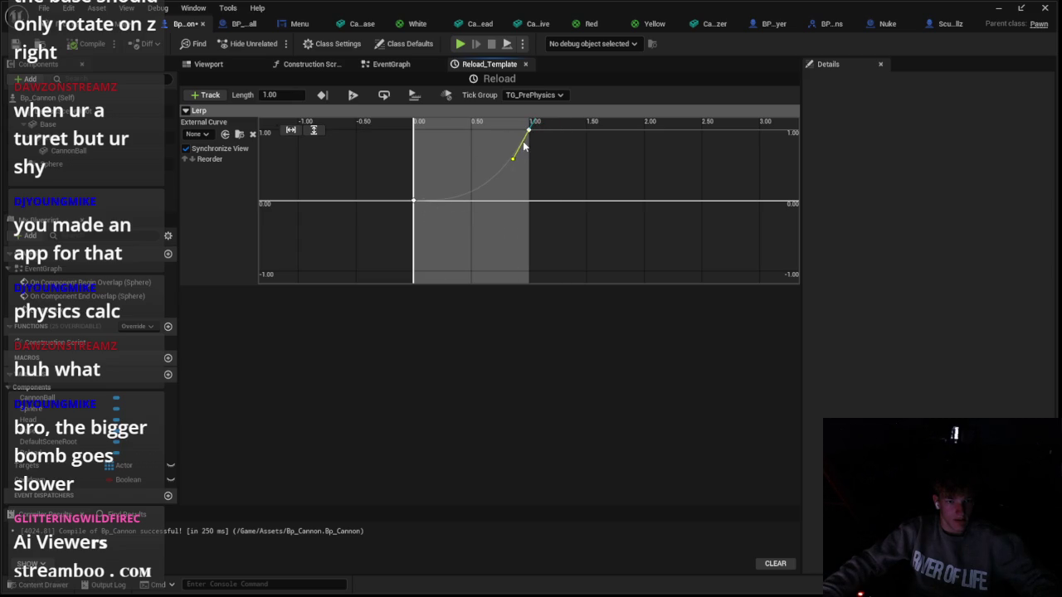
Playtest by driving toward the turret, glance at BP_CannonBall, then return to the Reload curve
key("alt+p")
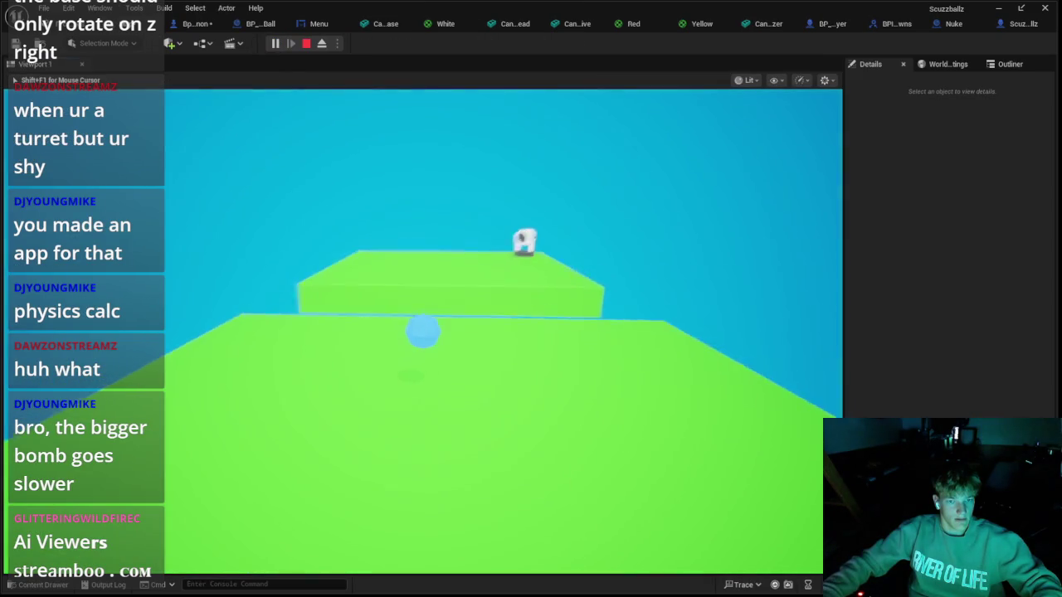
key("w")
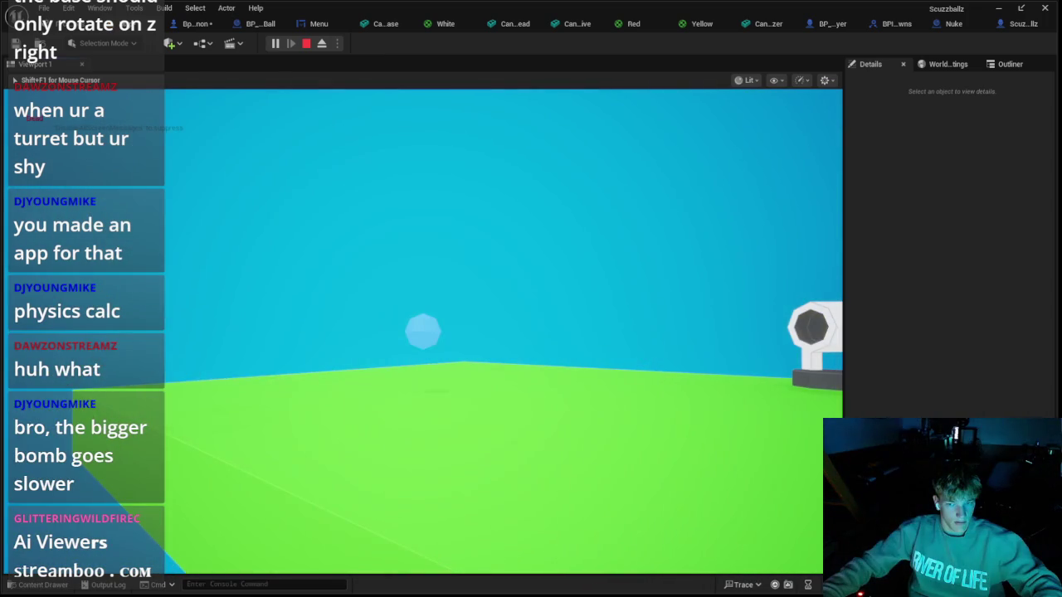
key("Escape")
left_click(319, 24)
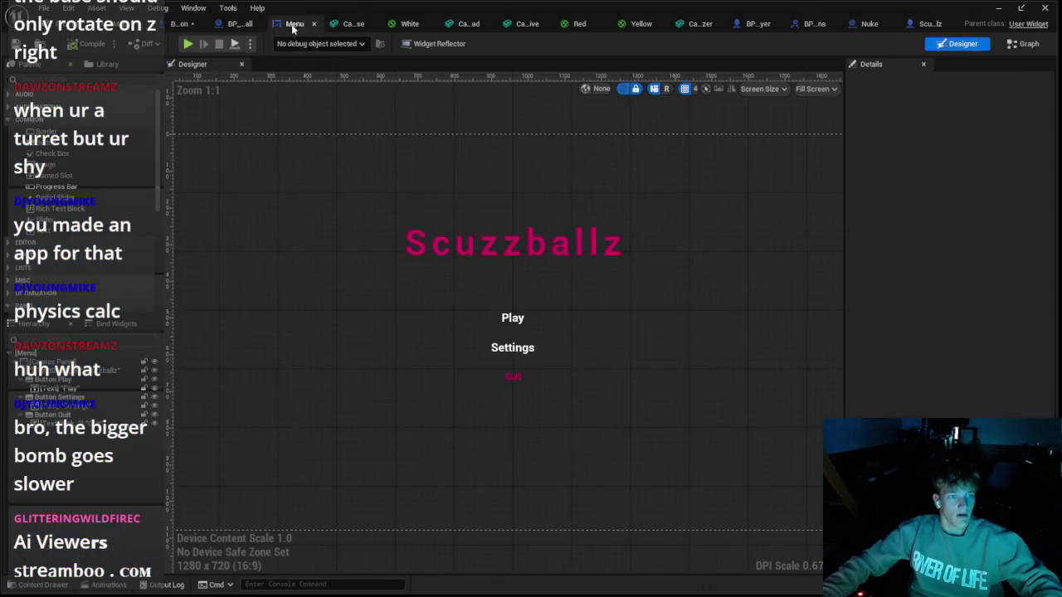
left_click(29, 589)
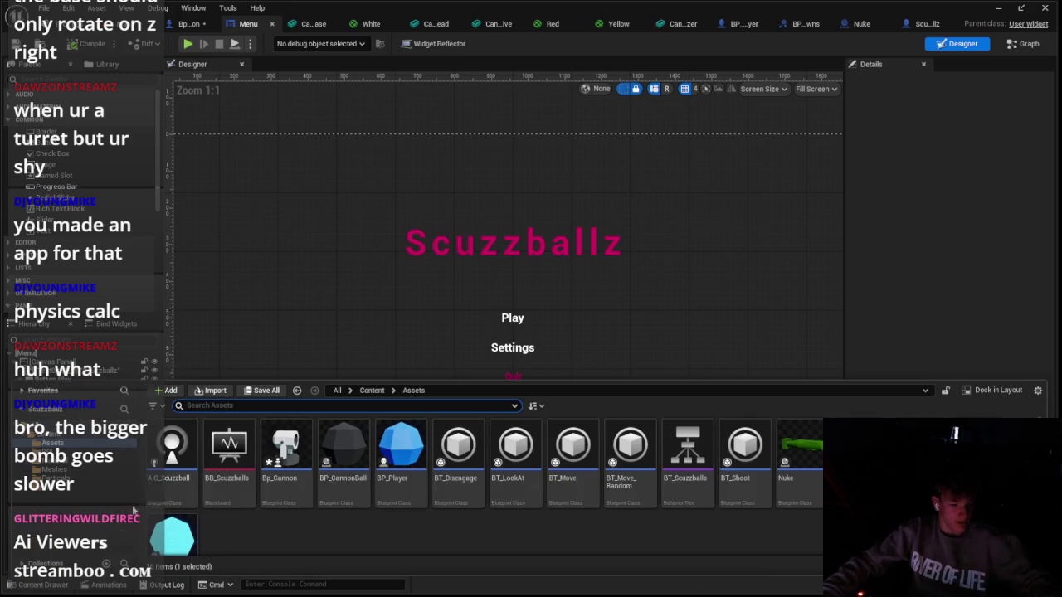
left_click(362, 483)
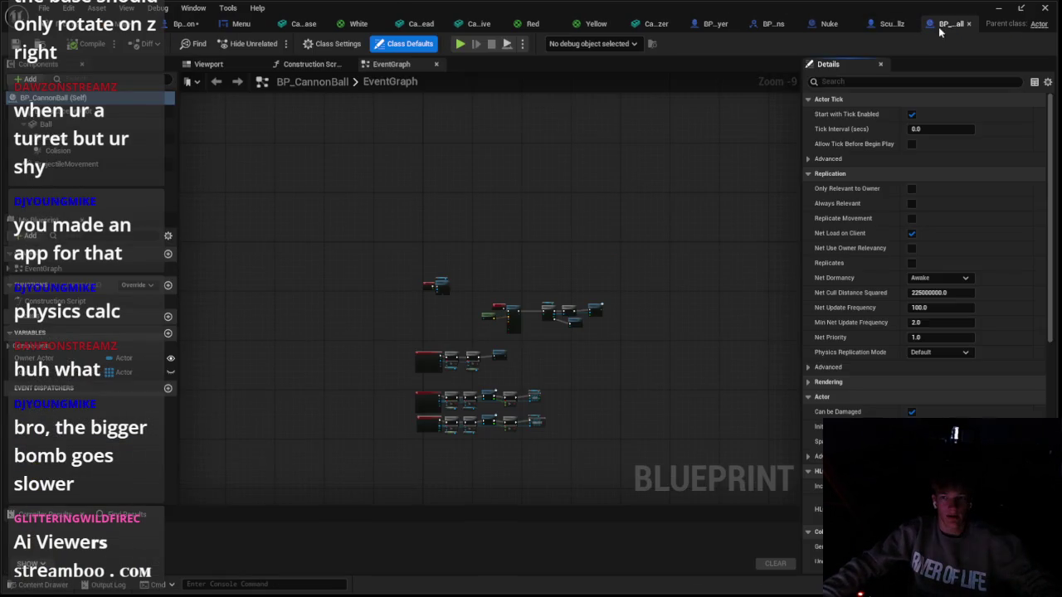
scroll(564, 398, "up", 4)
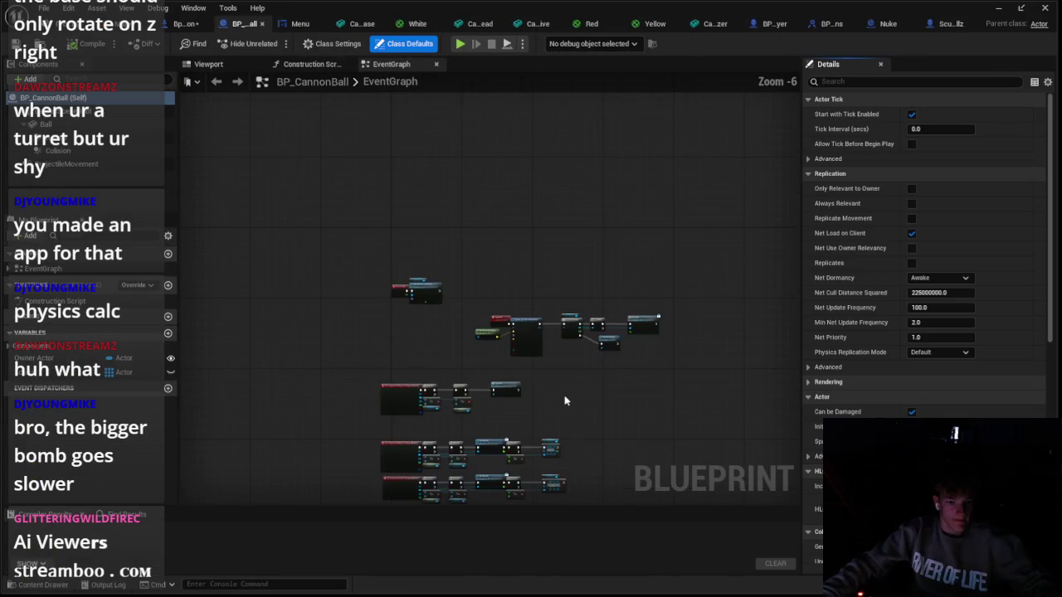
scroll(608, 326, "down", 4)
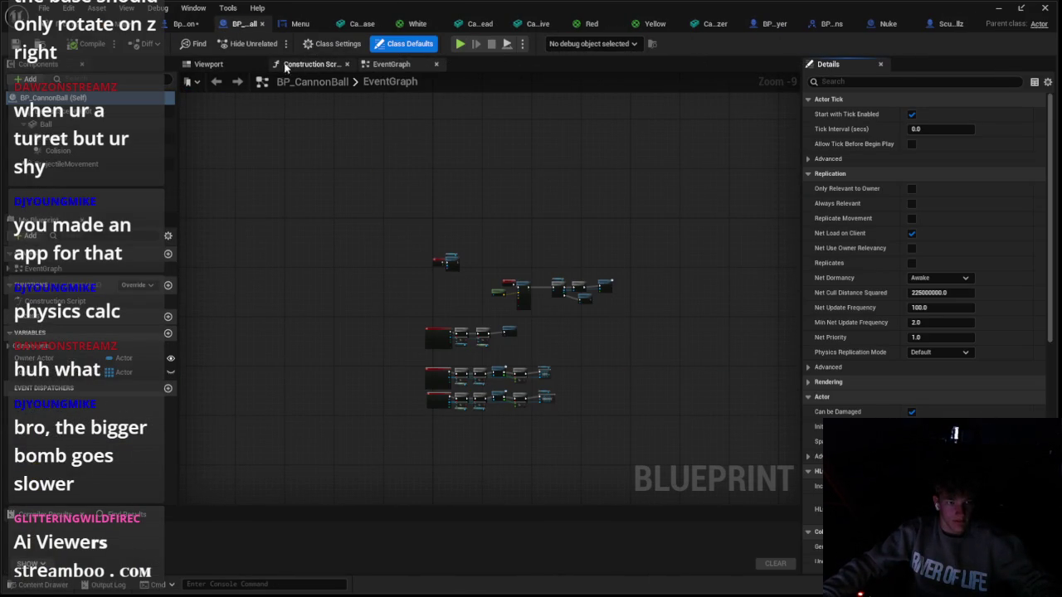
scroll(518, 309, "up", 2)
left_click(184, 23)
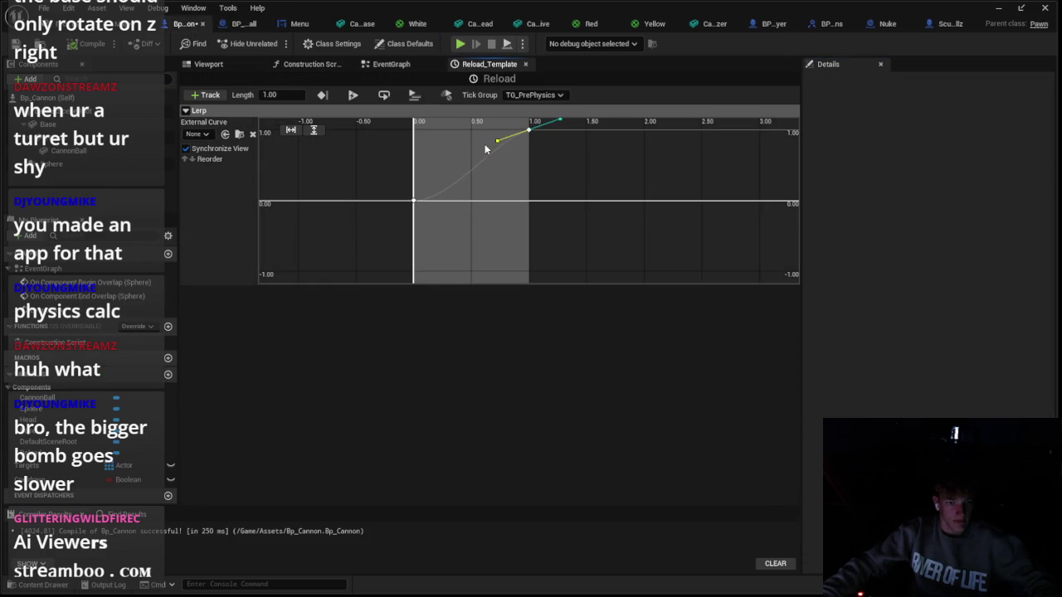
Flatten the curve's tangent at the 1.00 key and steepen its start at 0.00
left_click_drag(475, 139, 473, 130)
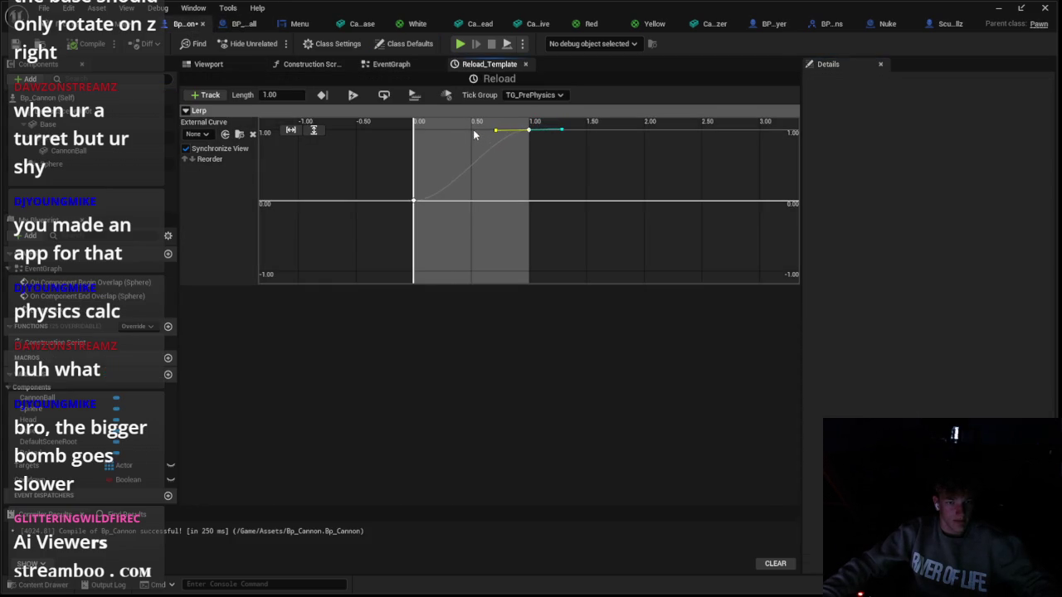
left_click(419, 198)
left_click(415, 202)
left_click_drag(445, 202, 438, 176)
Playtest the reshaped reload curve and come back to the Reload timeline
key("alt+p")
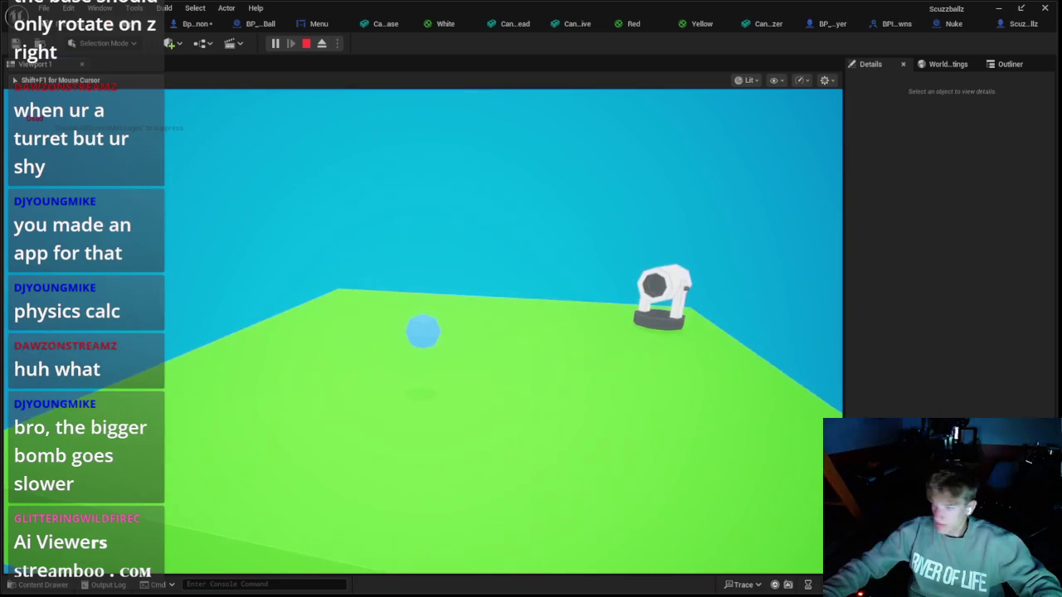
key("Escape")
left_click(253, 24)
left_click(311, 23)
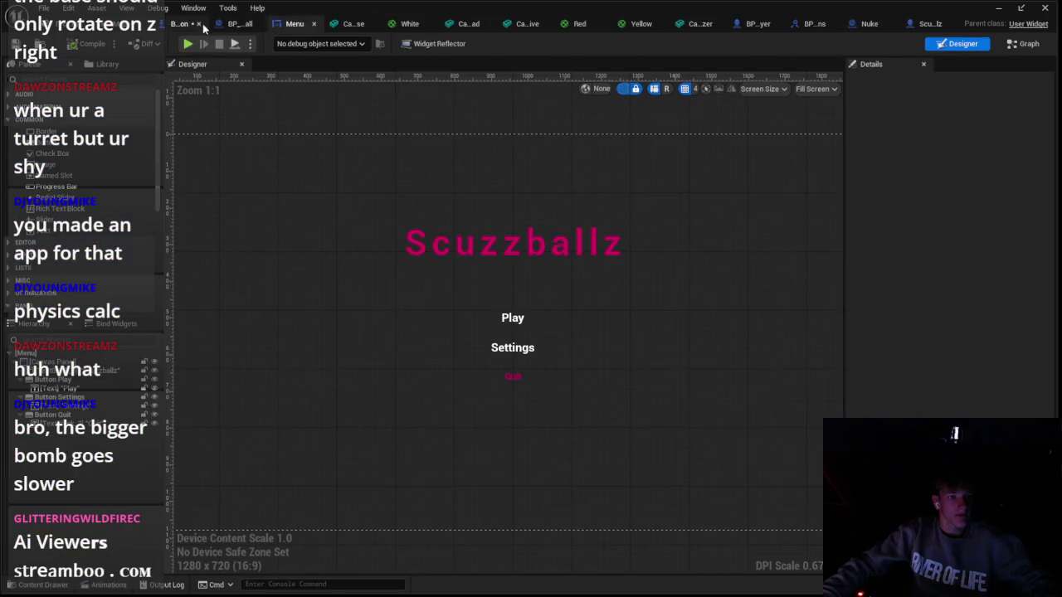
left_click(190, 23)
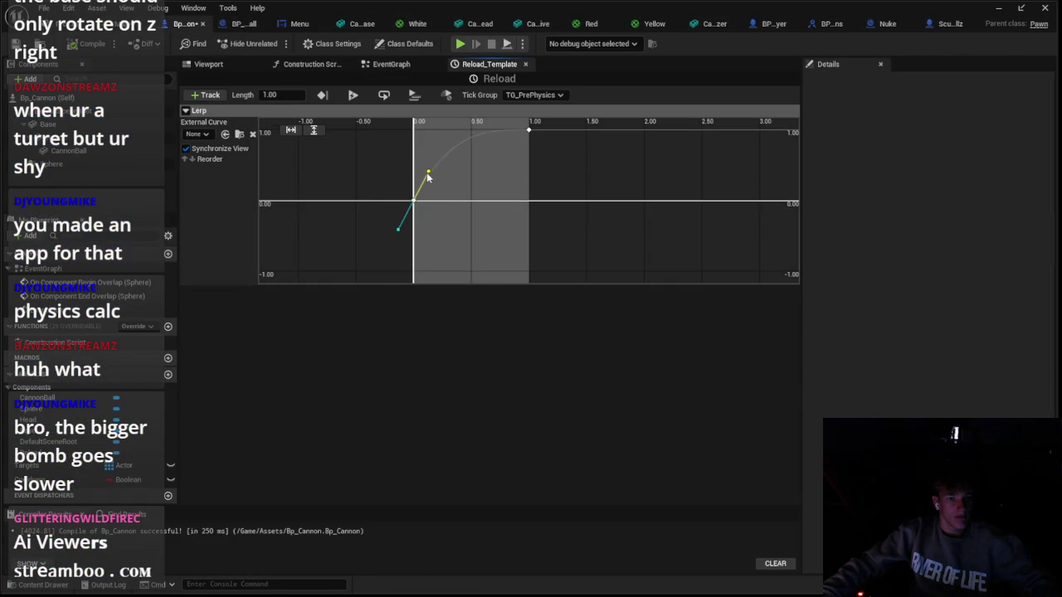
Run another playtest driving the ball toward the turret, then return to Bp_Cannon's event graph
left_click(95, 10)
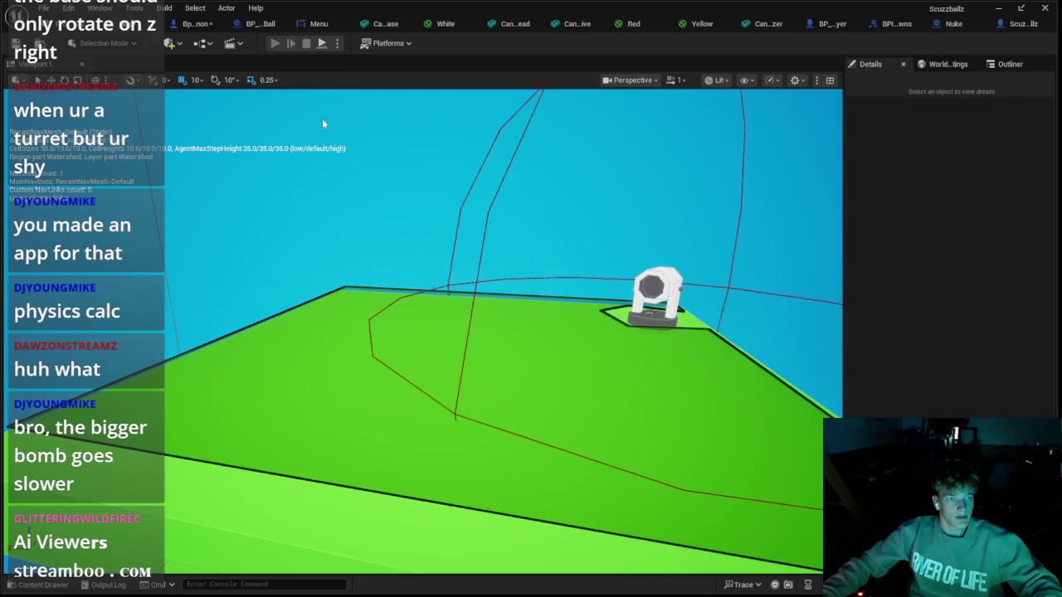
key("alt+p")
key("w")
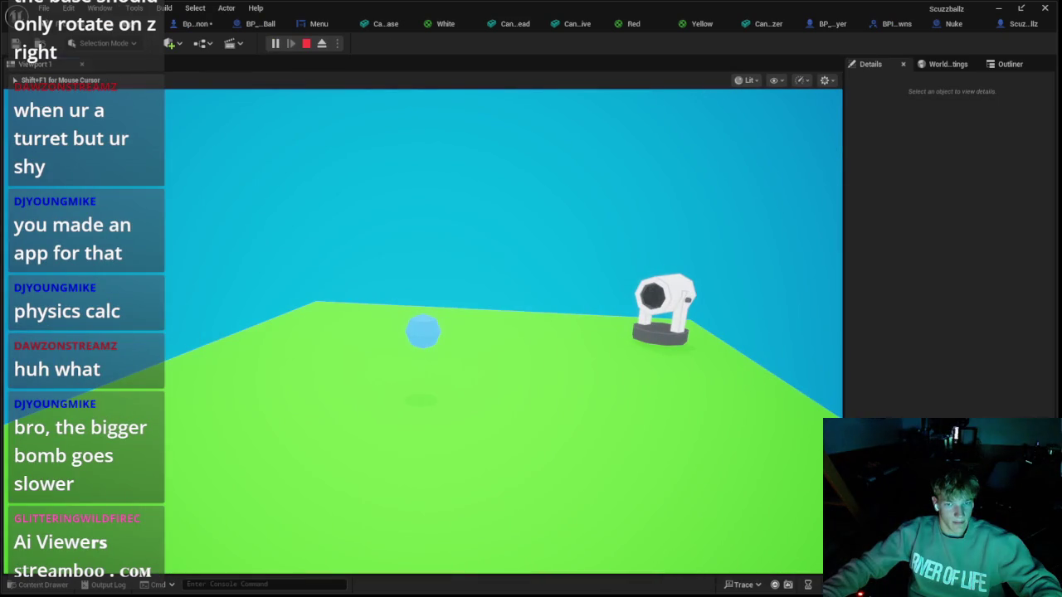
key("Escape")
left_click(197, 23)
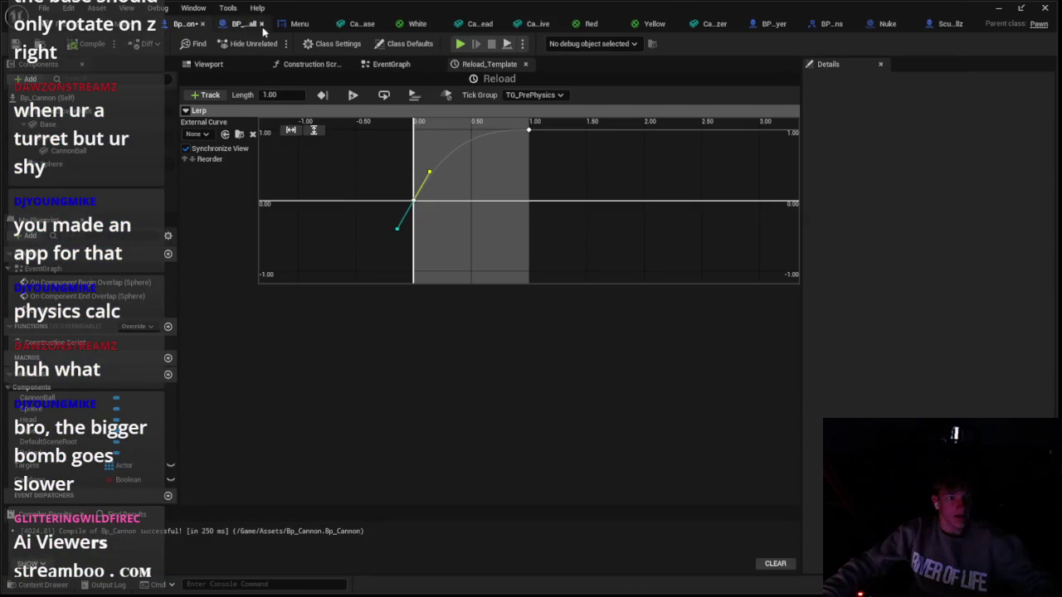
left_click(242, 25)
left_click(186, 23)
left_click(398, 65)
scroll(437, 184, "down", 2)
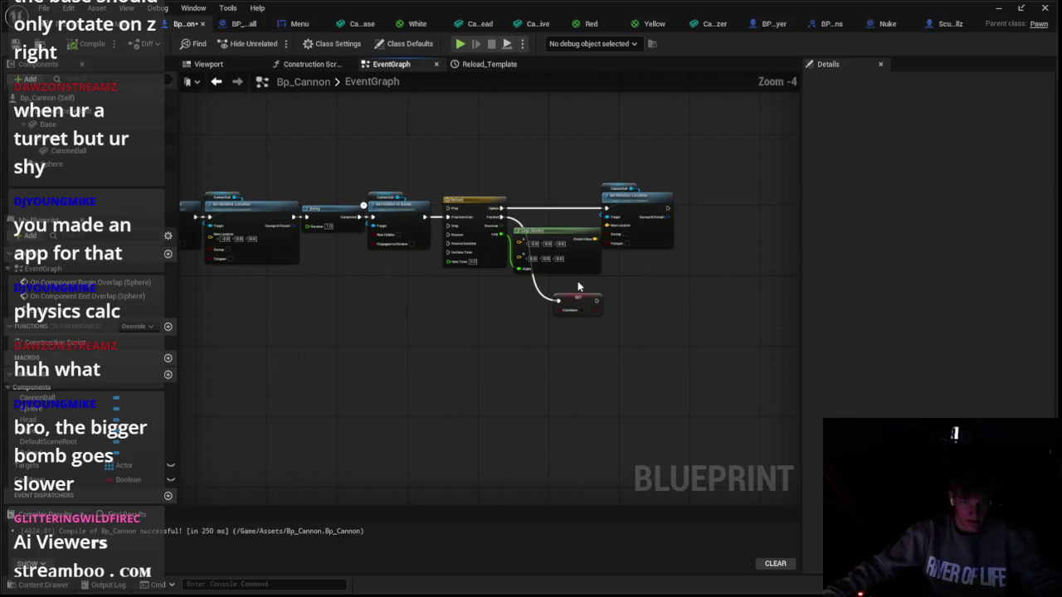
Shift the Cooldown SET node left, start renaming Reload's Lerp track, then switch to Scuzzballz
left_click_drag(570, 290, 552, 284)
left_click(482, 250)
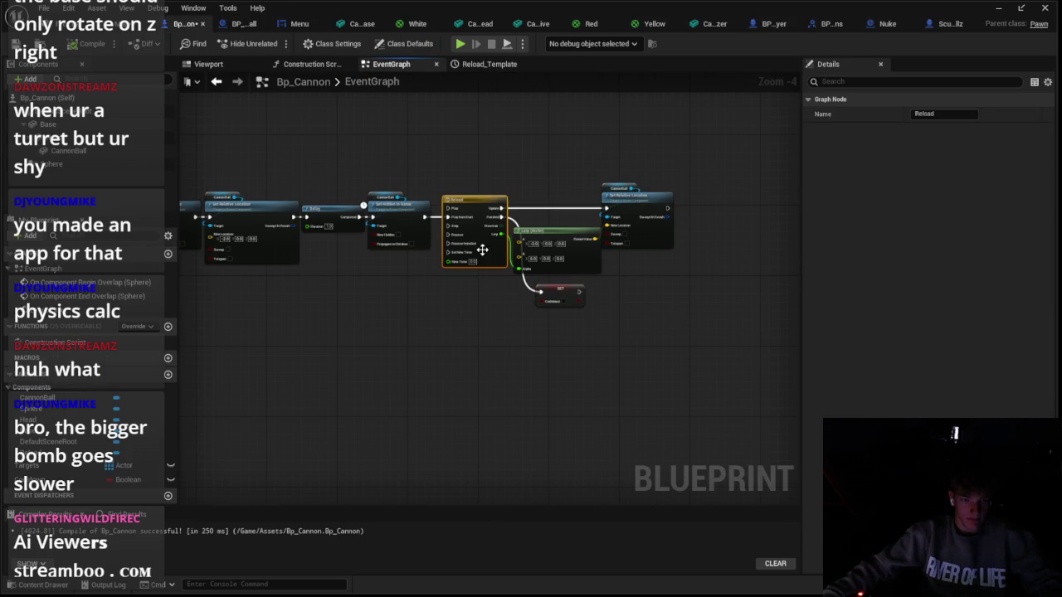
double_click(482, 253)
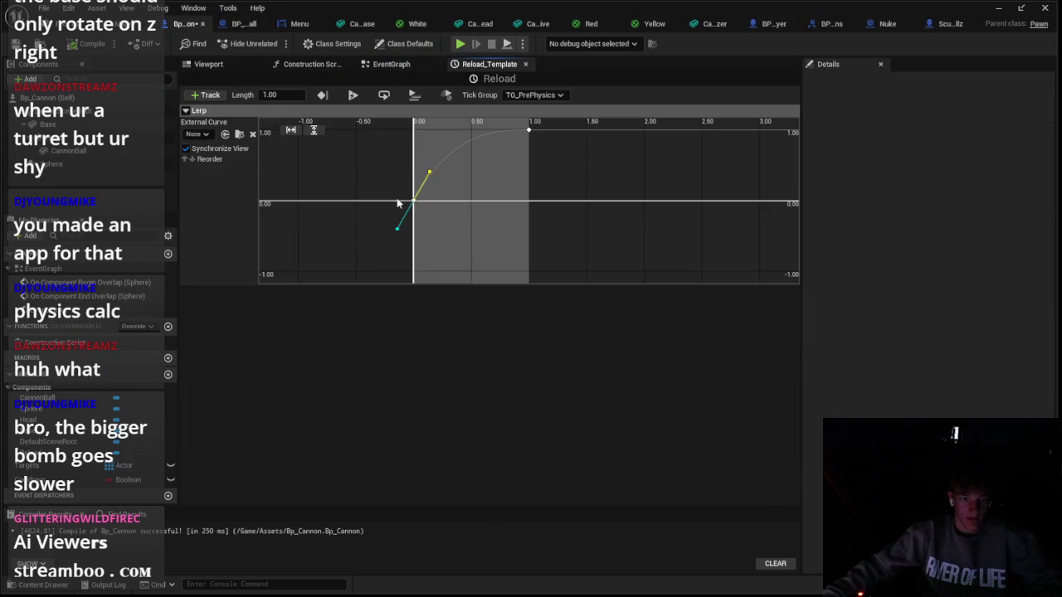
right_click(276, 112)
left_click(311, 120)
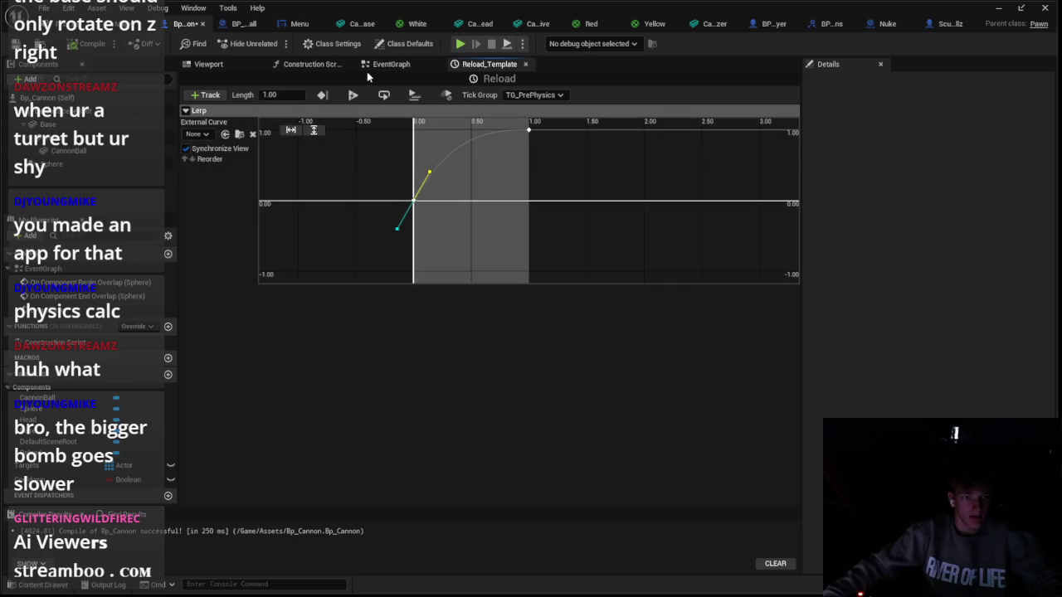
left_click(391, 64)
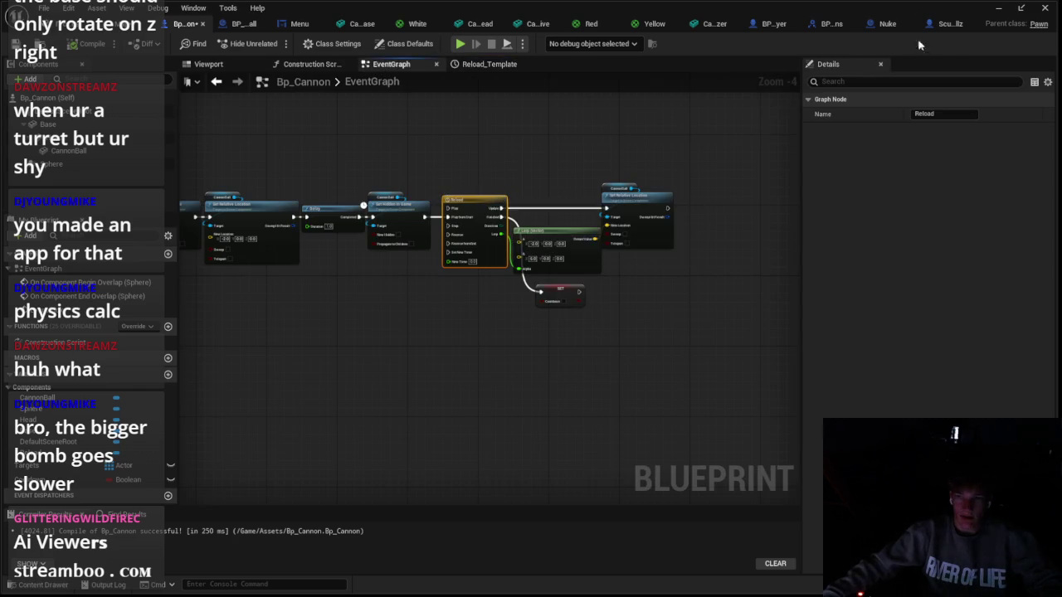
left_click(946, 23)
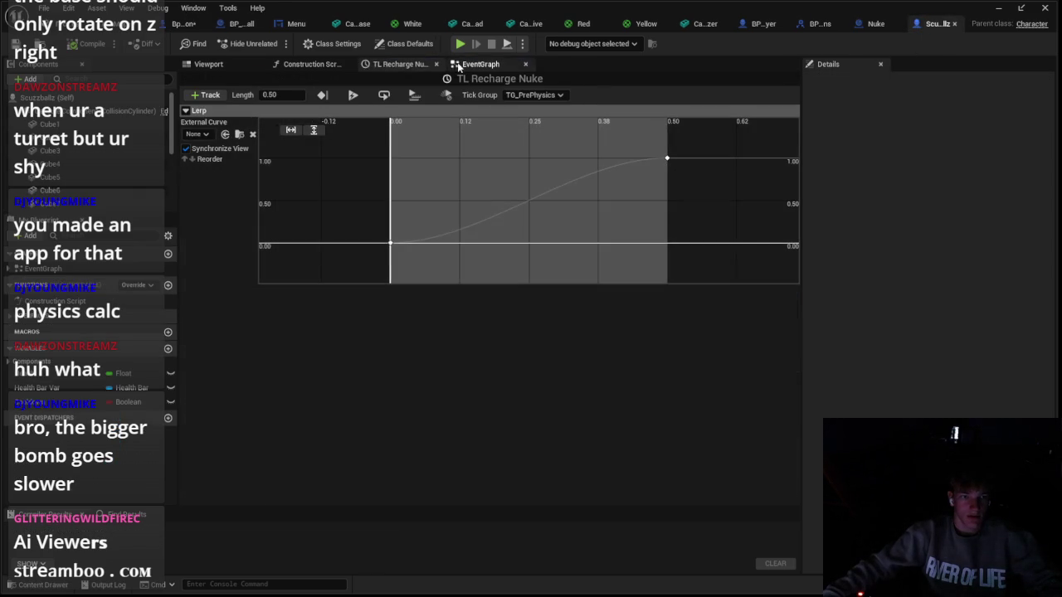
Paste a copy of the TL Recharge Nuke timeline and rename it 'Reload Nuke'
left_click(459, 65)
left_click(453, 316)
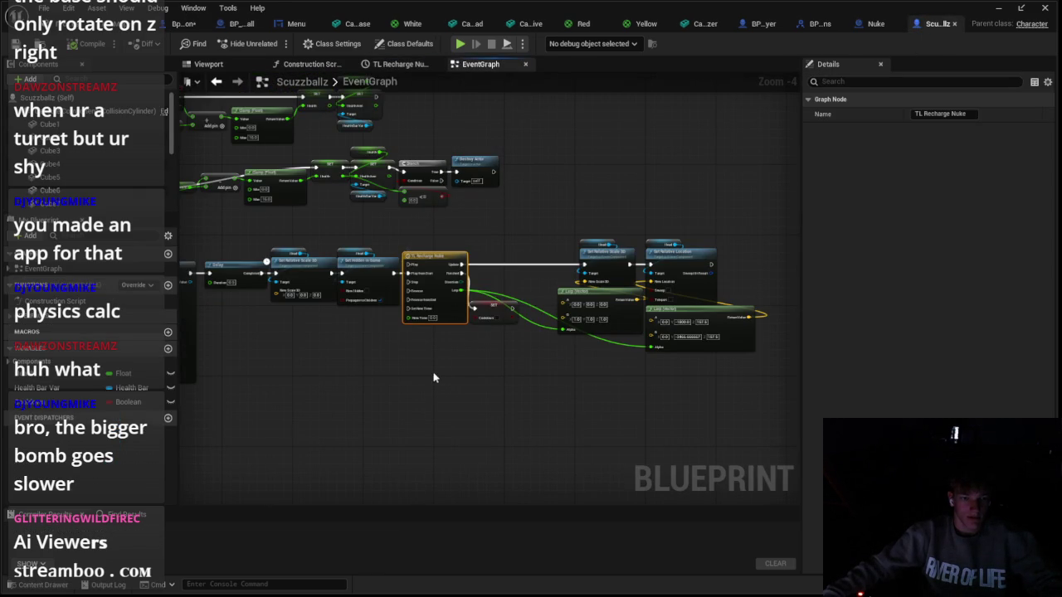
key("ctrl+v")
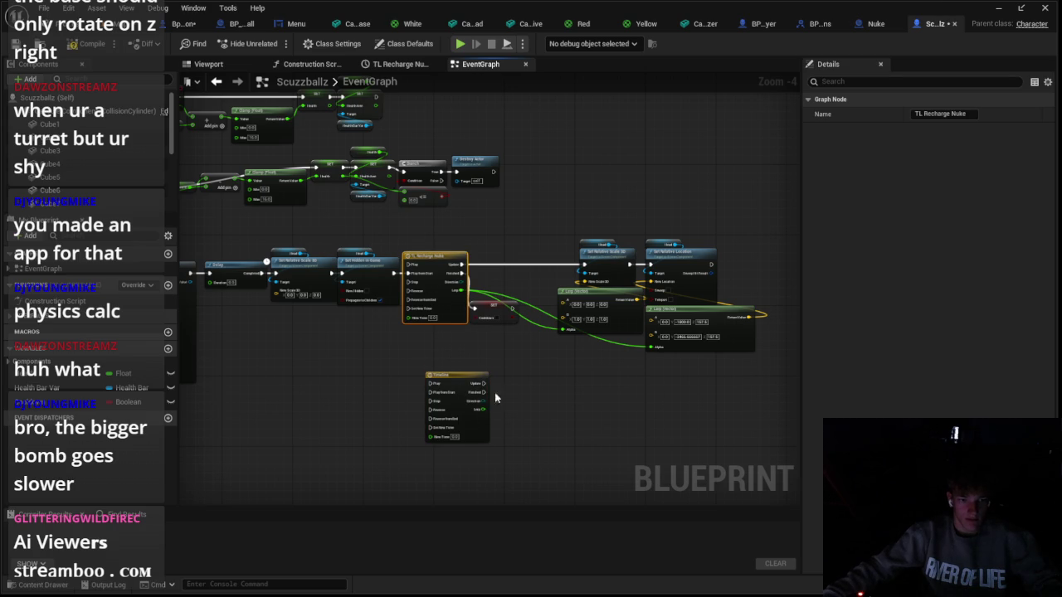
double_click(468, 432)
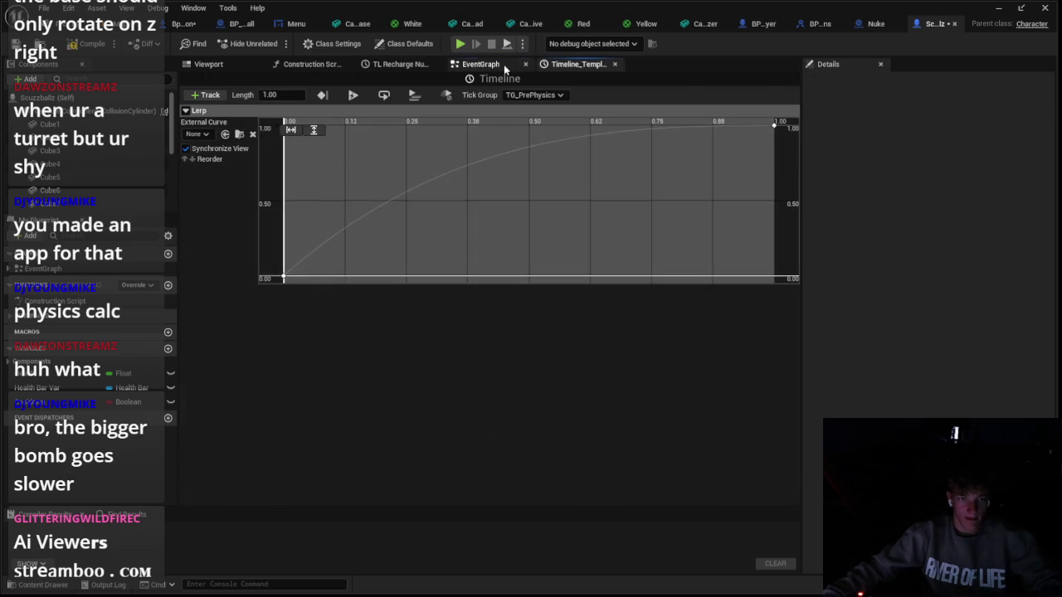
left_click(504, 64)
left_click(468, 425)
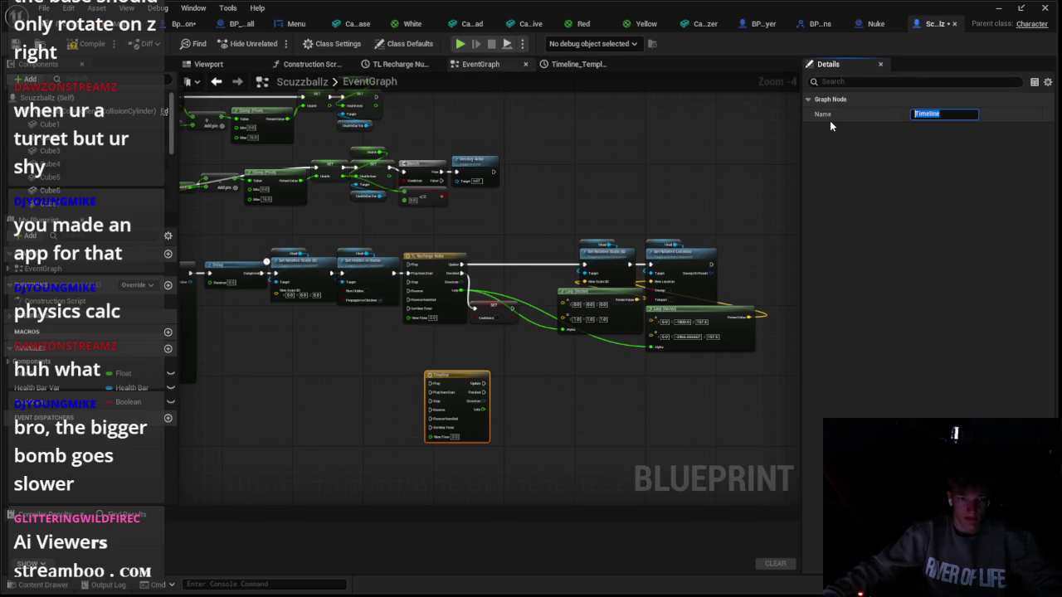
type("Reload")
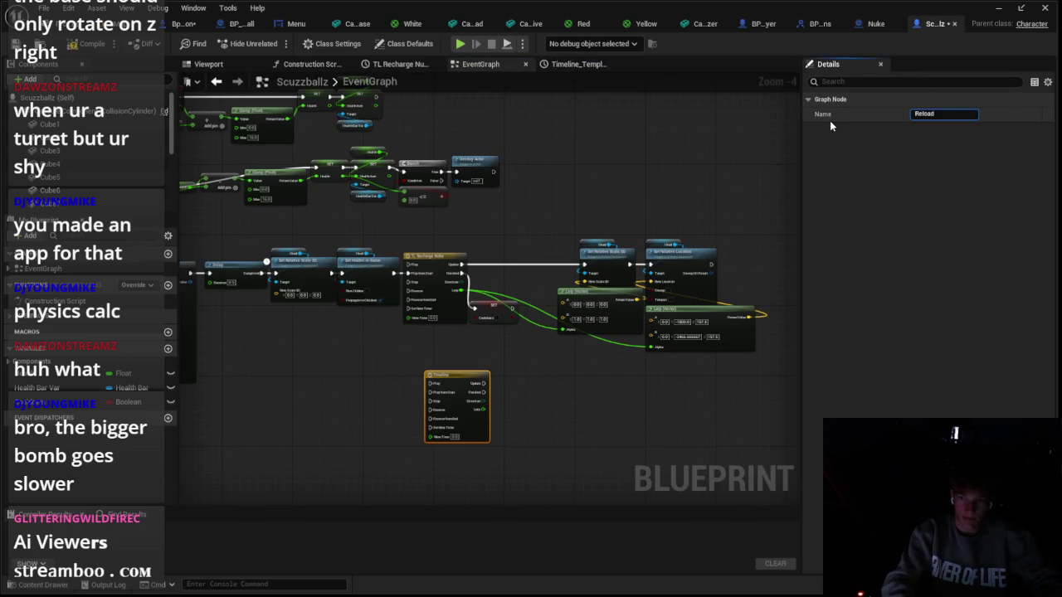
type(" Nuke")
key("Return")
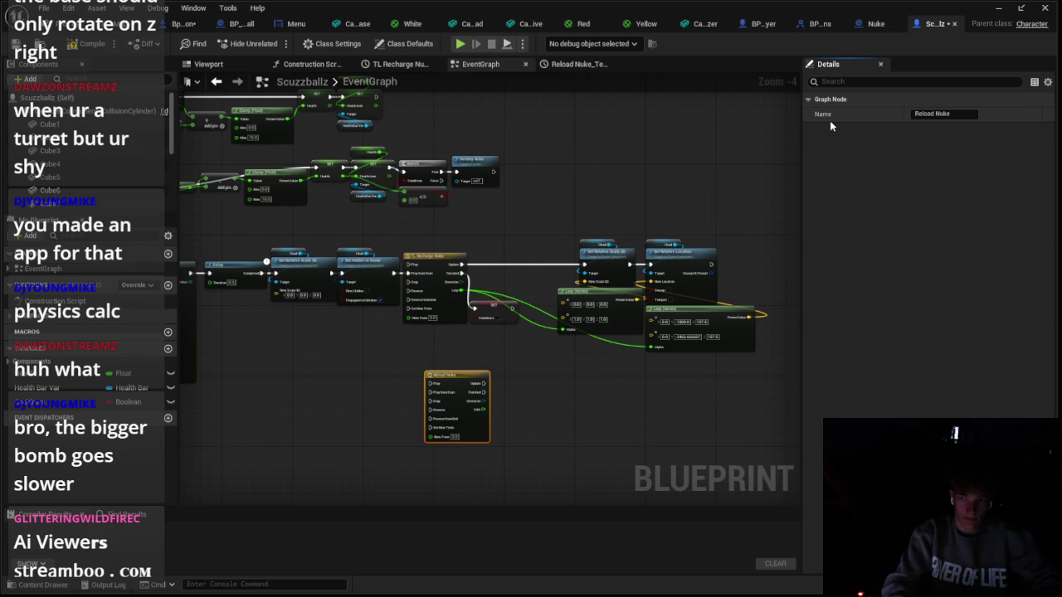
Delete TL Recharge Nuke, put Reload Nuke in its place, and wire it to both lerps
scroll(398, 315, "up", 2)
left_click(401, 316)
key("Delete")
left_click_drag(414, 409, 384, 241)
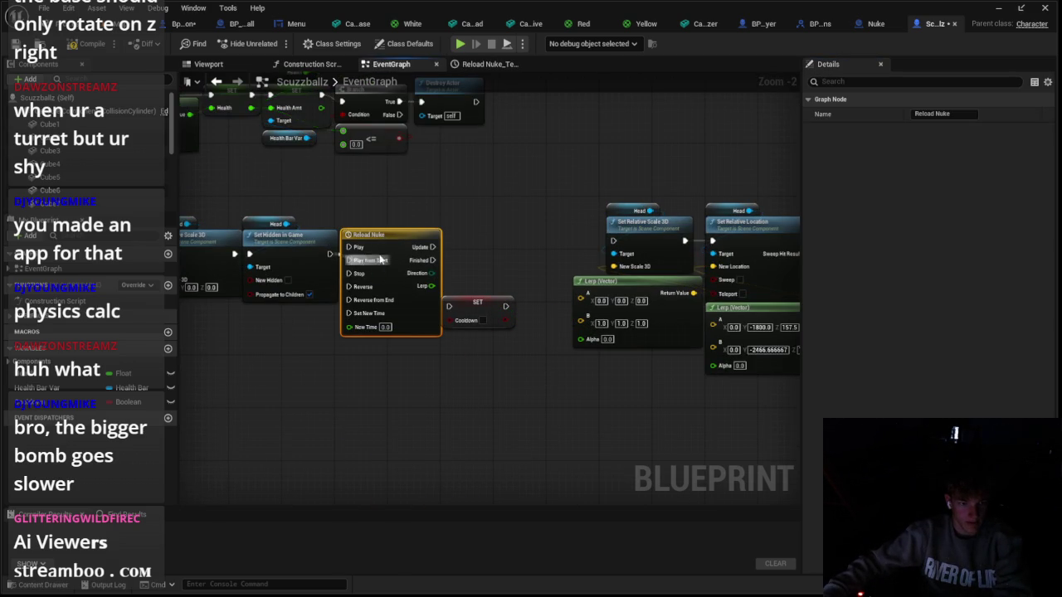
mouse_move(417, 286)
left_mouse_down()
mouse_move(428, 299)
mouse_move(423, 279)
left_mouse_up()
left_click_drag(592, 347, 581, 339)
left_click_drag(425, 279, 712, 365)
mouse_move(427, 253)
left_mouse_down()
mouse_move(420, 291)
mouse_move(444, 307)
left_mouse_up()
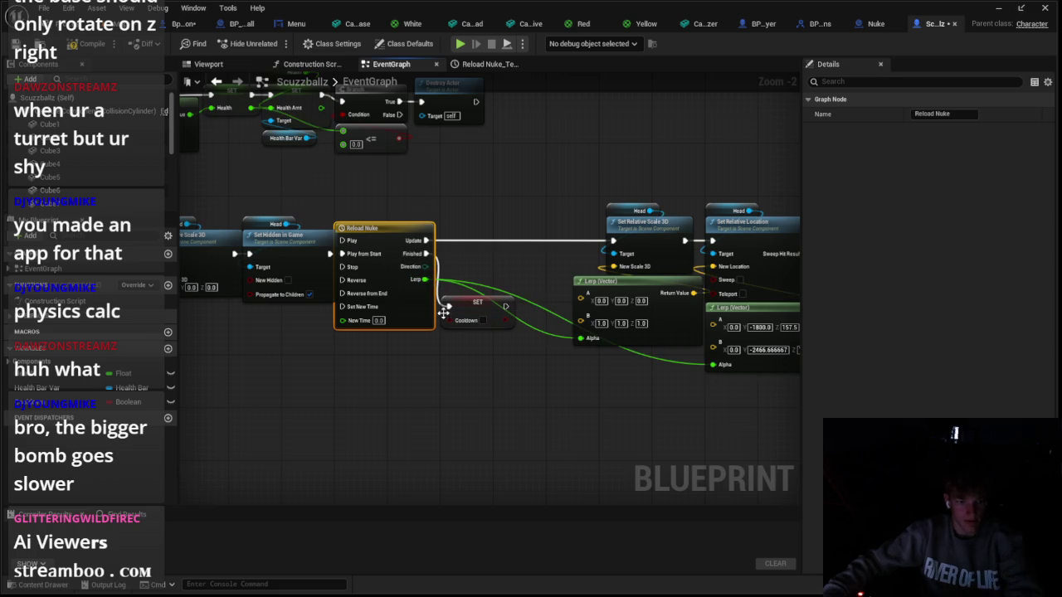
left_click(137, 23)
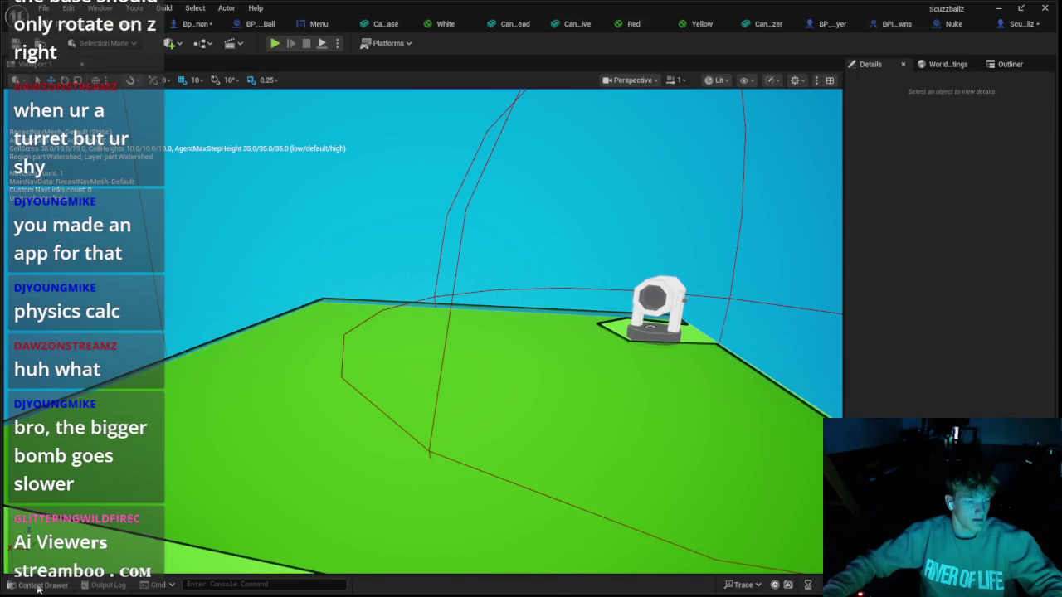
Place a Scuzzballz enemy from Assets on the platform, playtest, then delete it
left_click(38, 585)
left_click(75, 435)
left_click(82, 452)
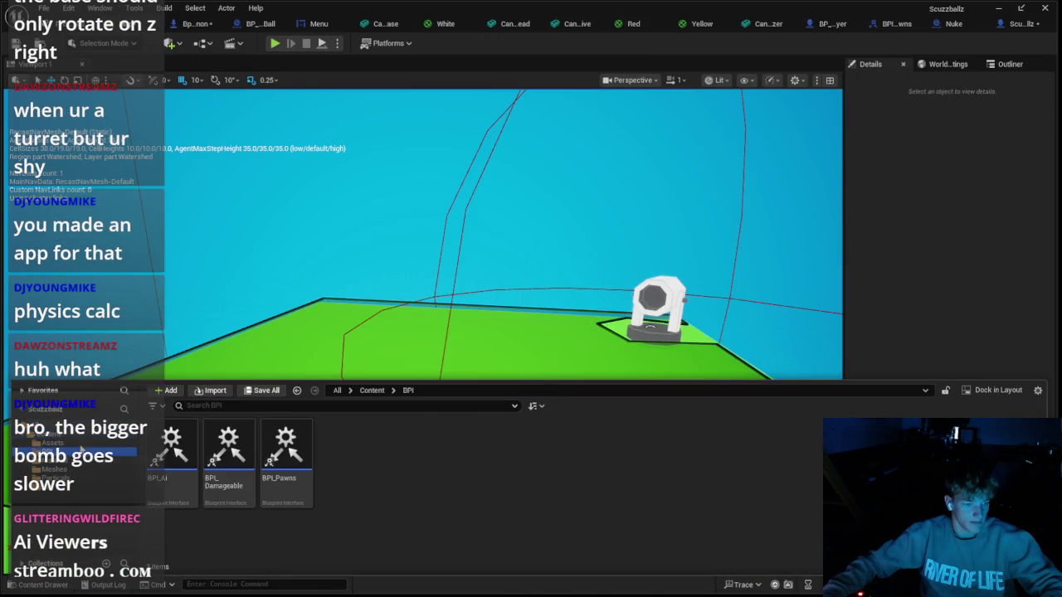
left_click(94, 443)
left_click_drag(858, 452, 332, 315)
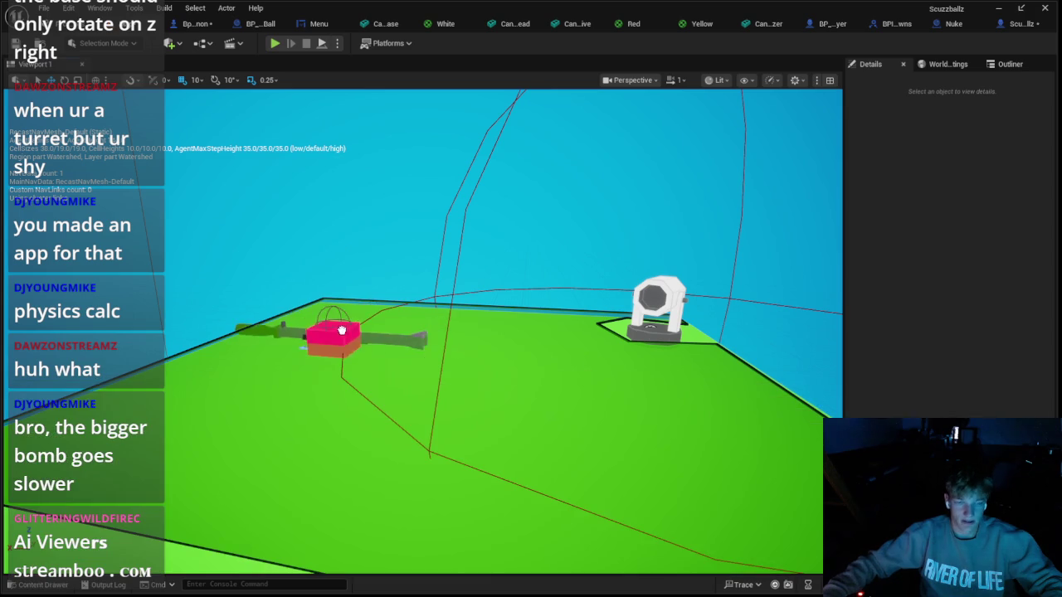
key("alt+p")
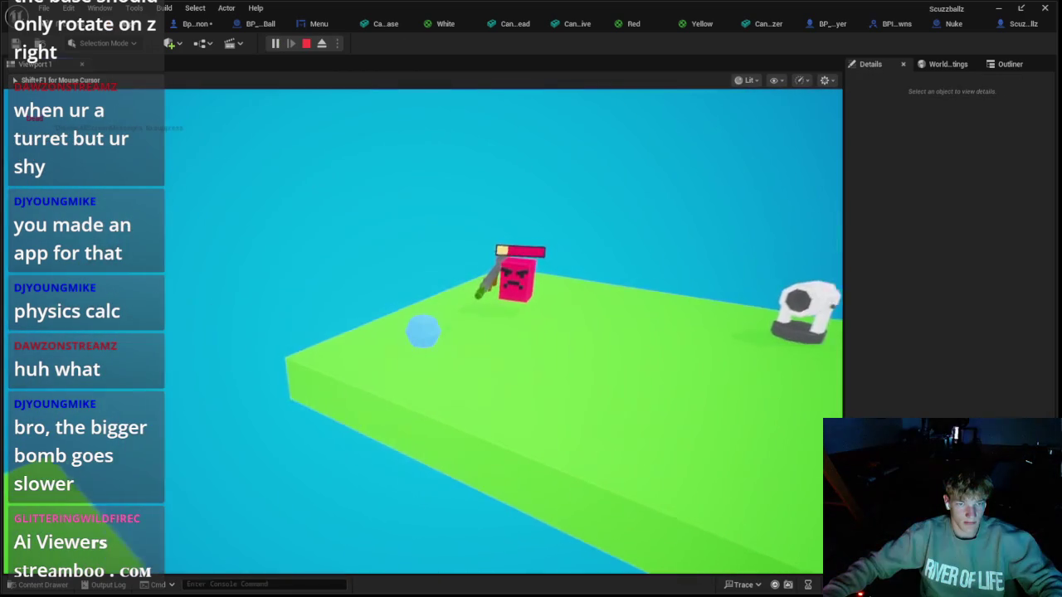
key("Escape")
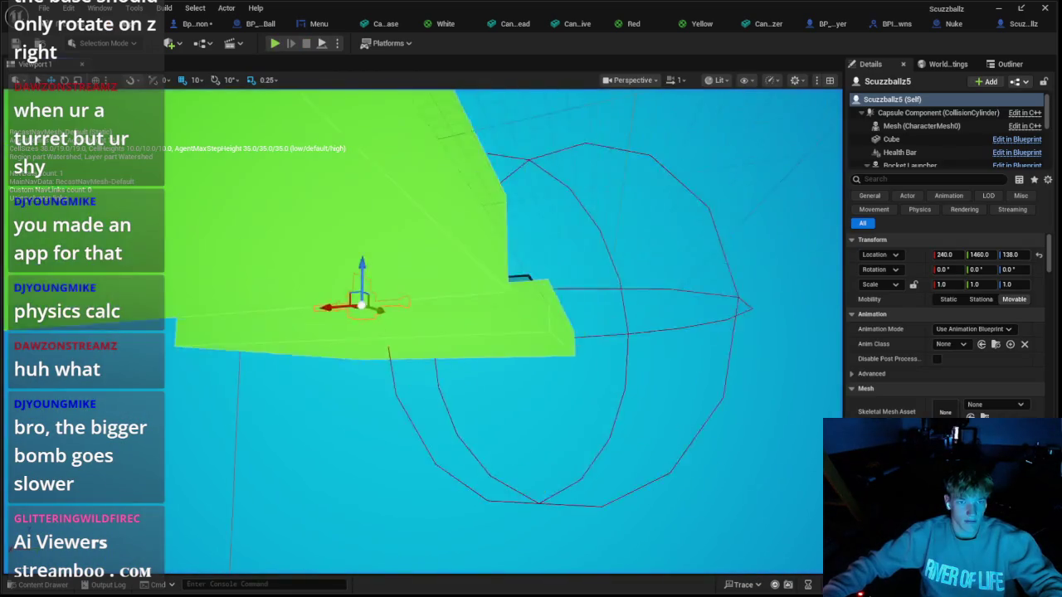
key("Delete")
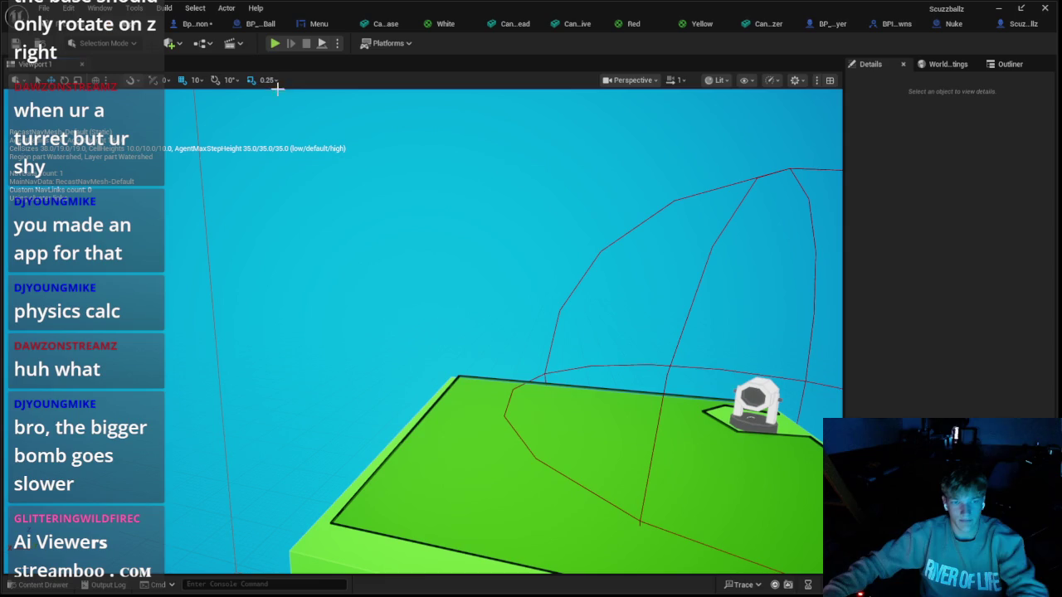
Replay the level, check the CannonBall component's transform in Bp_Cannon, and playtest again
left_click(275, 43)
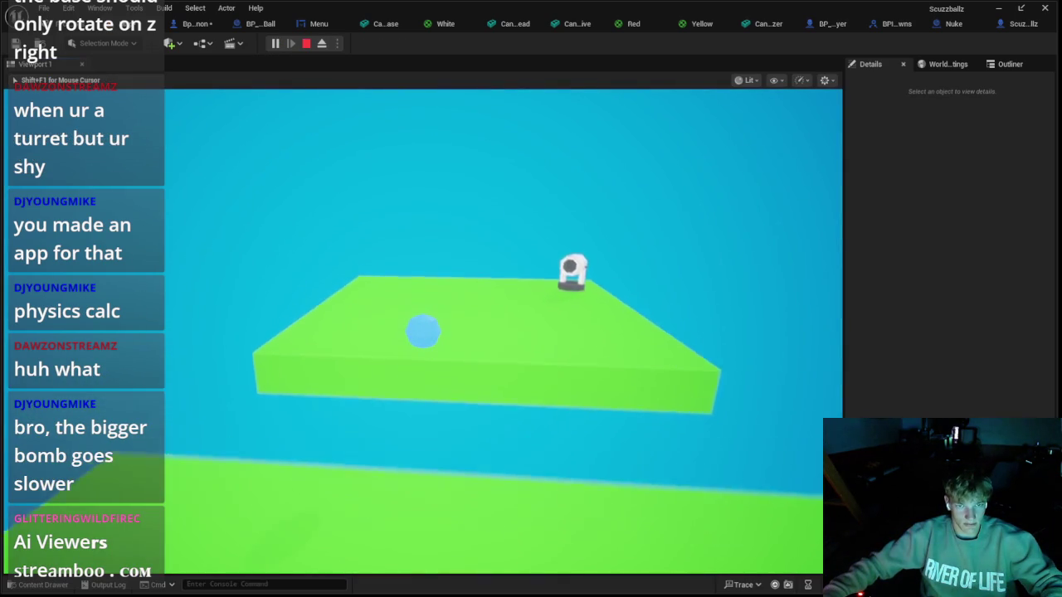
key("Escape")
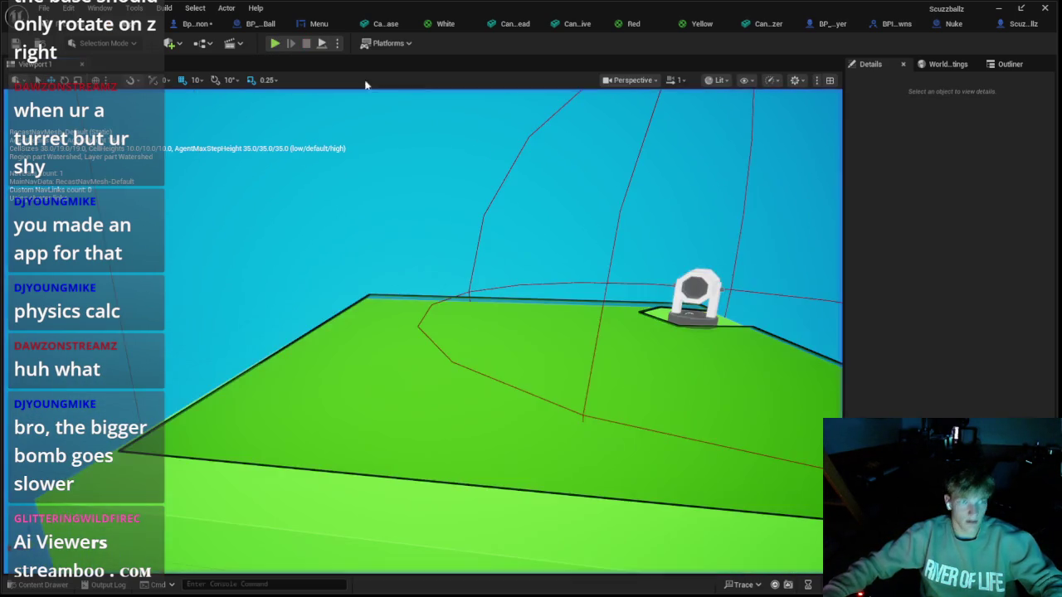
left_click(196, 23)
left_click(238, 25)
left_click(187, 23)
left_click(83, 150)
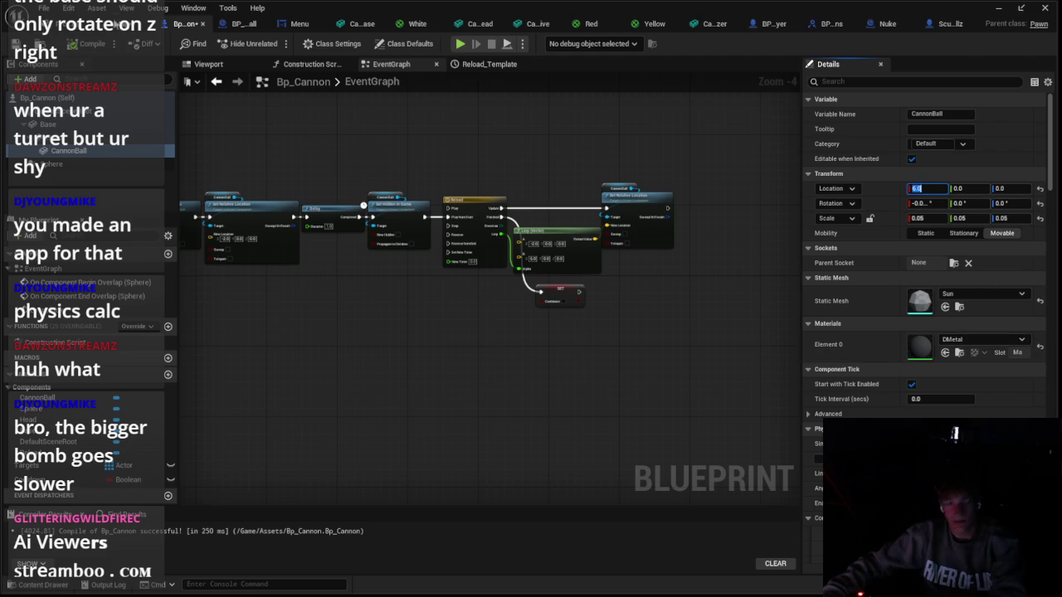
left_click(118, 23)
left_click(273, 44)
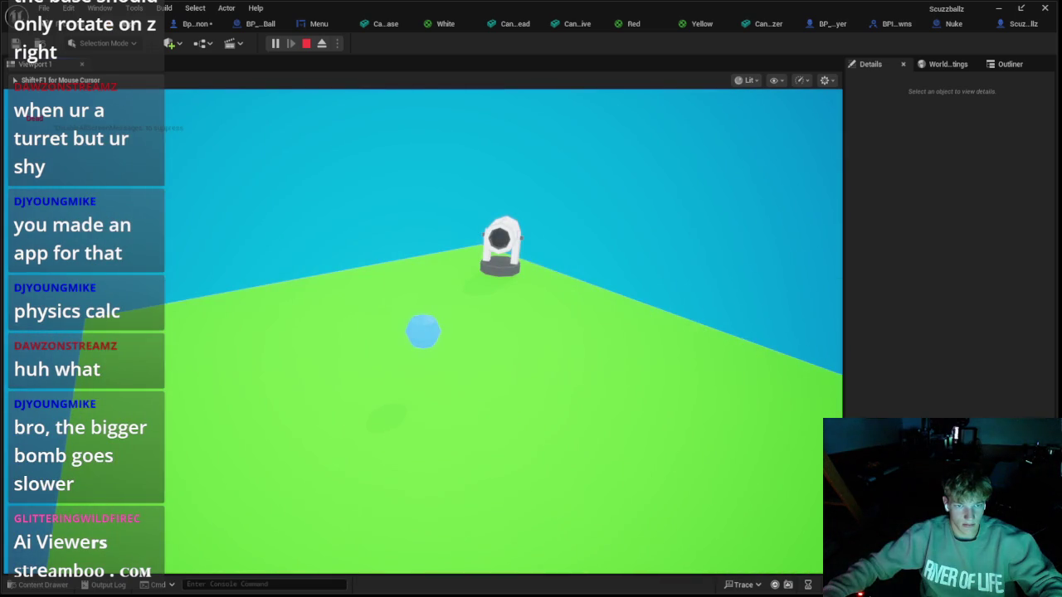
key("Escape")
left_click(191, 25)
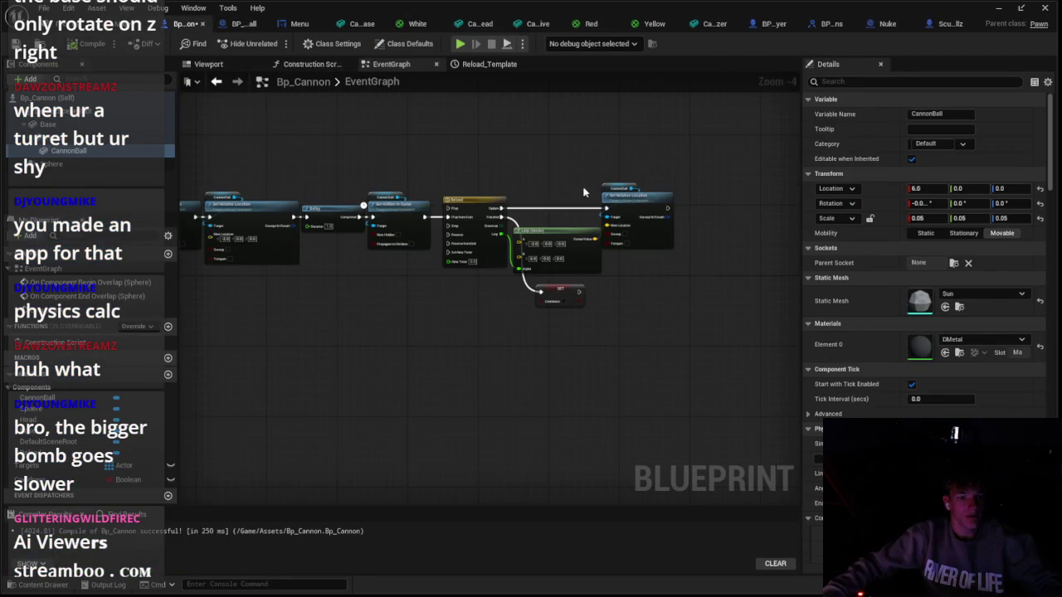
Break the vector Lerp's link to New Location and shift Set Relative Location right
scroll(498, 153, "up", 4)
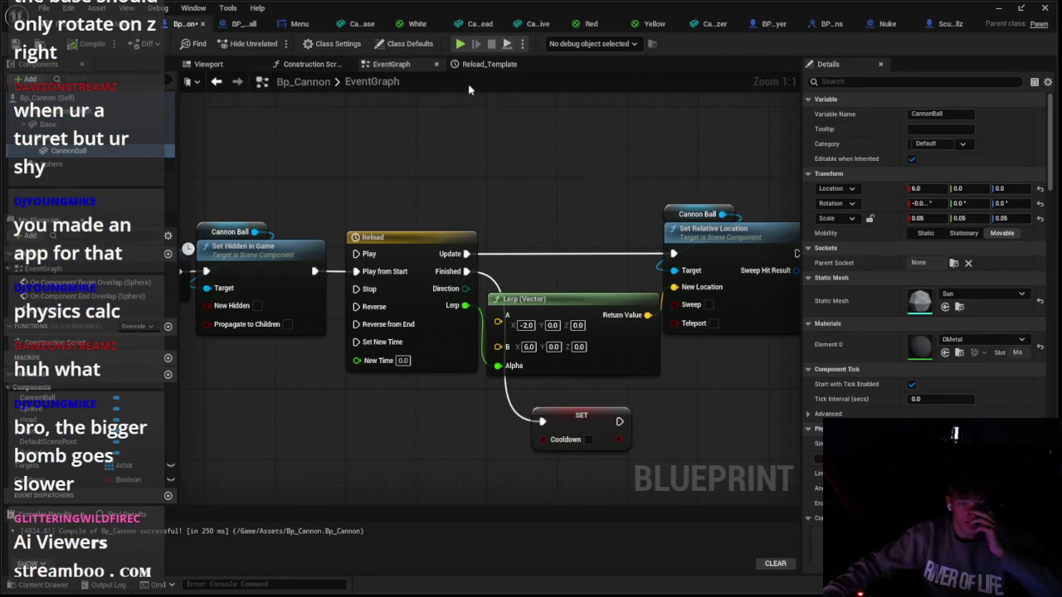
scroll(434, 194, "down", 1)
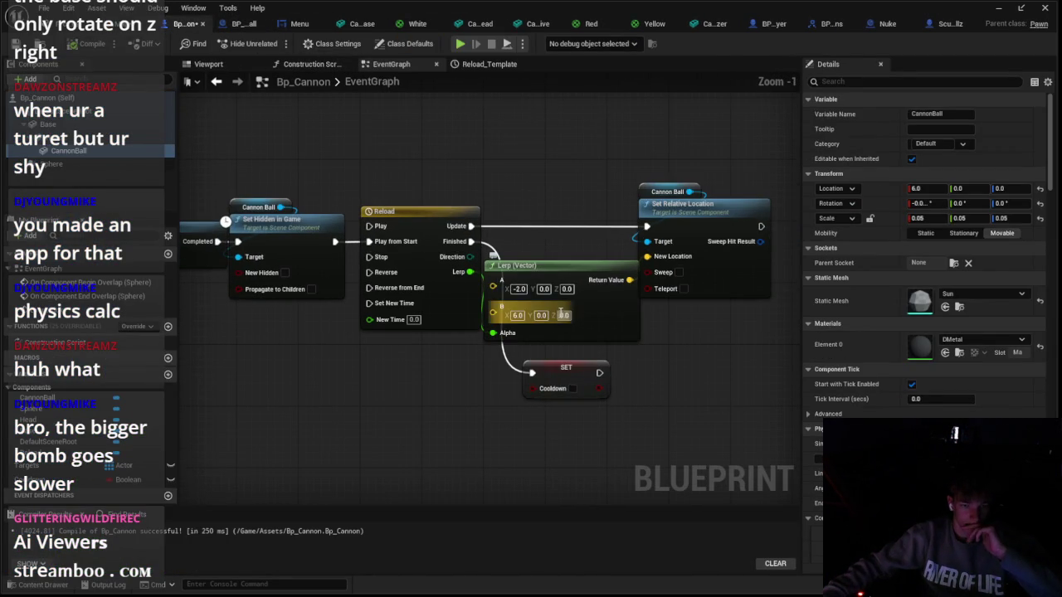
right_click(672, 259)
left_click(722, 308)
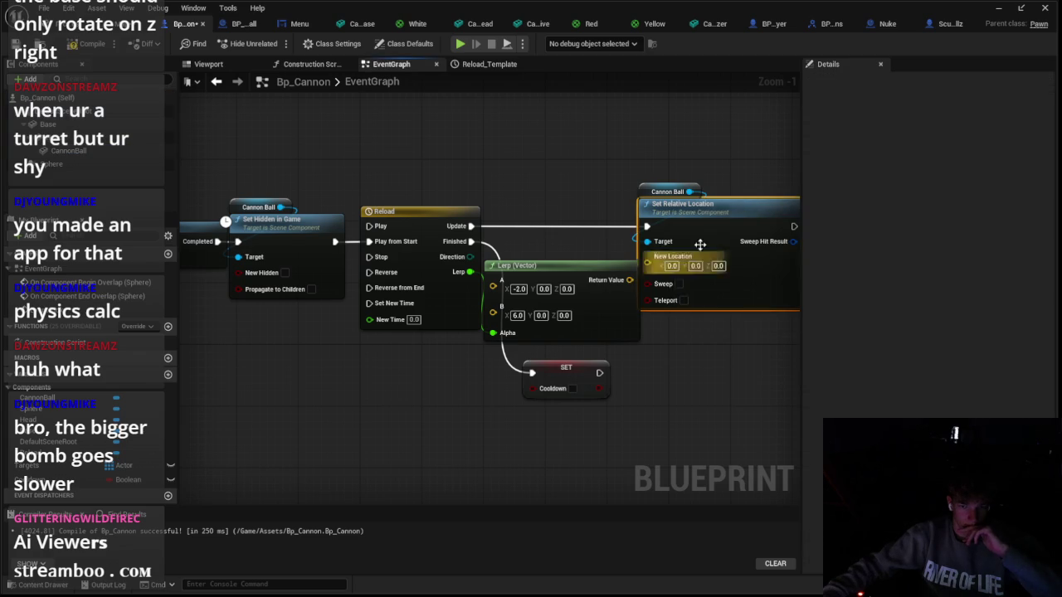
mouse_move(700, 244)
left_mouse_down()
mouse_move(802, 235)
mouse_move(755, 221)
mouse_move(677, 229)
left_mouse_up()
mouse_move(615, 273)
left_mouse_down()
mouse_move(648, 263)
mouse_move(655, 240)
mouse_move(643, 240)
left_mouse_up()
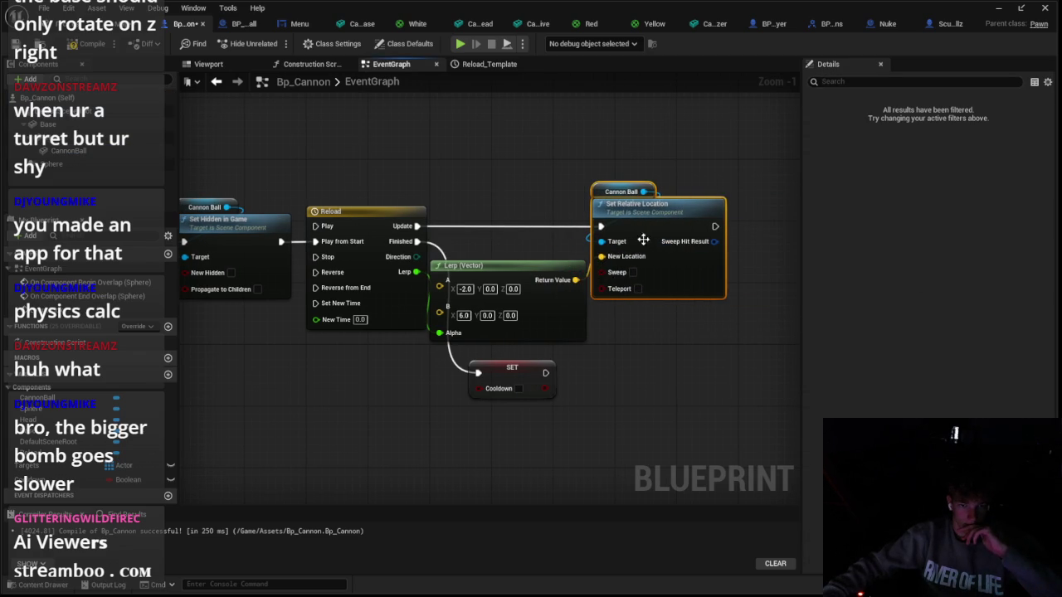
Disconnect the vector Lerp from New Location again and delete the node
left_click(502, 302)
right_click(595, 267)
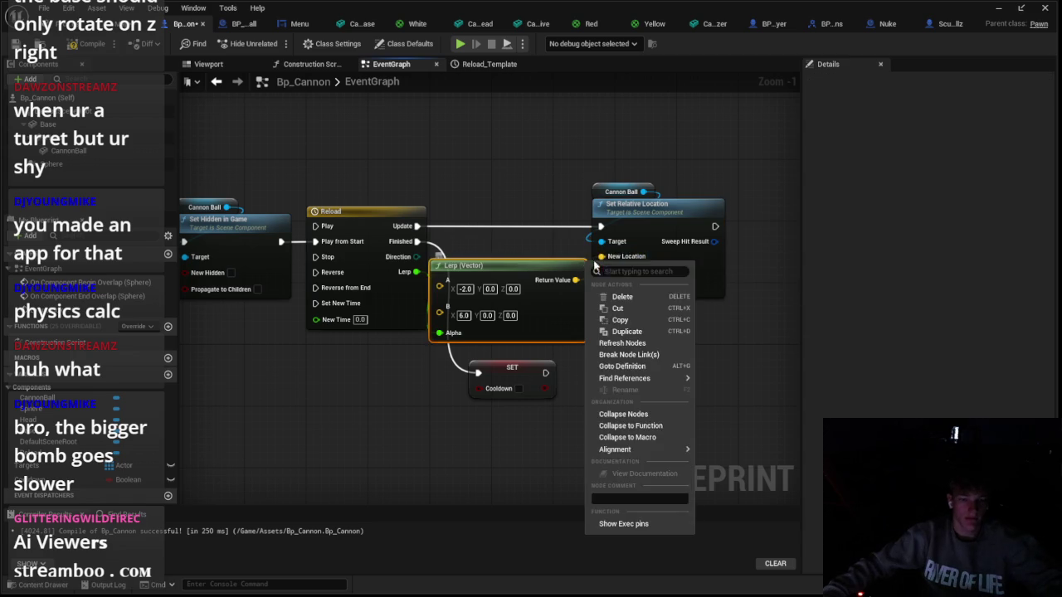
key("Escape")
right_click(614, 262)
left_click(655, 292)
right_click(643, 267)
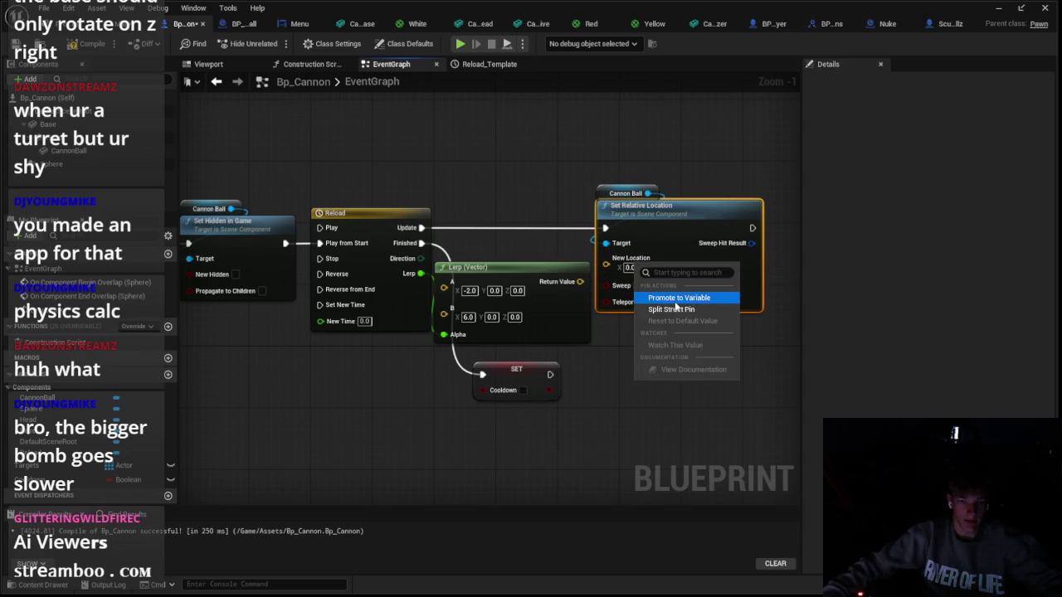
left_click(667, 297)
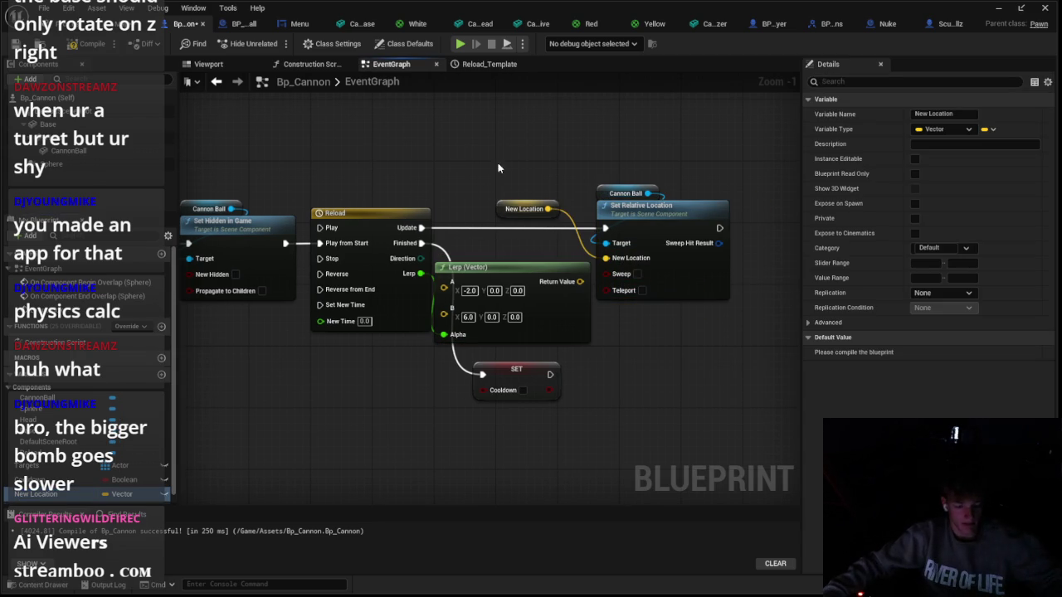
key("Delete")
left_click(587, 321)
key("Delete")
Split New Location and feed Reload through a float Lerp (-2.0 to 6.0) into X
right_click(621, 275)
left_click(655, 325)
left_click_drag(454, 325, 454, 325)
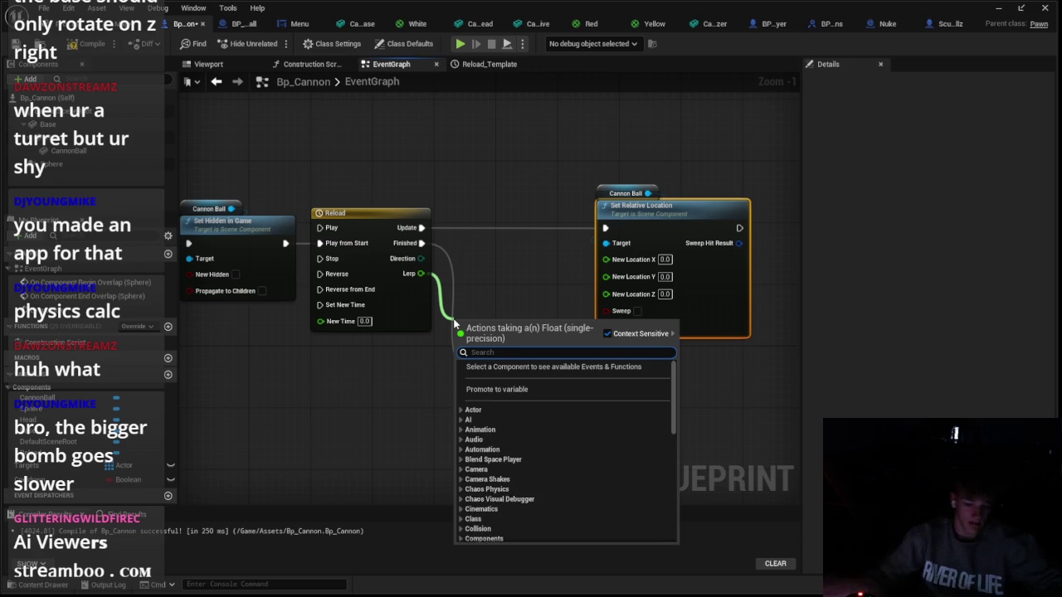
type("lerp")
key("Return")
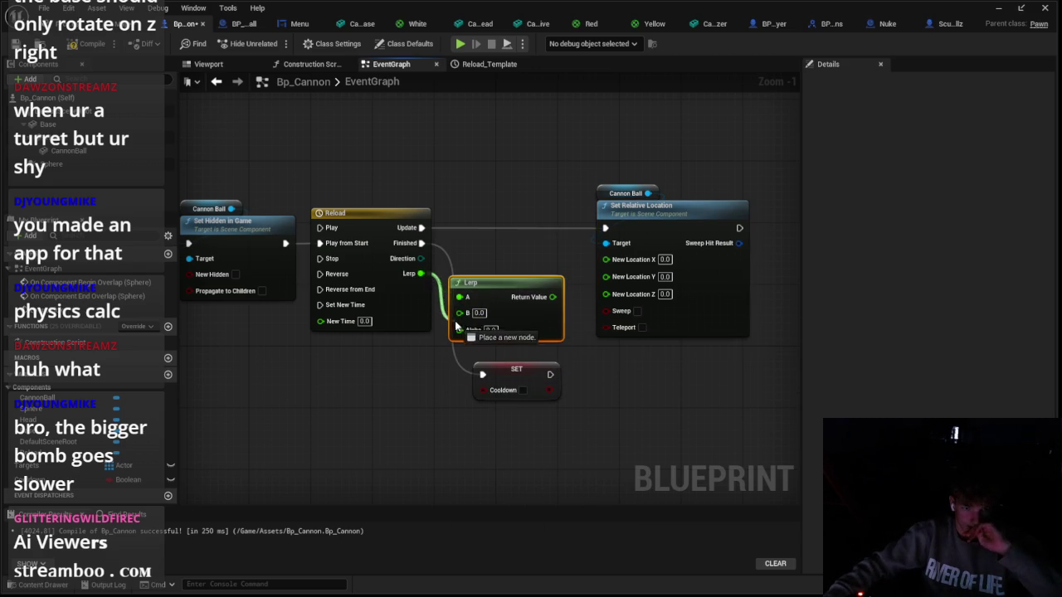
right_click(462, 300)
key("Escape")
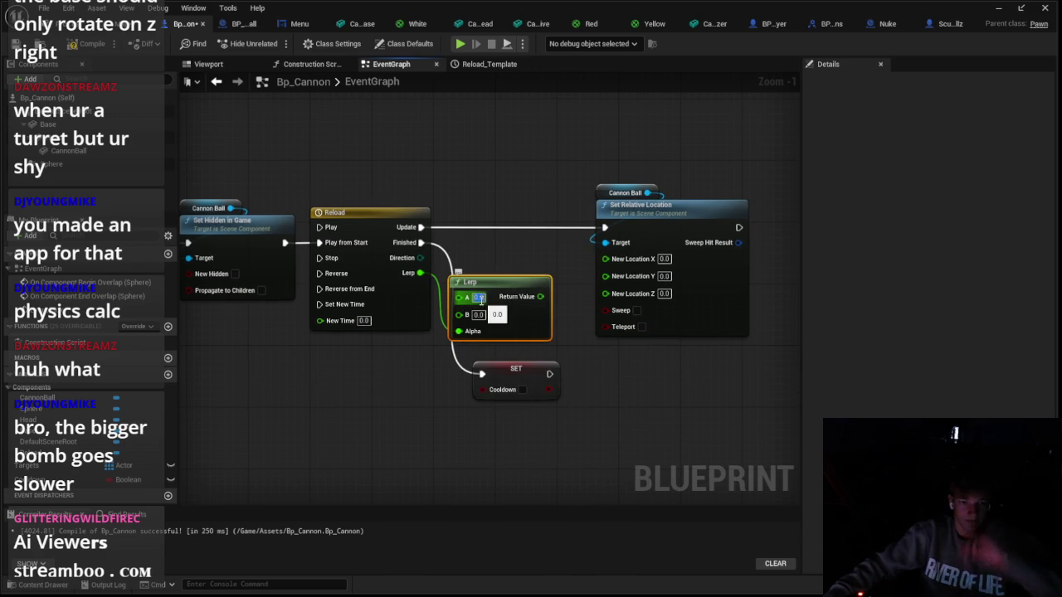
left_click_drag(536, 301, 613, 258)
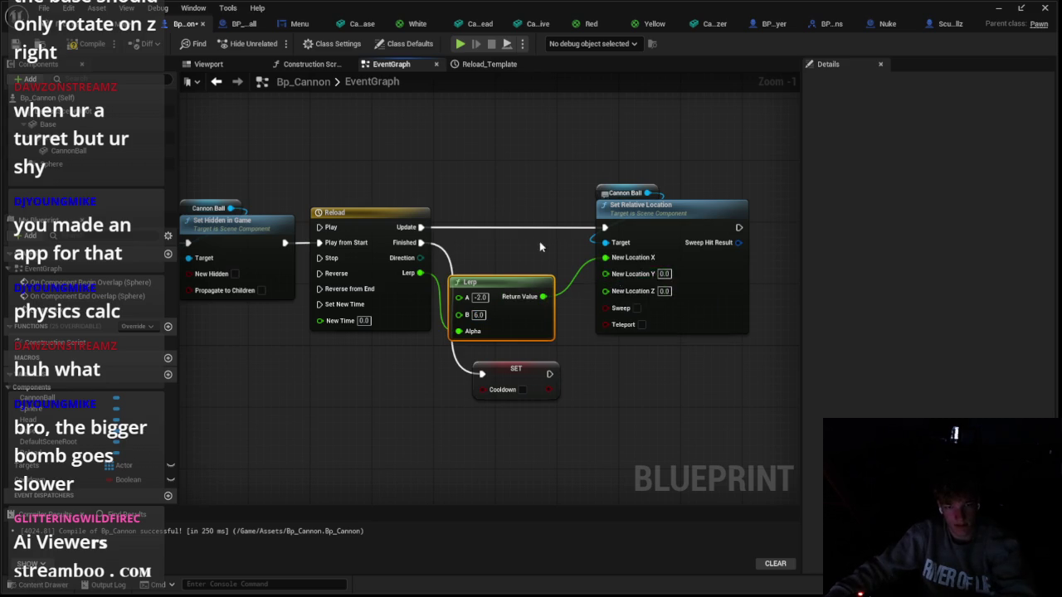
Pan to the first Set Relative Location and open its New Location pin options
left_click_drag(253, 214, 430, 236)
mouse_move(196, 296)
left_mouse_down()
mouse_move(321, 288)
mouse_move(448, 317)
left_mouse_up()
right_click(335, 287)
Split that New Location into X, Y, Z and add a Random Float in Range node
left_click(356, 327)
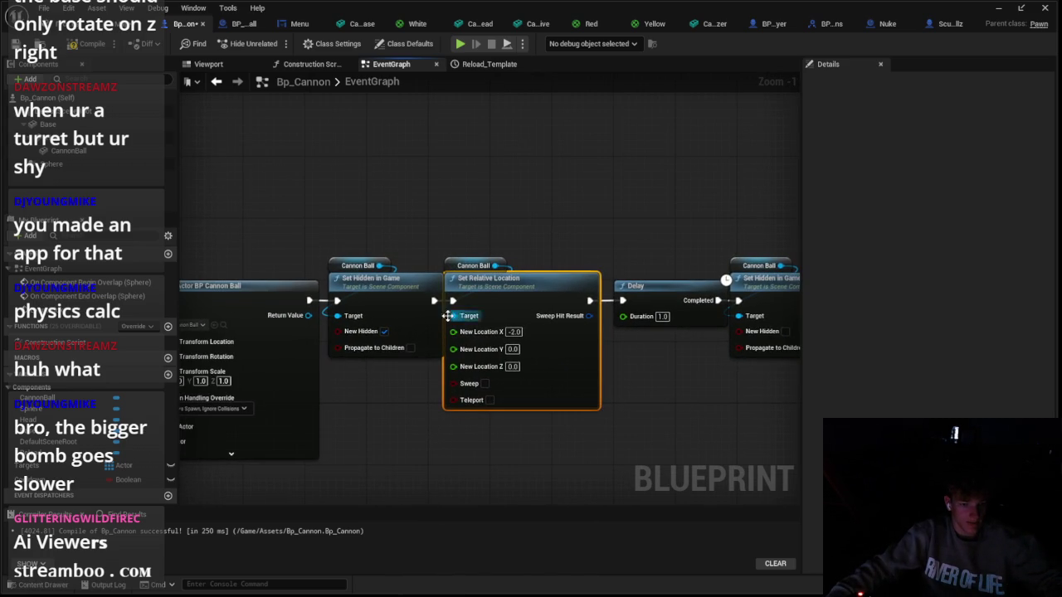
right_click(377, 164)
type("r")
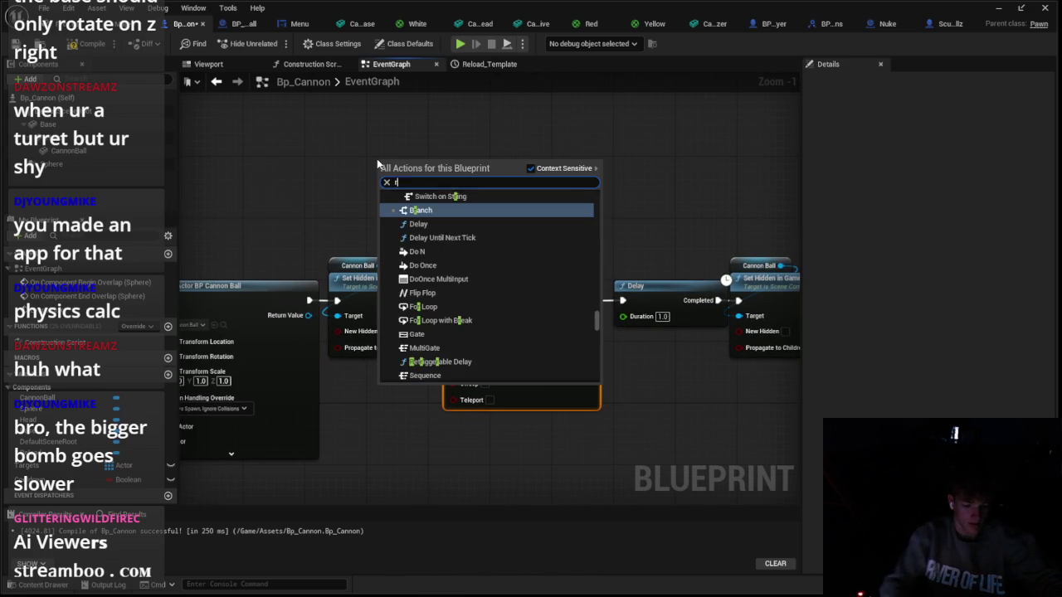
type("andom")
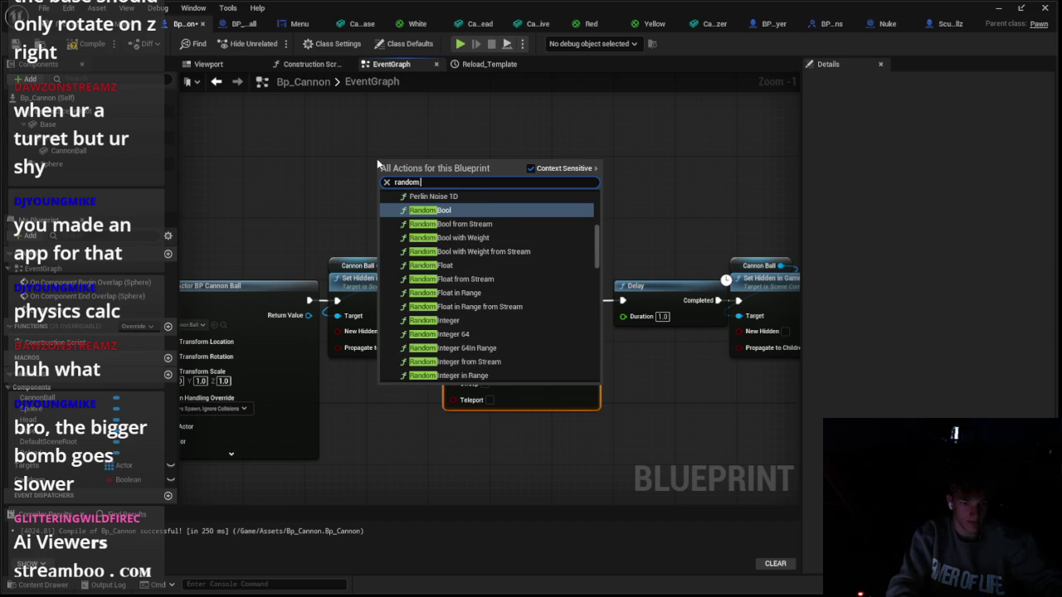
key("Down")
key("Down")
key("Down")
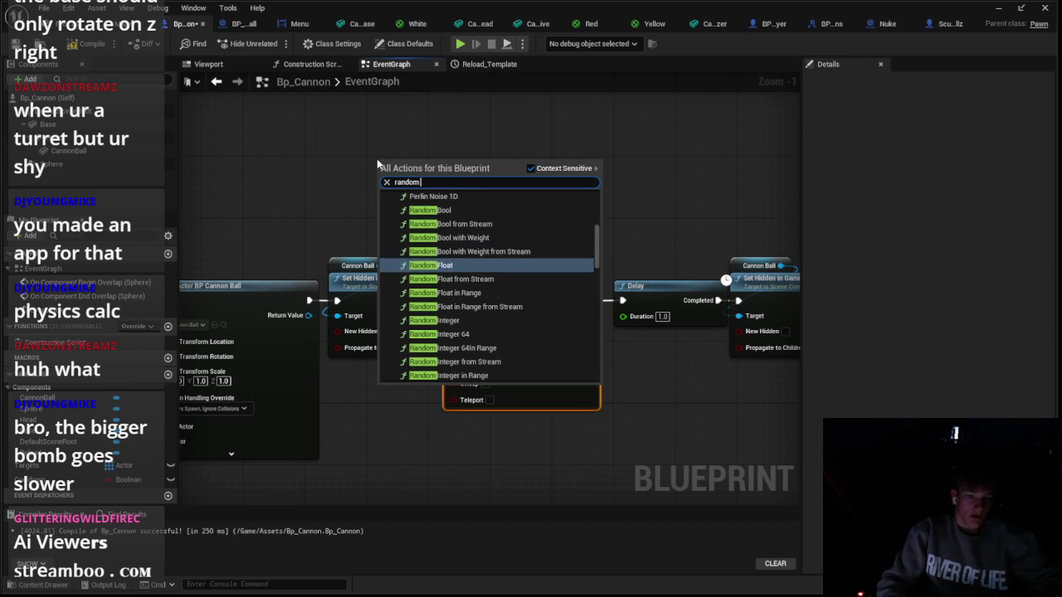
key("Return")
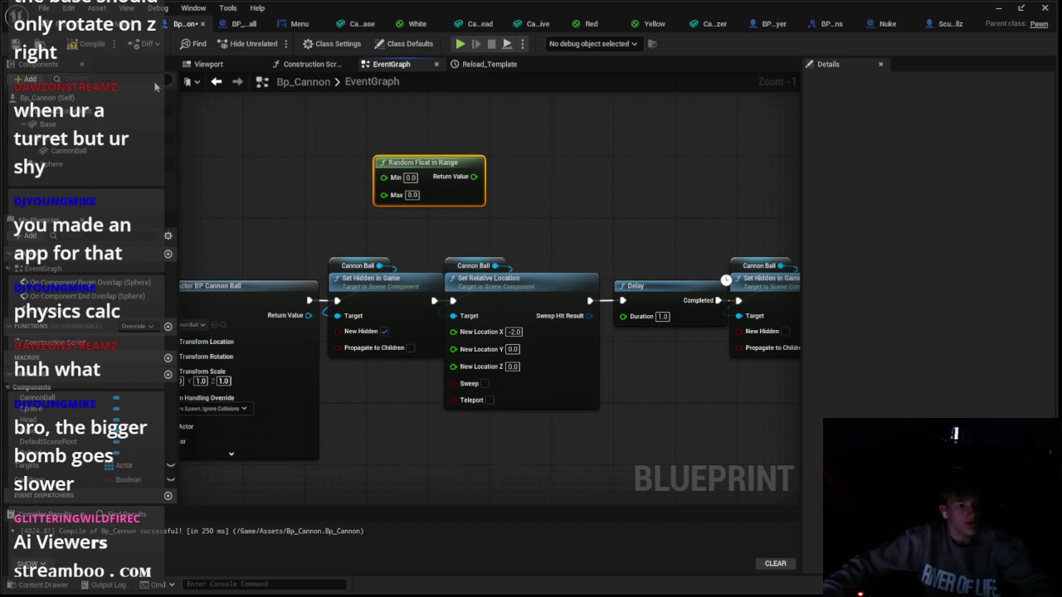
Inspect the CannonBall component in the viewport, framing and rolling it to preview a spin
left_click(208, 64)
left_click(79, 151)
left_click(79, 138)
left_click(82, 165)
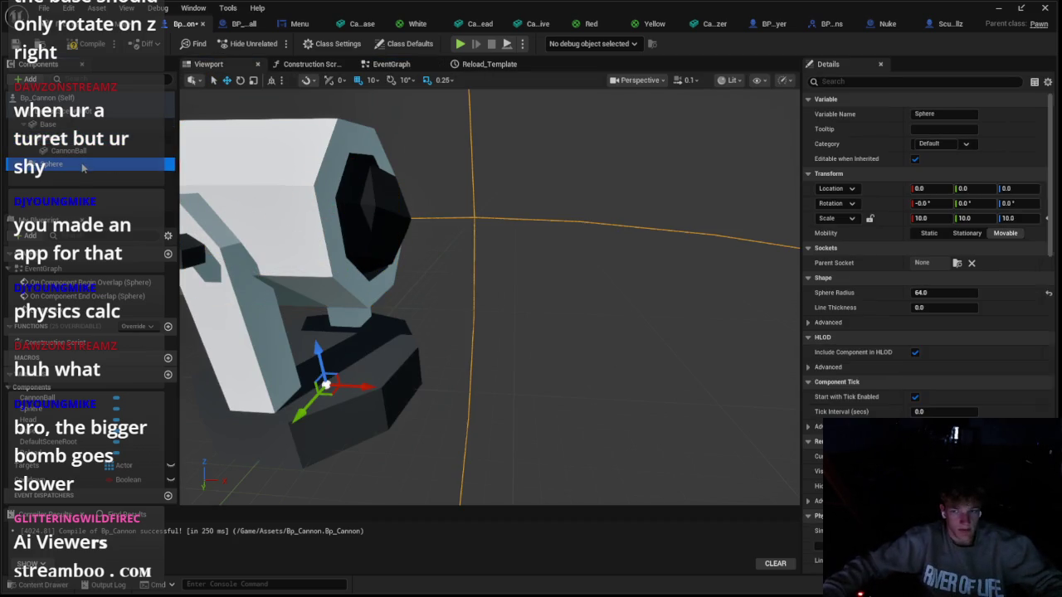
left_click(75, 151)
key("f")
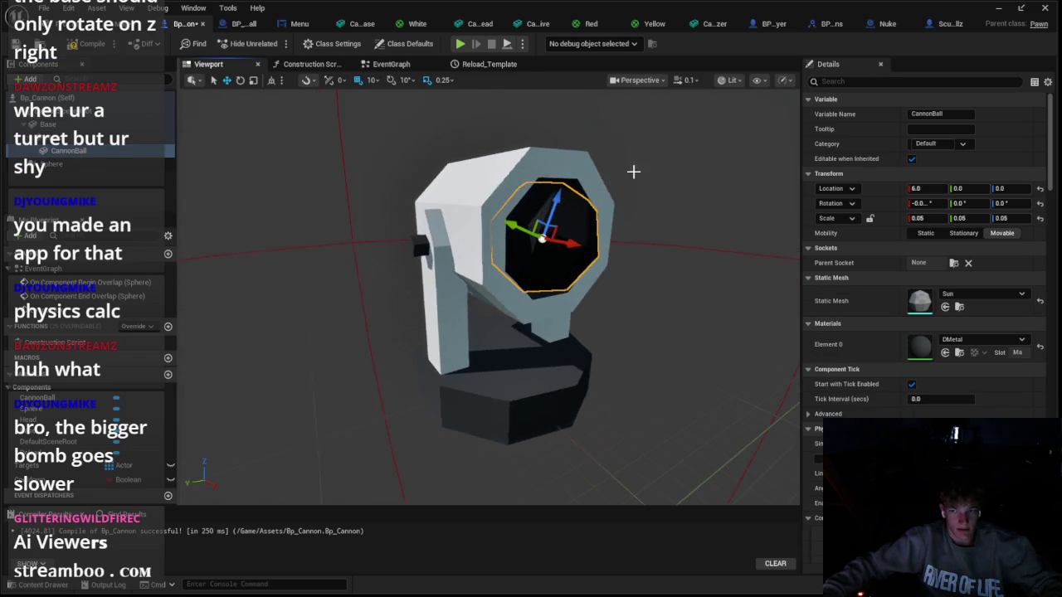
left_click_drag(919, 203, 919, 214)
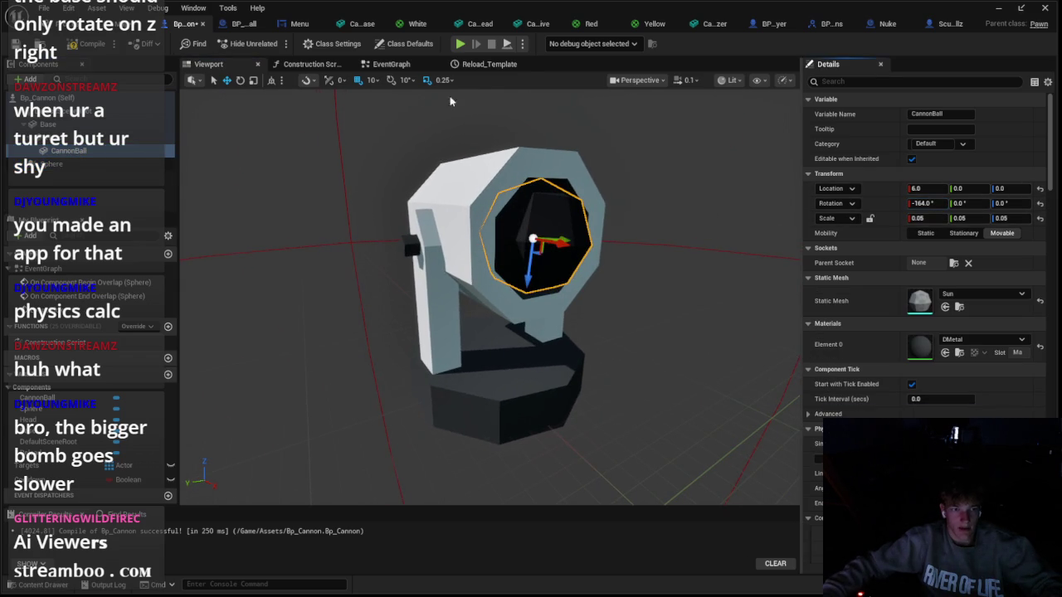
left_click(391, 64)
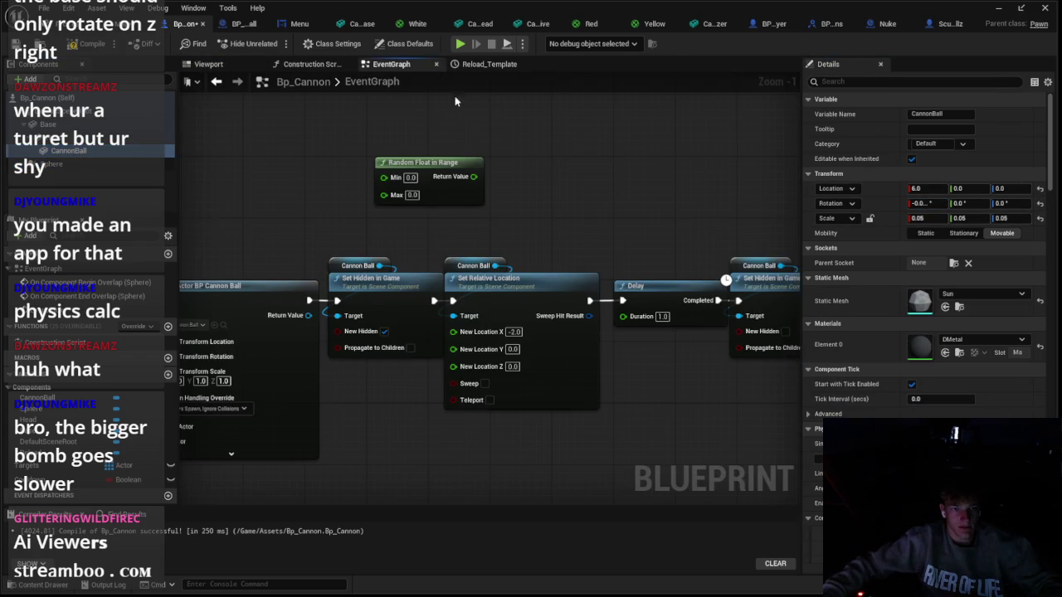
Set the random node's Max to 360, wire it to Y, and duplicate it for Z
left_click(407, 193)
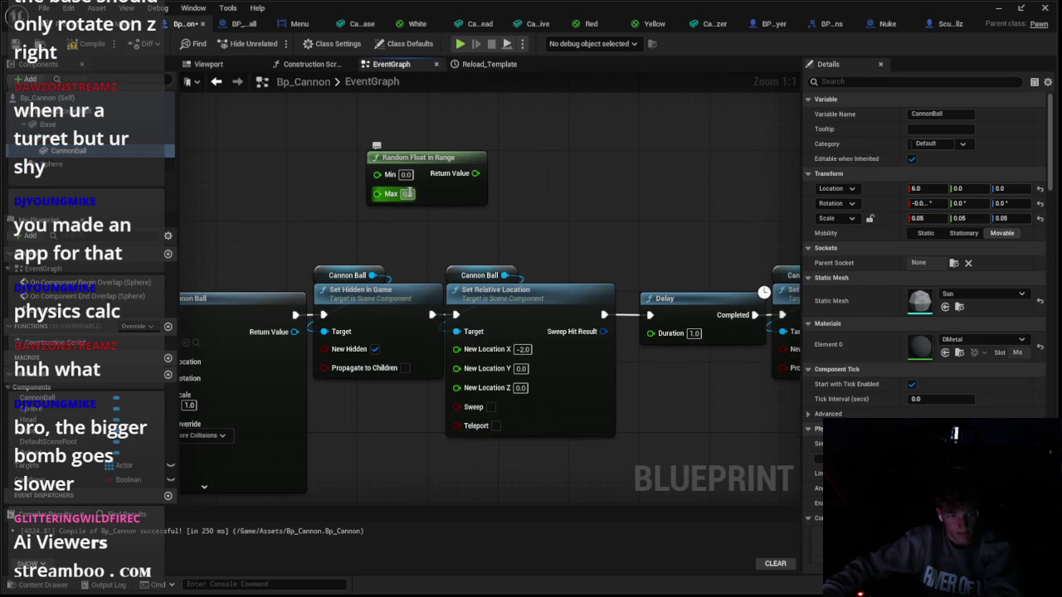
mouse_move(480, 173)
left_mouse_down()
mouse_move(491, 187)
mouse_move(478, 374)
left_mouse_up()
left_click(444, 196)
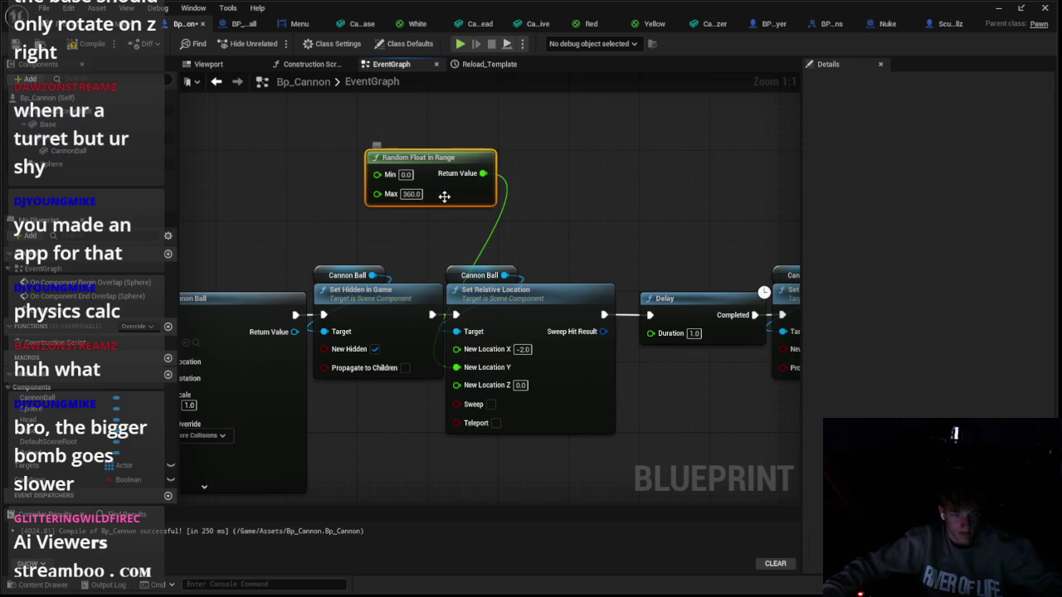
key("ctrl+d")
left_click_drag(502, 386, 502, 385)
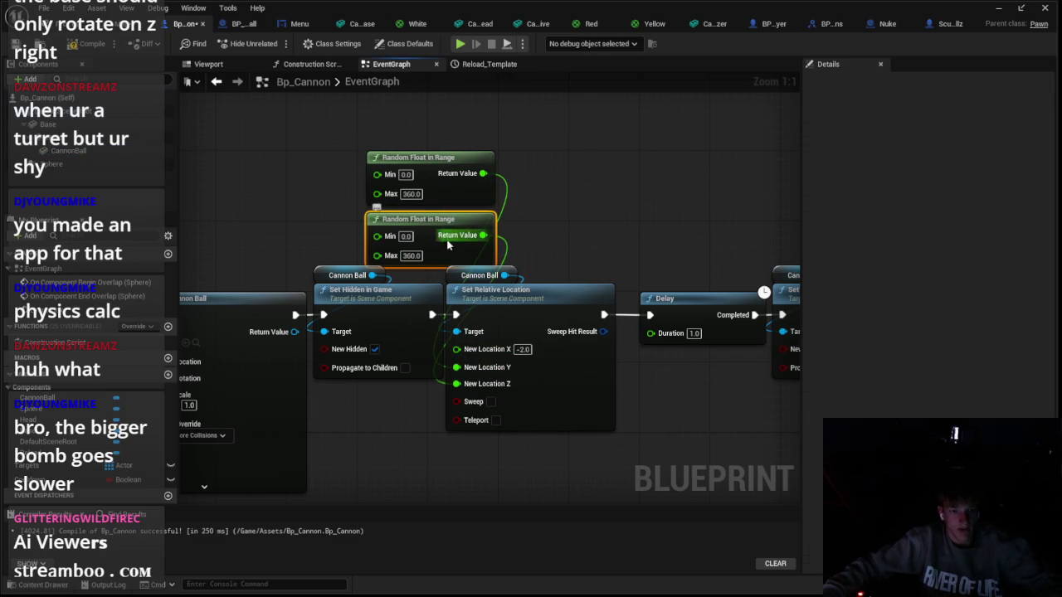
Break the random links to New Location Y and Z and recombine the location pin
right_click(494, 371)
left_click(531, 414)
right_click(496, 388)
left_click(534, 433)
right_click(459, 368)
left_click(531, 420)
Bring the reload location step into view and check its Y input options
right_click(662, 397)
scroll(662, 397, "down", 3)
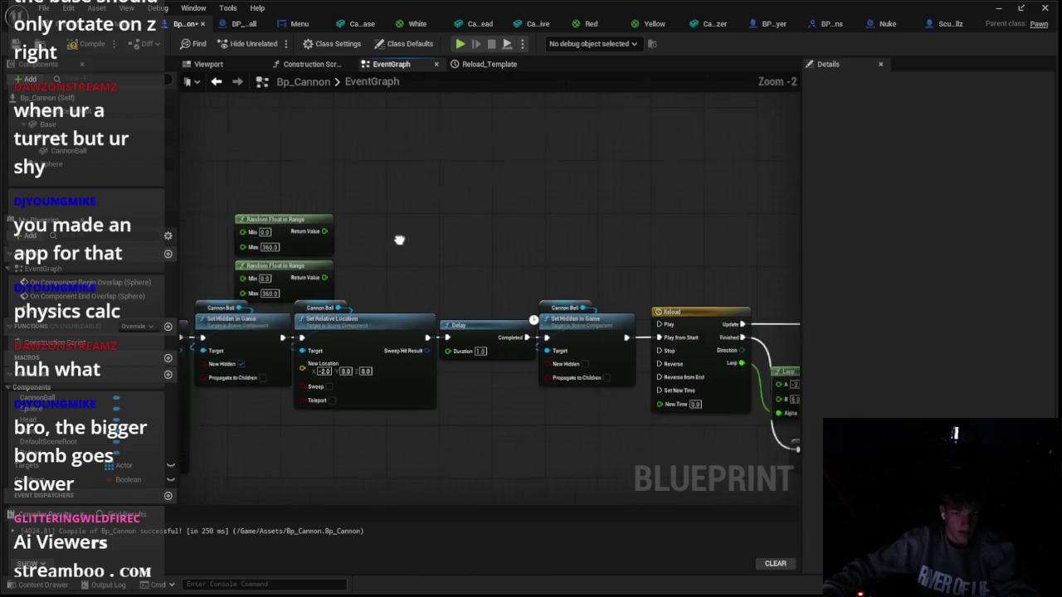
left_click_drag(321, 196, 363, 197)
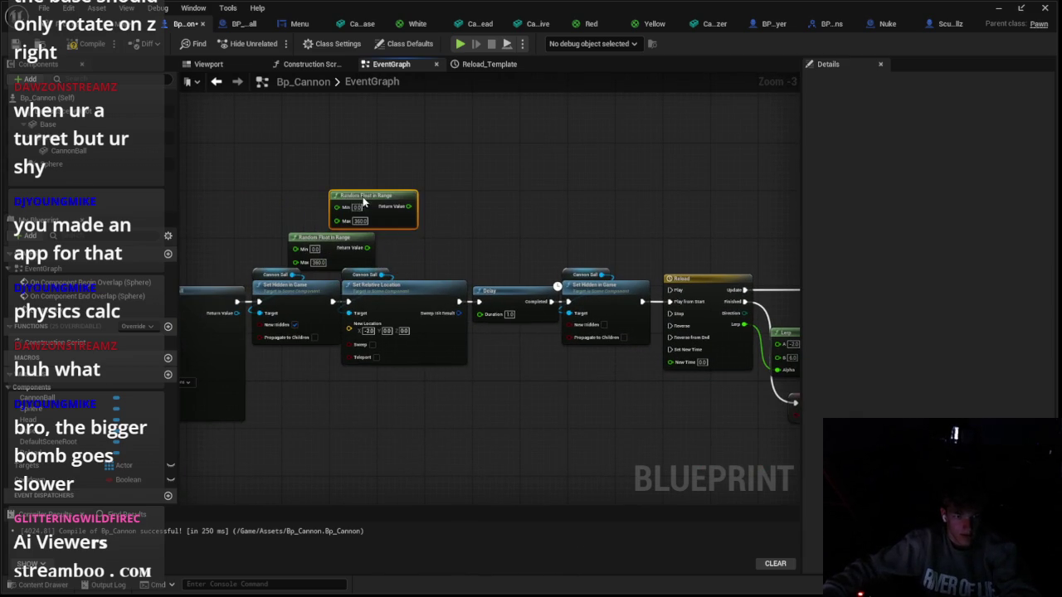
left_click_drag(480, 209, 281, 192)
left_click_drag(628, 236, 428, 230)
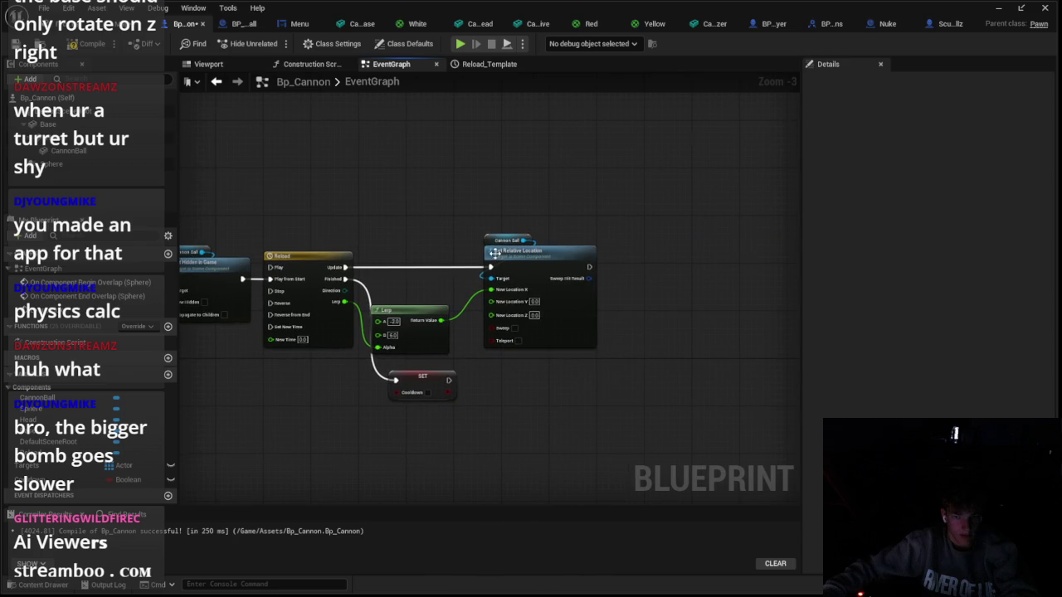
right_click(507, 306)
key("Escape")
scroll(452, 325, "up", 2)
right_click(521, 297)
key("Escape")
scroll(474, 350, "down", 1)
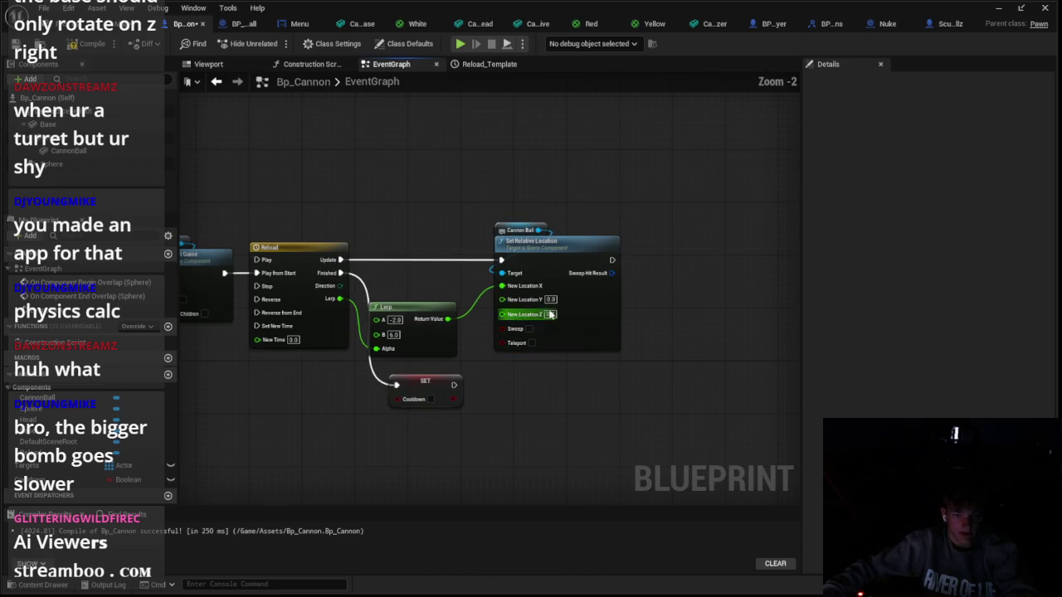
Select the whole reload chain, including SET, and move it right to make room
left_click_drag(610, 263, 665, 262)
type("set re")
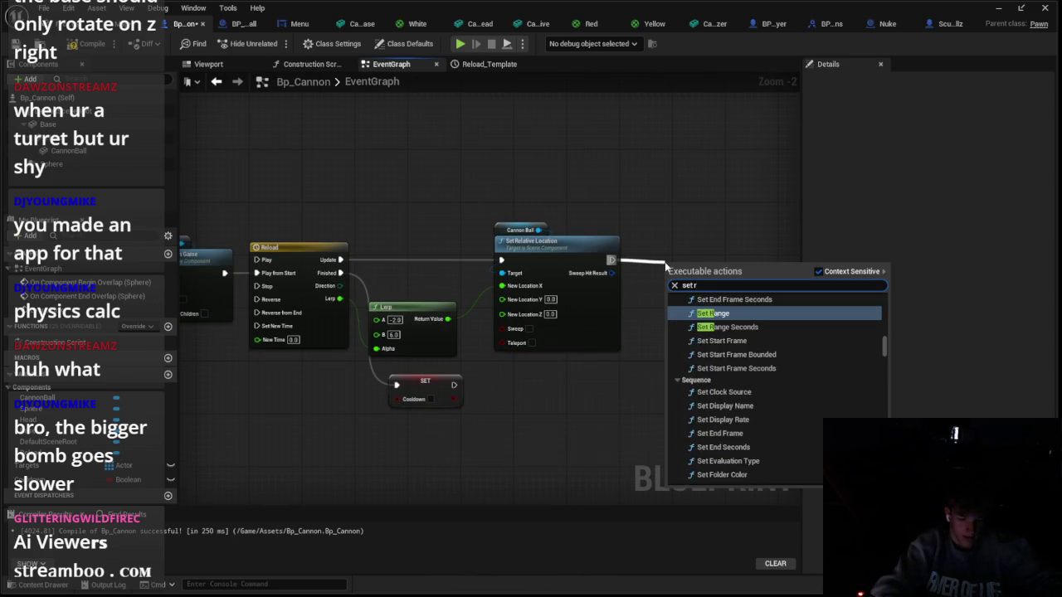
key("Escape")
scroll(664, 265, "down", 1)
left_click_drag(347, 152, 703, 310)
left_click_drag(288, 184, 753, 370)
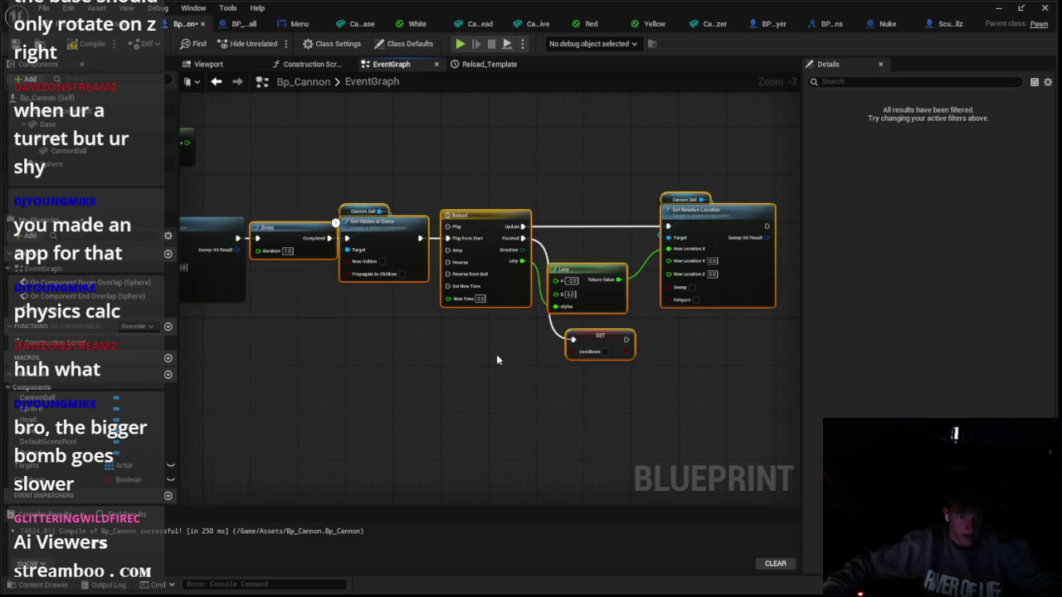
left_click_drag(389, 230, 525, 228)
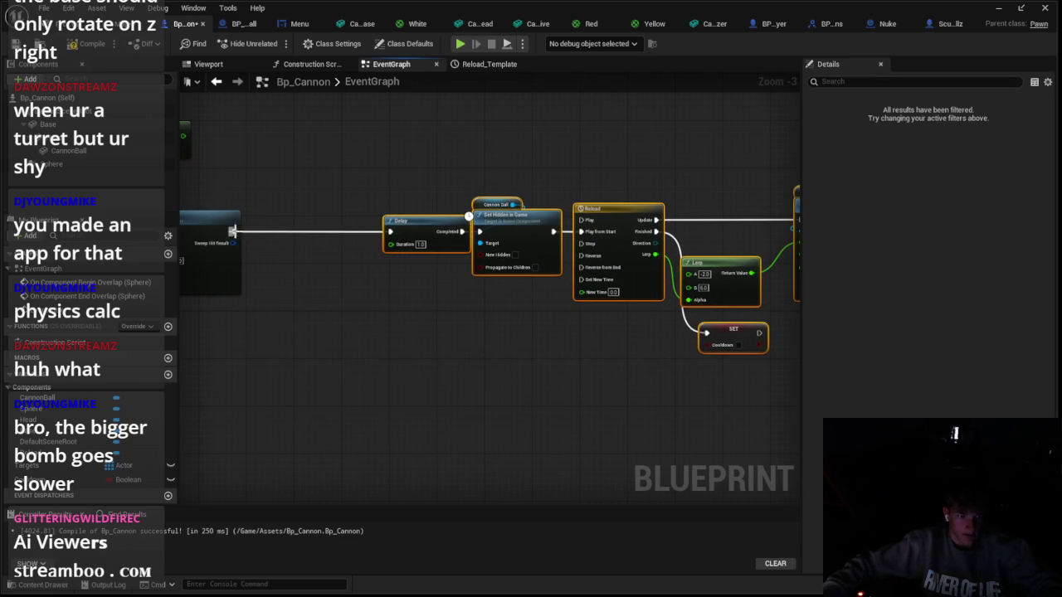
Add a Set Relative Rotation node for Cannon Ball after the first location change
left_click_drag(235, 232, 292, 233)
type("set relati")
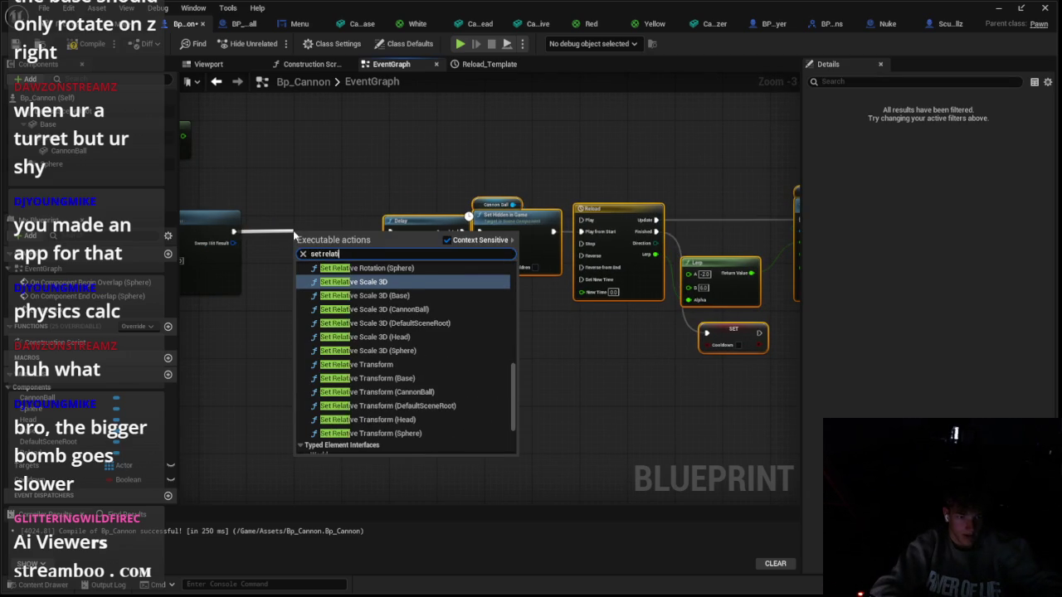
type("ve rota")
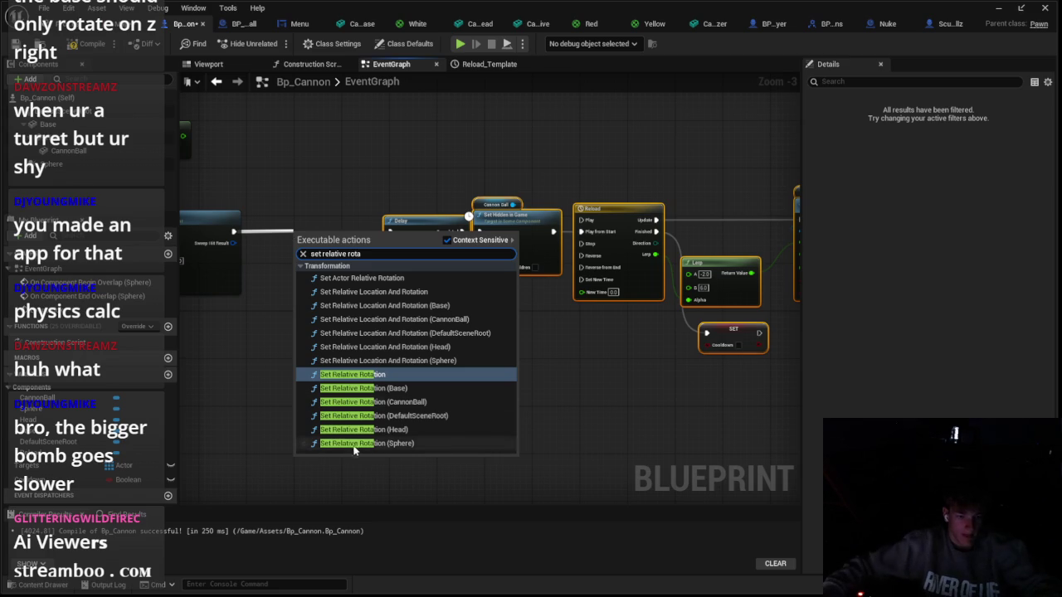
left_click(365, 403)
scroll(516, 332, "up", 3)
mouse_move(515, 333)
left_mouse_down()
mouse_move(480, 306)
mouse_move(455, 308)
left_mouse_up()
left_click_drag(329, 281, 417, 259)
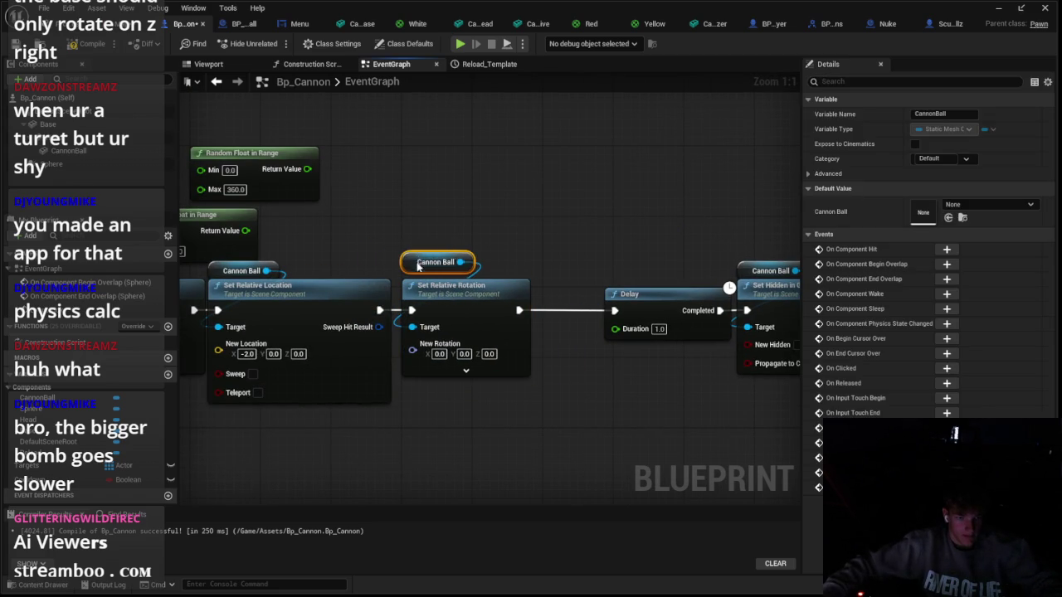
Split New Rotation and wire two 0–360 Random Float in Range nodes into roll and pitch
right_click(413, 349)
left_click(448, 390)
mouse_move(305, 152)
left_mouse_down()
mouse_move(470, 179)
mouse_move(419, 344)
left_mouse_up()
left_click_drag(334, 192, 480, 200)
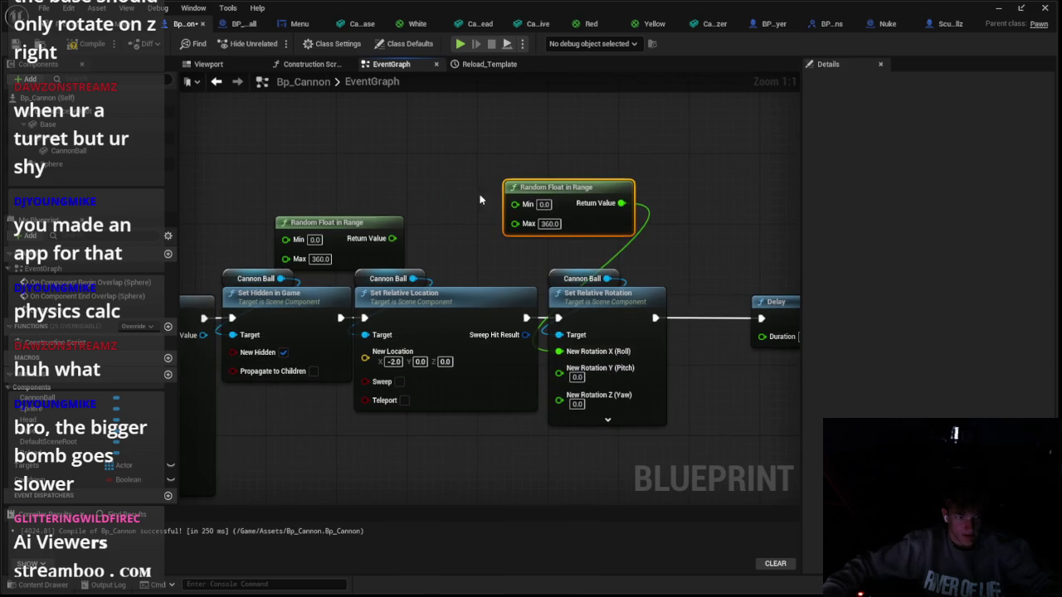
left_click_drag(529, 357, 558, 373)
mouse_move(328, 223)
left_mouse_down()
mouse_move(379, 254)
mouse_move(550, 456)
mouse_move(545, 432)
left_mouse_up()
left_click_drag(553, 517, 552, 401)
Duplicate the Random Float in Range node, wire it to yaw, and tidy the nodes
key("ctrl+c")
key("ctrl+v")
left_click_drag(642, 422, 592, 273)
key("Escape")
left_click_drag(641, 423, 592, 293)
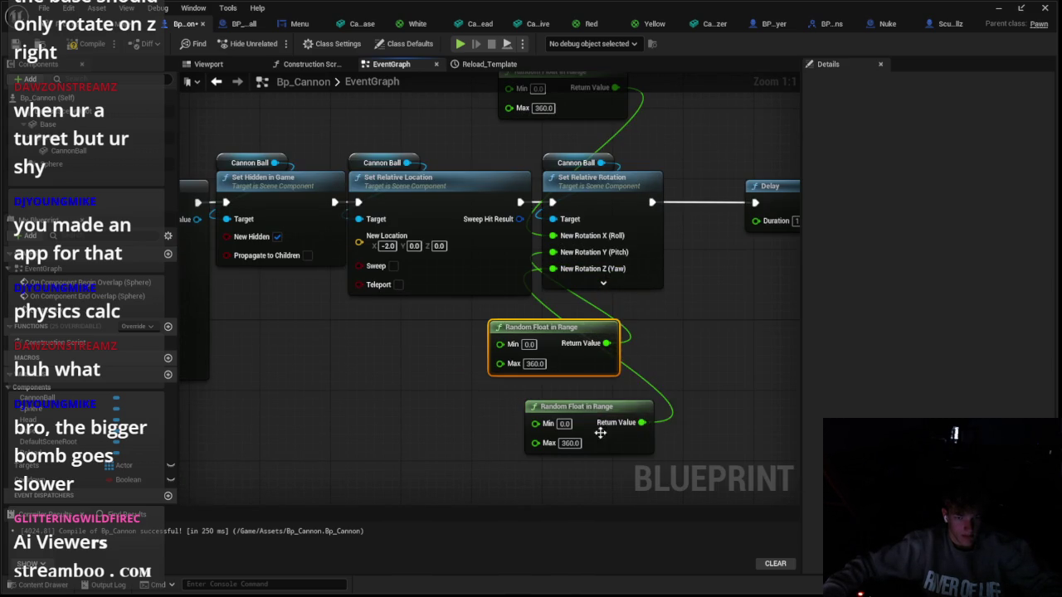
left_click_drag(599, 432, 571, 407)
left_click_drag(536, 214, 520, 225)
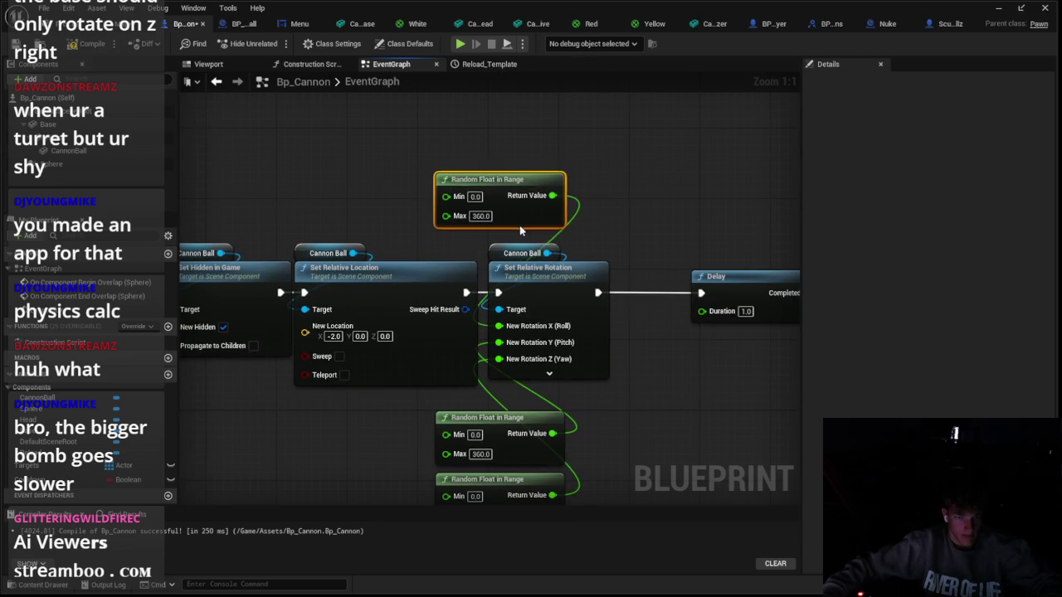
left_click(625, 190)
Compile Bp_Cannon, shift the Delay-to-reload nodes slightly left, and play the level
left_click(86, 43)
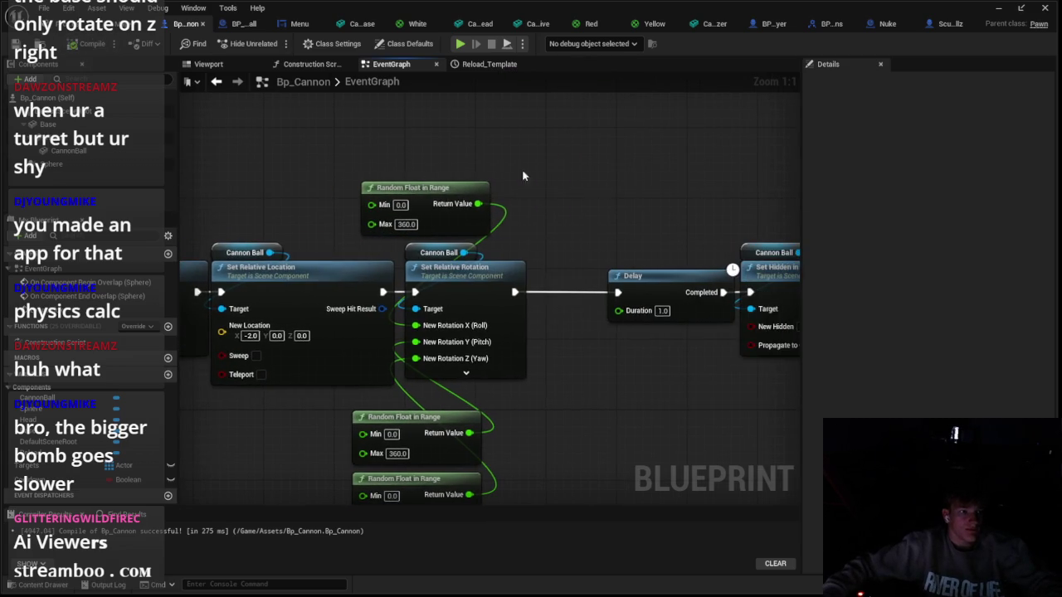
scroll(523, 176, "down", 5)
left_click_drag(571, 274, 793, 365)
left_click_drag(751, 286, 730, 286)
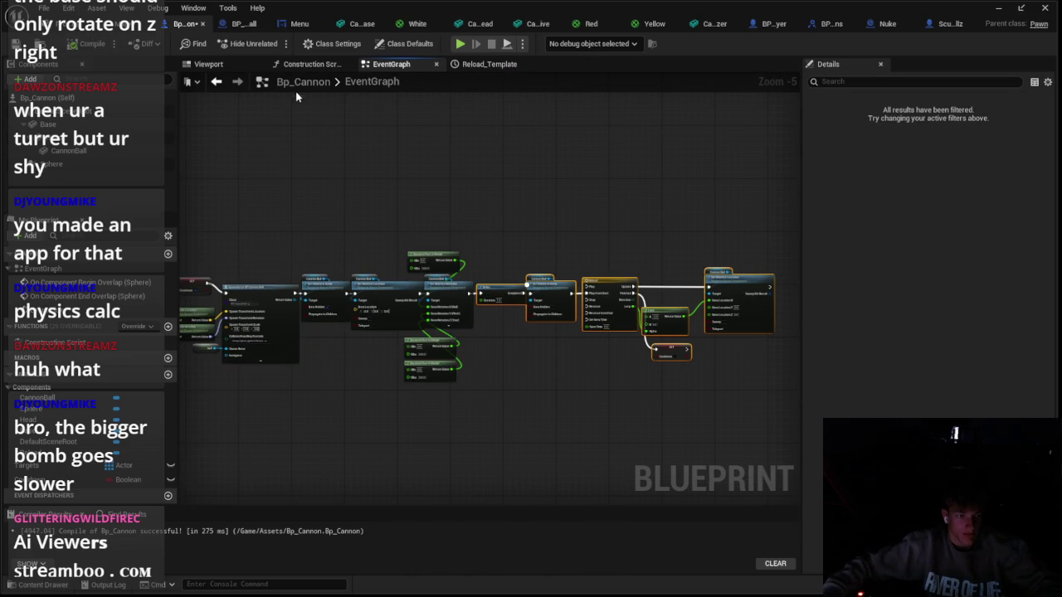
left_click(116, 23)
left_click(274, 43)
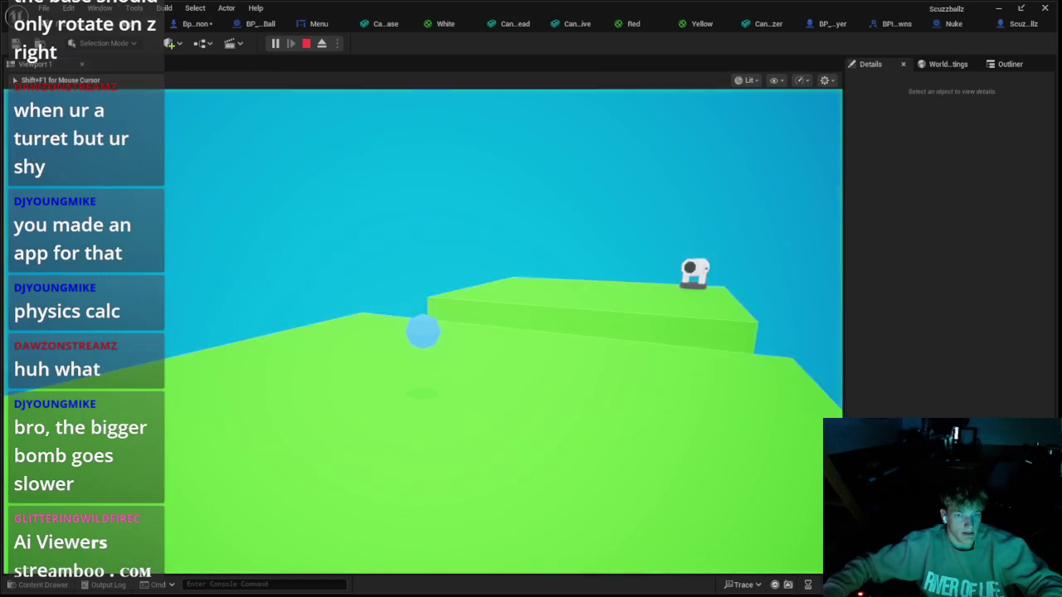
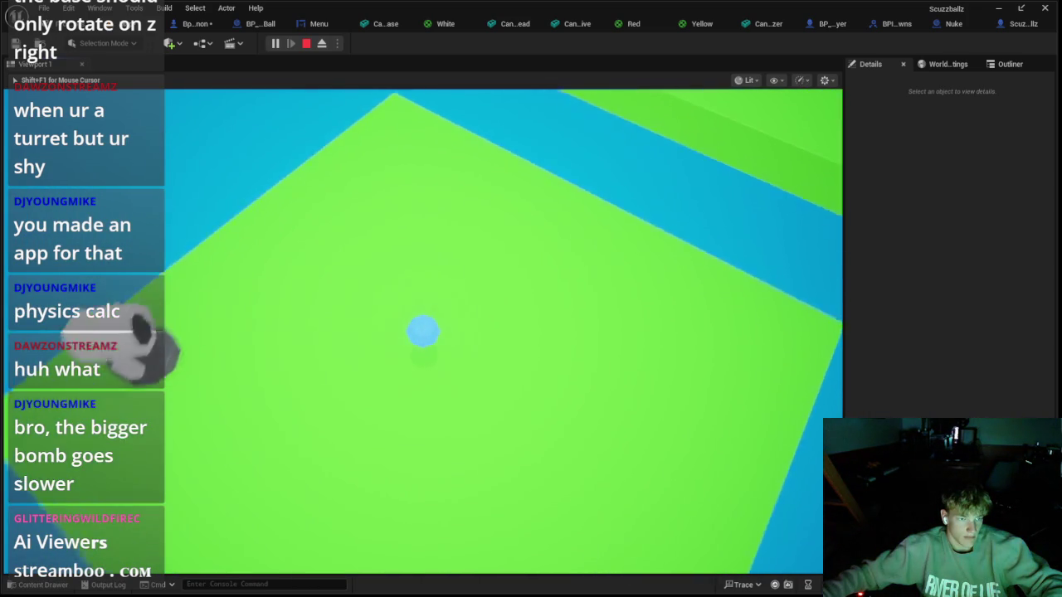
End the play session and return to the BP_CannonBall blueprint
key("Escape")
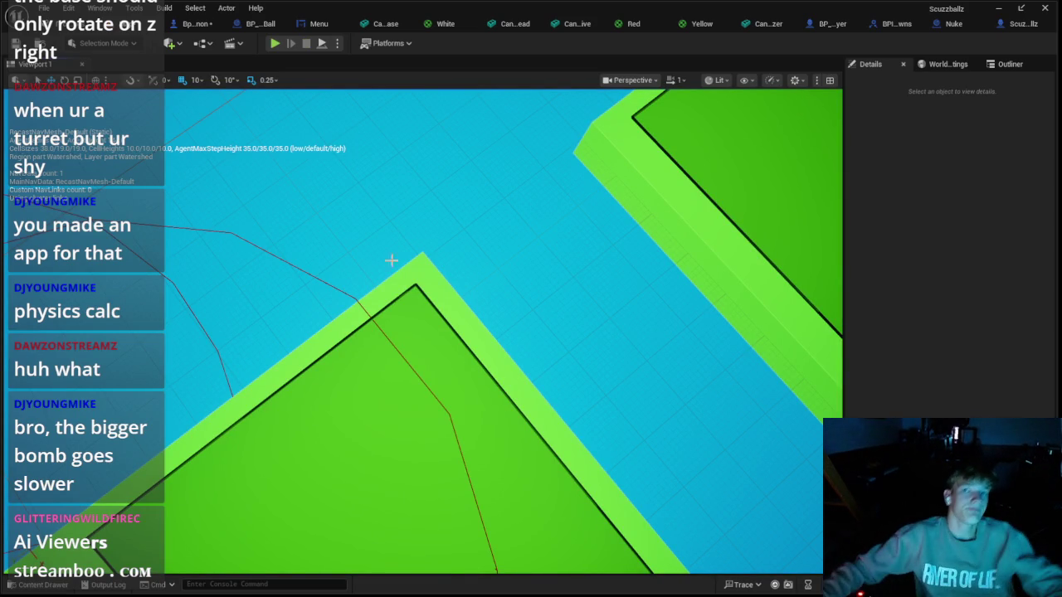
left_click(259, 23)
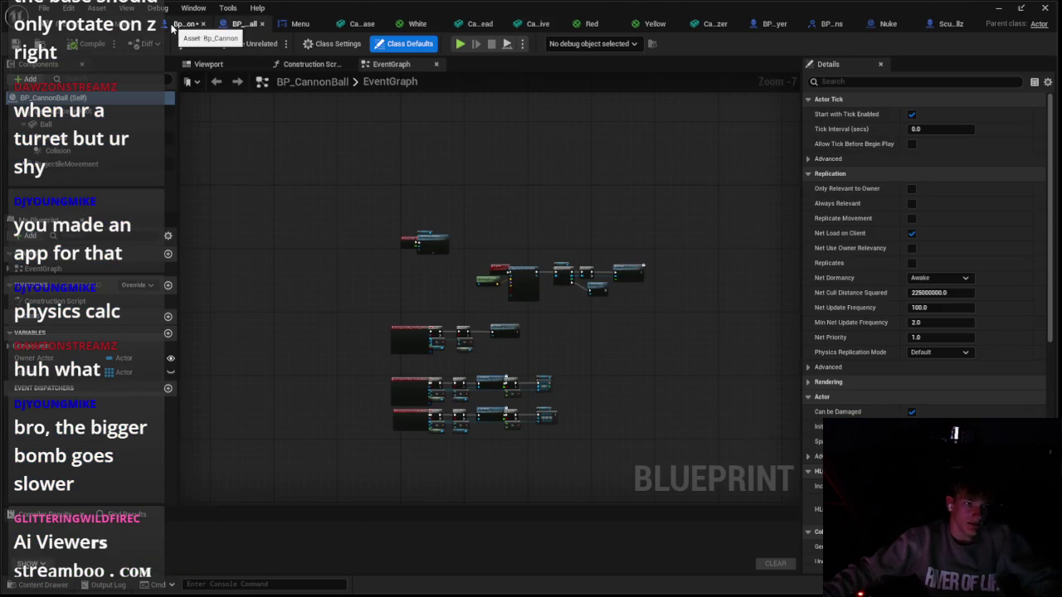
Close the mesh, White, Menu and Yellow asset editor tabs
left_click(172, 27)
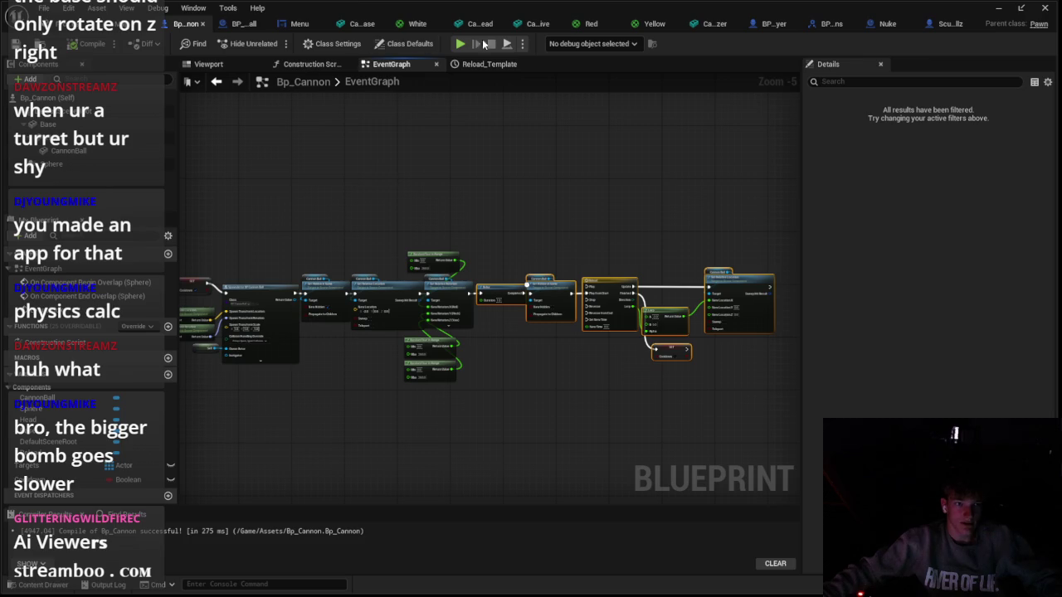
left_click(361, 23)
left_click(394, 25)
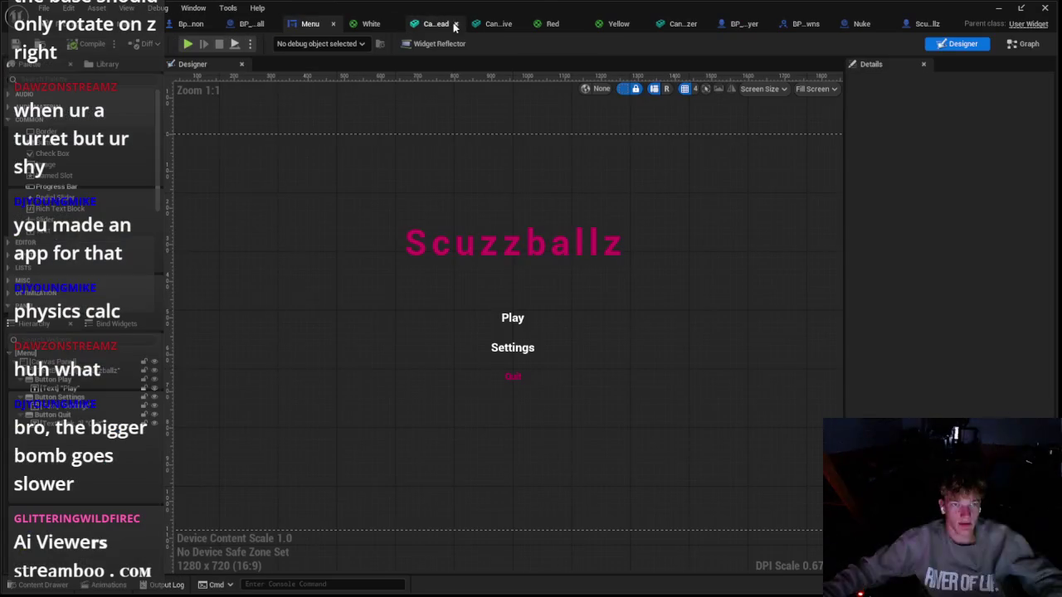
left_click(395, 25)
left_click(354, 24)
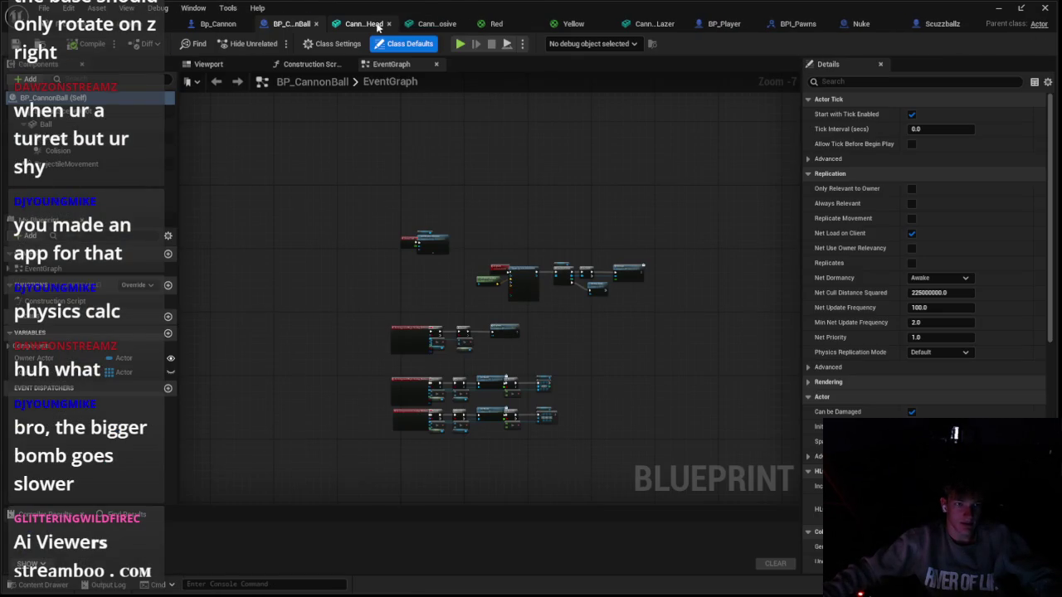
left_click(389, 25)
left_click(430, 25)
left_click(455, 25)
left_click(497, 24)
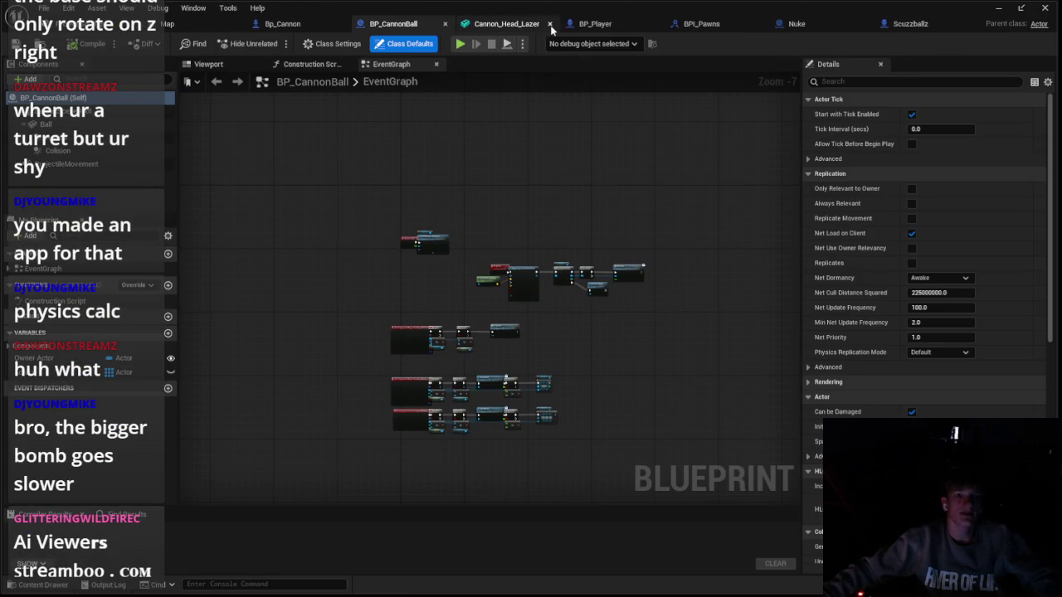
Close the Cannon_Head_Lazer and BPI_Pawns editors, check the remaining blueprints, and open the Content Drawer
left_click(549, 24)
left_click(550, 24)
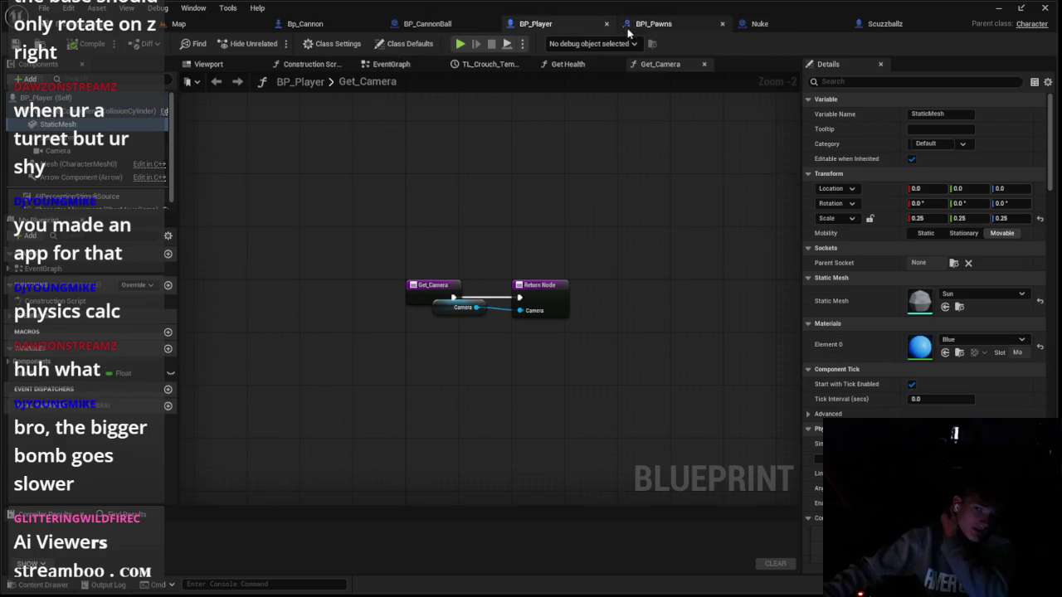
left_click(720, 25)
left_click(721, 24)
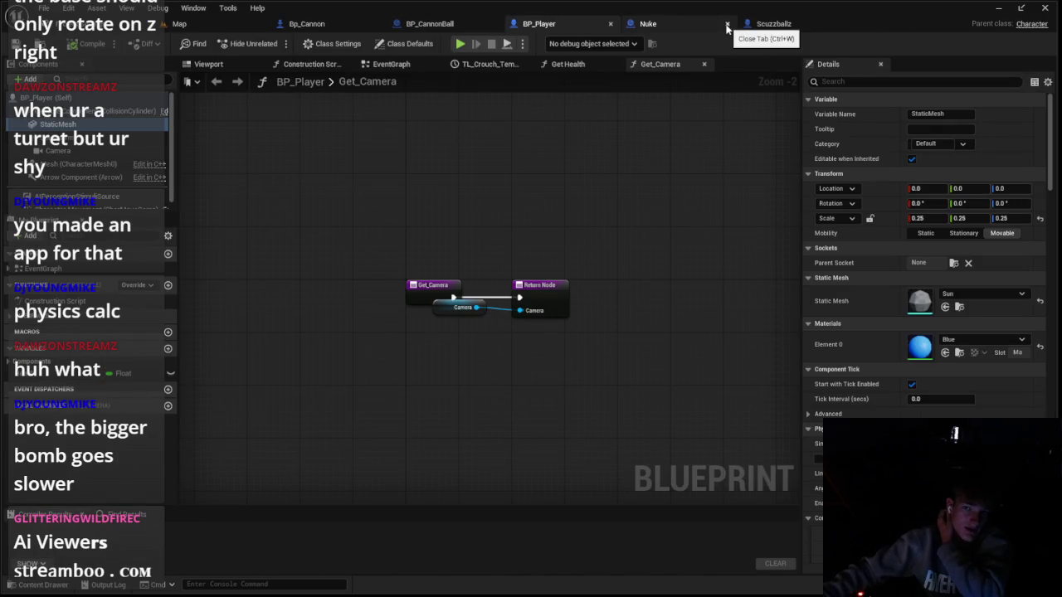
left_click(732, 26)
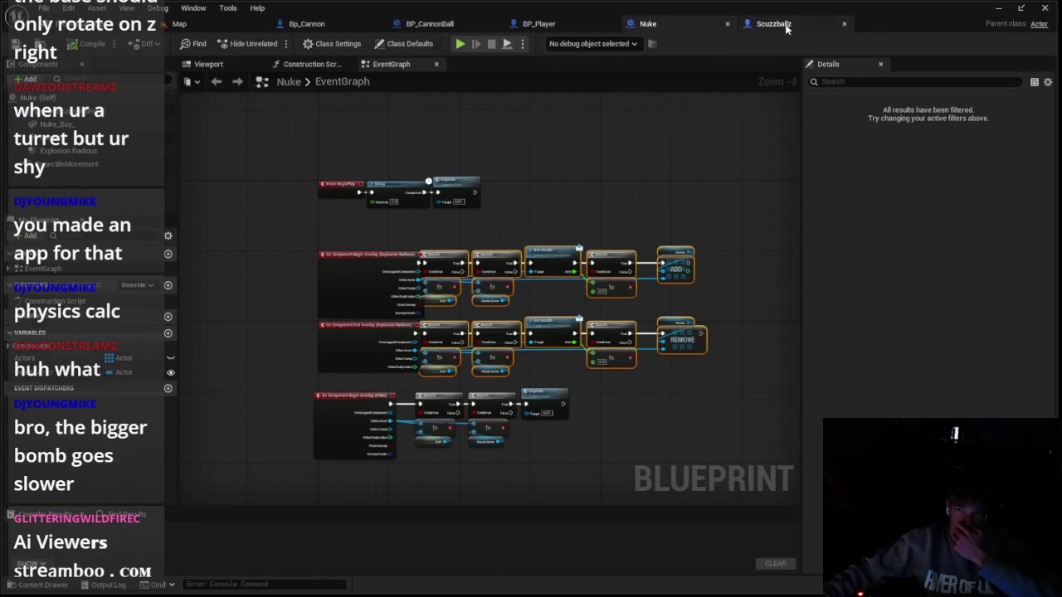
left_click(776, 24)
left_click(539, 24)
left_click(35, 585)
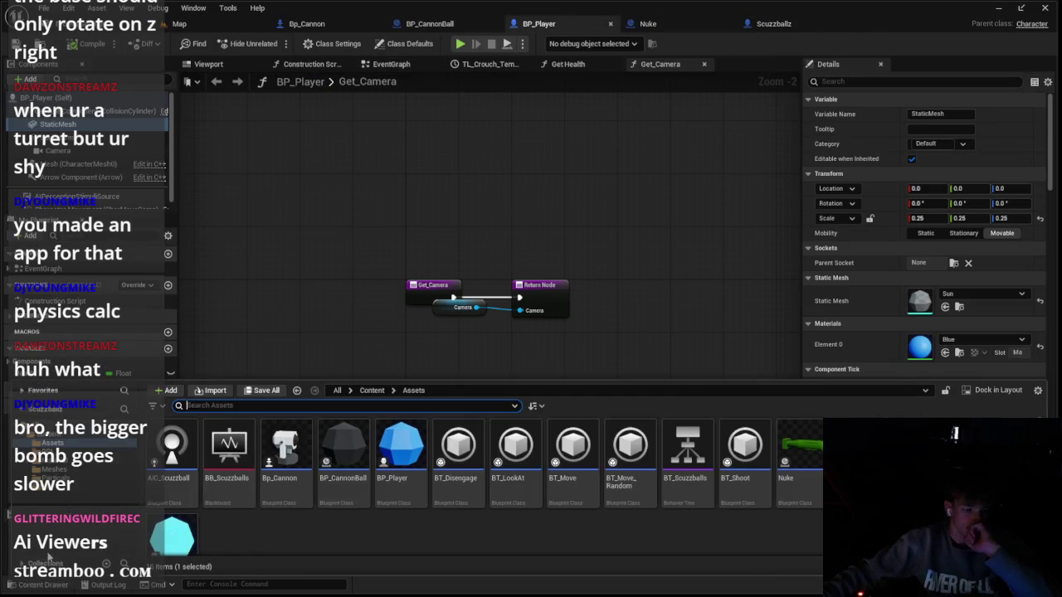
Close the BP_Player, Nuke and Scuzzballz editor tabs
left_click(50, 452)
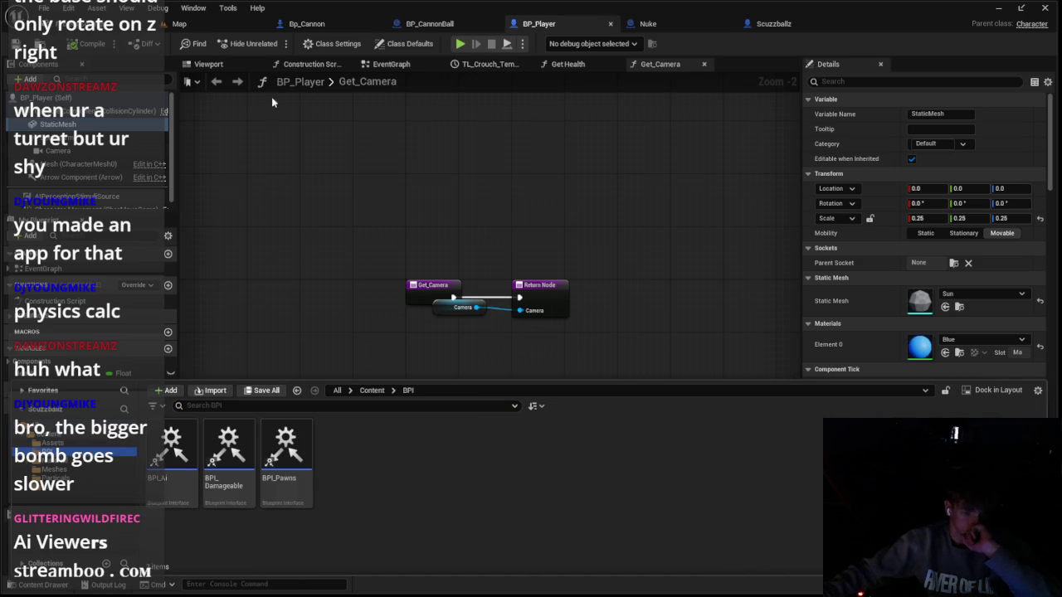
left_click(611, 23)
left_click(611, 23)
left_click(611, 24)
In Particals, create a SingleLoopingParticle Niagara system named 'Trail' and open it
left_click(35, 585)
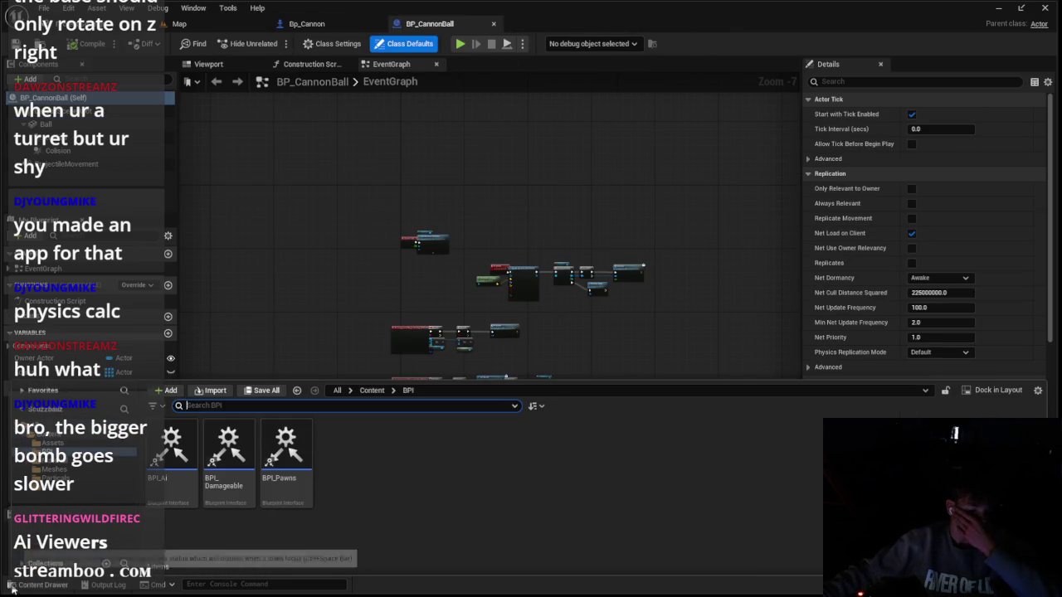
left_click(54, 478)
right_click(286, 469)
left_click(370, 215)
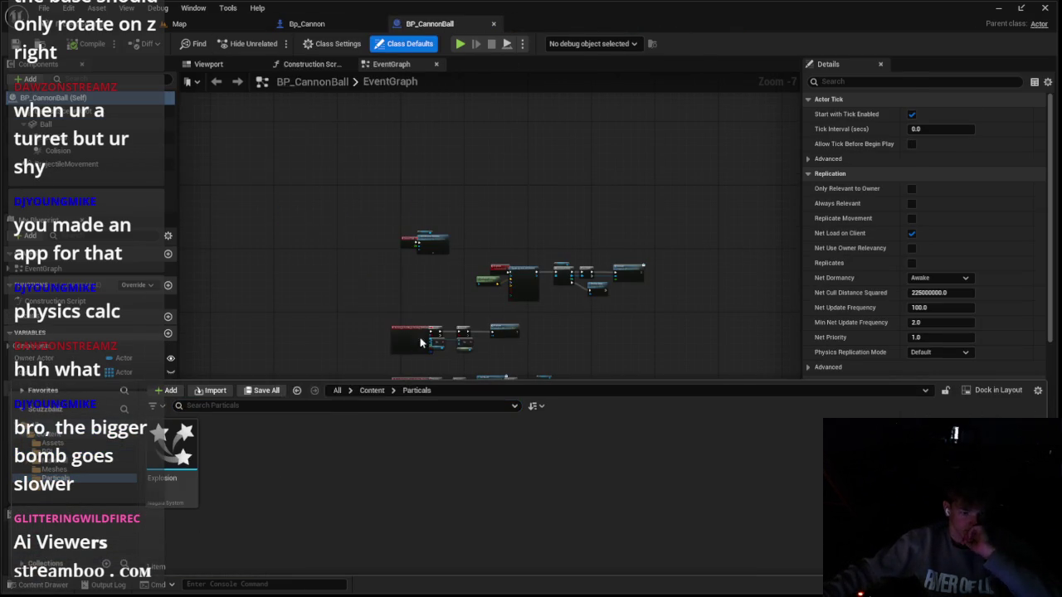
left_click(385, 391)
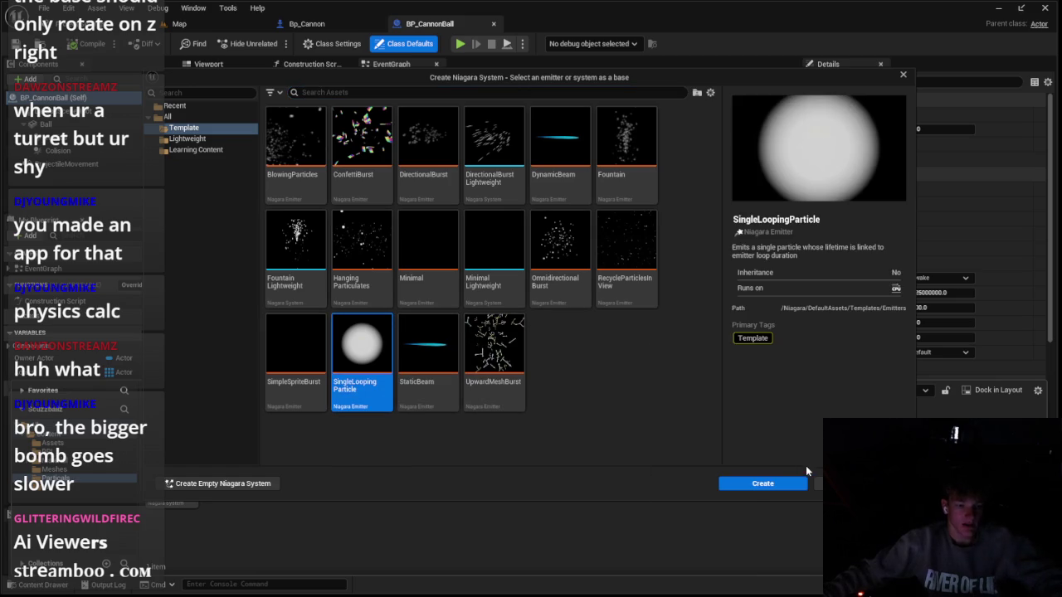
left_click(751, 485)
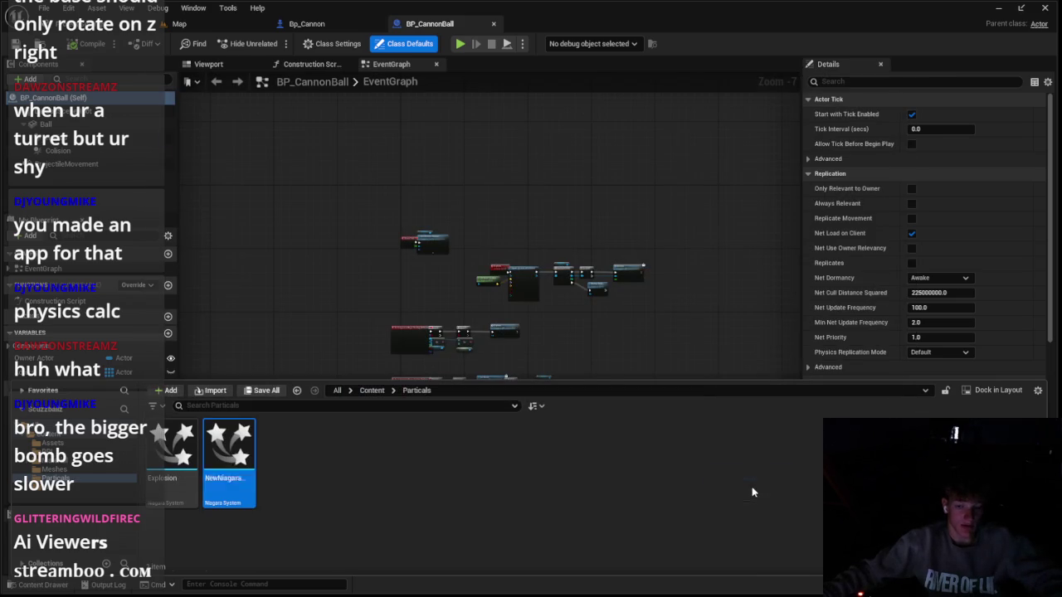
type("Trail")
key("Return")
double_click(205, 478)
Delete the Spawn Burst Instantaneous module from the SingleLoopingParticle emitter's Emitter Update
scroll(454, 248, "up", 1)
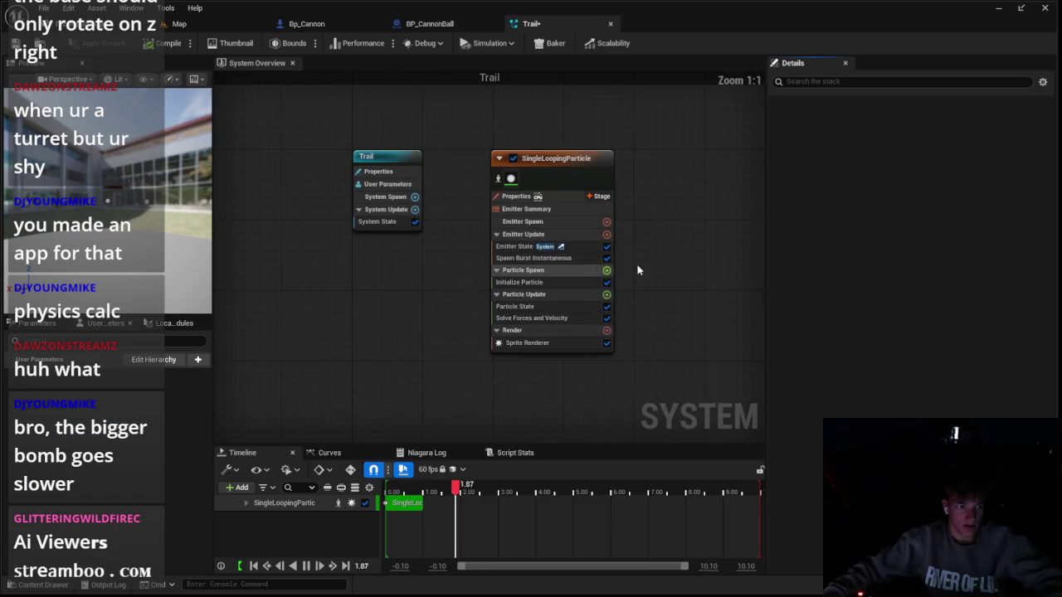
left_click(560, 202)
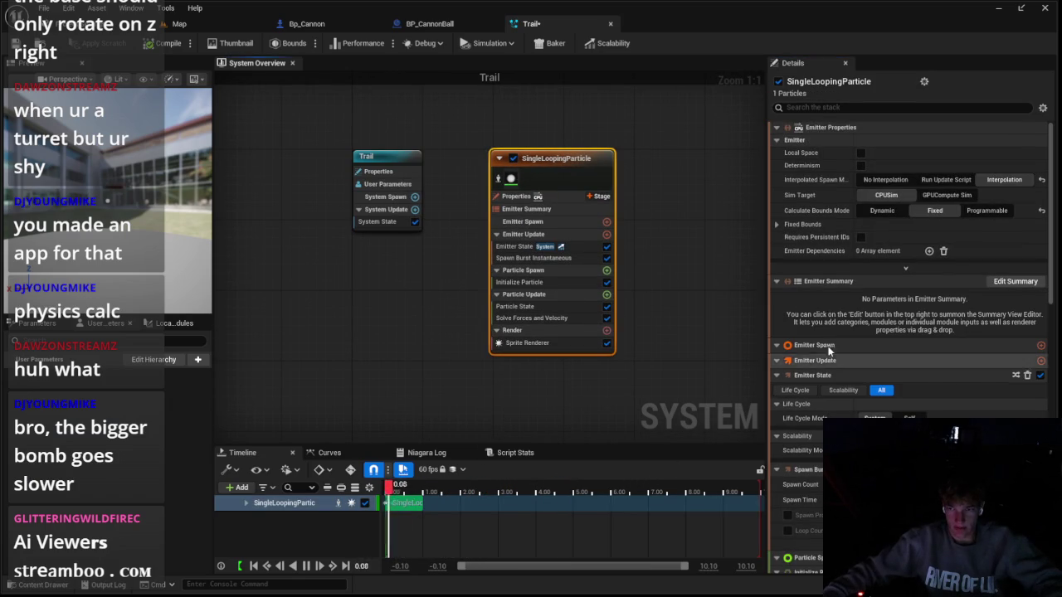
scroll(879, 328, "down", 5)
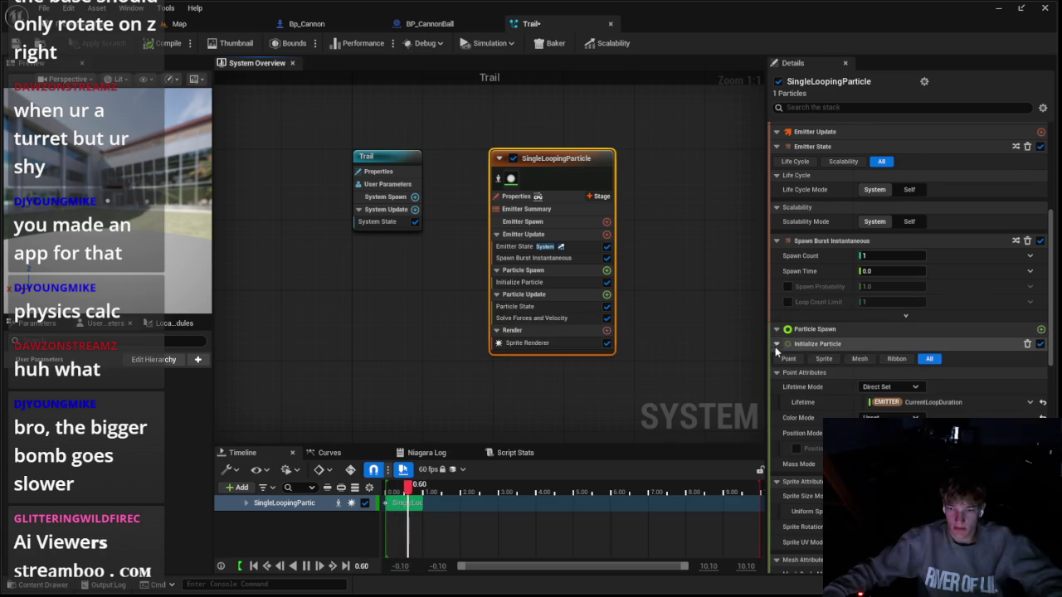
scroll(830, 332, "down", 1)
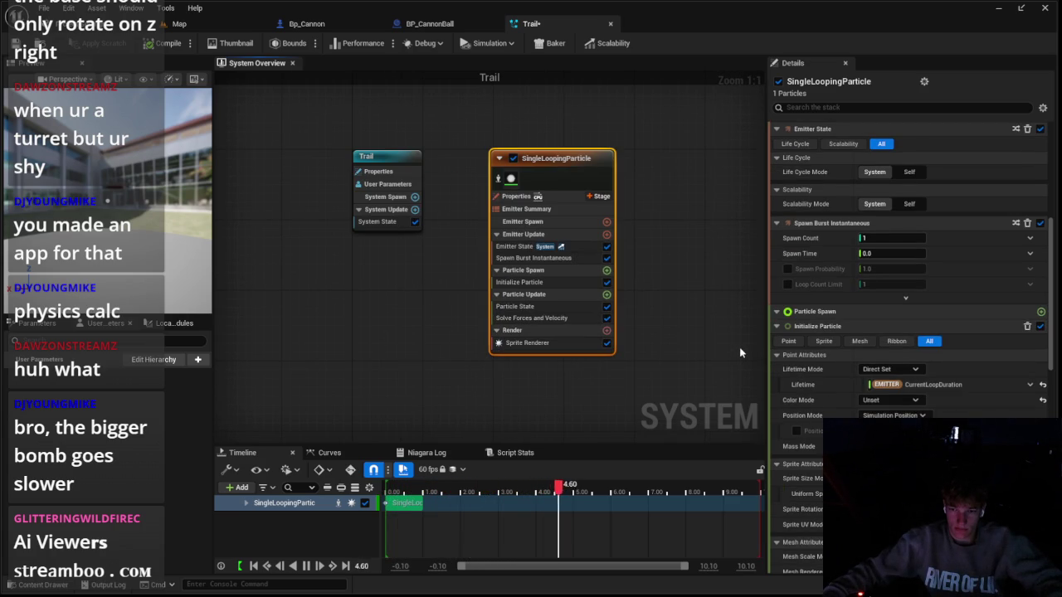
scroll(699, 352, "up", 1)
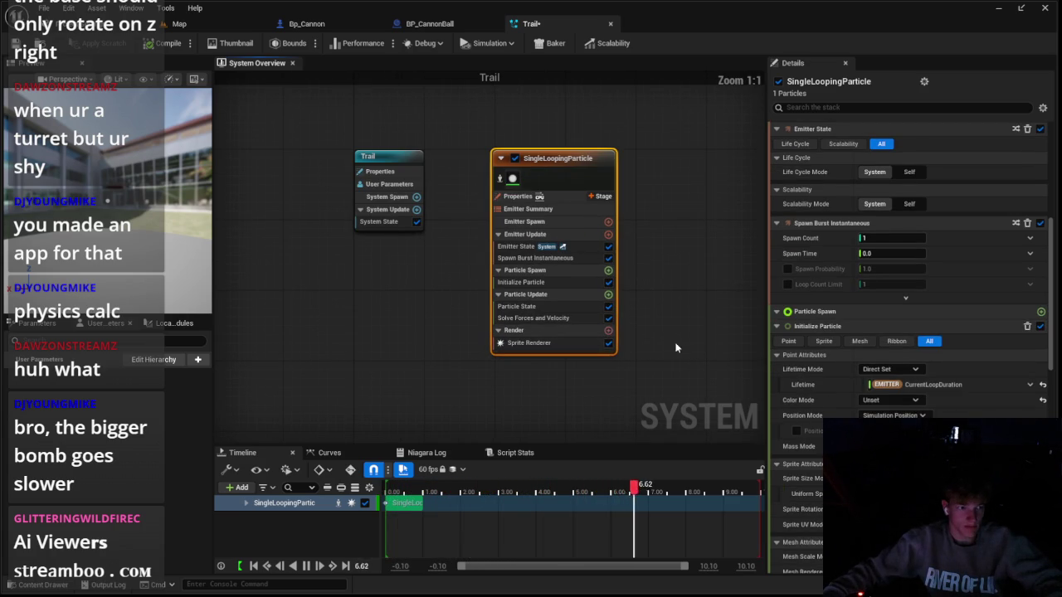
left_click(507, 304)
left_click(505, 282)
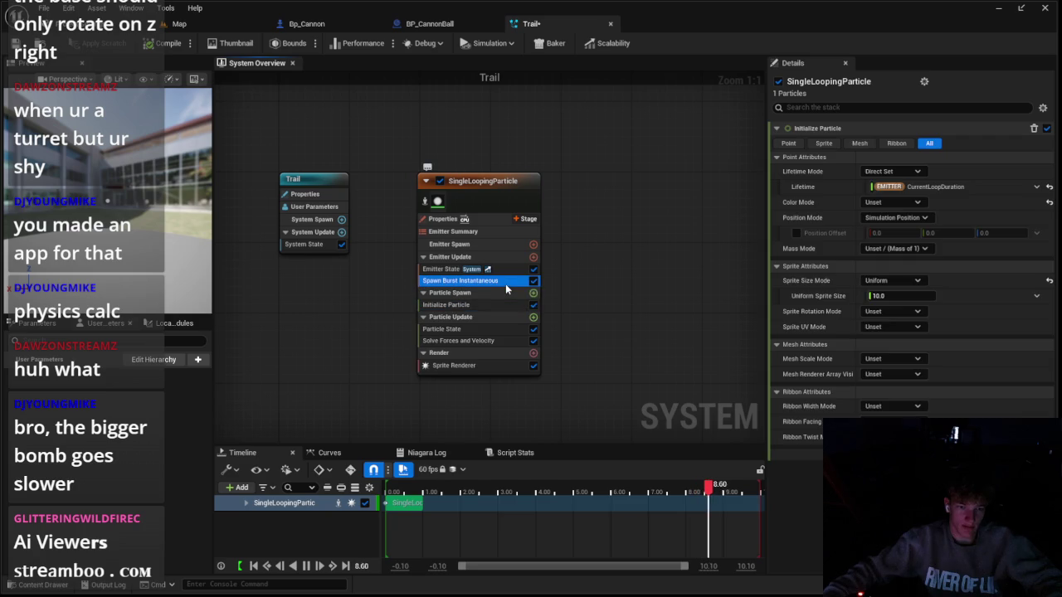
key("Delete")
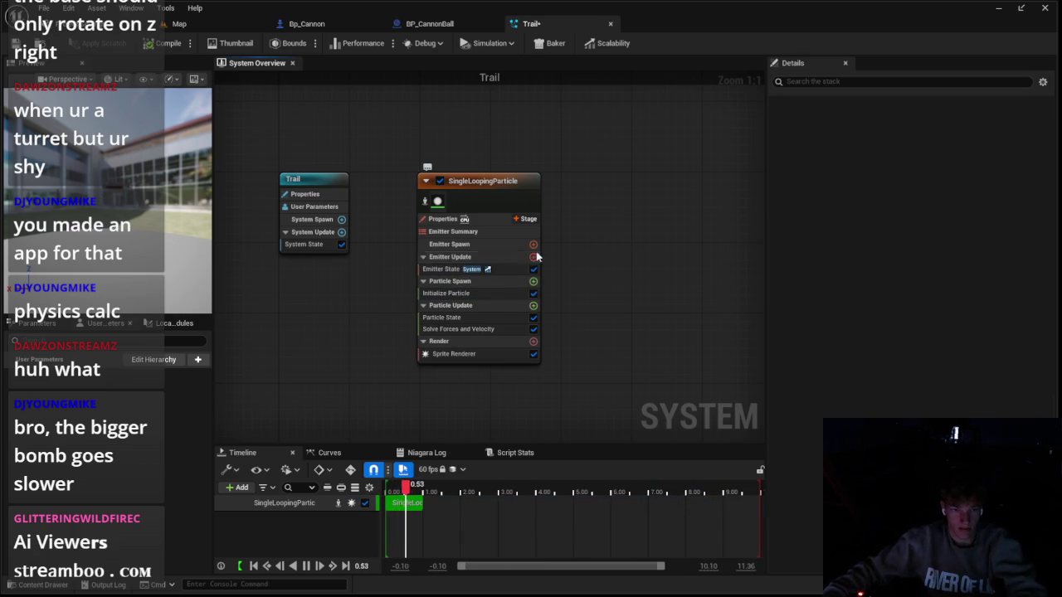
Add Spawn Rate and Add Velocity modules, with SpawnRate set to 5
left_click(533, 258)
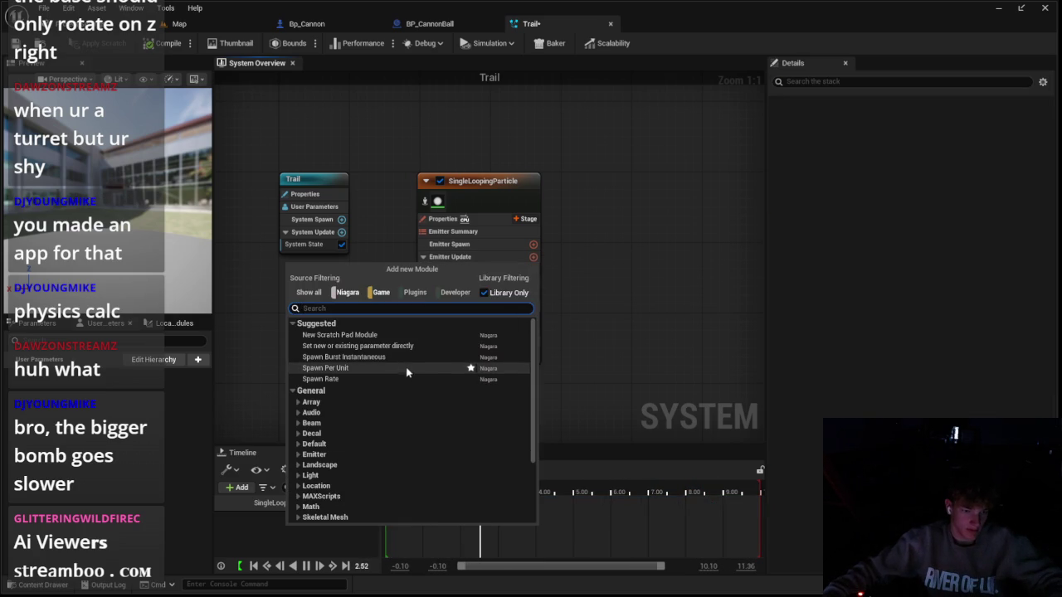
left_click(407, 378)
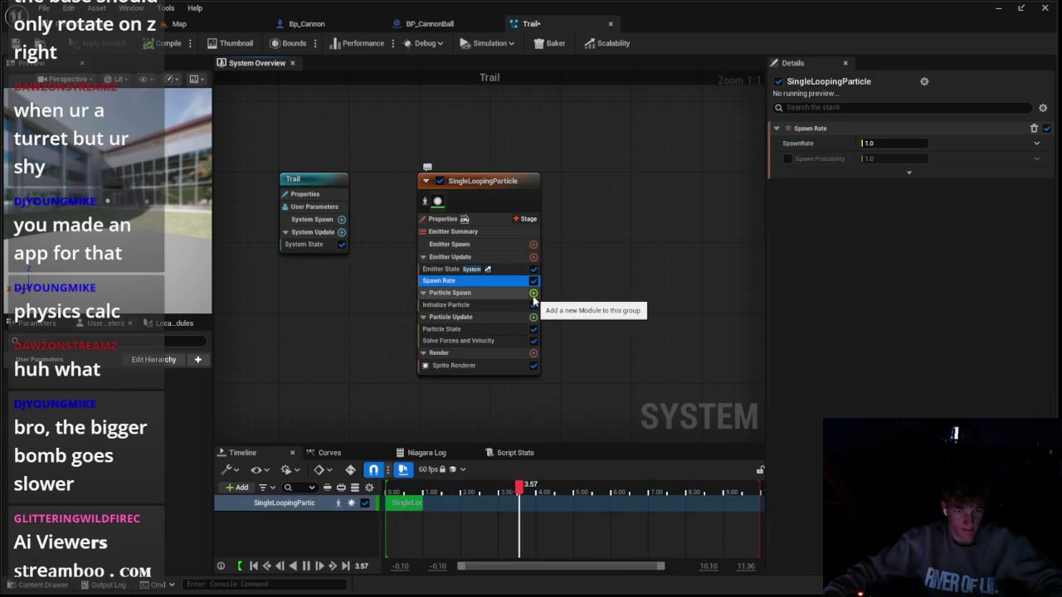
left_click(533, 293)
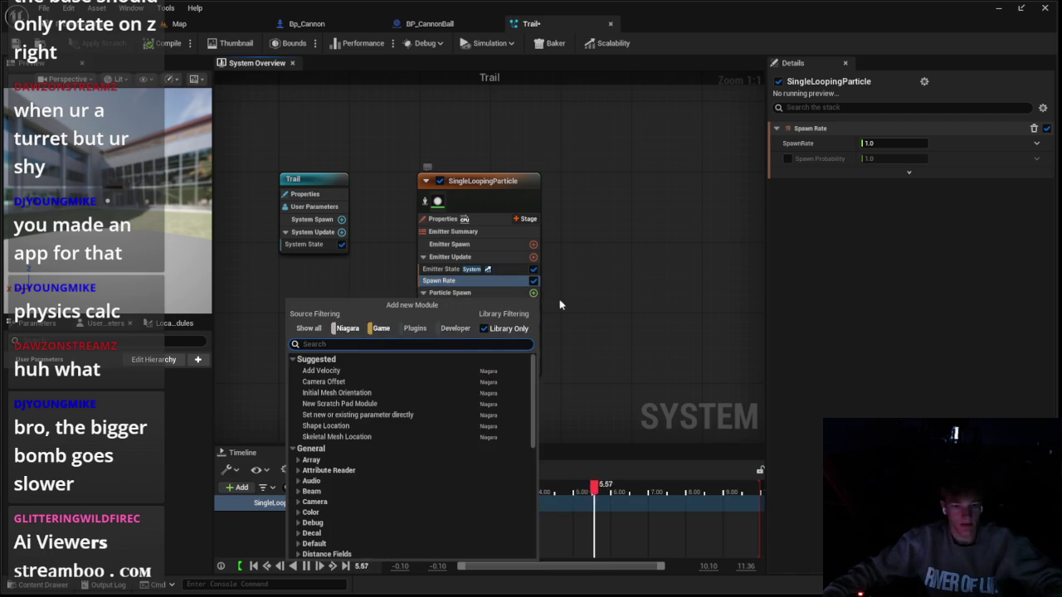
left_click(324, 371)
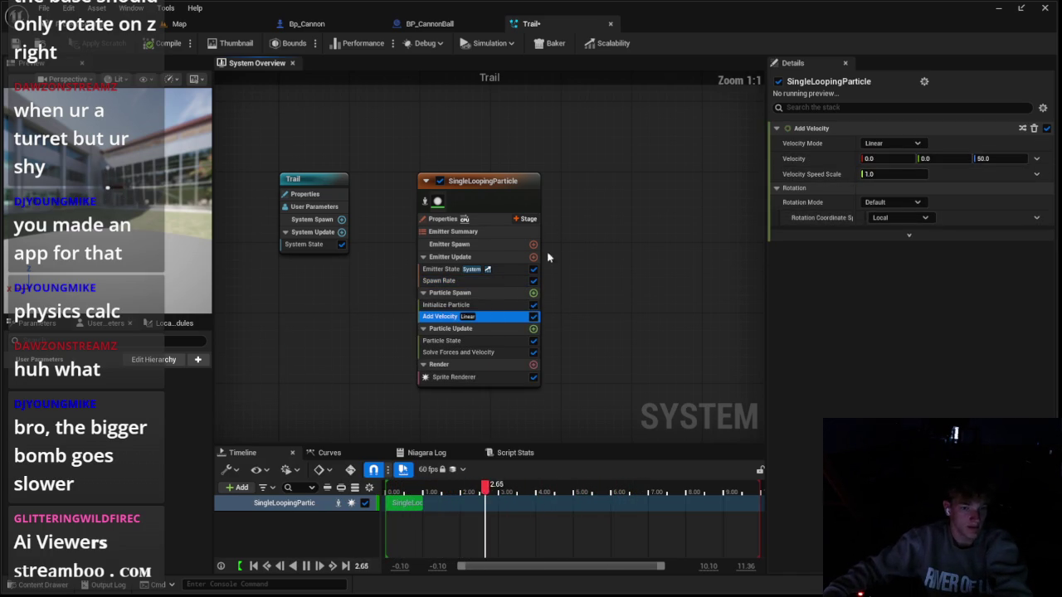
left_click(444, 281)
left_click(883, 143)
type("5")
key("Return")
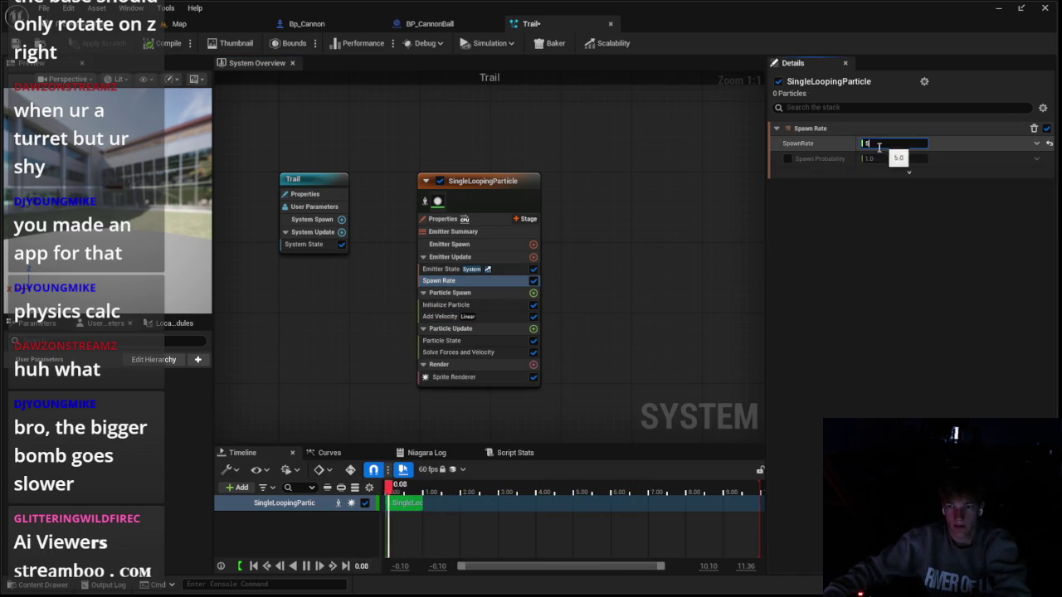
Switch Add Velocity to cone mode with a 22.5° cone angle and 0 inner cone angle
left_click(514, 316)
left_click(891, 143)
left_click(898, 189)
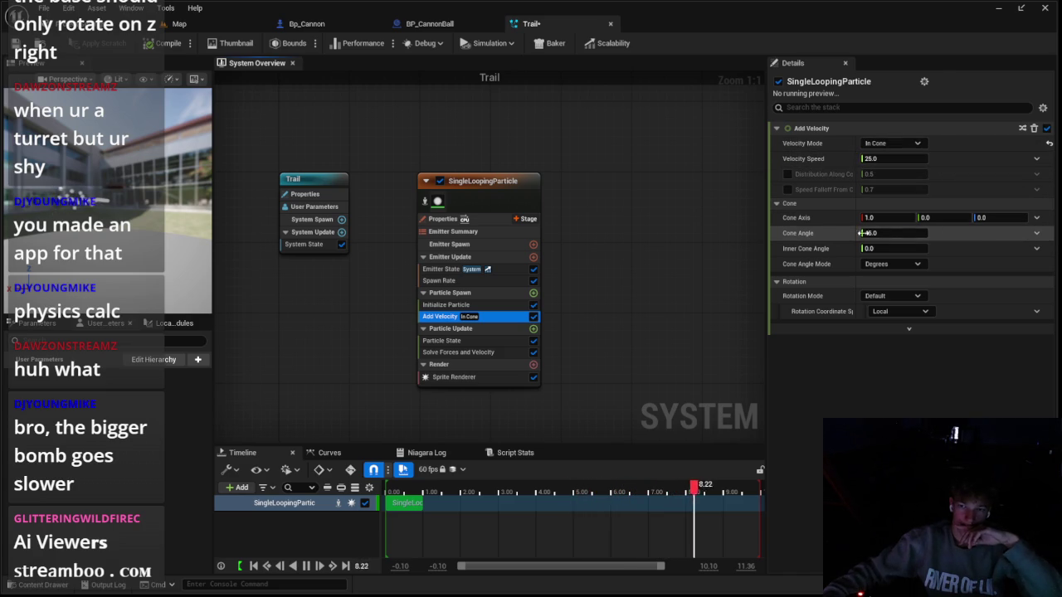
key("Tab")
type("45")
key("Return")
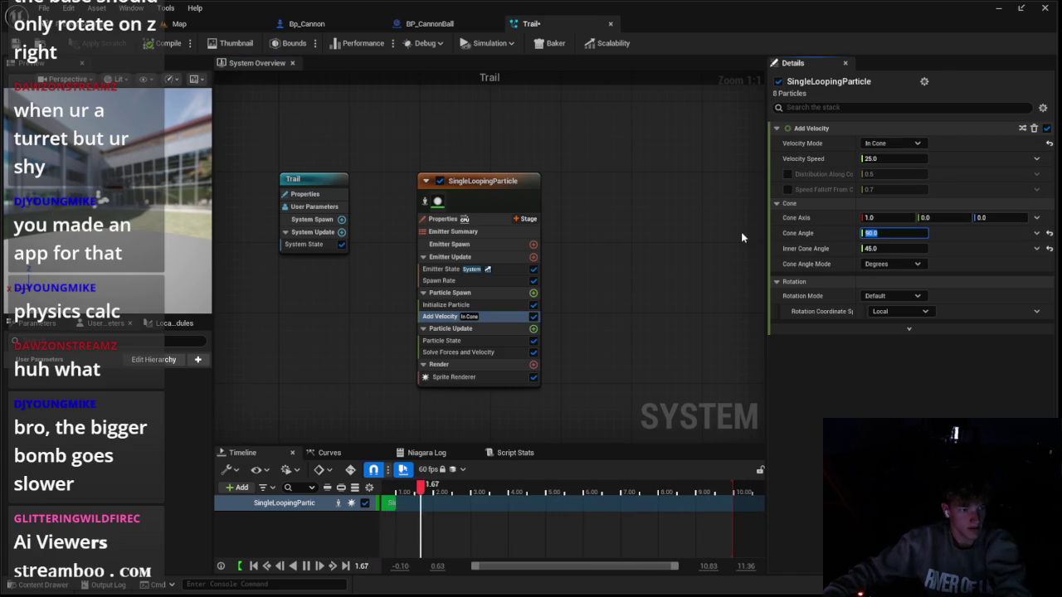
left_click(884, 249)
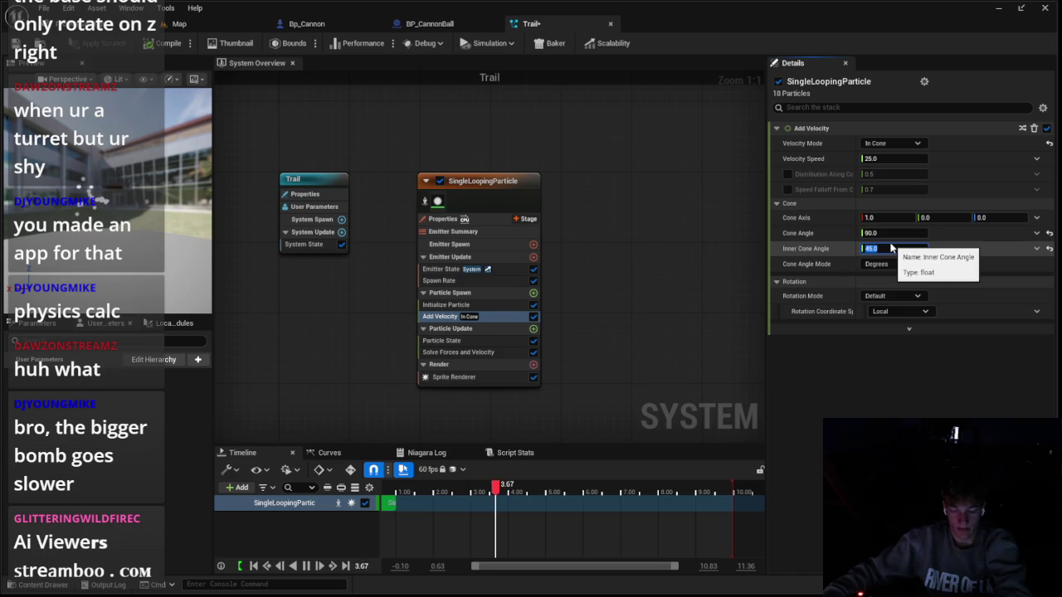
type("0")
left_click(889, 234)
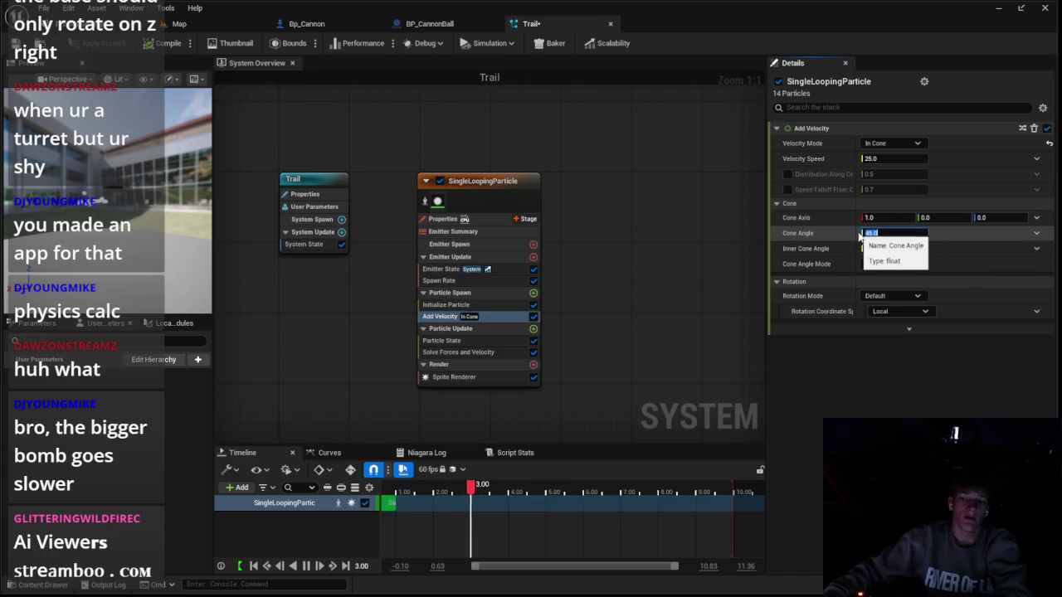
type("22.5")
key("Return")
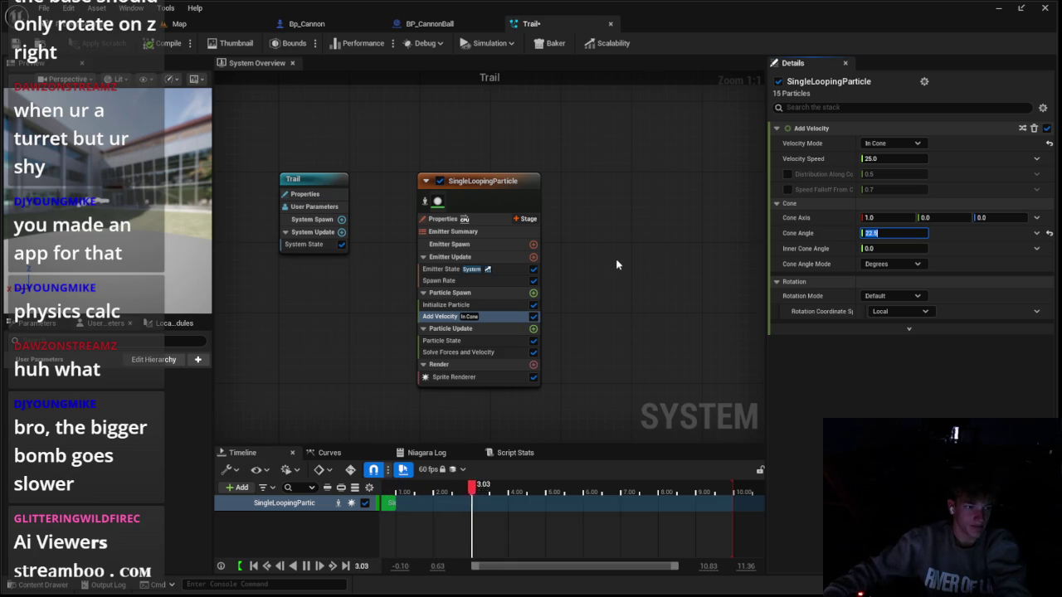
left_click(531, 377)
right_click(517, 380)
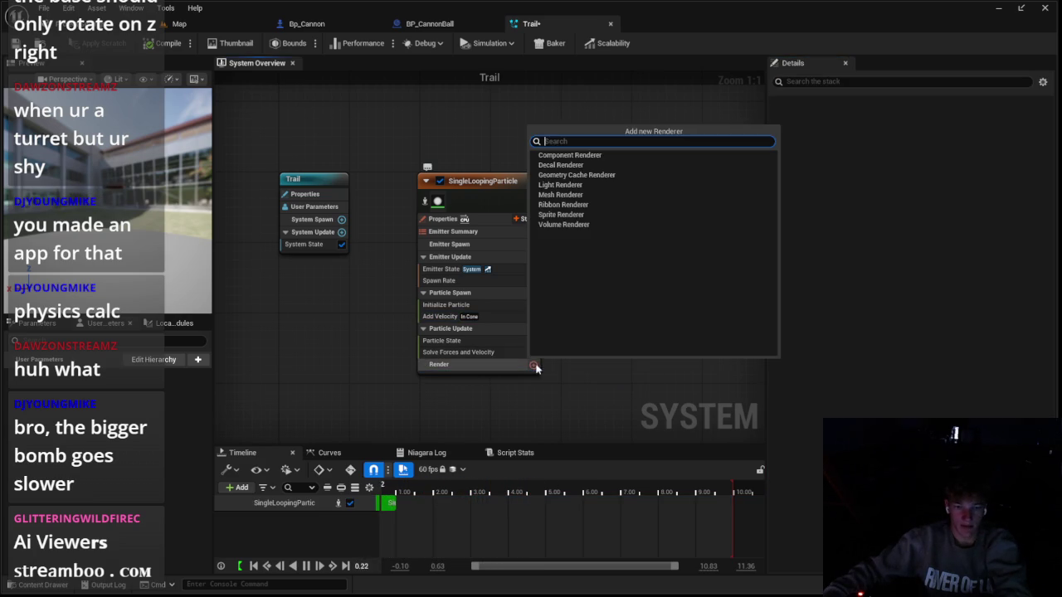
Replace the Sprite Renderer with a Mesh Renderer using the Partical mesh
left_click(565, 204)
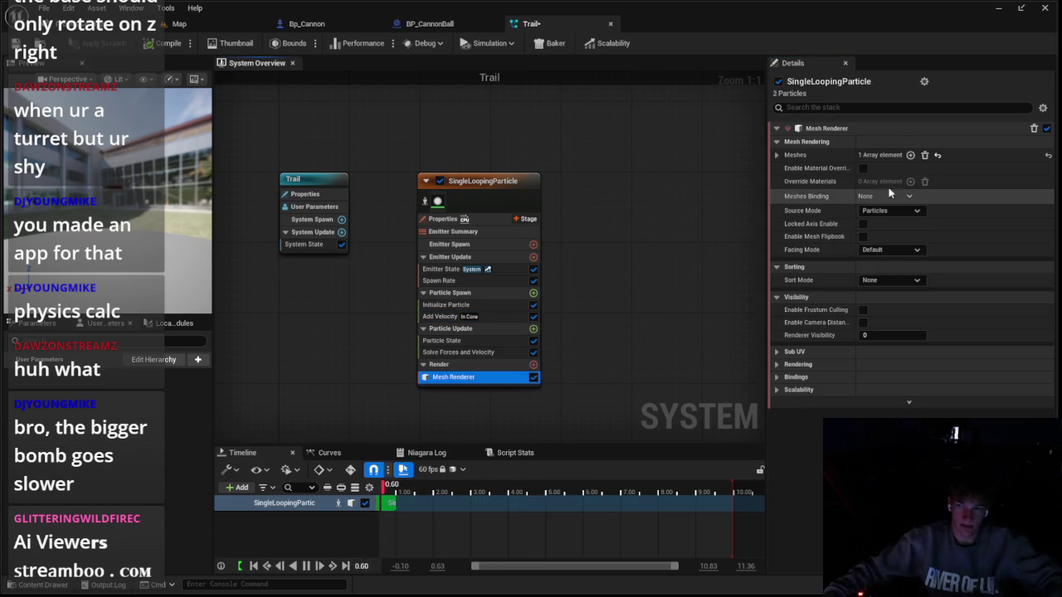
left_click(776, 155)
left_click(913, 171)
type("p")
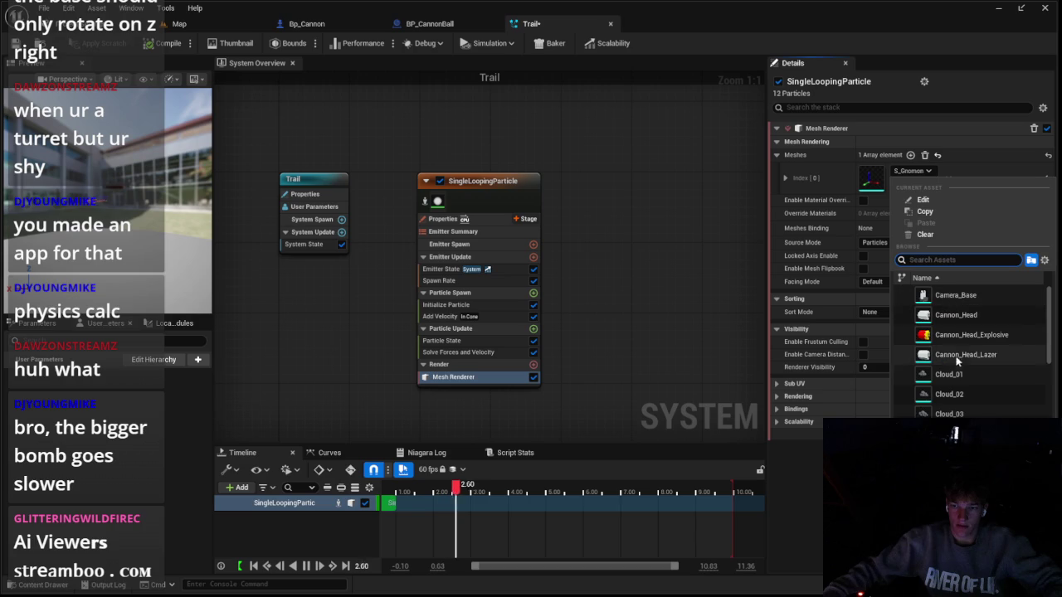
type("art")
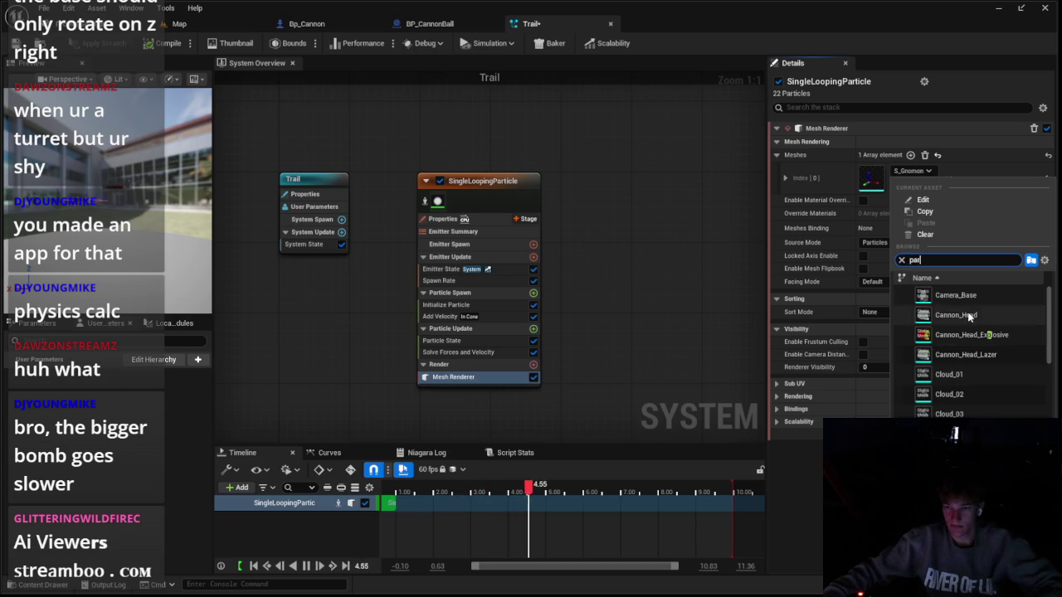
left_click(936, 296)
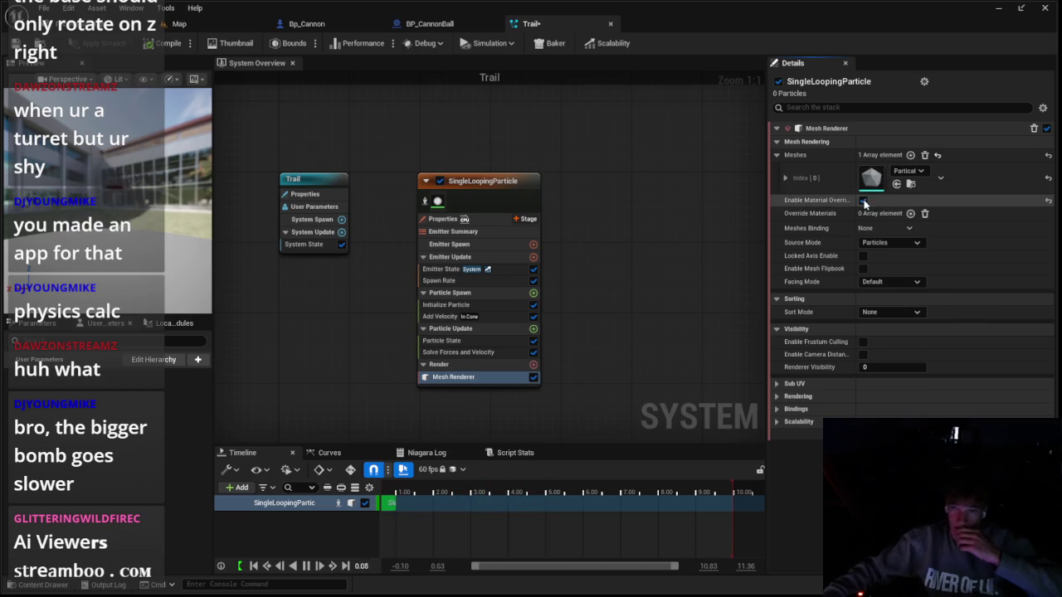
Enable material override and set the explicit material to M_ExplosonSmoke
left_click(864, 200)
left_click(796, 213)
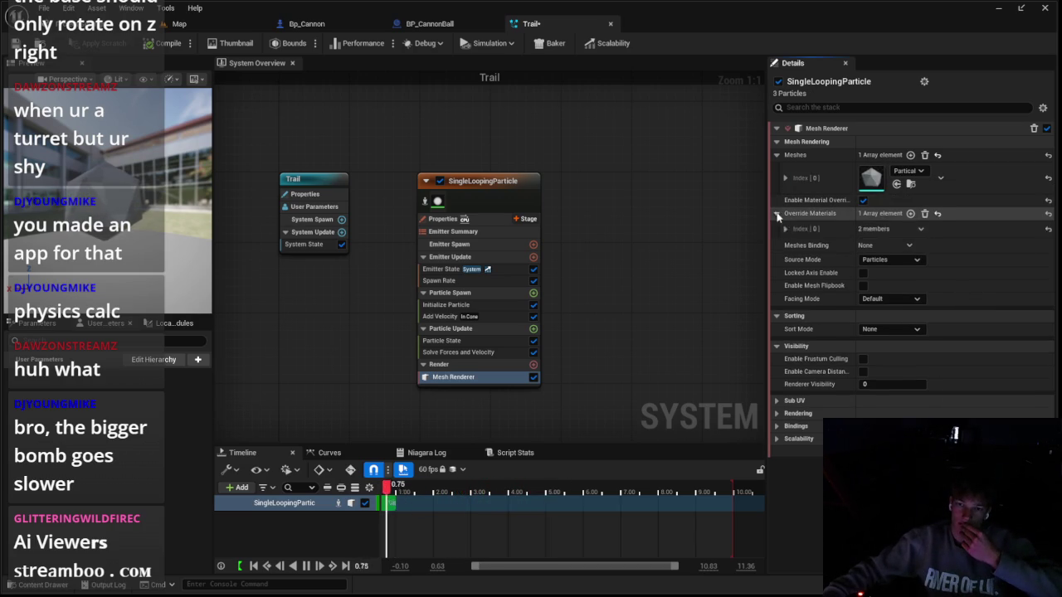
double_click(816, 230)
left_click(912, 247)
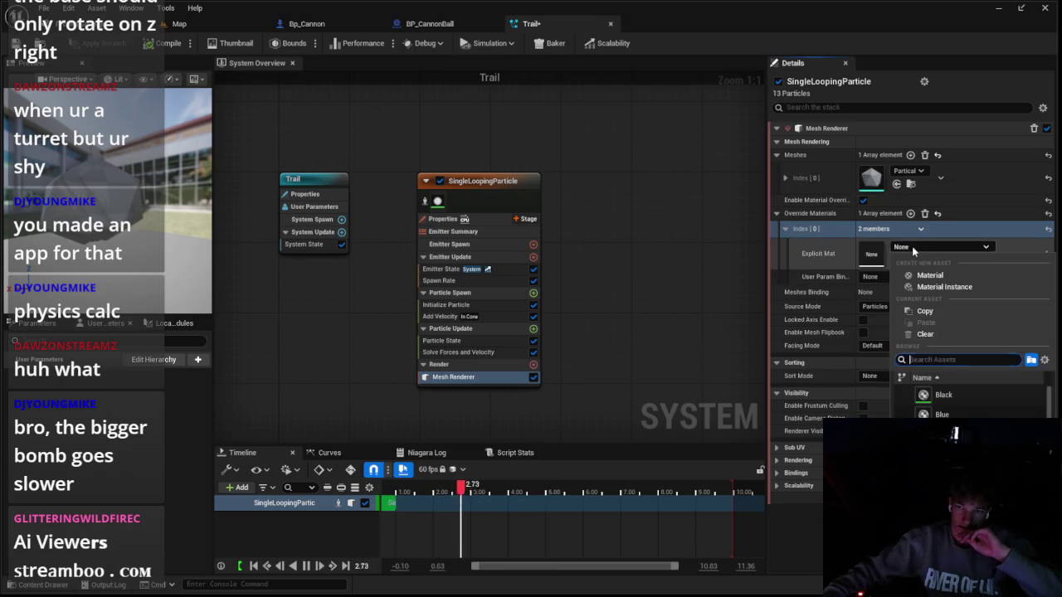
type("smok")
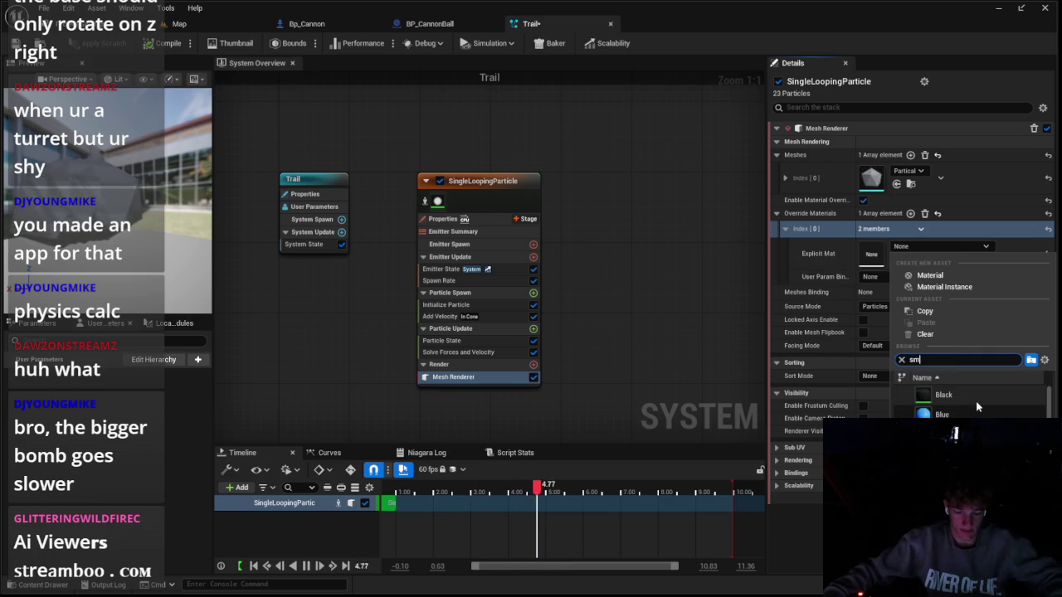
left_click(989, 395)
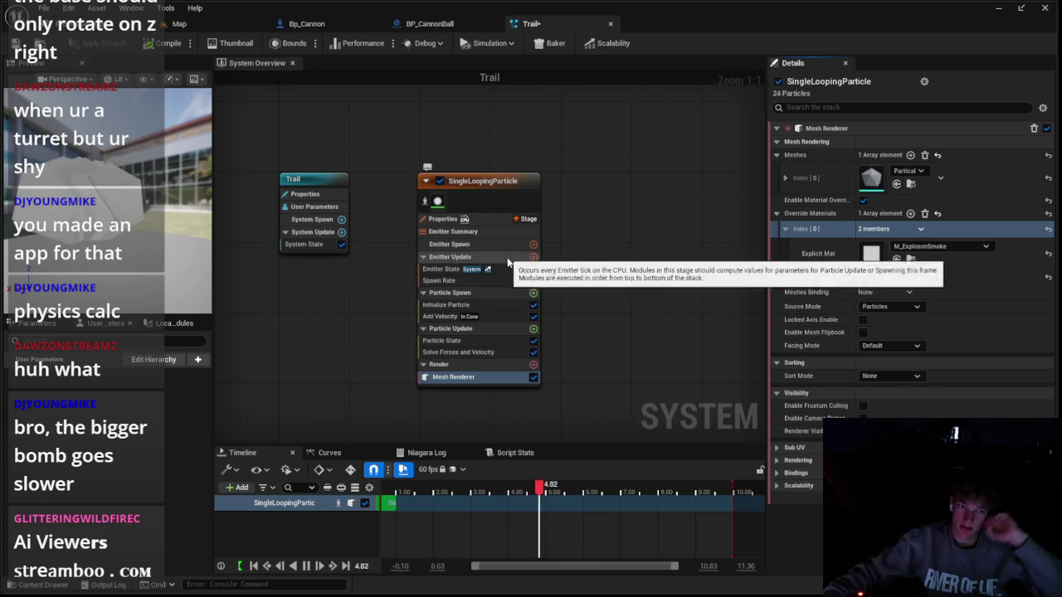
left_click(535, 329)
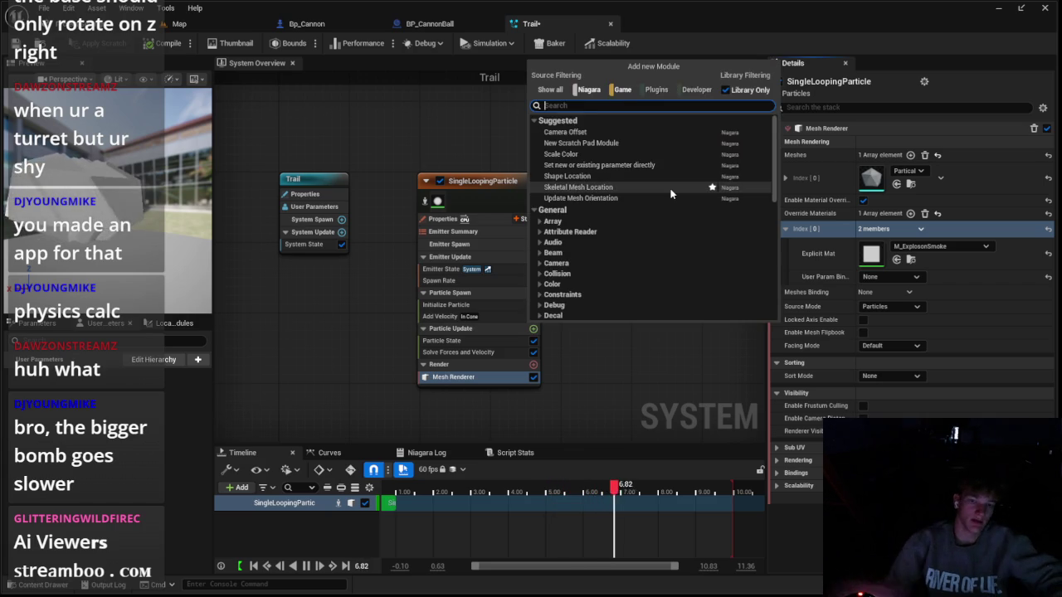
Add a Scale Mesh Size module with Scale Factor driven by a vector curve
type("scale")
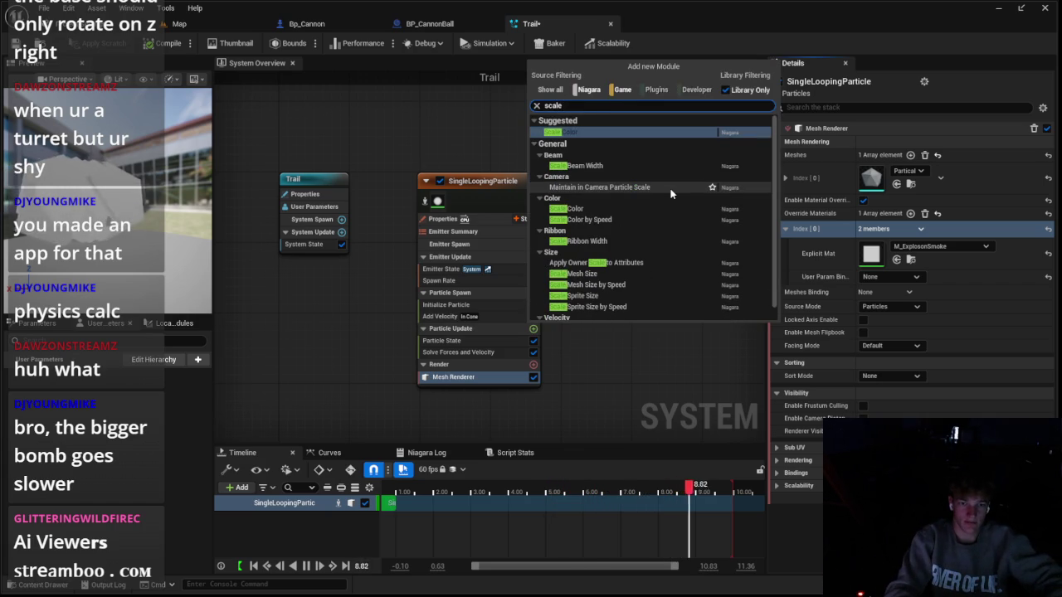
left_click(608, 274)
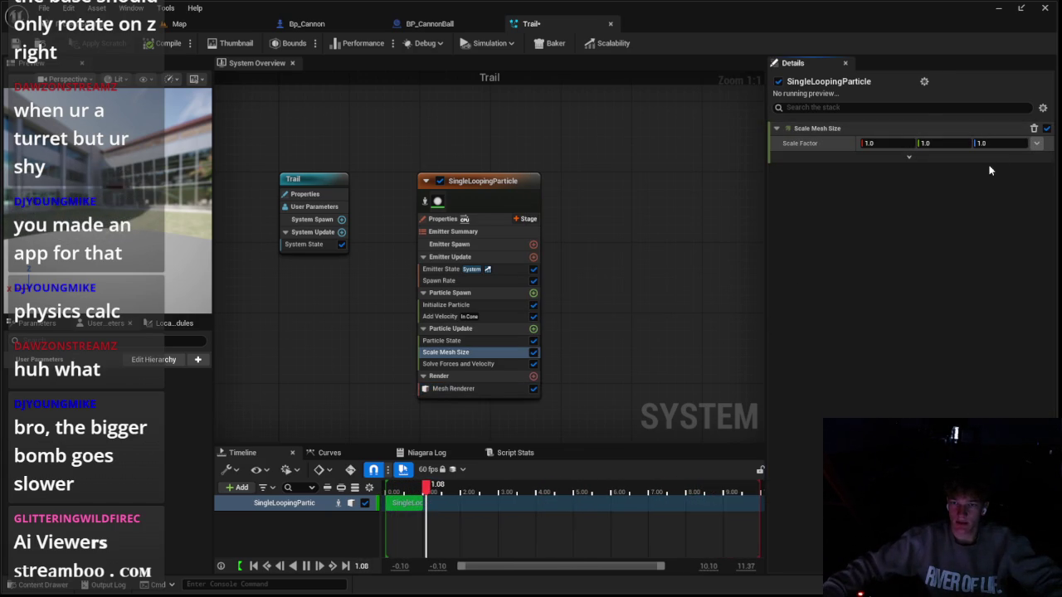
left_click(1037, 144)
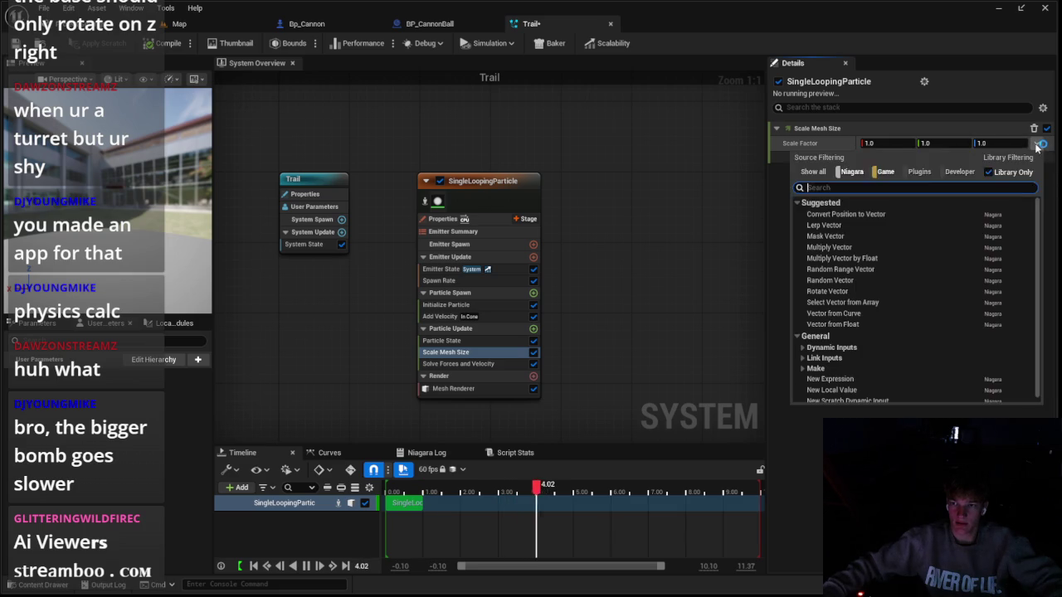
left_click(832, 313)
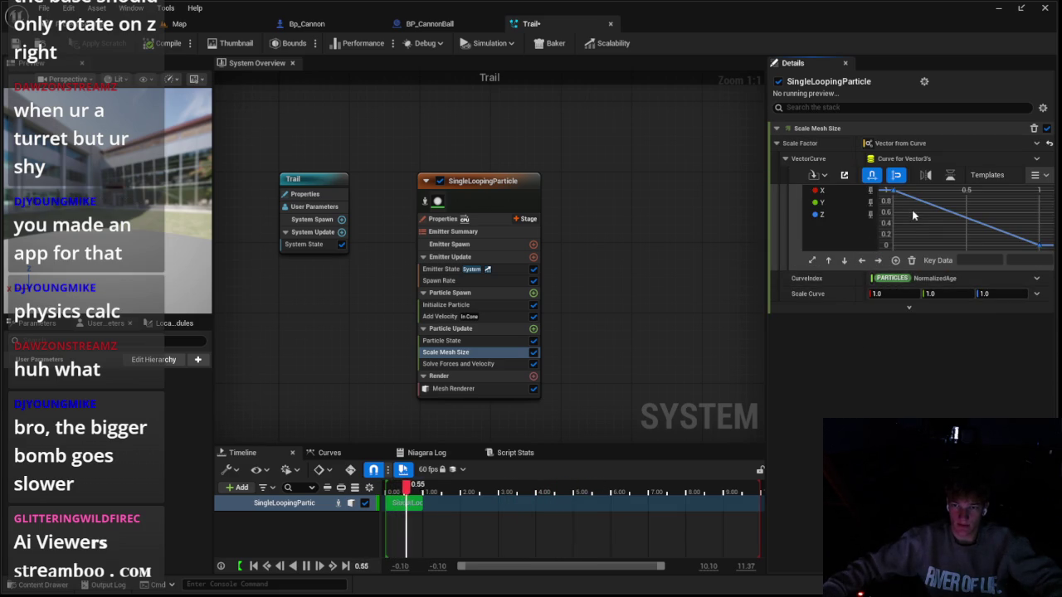
scroll(929, 218, "down", 3)
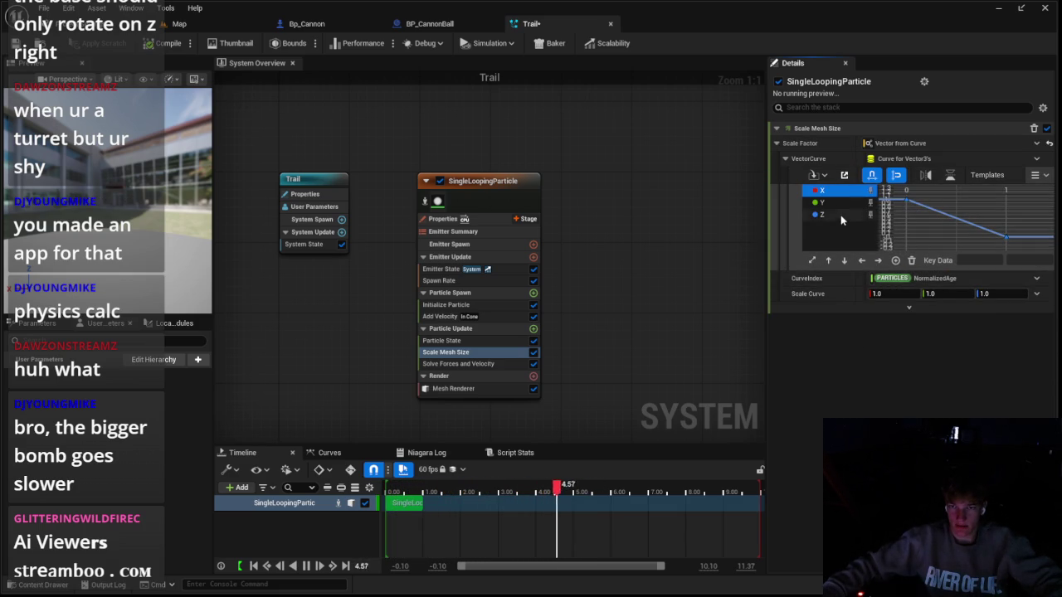
Set the Z curve keys to start at 0, peak at 1, and end at time 1
left_click(875, 262)
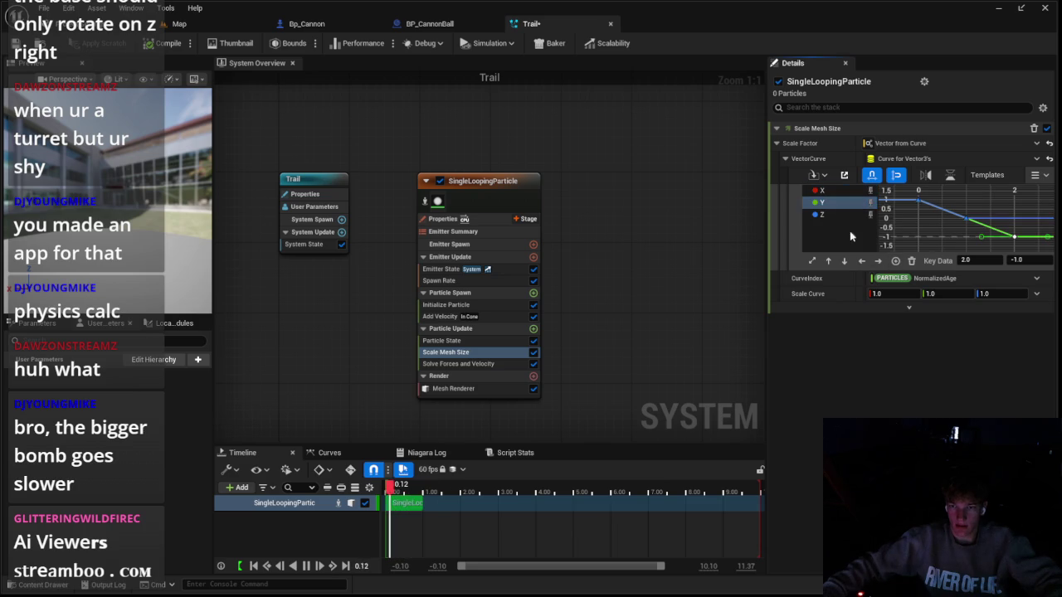
left_click(834, 214)
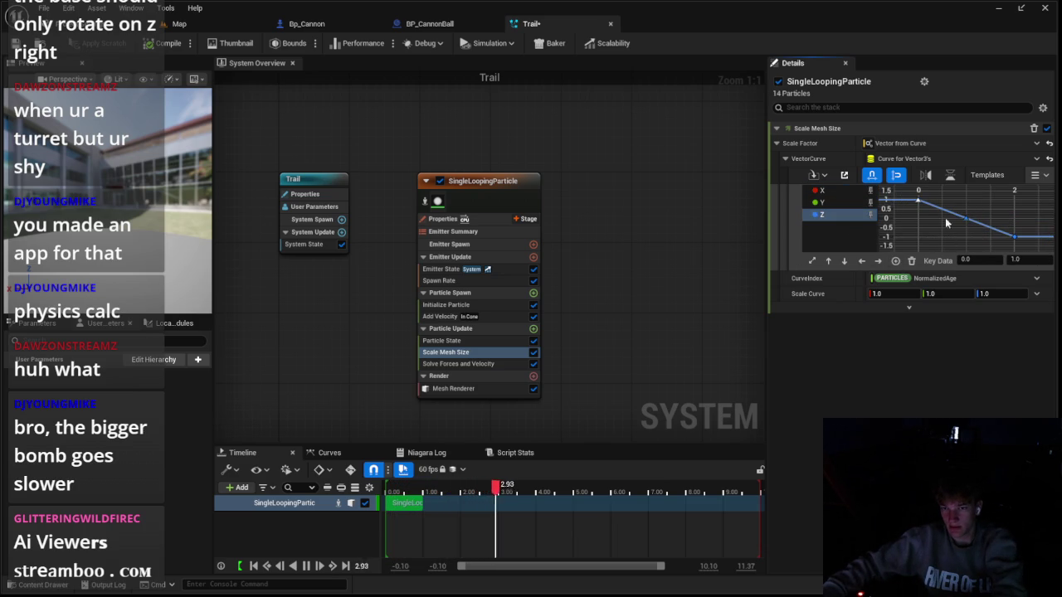
type("0")
key("Return")
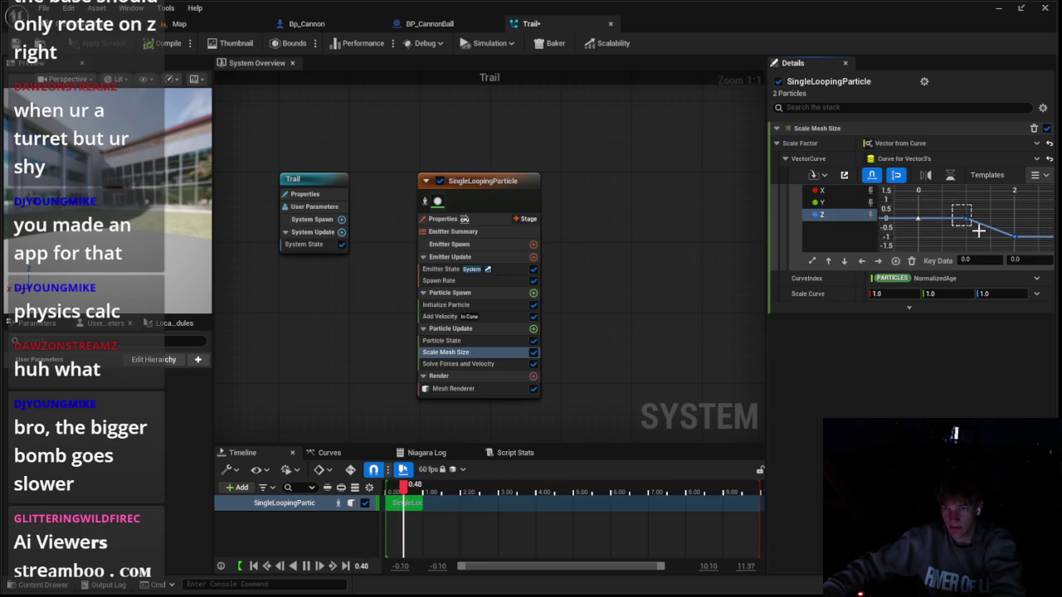
type("1")
key("Return")
key("BackSpace")
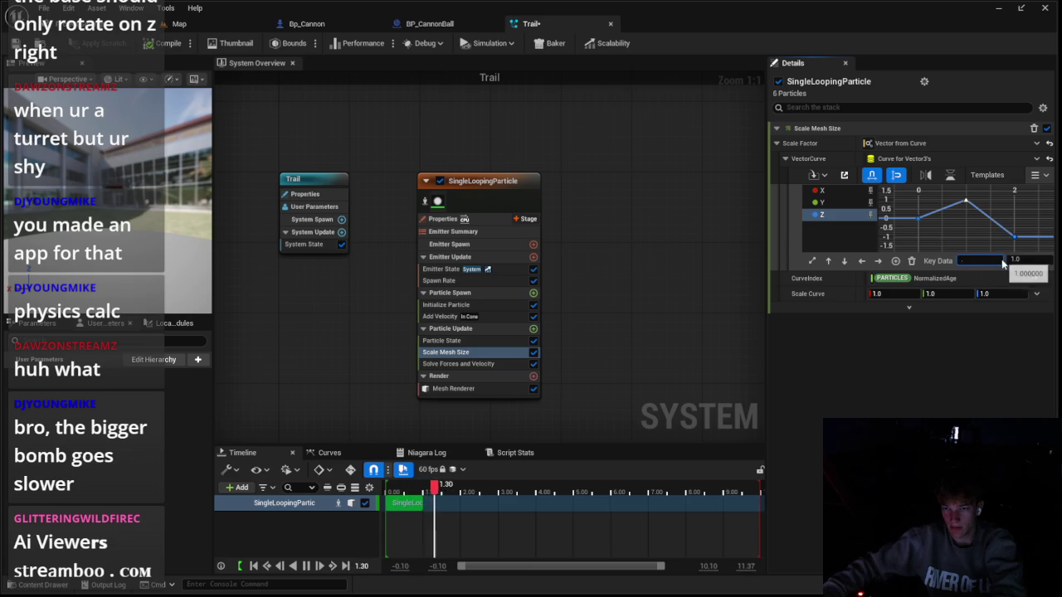
type("0.25")
mouse_move(996, 217)
left_mouse_down()
mouse_move(1040, 250)
mouse_move(1027, 260)
left_mouse_up()
key("Return")
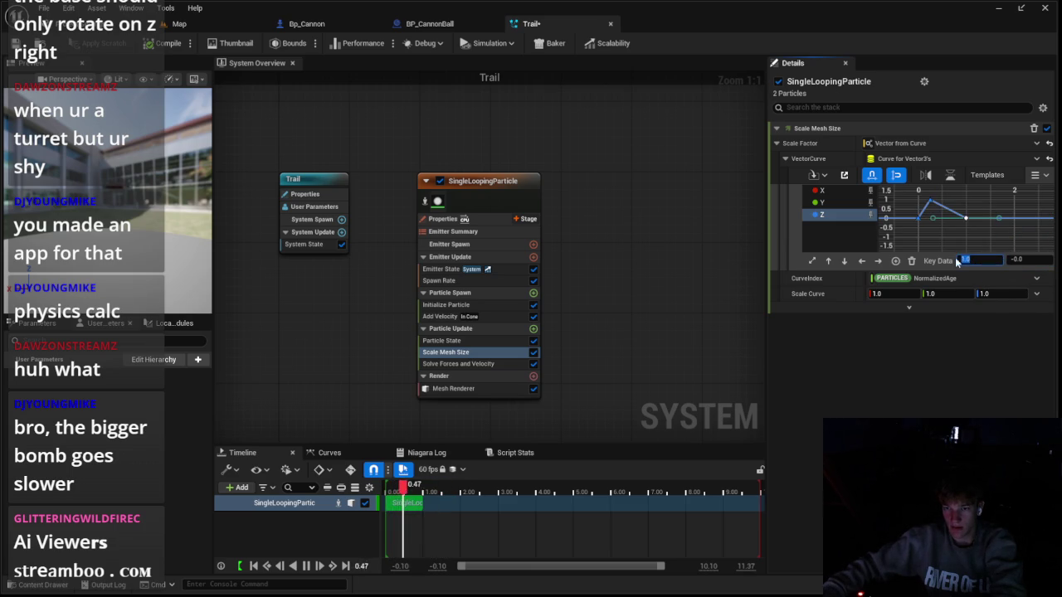
Make the Z curve keys smooth and shape the tangents around the peak and falloff
right_click(967, 220)
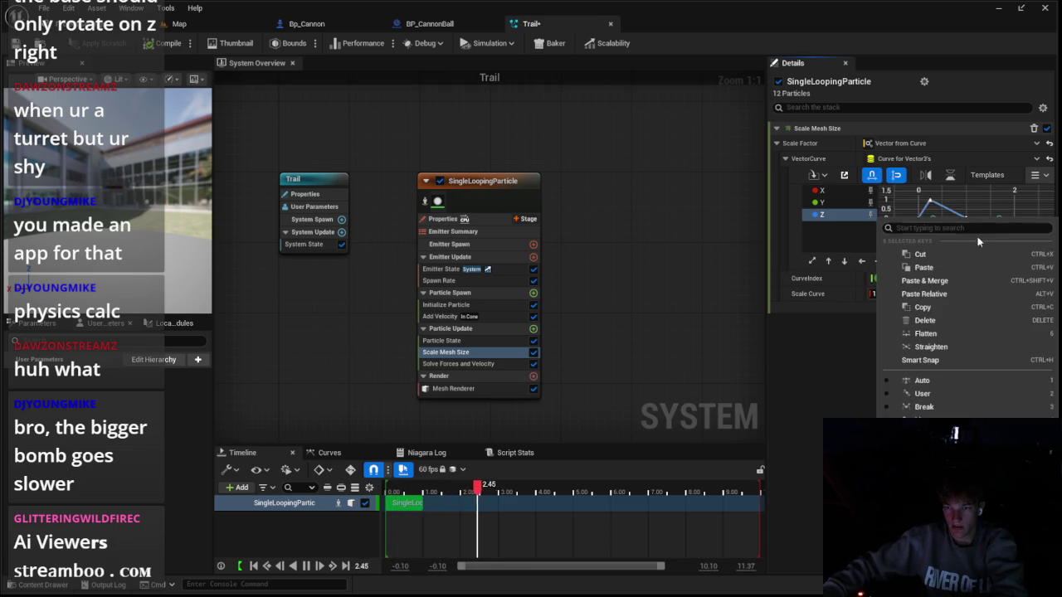
left_click(900, 393)
left_click(921, 217)
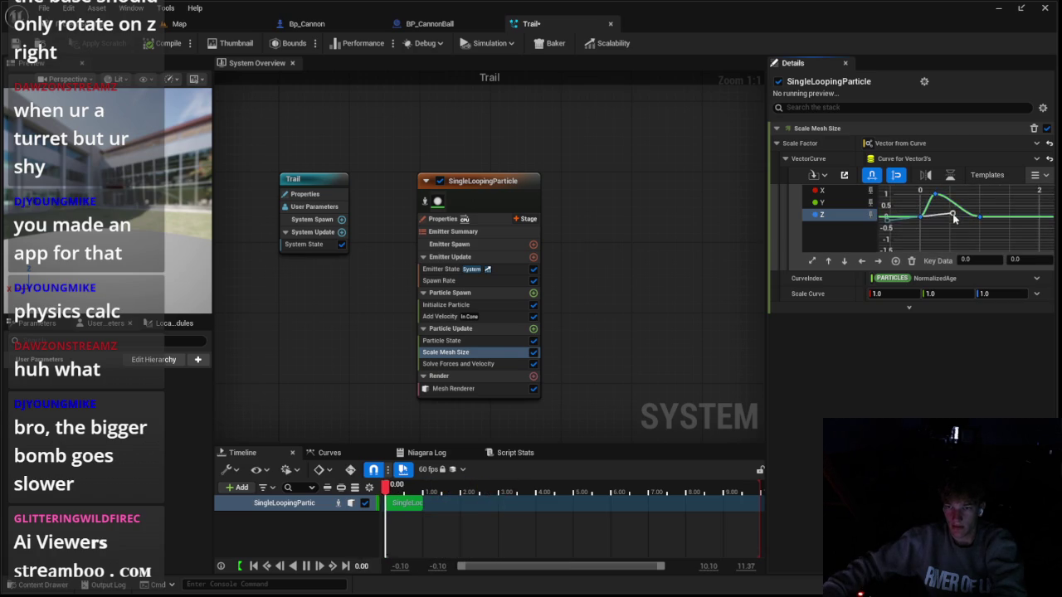
left_click(930, 174)
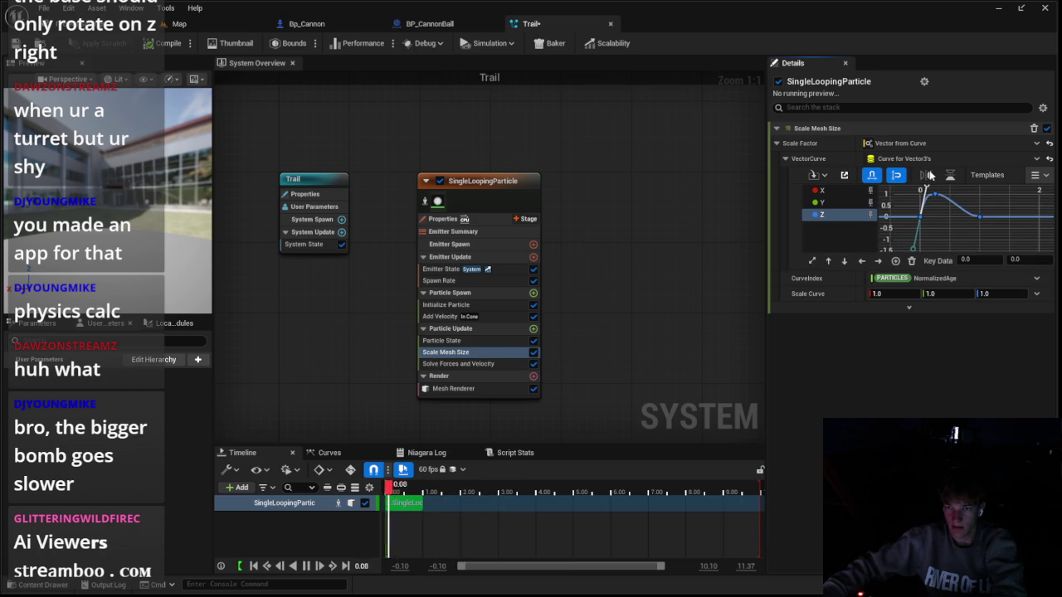
left_click_drag(938, 193, 936, 196)
left_click(979, 218)
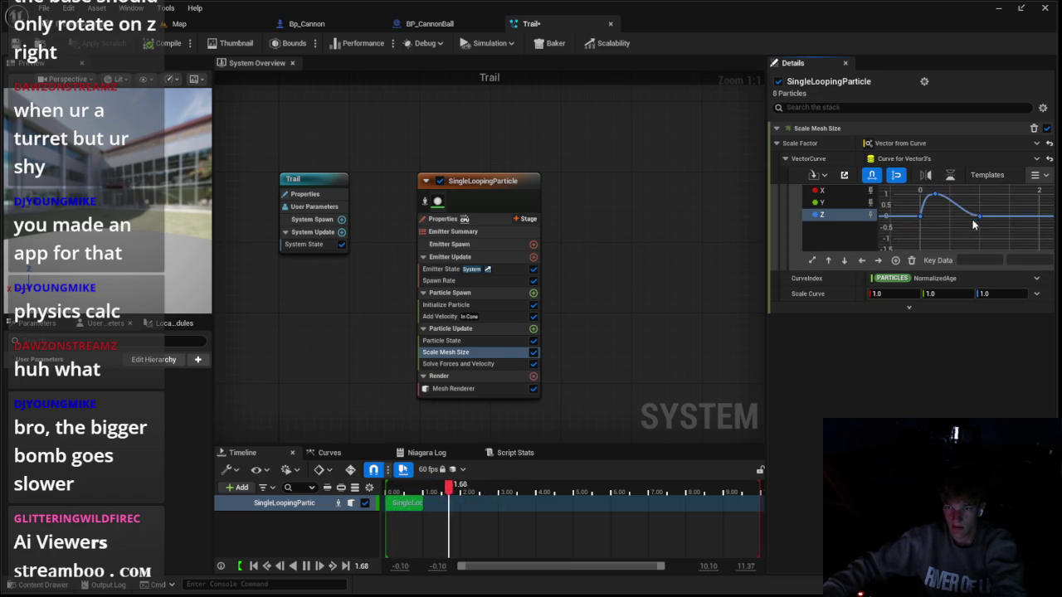
left_click_drag(958, 203, 961, 205)
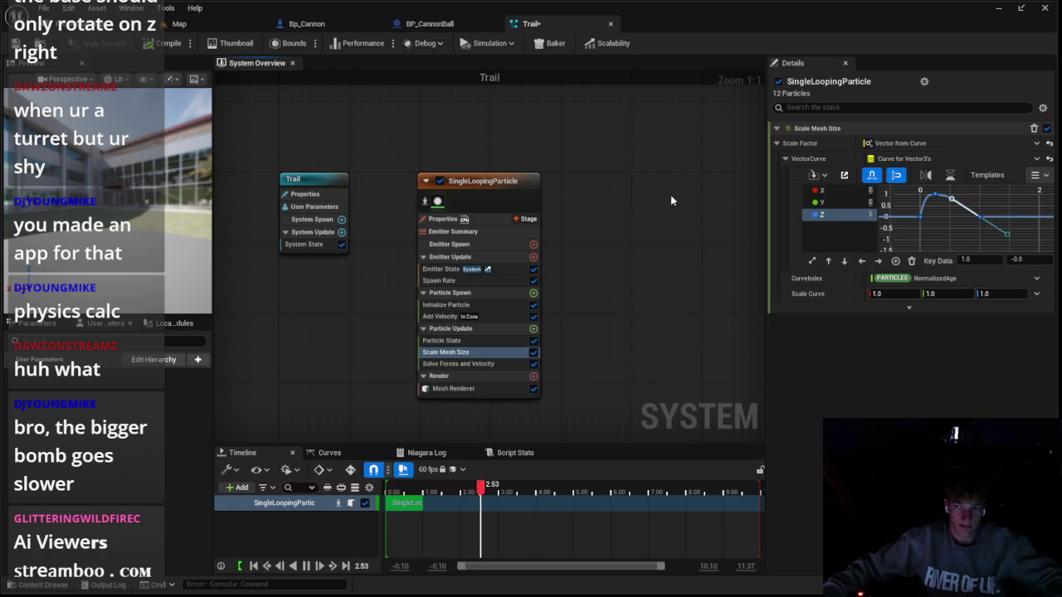
right_click(731, 195)
left_click(477, 206)
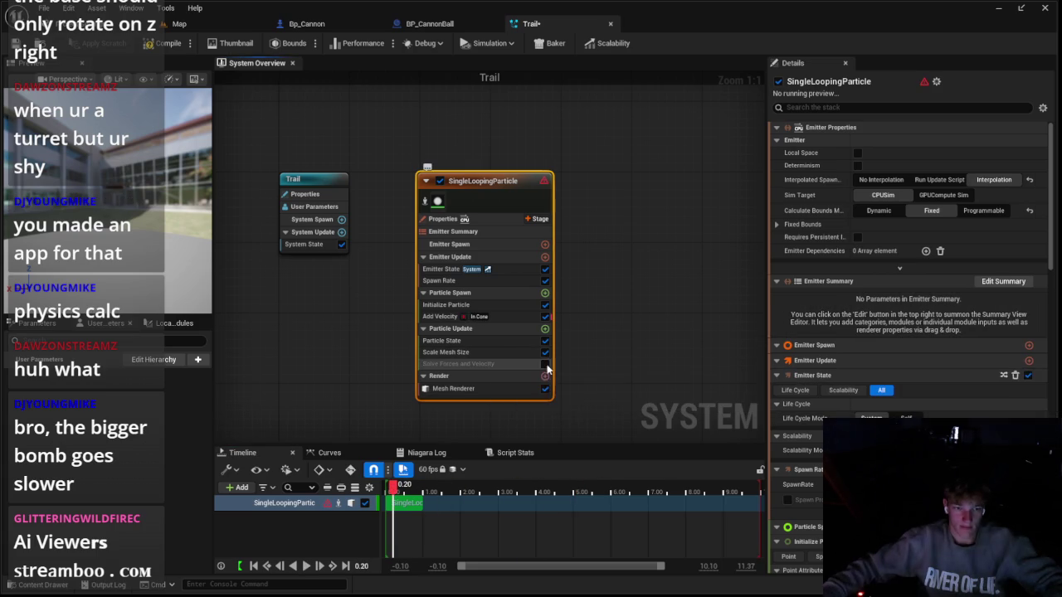
Toggle the particle update modules so Scale Mesh Size is enabled again
left_click(533, 352)
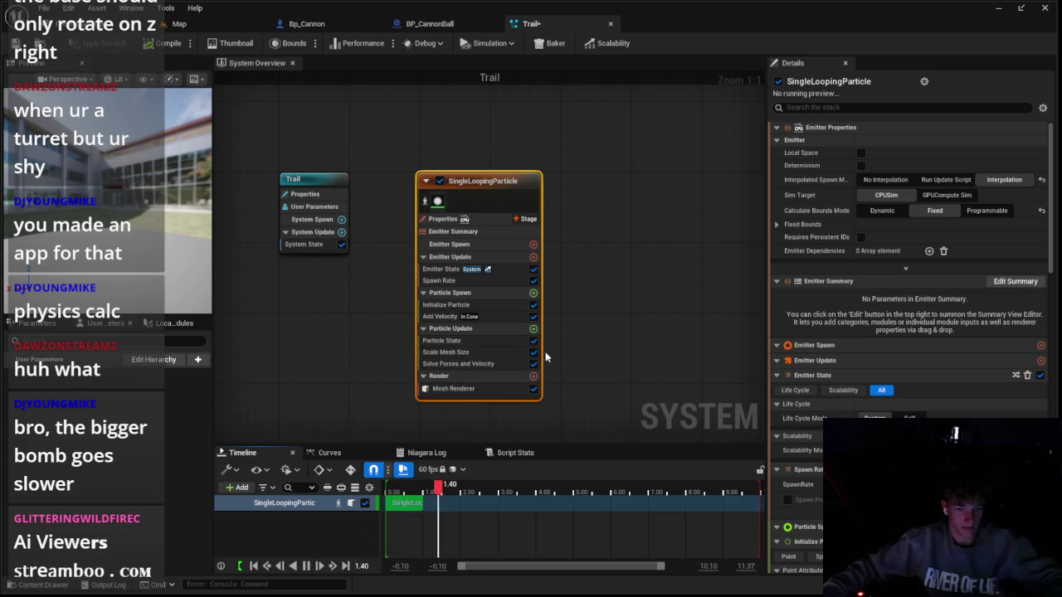
left_click(533, 352)
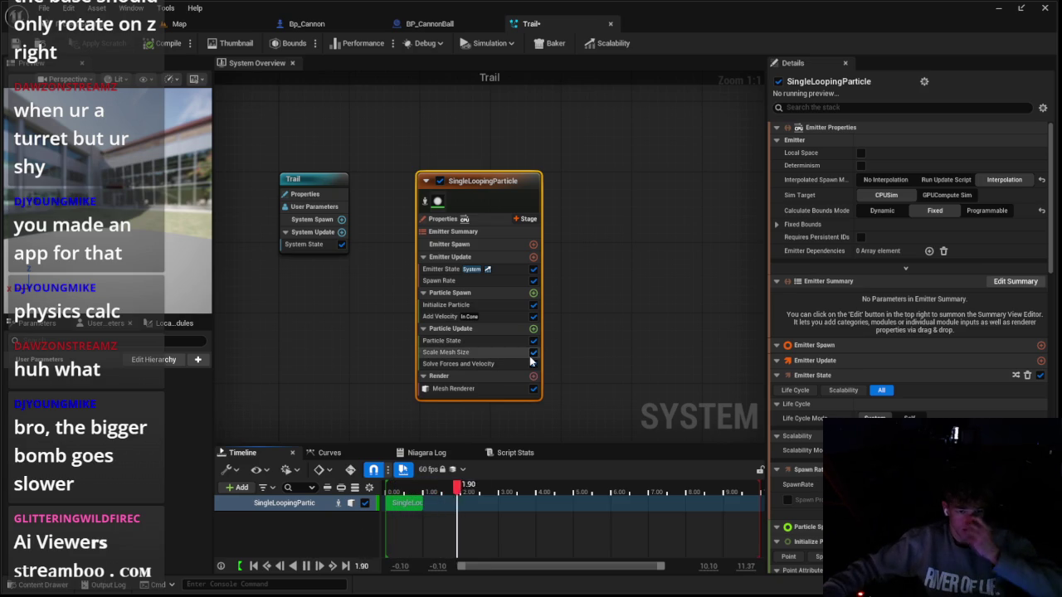
left_click(534, 352)
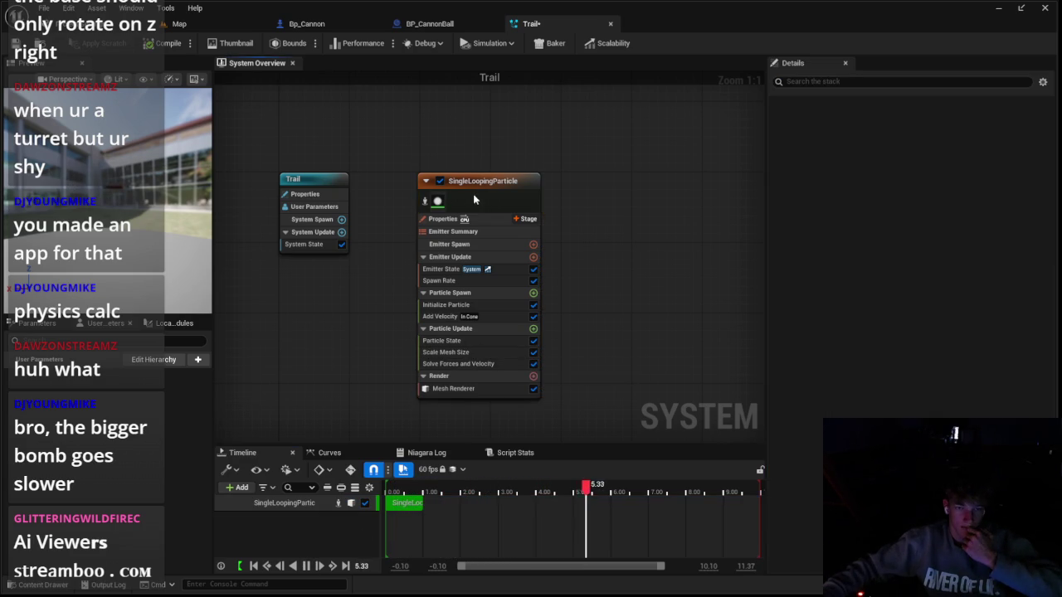
Set Initialize Particle's sprite size mode to Unset and mesh scale mode to Uniform
scroll(857, 357, "down", 5)
scroll(857, 357, "down", 3)
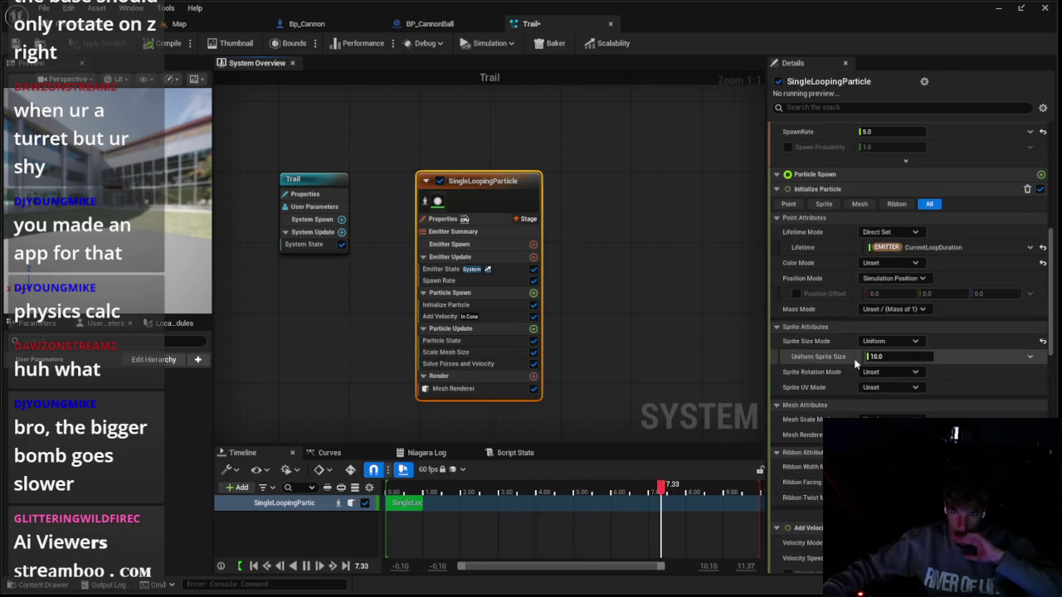
left_click(889, 341)
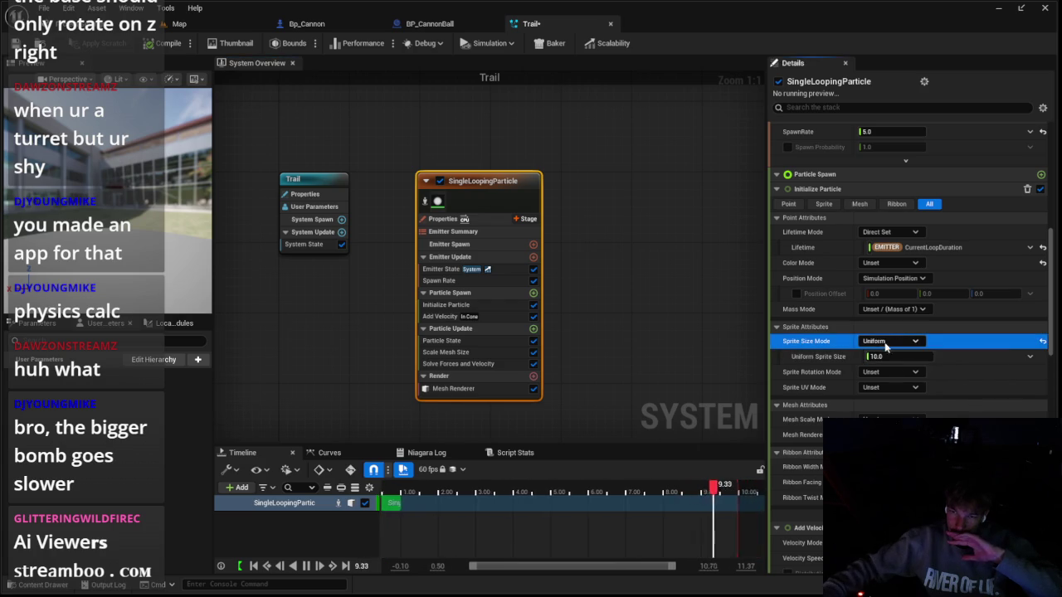
left_click(871, 359)
left_click(890, 404)
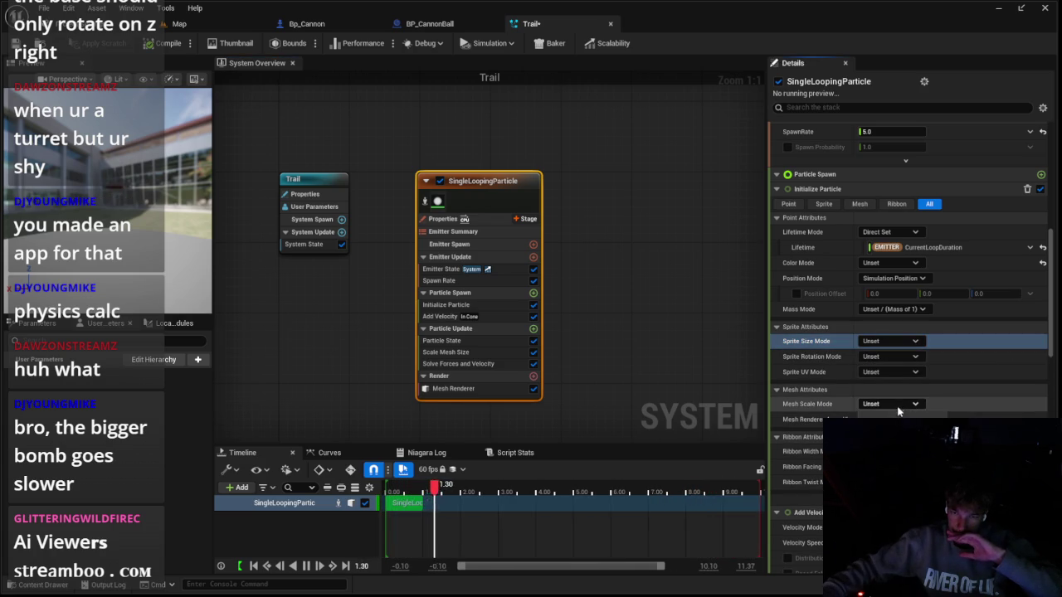
left_click(879, 433)
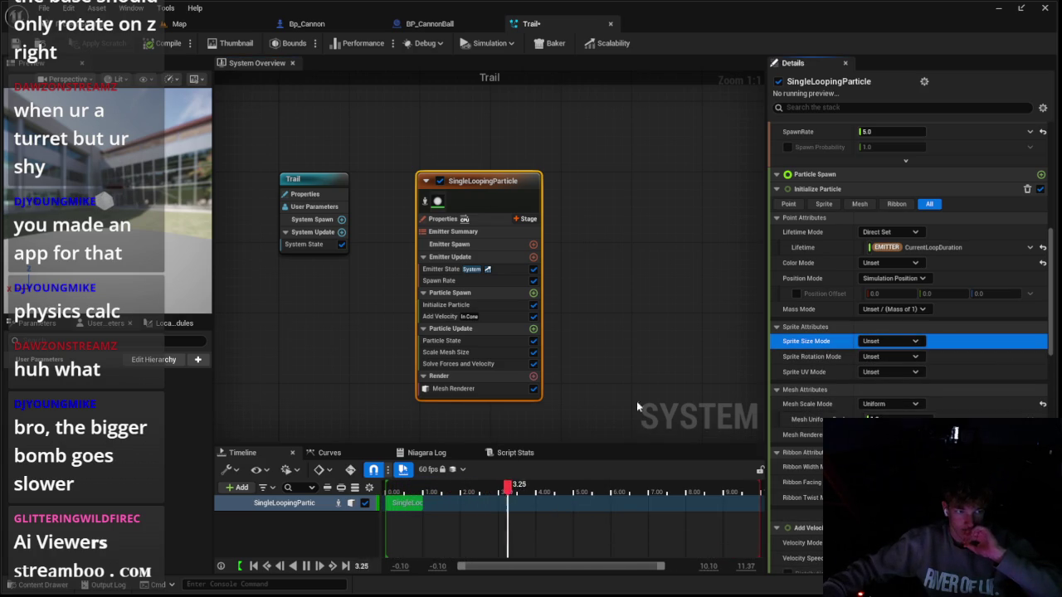
left_click(533, 329)
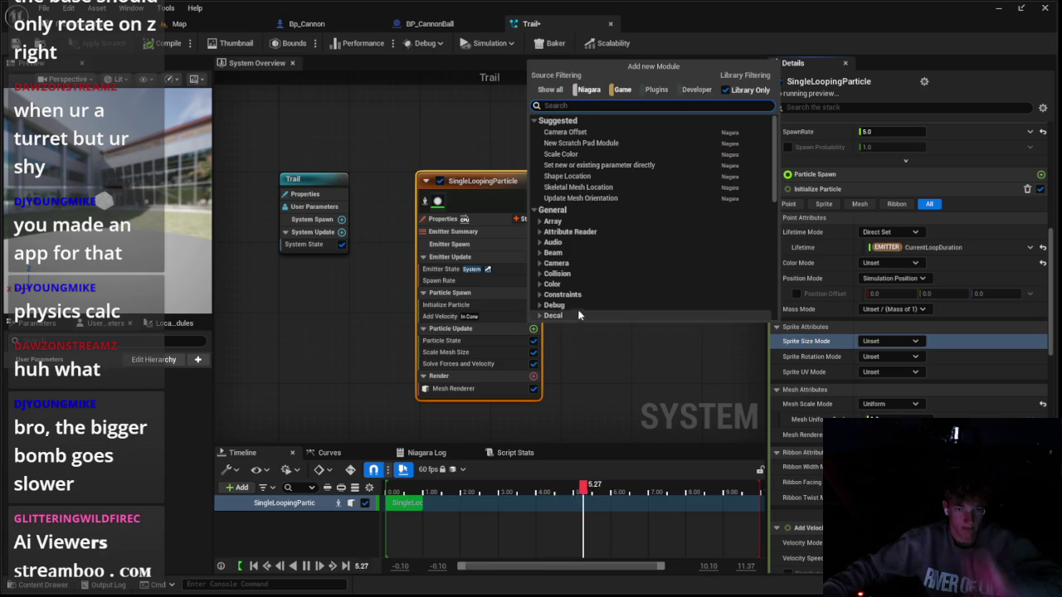
Add Update Mesh Orientation with rotation vector 1,1,1 and rotation rate 0.1
left_click(615, 199)
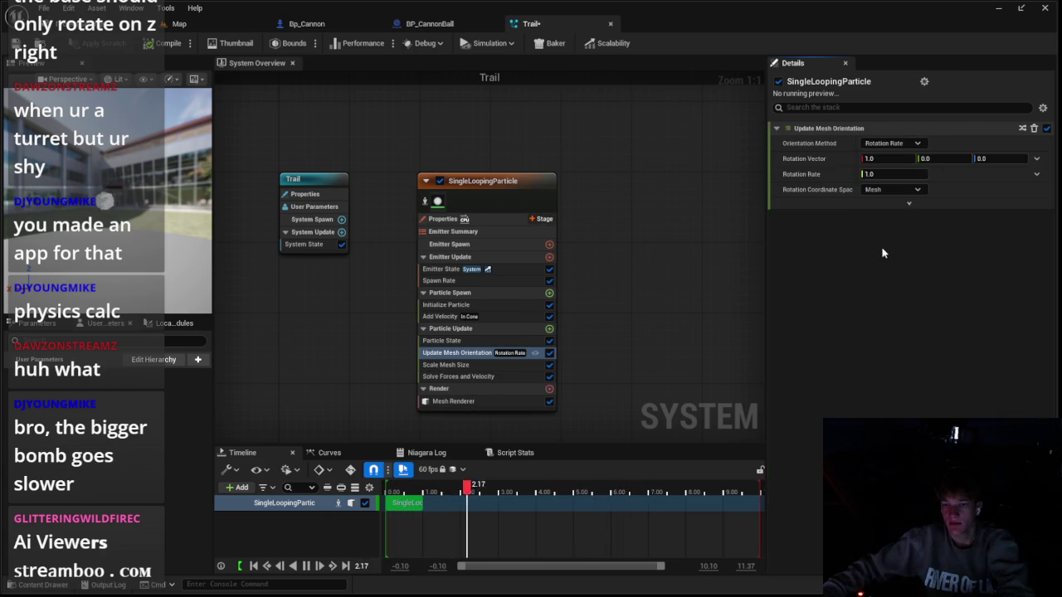
type("1")
key("Return")
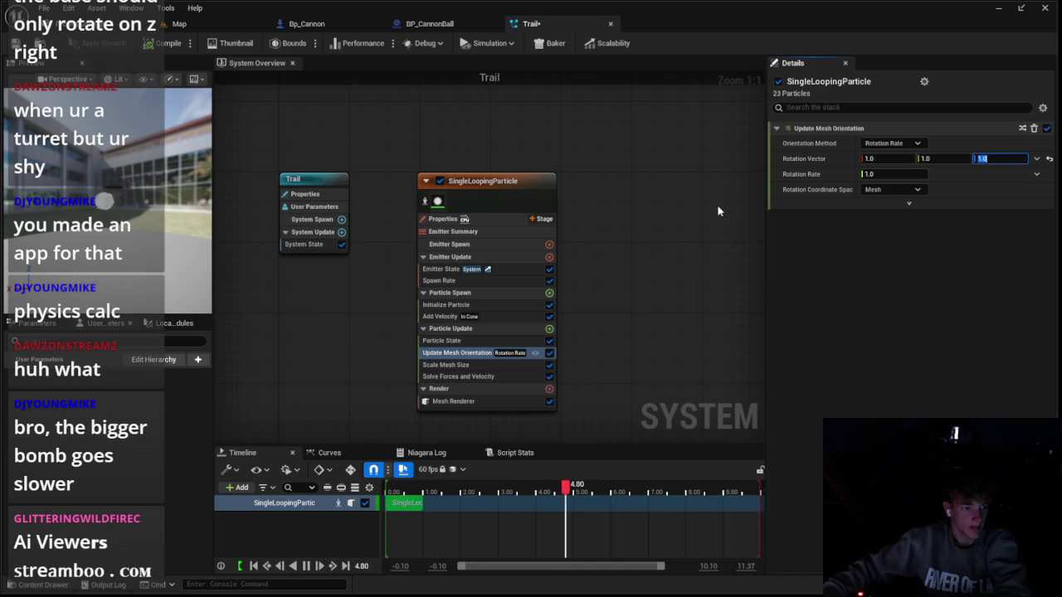
left_click(906, 174)
type("0.2")
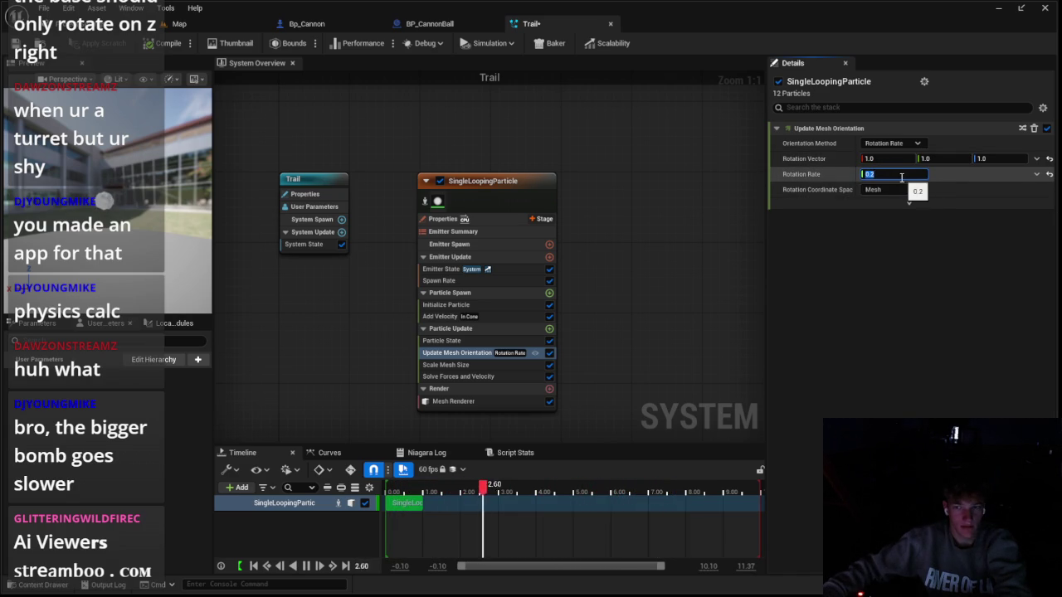
type("0.1")
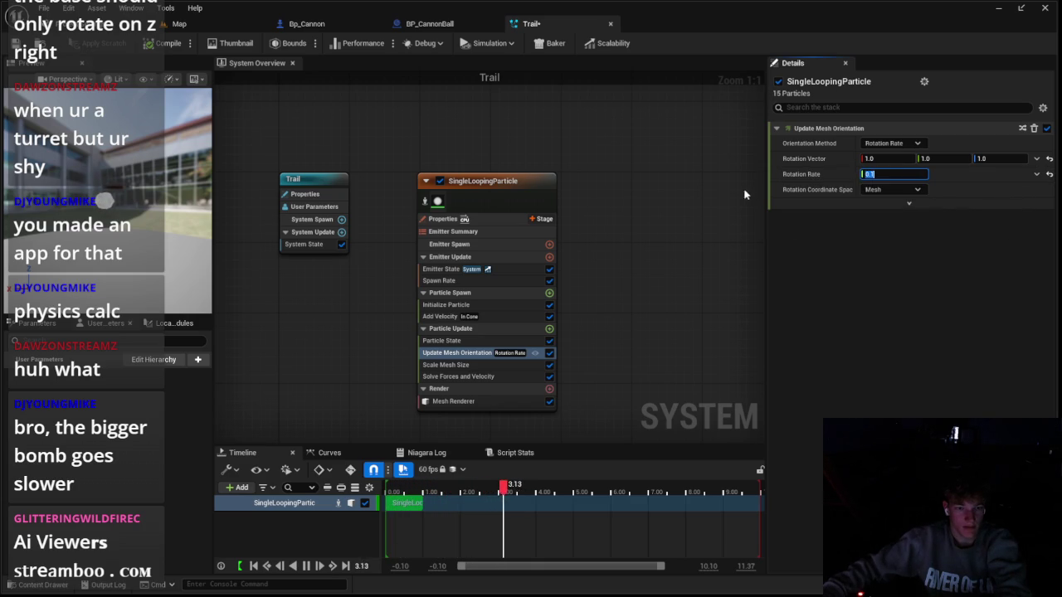
Set Add Velocity speed to 250, then disable the Add Velocity module
left_click(515, 316)
left_click(894, 159)
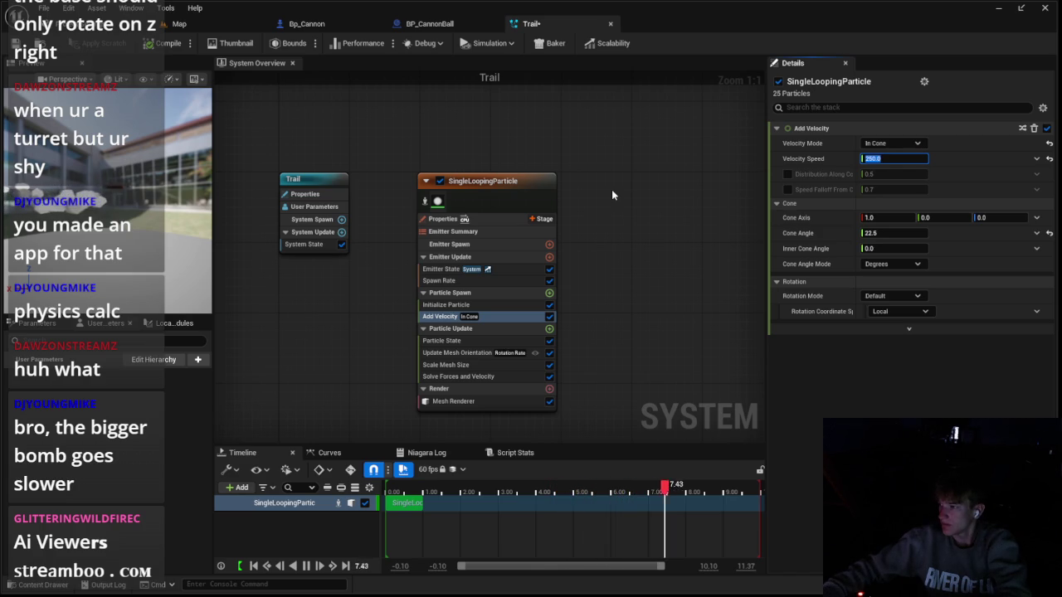
left_click(484, 365)
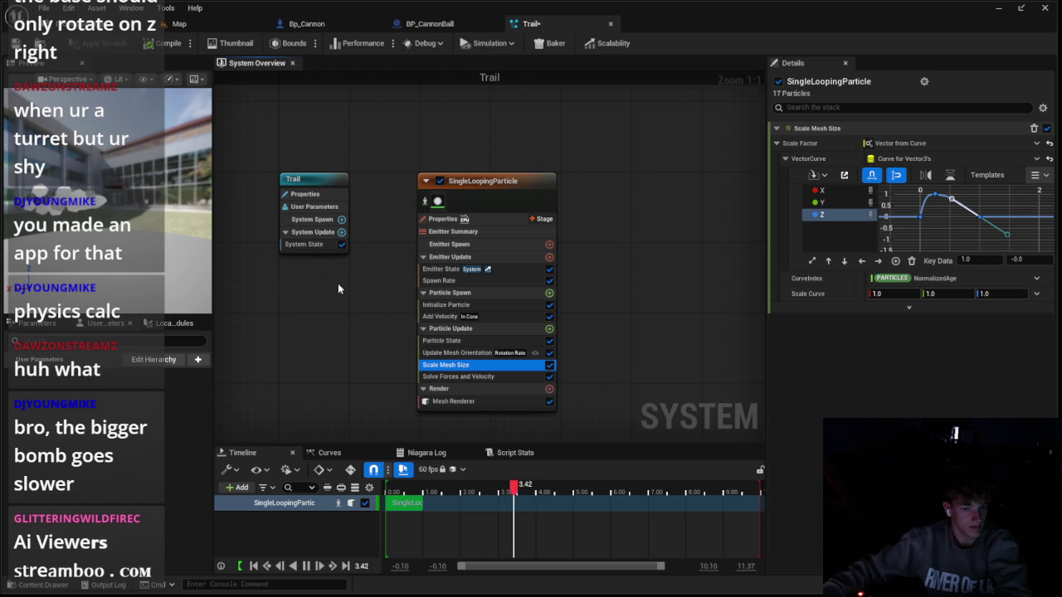
left_click(448, 317)
left_click(451, 330)
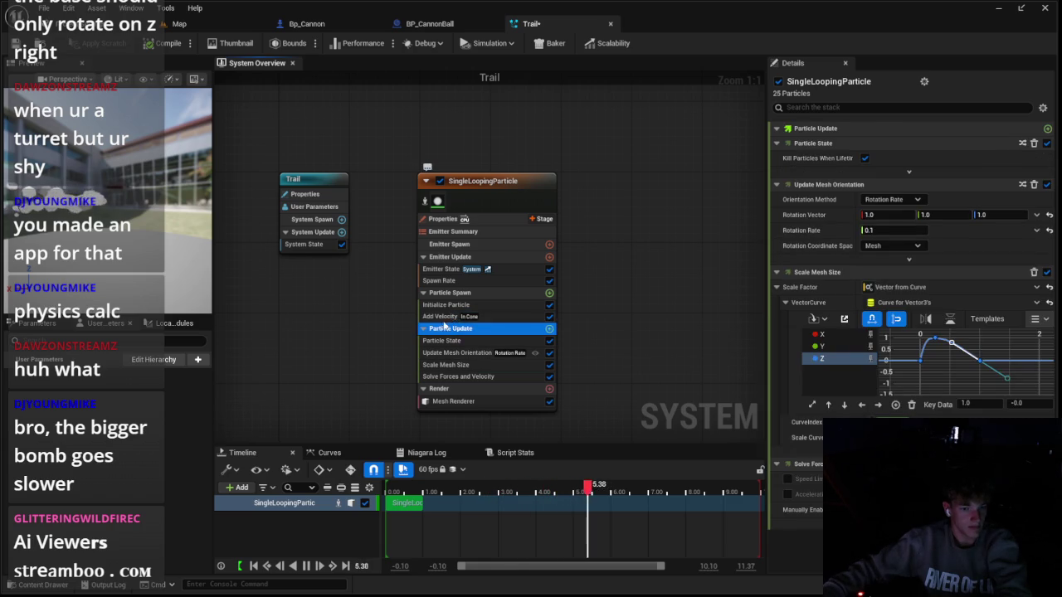
left_click(517, 318)
left_click(550, 317)
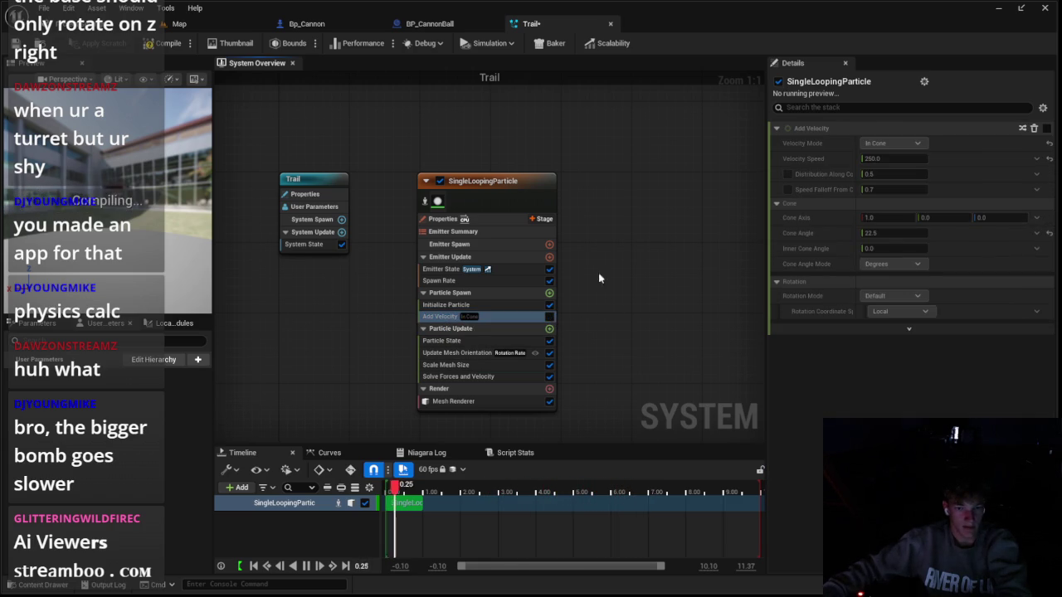
left_click(429, 24)
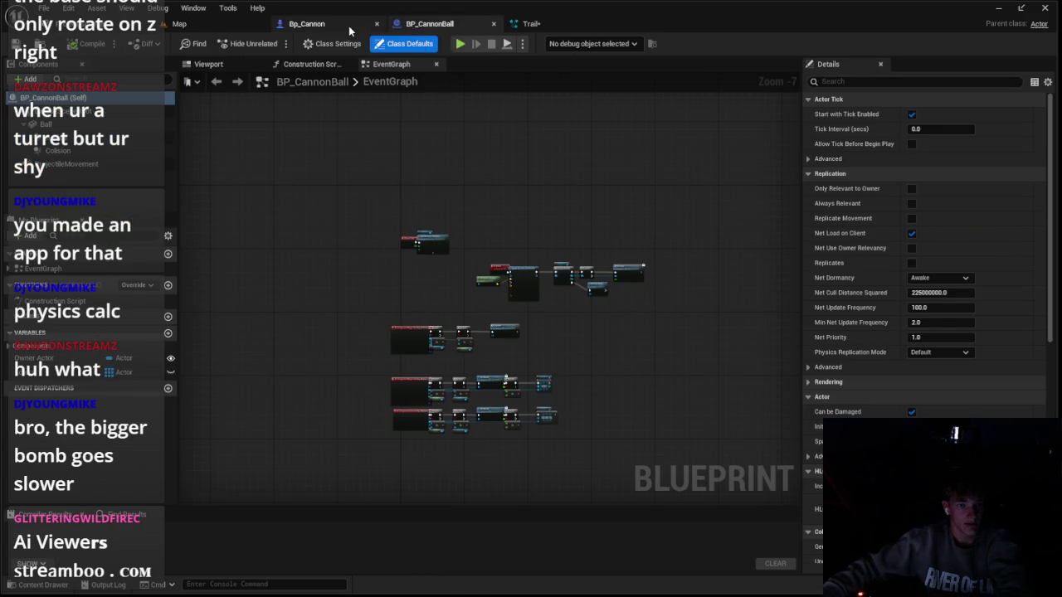
Attach a Trail Niagara component to BP_CannonBall's Ball, scale it down, and play the level
scroll(304, 268, "up", 4)
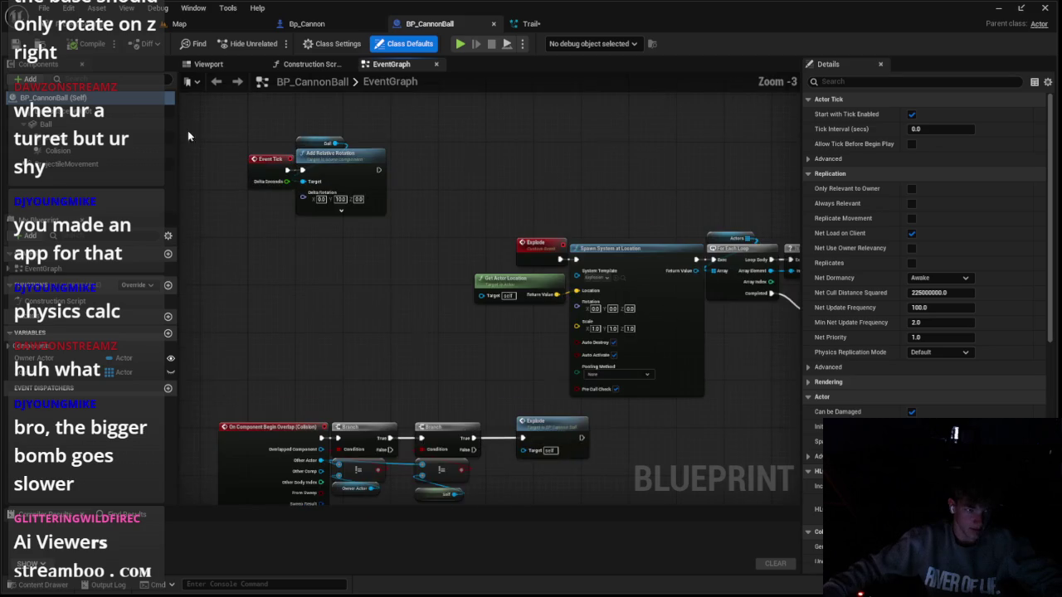
left_click(208, 64)
left_click(46, 124)
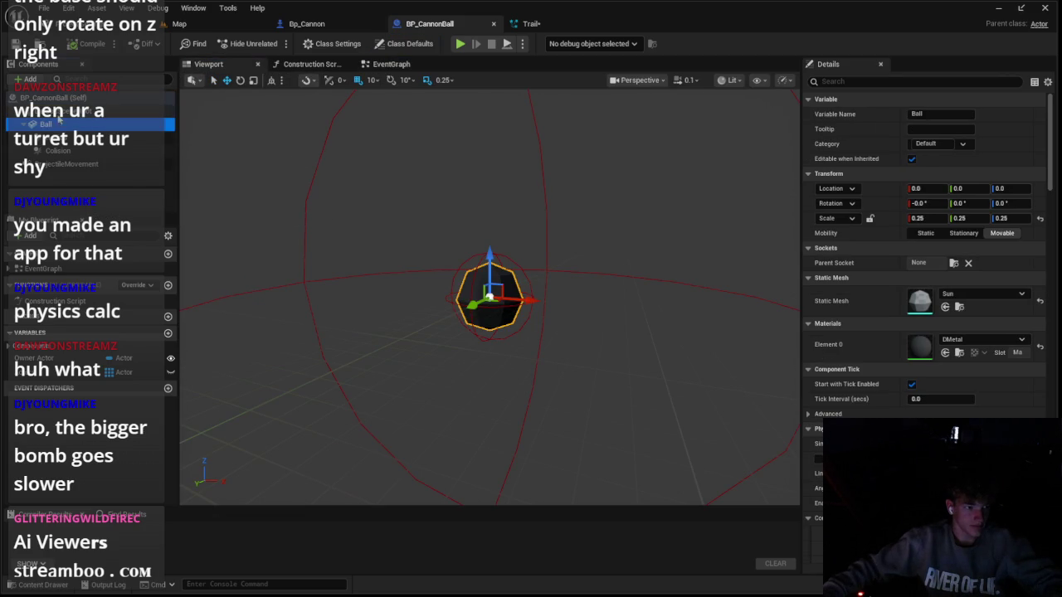
left_click(28, 79)
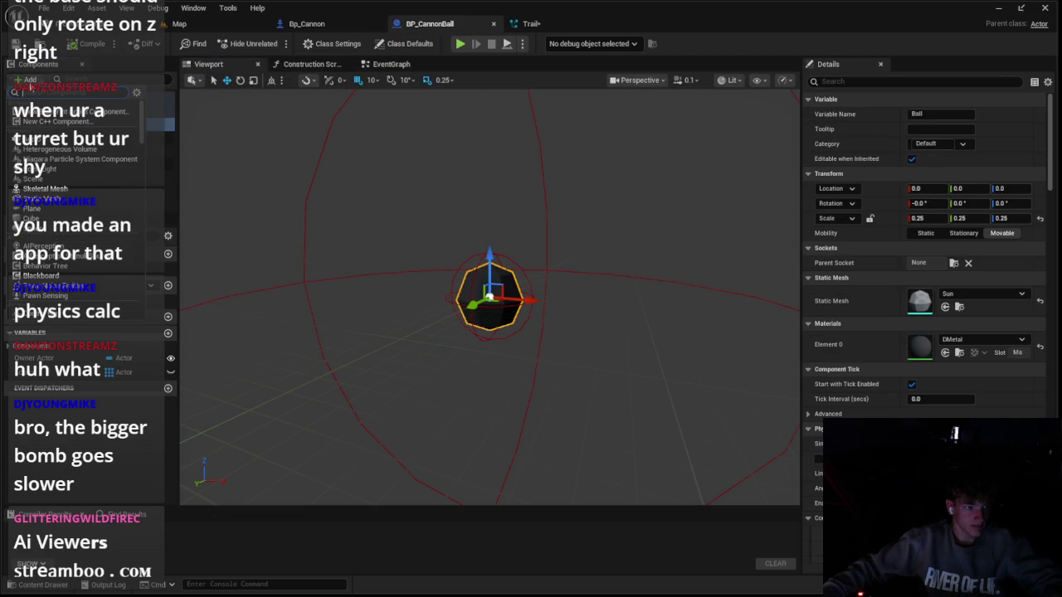
left_click(95, 159)
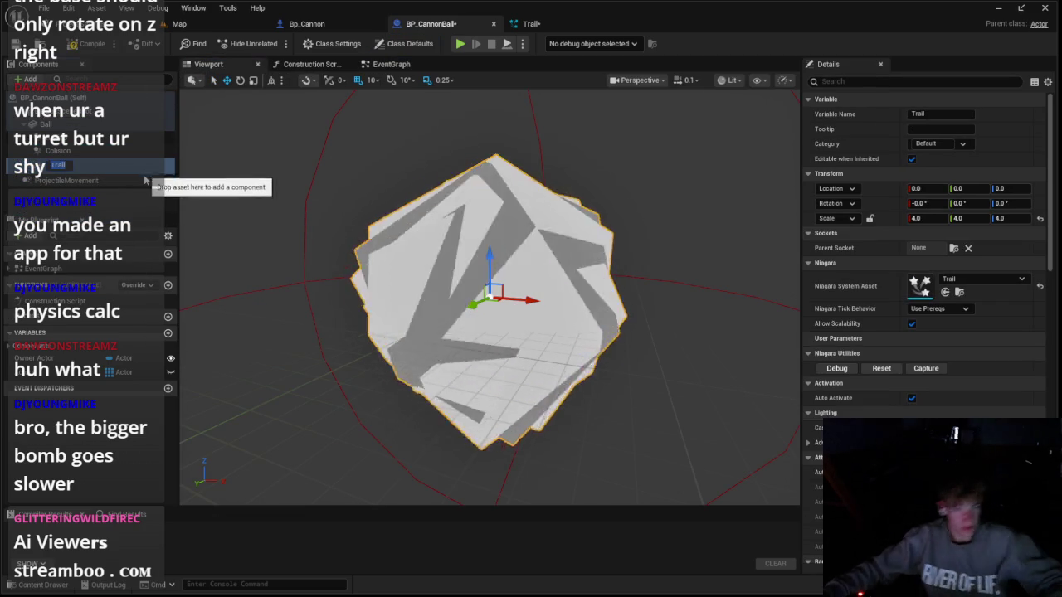
mouse_move(91, 165)
left_mouse_down()
mouse_move(125, 178)
mouse_move(112, 135)
left_mouse_up()
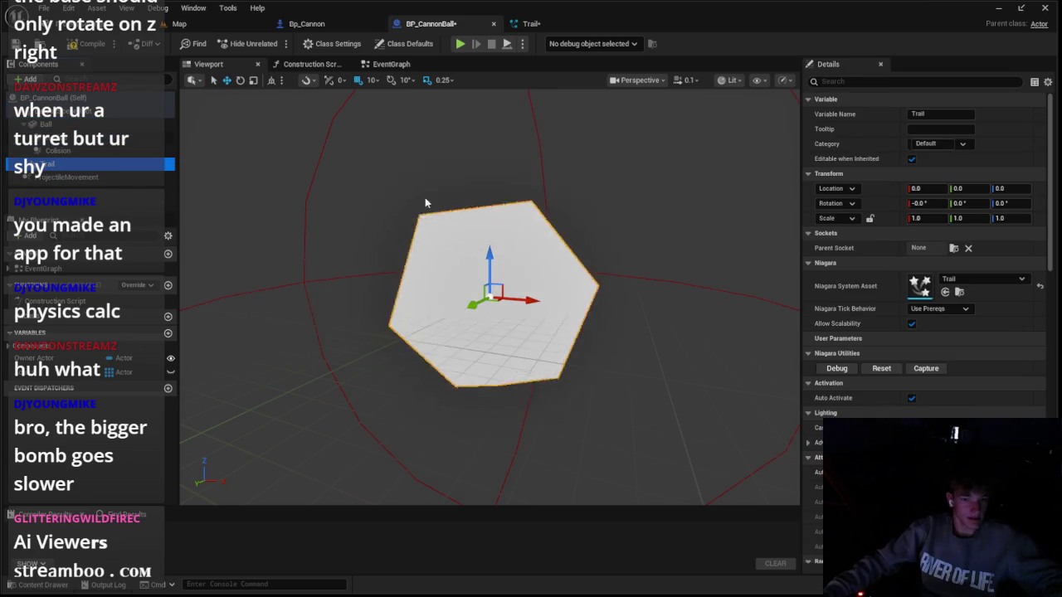
key("f")
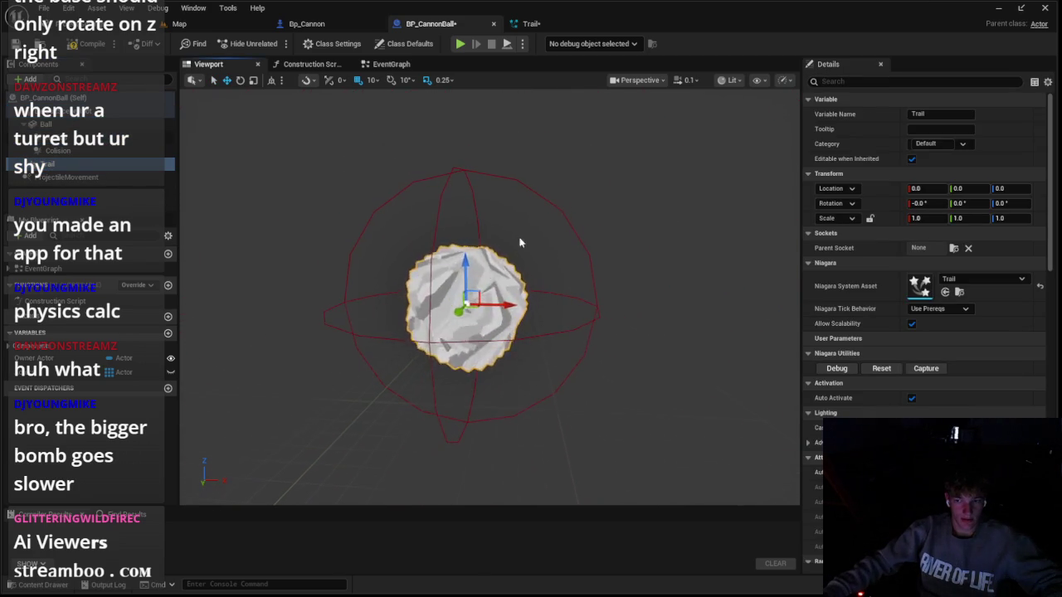
left_click(932, 219)
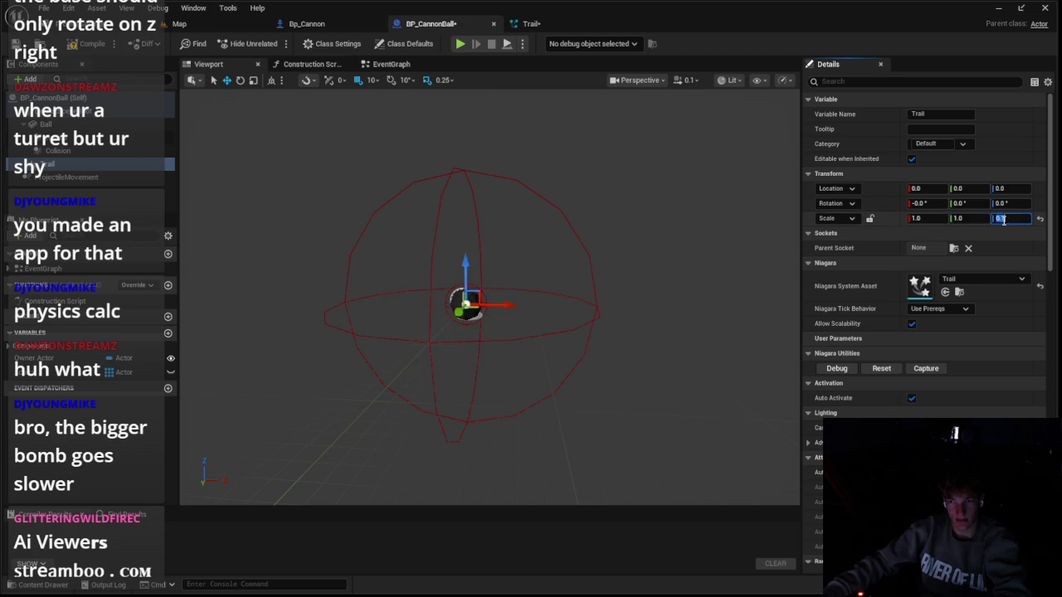
left_click(459, 43)
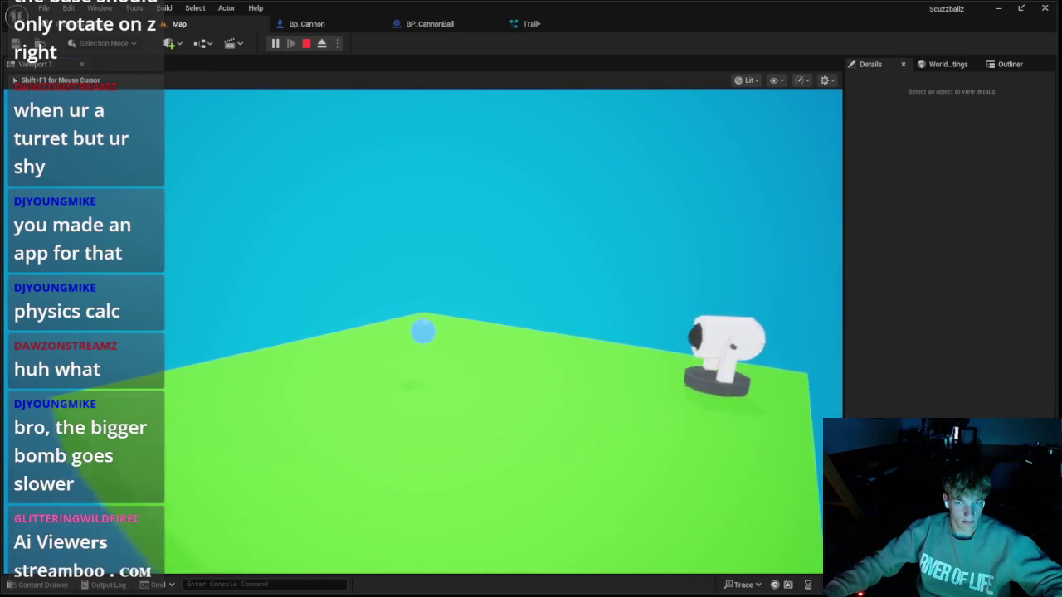
Stop the play test and return to the Map level editor
key("Escape")
left_click(303, 25)
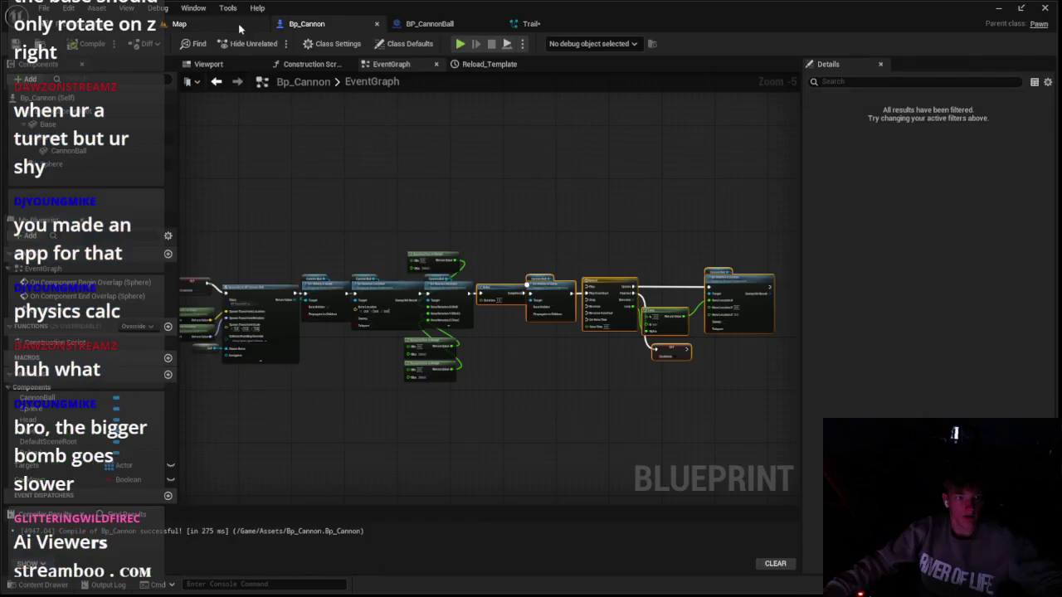
left_click(180, 23)
Place a BP_CannonBall from the Assets folder into the level and play-test it
left_click(44, 584)
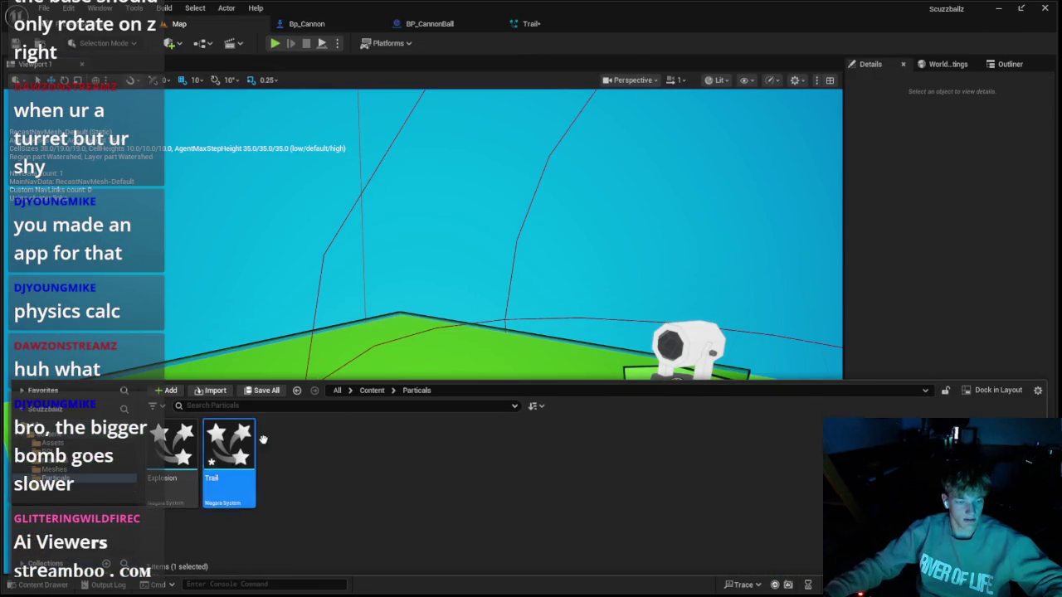
left_click(117, 461)
left_click(108, 453)
left_click(41, 424)
double_click(172, 448)
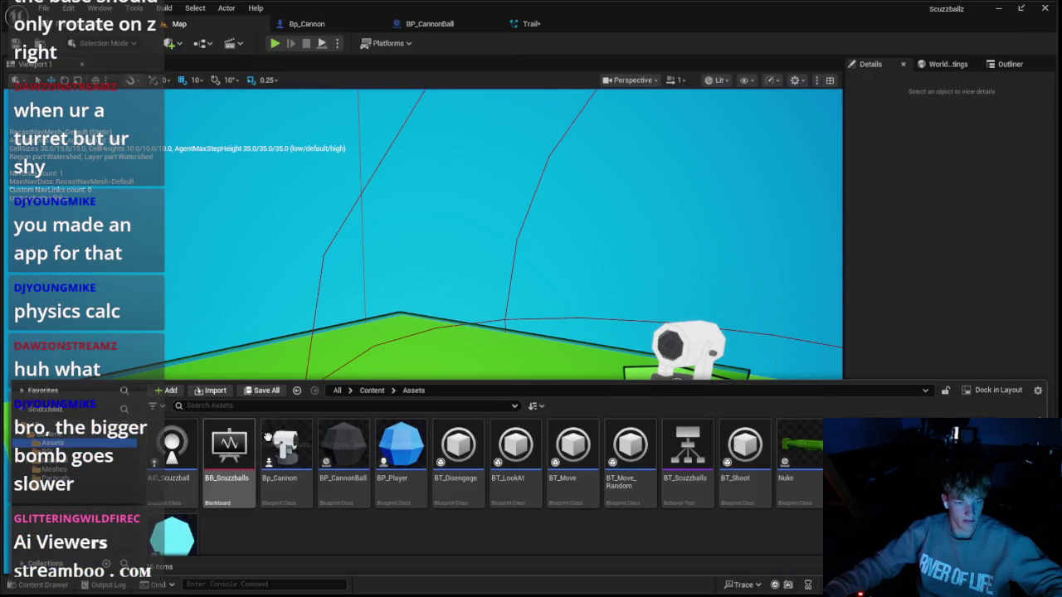
left_click_drag(345, 452, 330, 243)
left_click(274, 43)
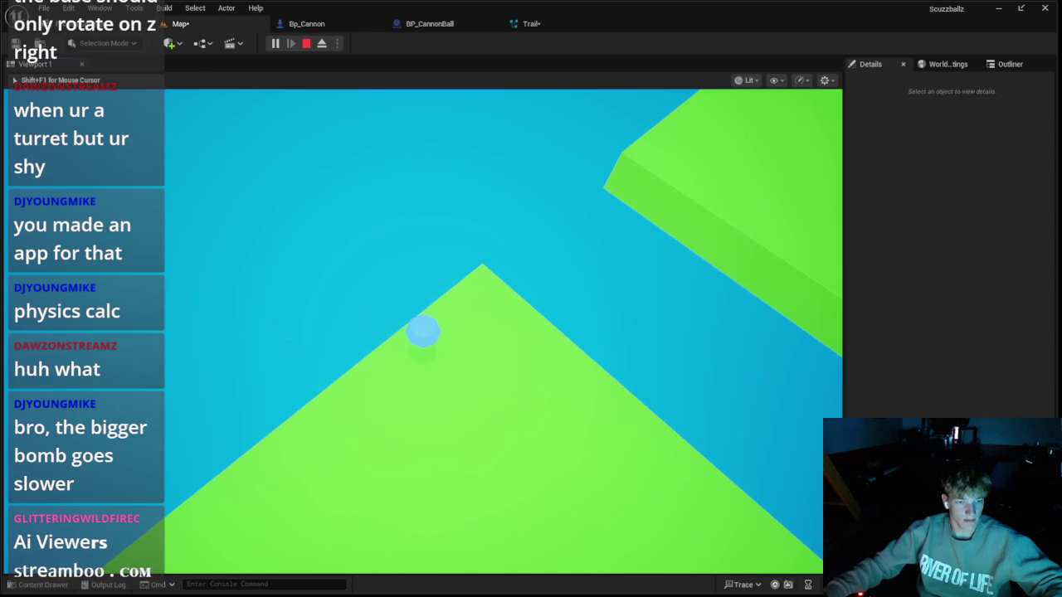
key("Escape")
Set the Trail system's spawn rate to 25 particles per second
left_click(529, 23)
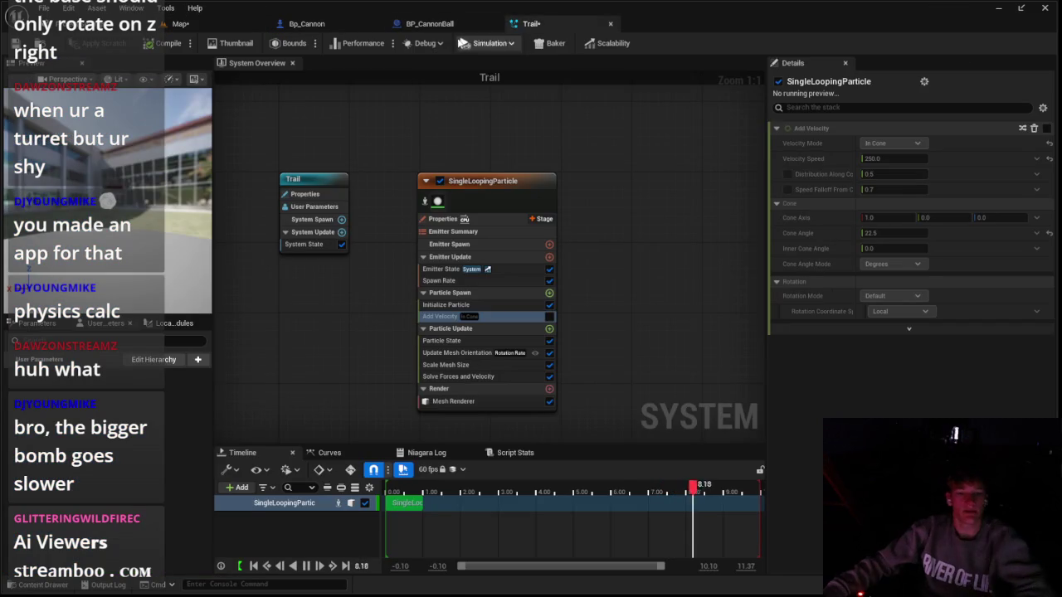
left_click(475, 282)
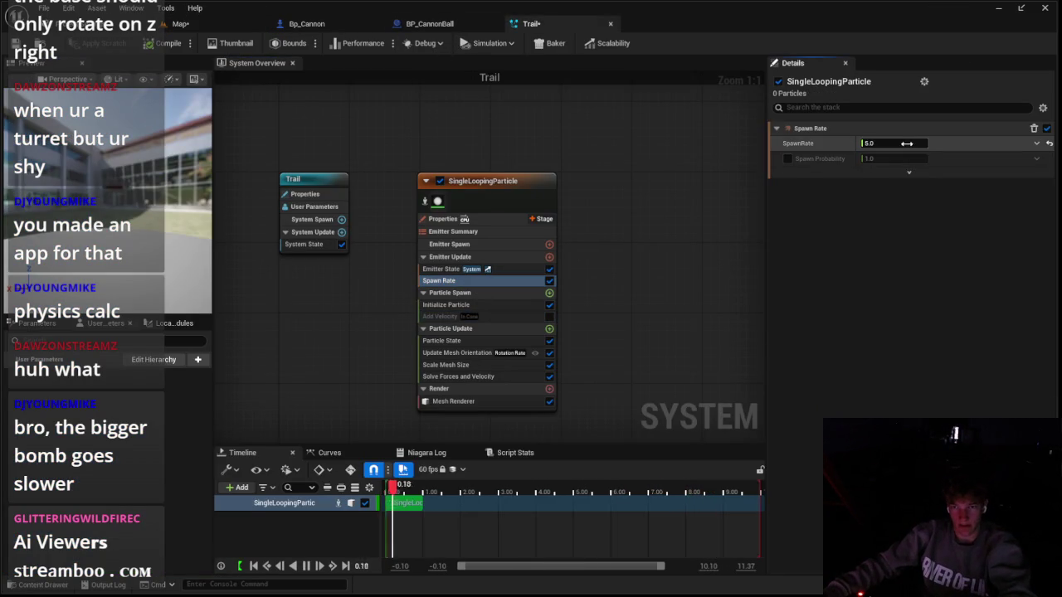
type("5")
key("Return")
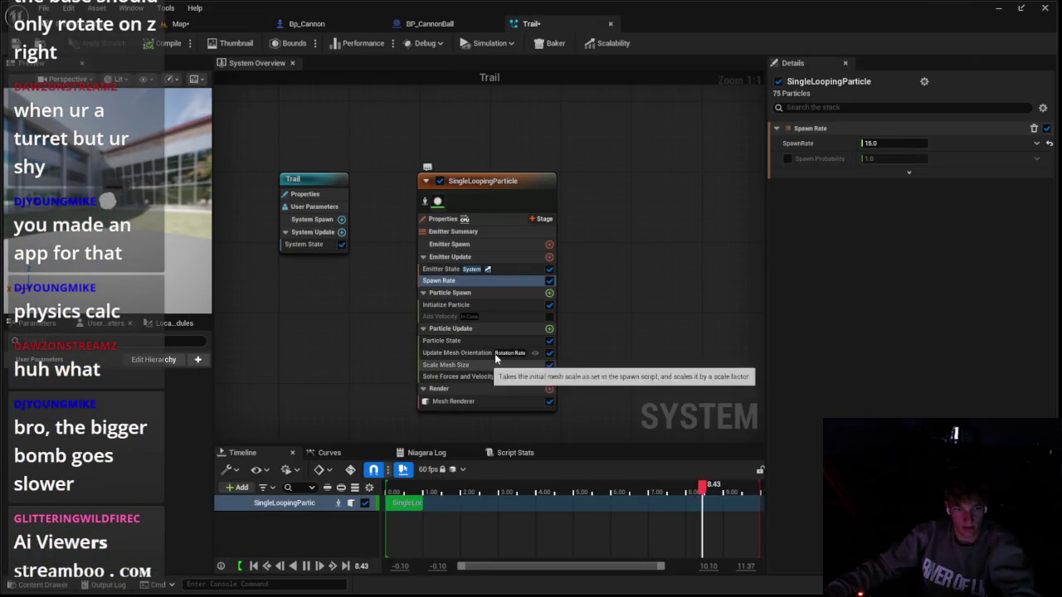
Make the particle mesh scale Random Uniform between 0.25 and 0.75
left_click(494, 354)
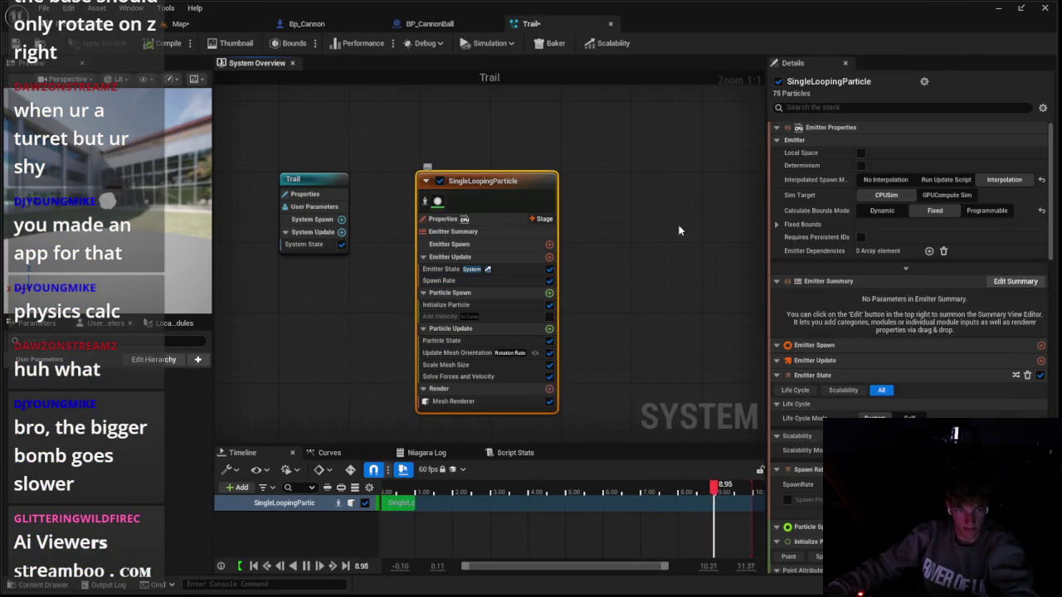
scroll(892, 321, "down", 3)
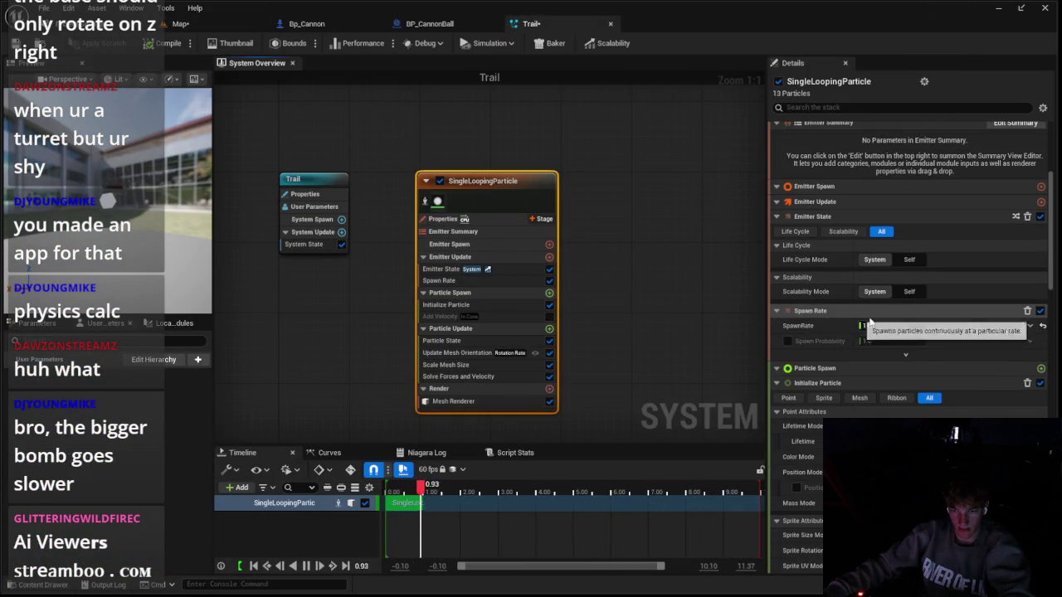
left_click_drag(879, 339, 896, 339)
scroll(826, 344, "down", 3)
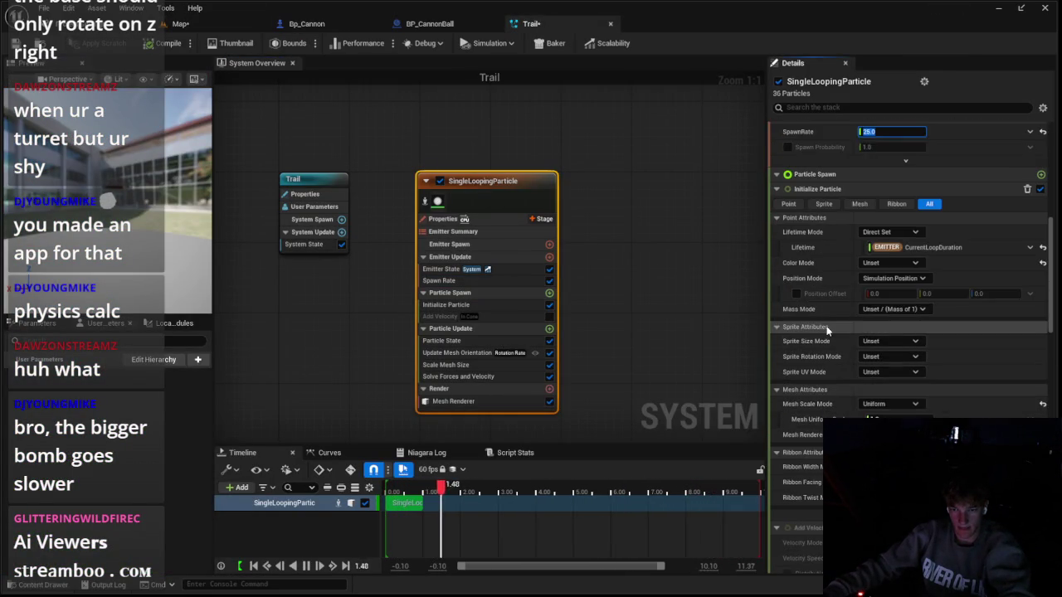
scroll(830, 249, "up", 2)
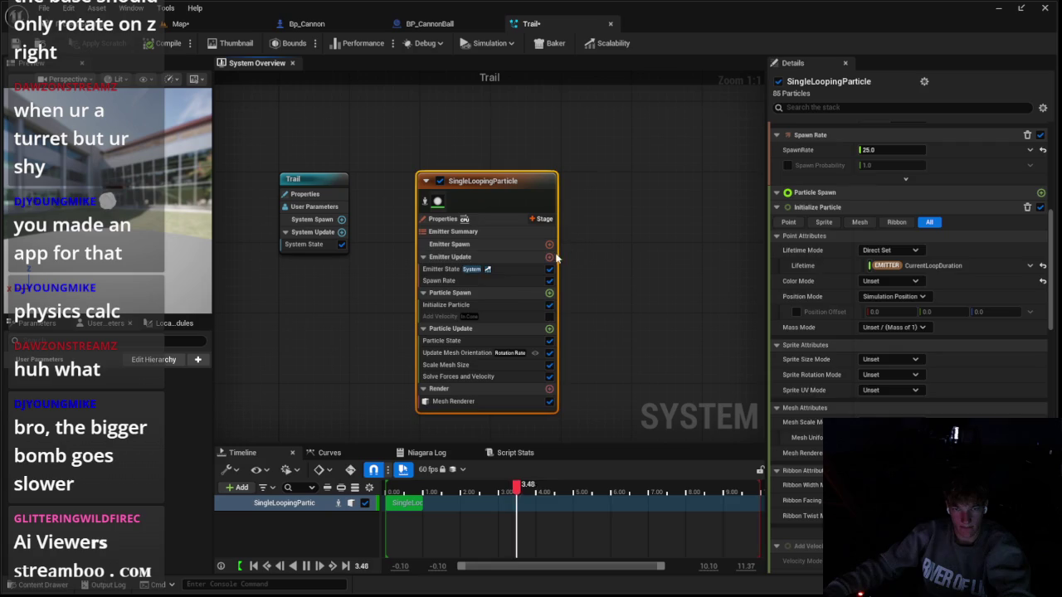
left_click(514, 281)
left_click(519, 269)
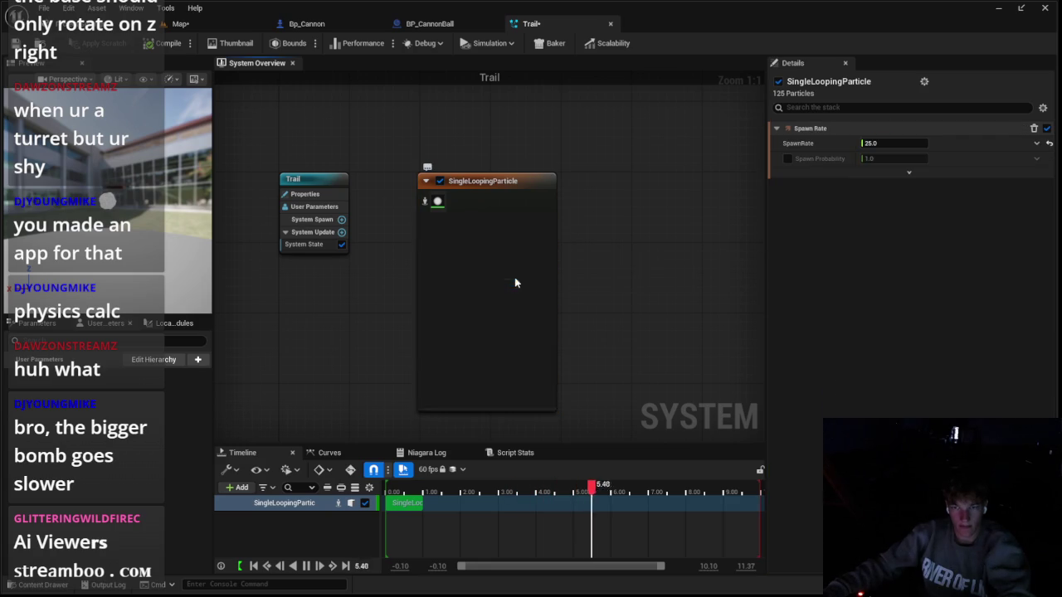
left_click(510, 290)
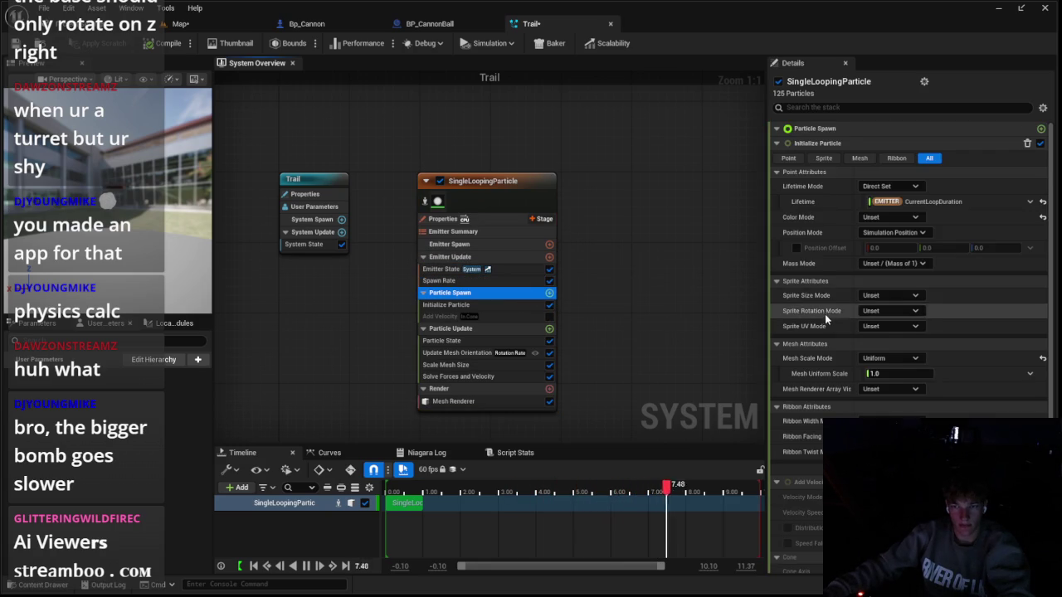
scroll(825, 312, "down", 1)
left_click(900, 288)
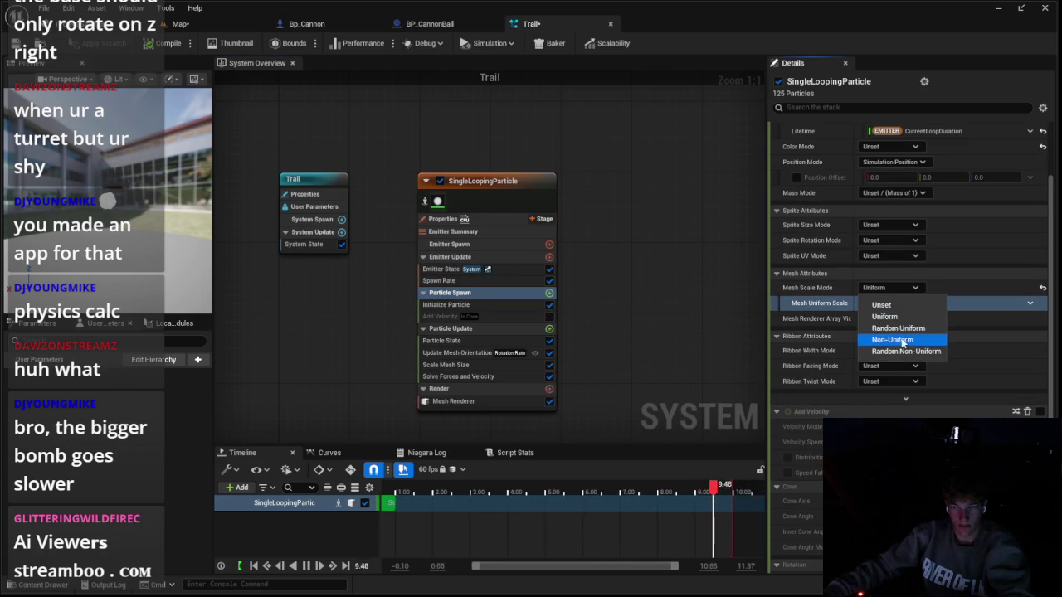
left_click(900, 330)
type("1")
type("0.75")
key("Return")
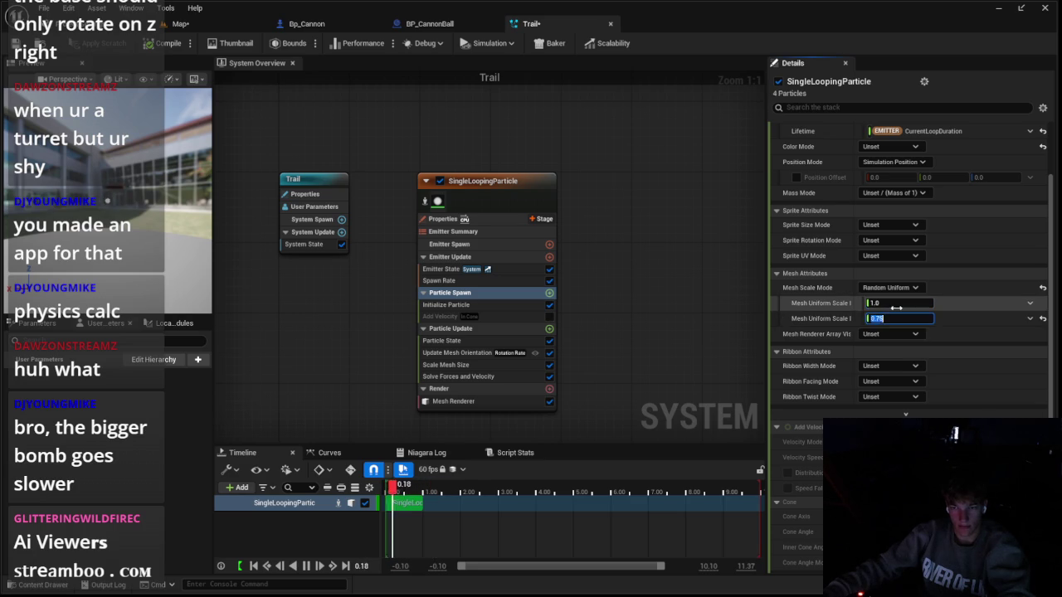
type("0.25")
key("Return")
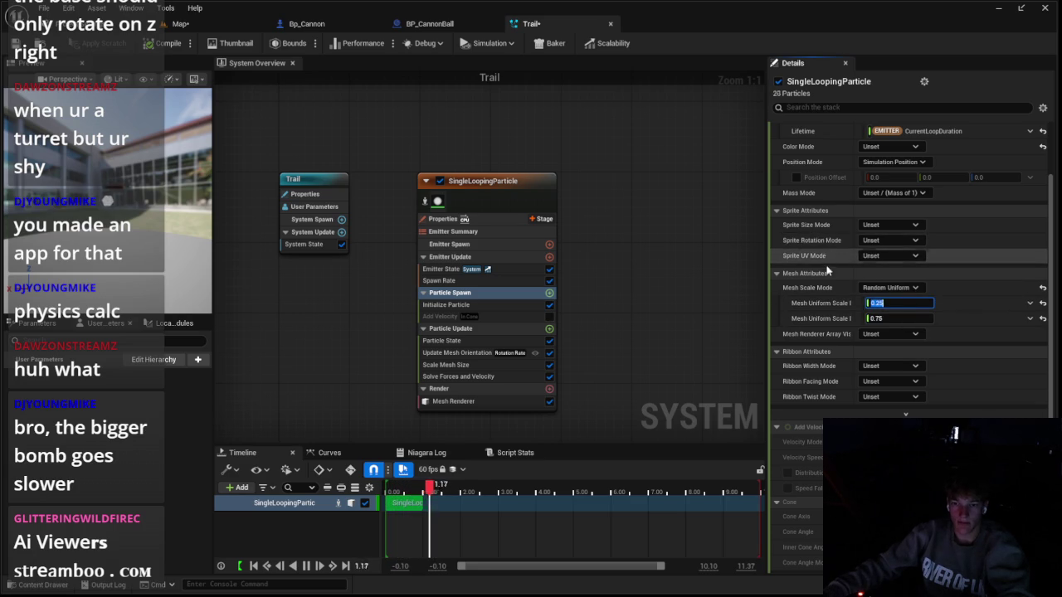
Make particle lifetime random between 0.25 and 0.75, then start a play test from the Map
scroll(830, 279, "up", 2)
scroll(822, 287, "up", 1)
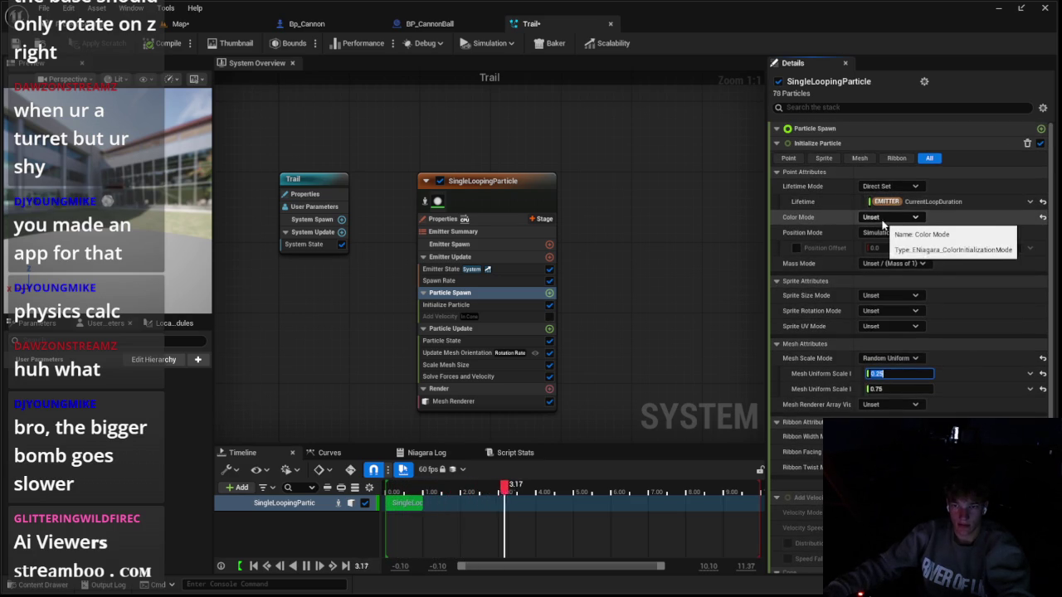
left_click(1030, 202)
left_click(1000, 212)
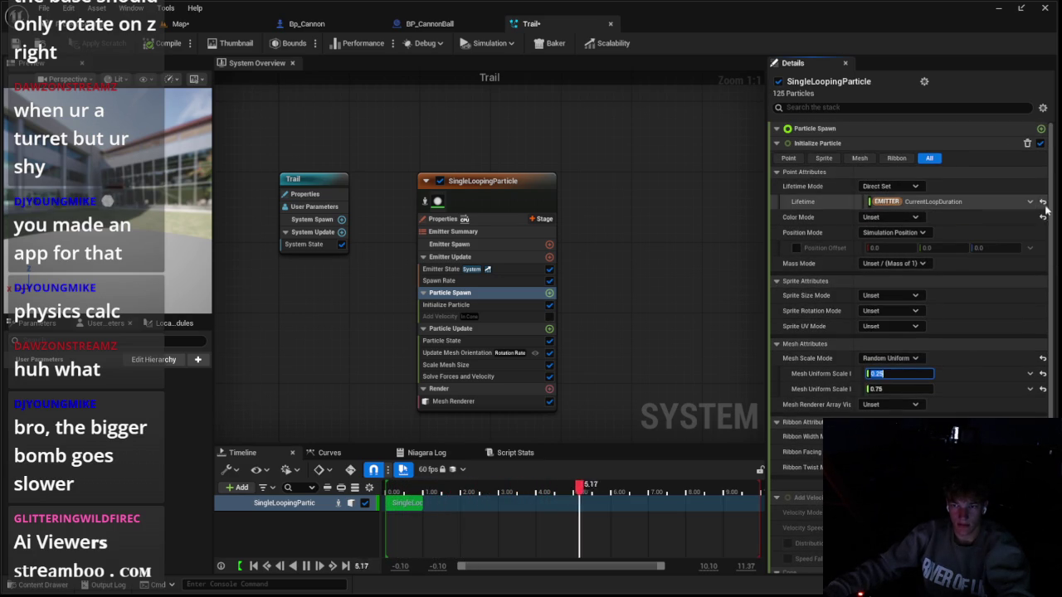
left_click(889, 186)
left_click(888, 217)
type("0.75")
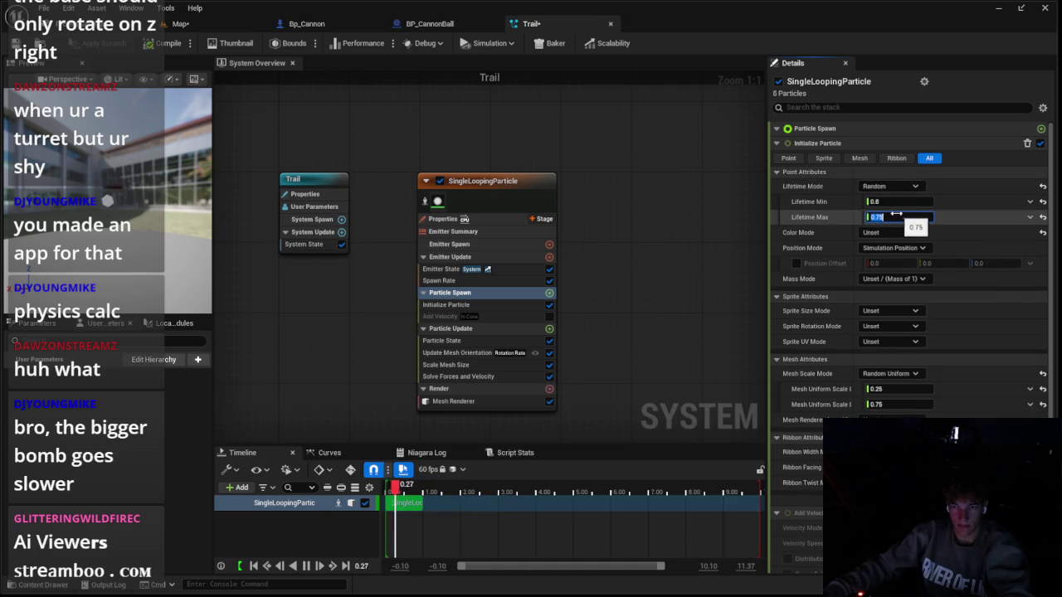
left_click(896, 202)
type("0.25")
key("Return")
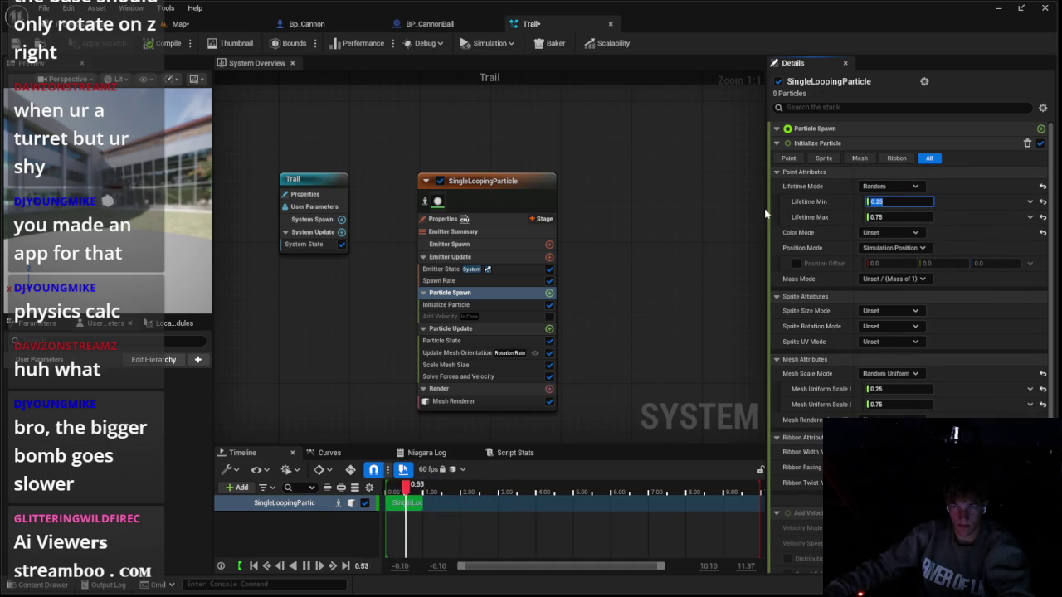
left_click(180, 24)
left_click(275, 43)
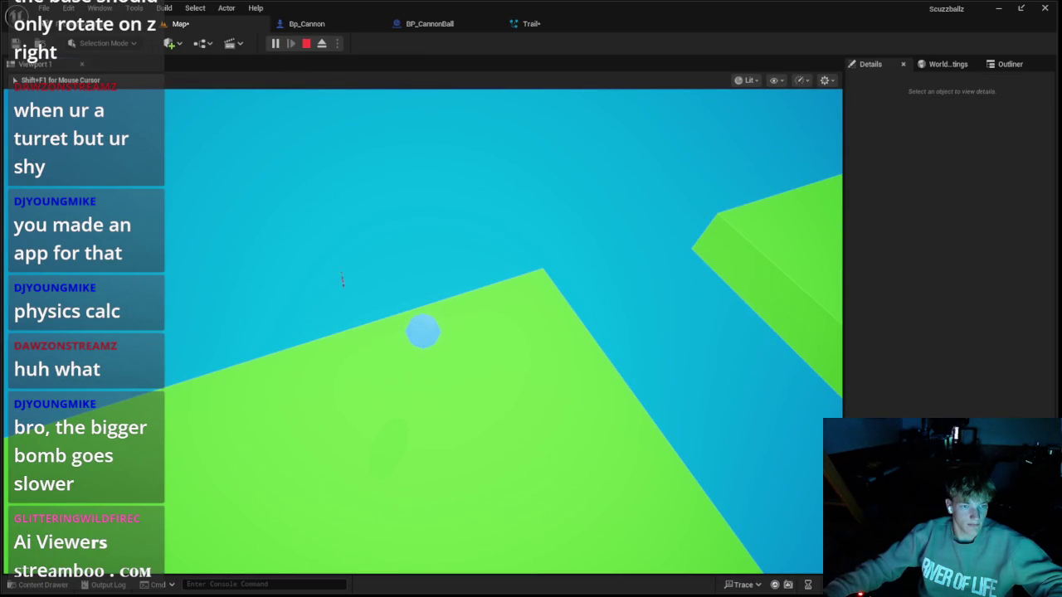
Stop the test and set the Trail particles' maximum lifetime to 0.5
key("Escape")
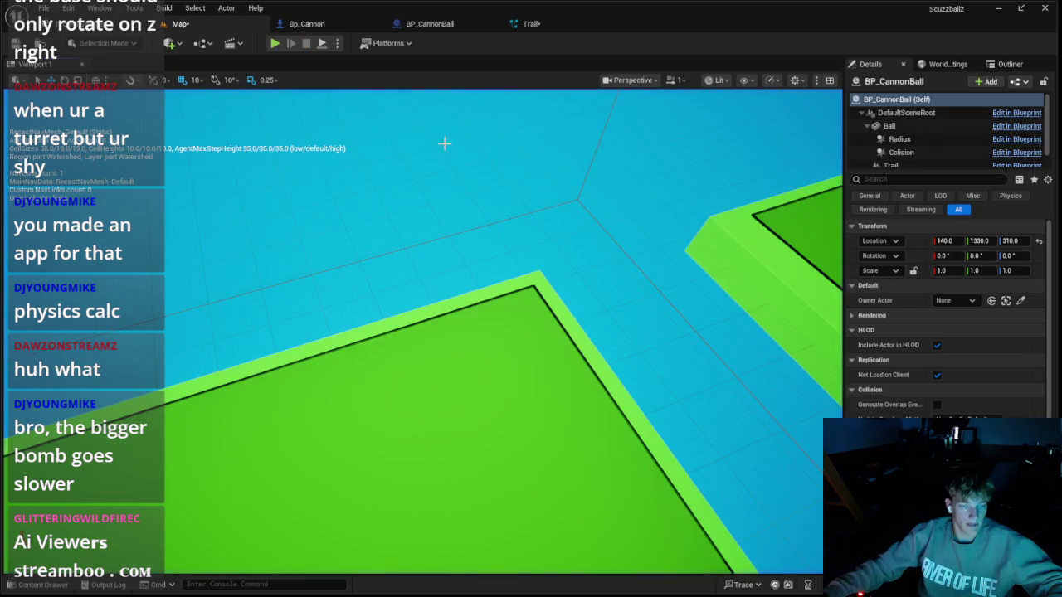
left_click(531, 23)
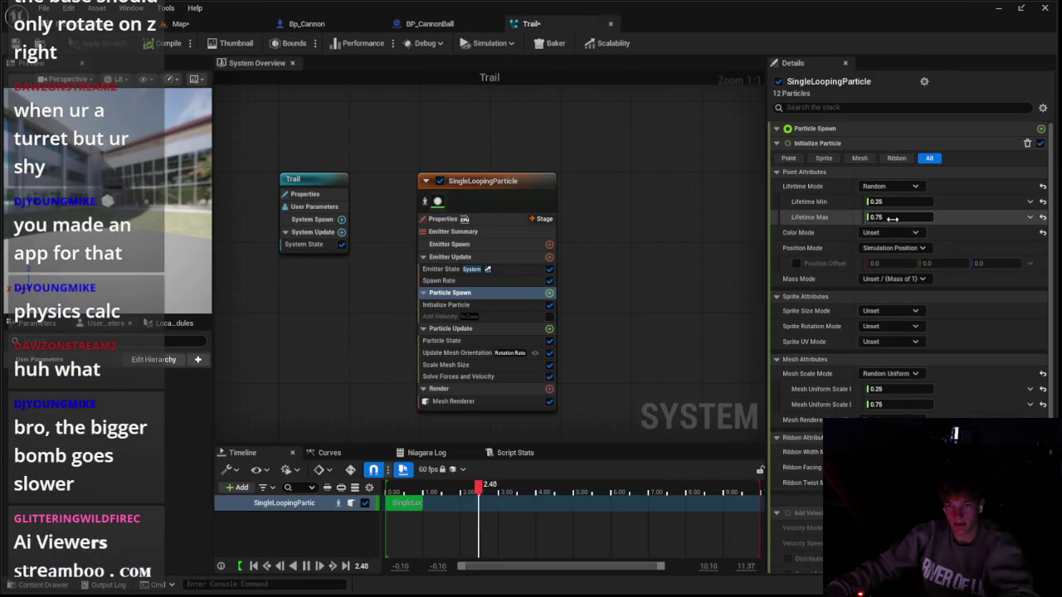
key("BackSpace")
key("BackSpace")
key("BackSpace")
type("5")
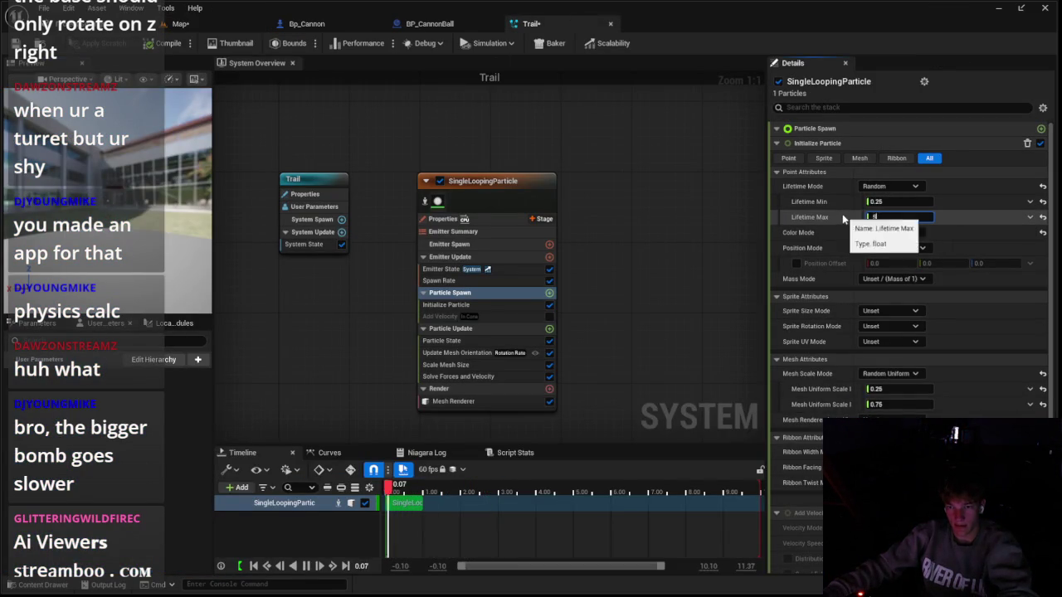
key("Return")
Run several short play tests of the cannon from the Map level
left_click(180, 24)
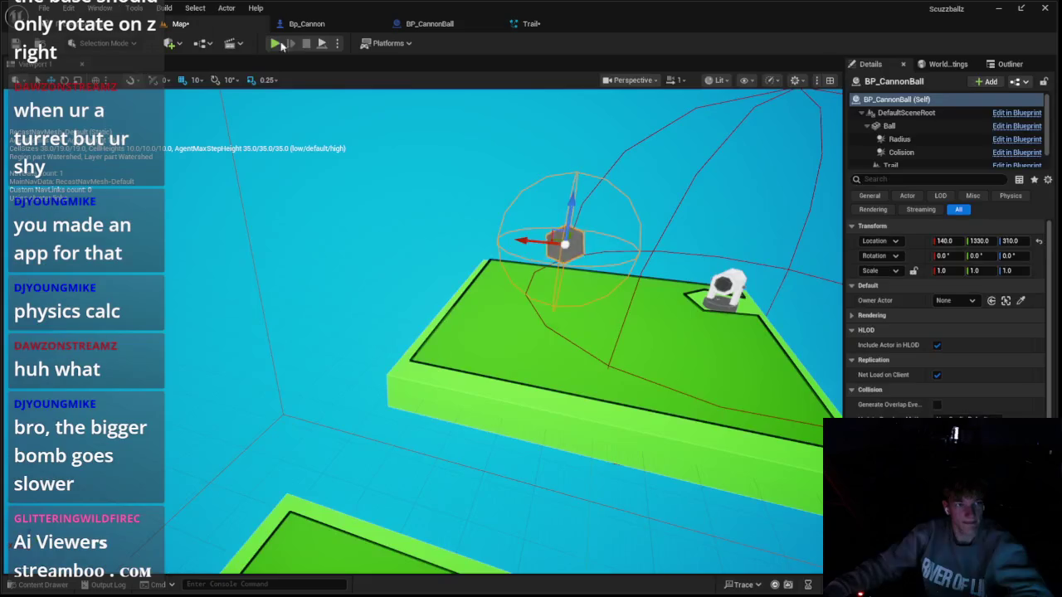
left_click(299, 102)
key("alt+p")
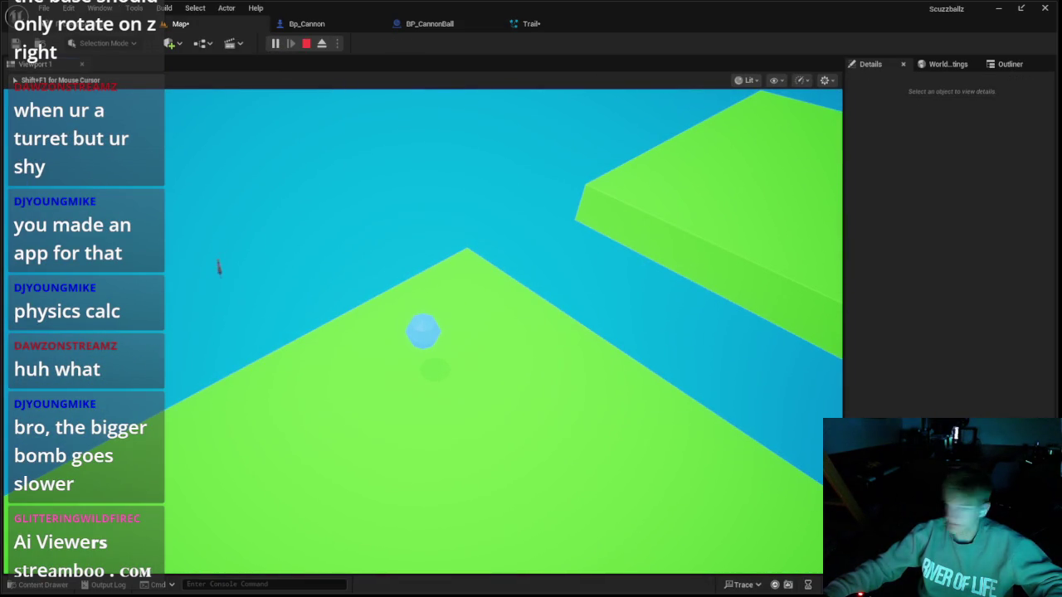
key("Escape")
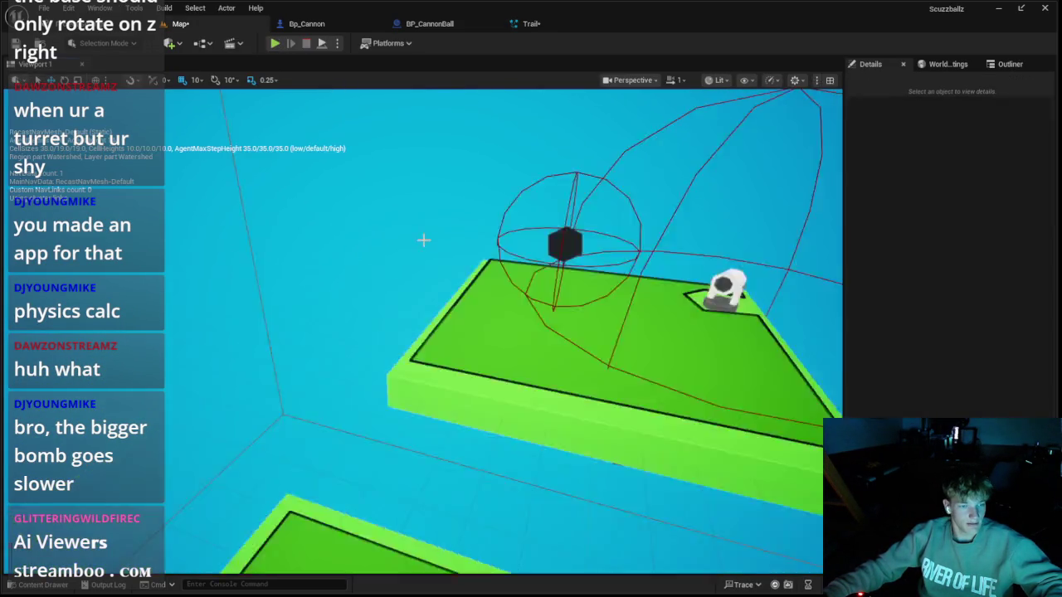
left_click(539, 25)
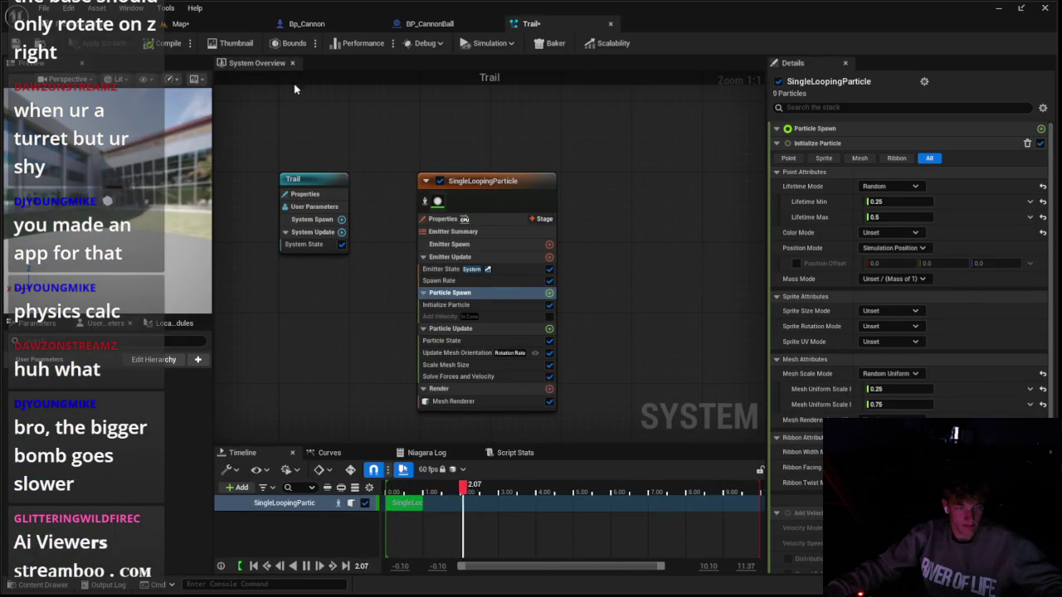
left_click(180, 24)
key("ctrl+space")
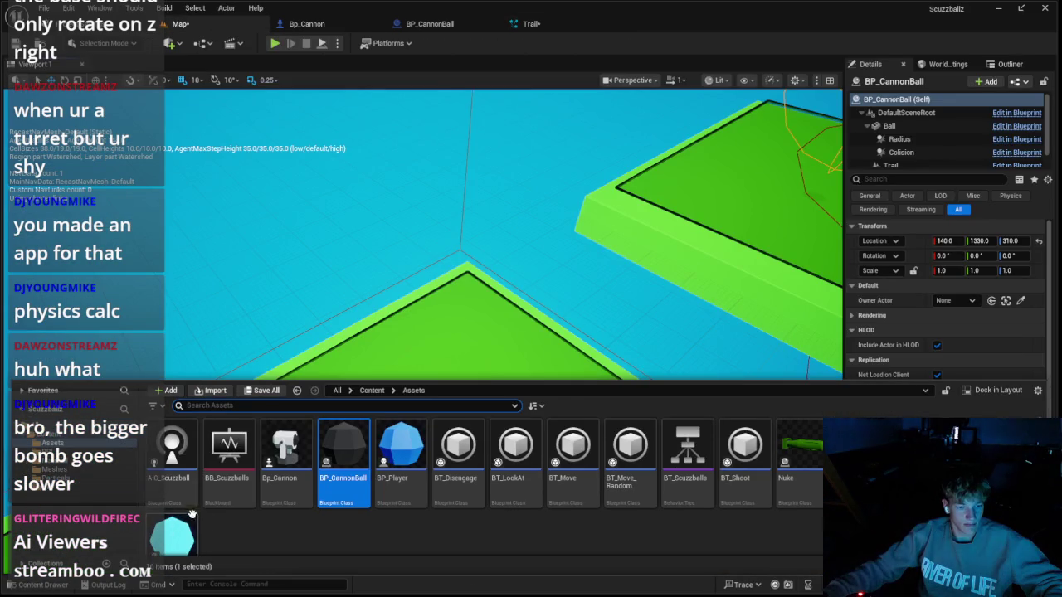
left_click(274, 44)
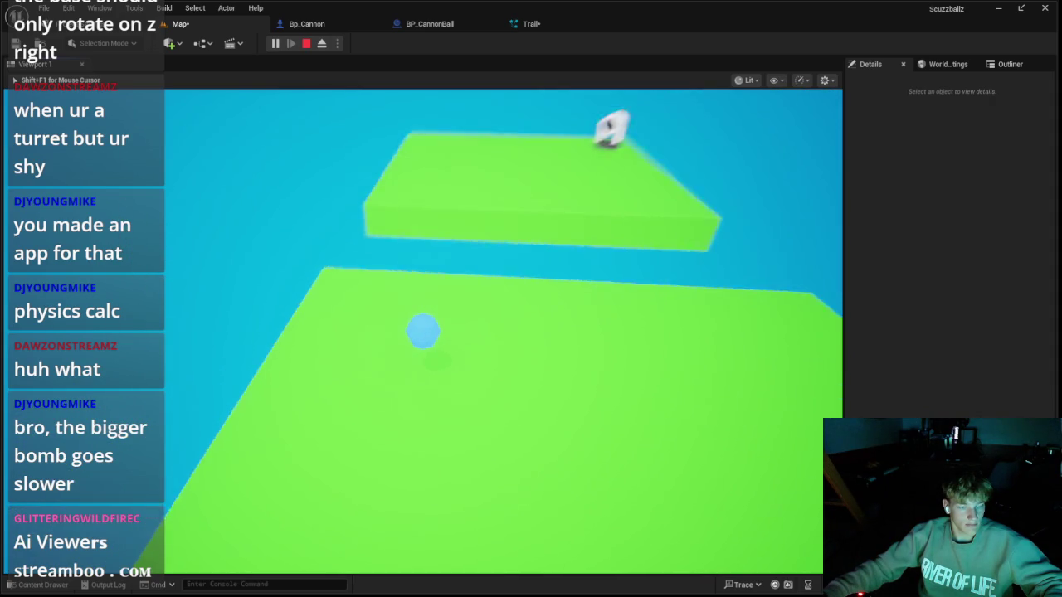
key("Escape")
left_click(275, 43)
key("Escape")
key("Escape")
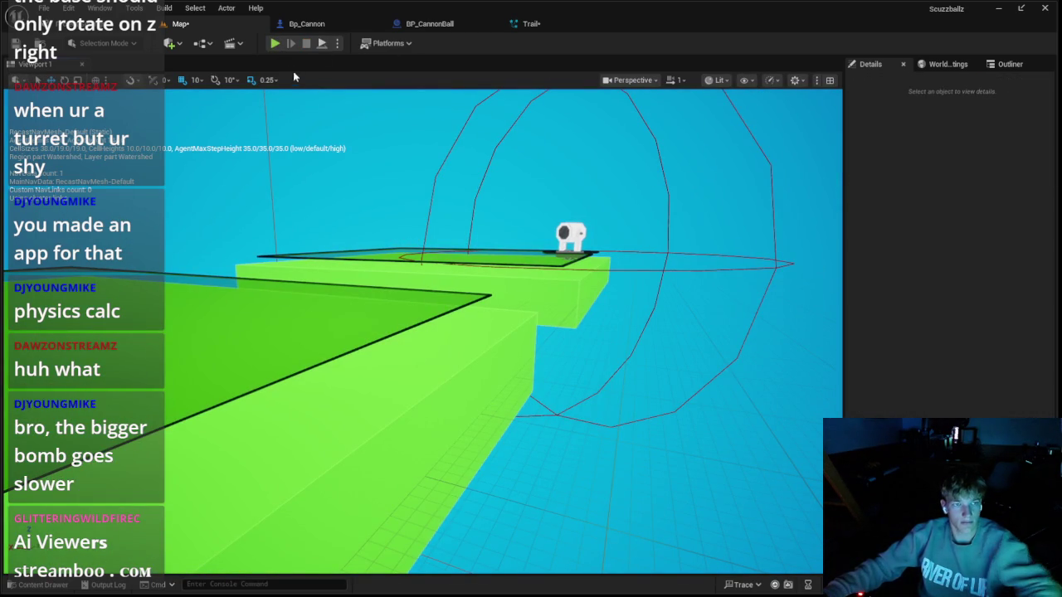
Play-test again while moving the camera around the firing cannon, then reopen Bp_Cannon's Event Graph
key("alt+p")
key("w")
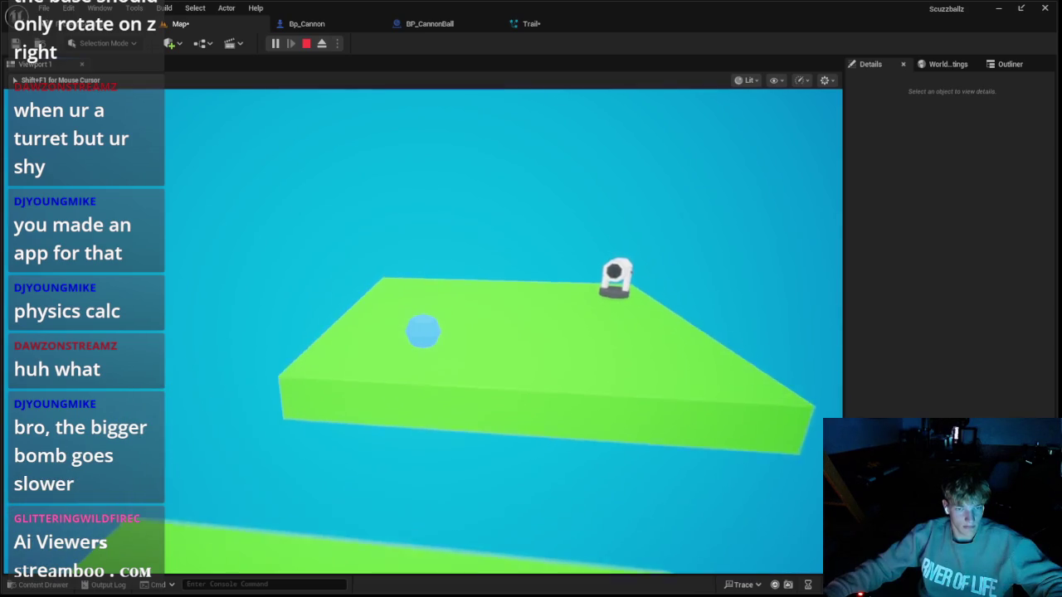
key("s")
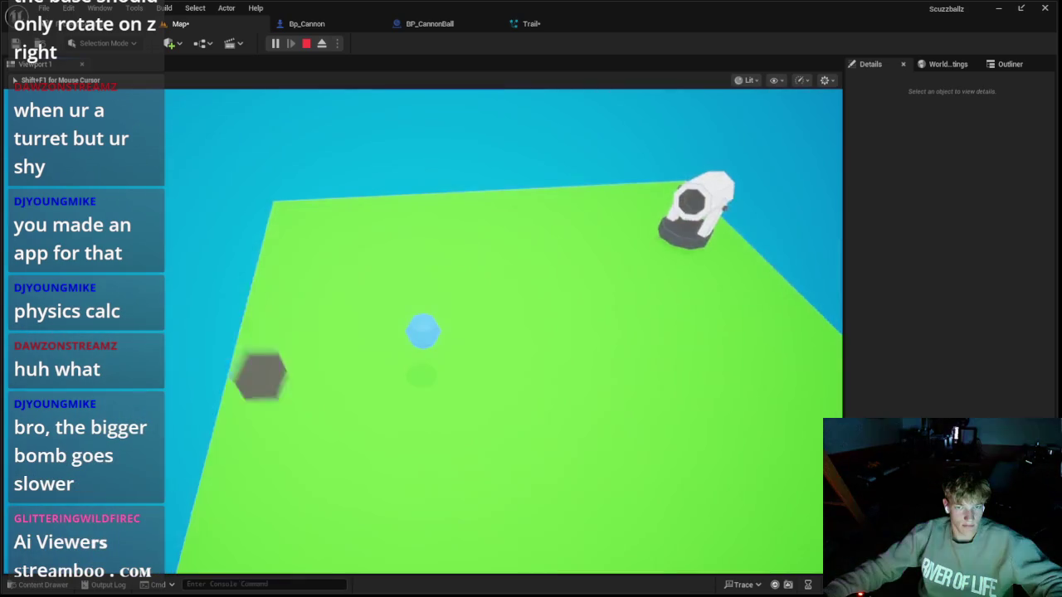
key("a")
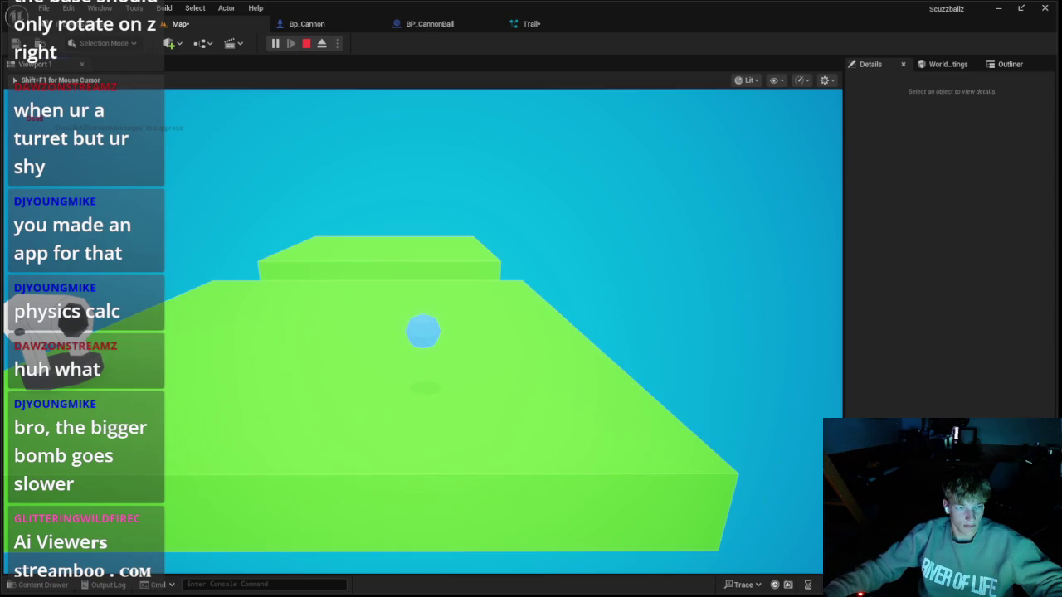
key("a")
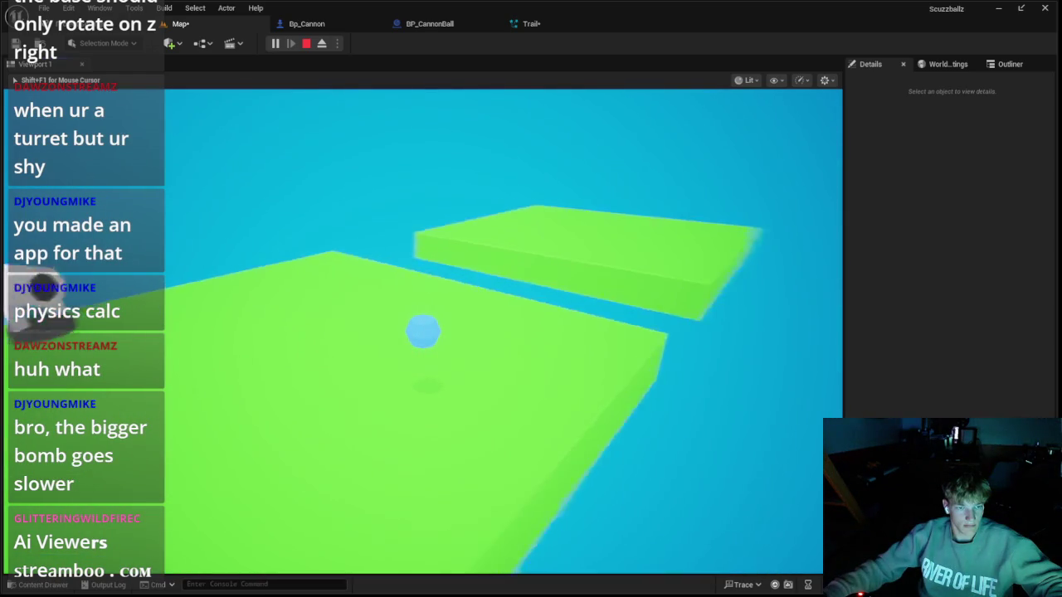
key("Escape")
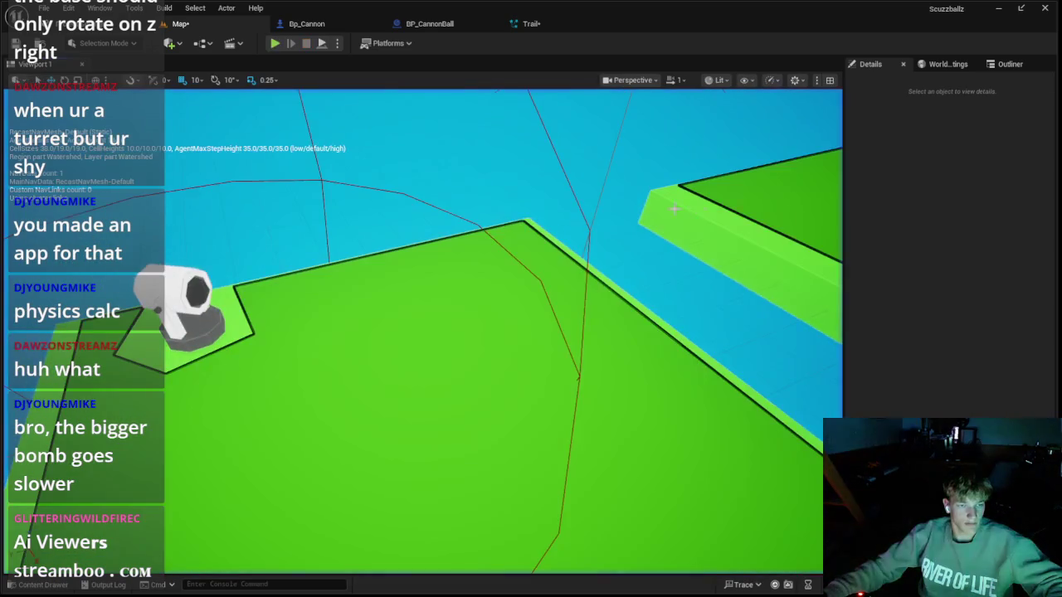
left_click_drag(674, 209, 670, 223)
left_click(332, 25)
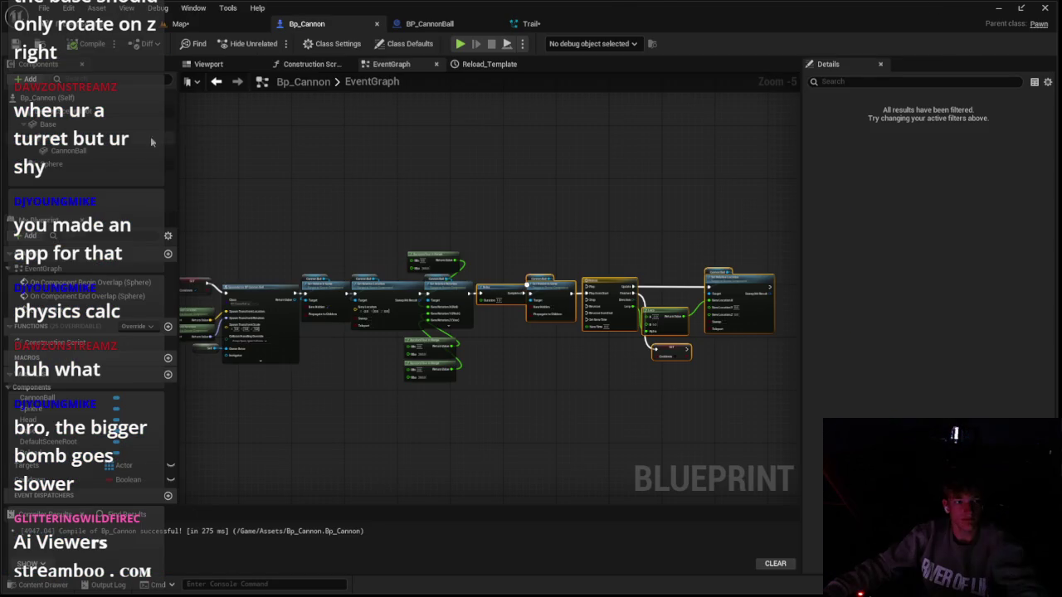
View Bp_Cannon's viewport, run a play test from the Map, then open BP_CannonBall
left_click(208, 65)
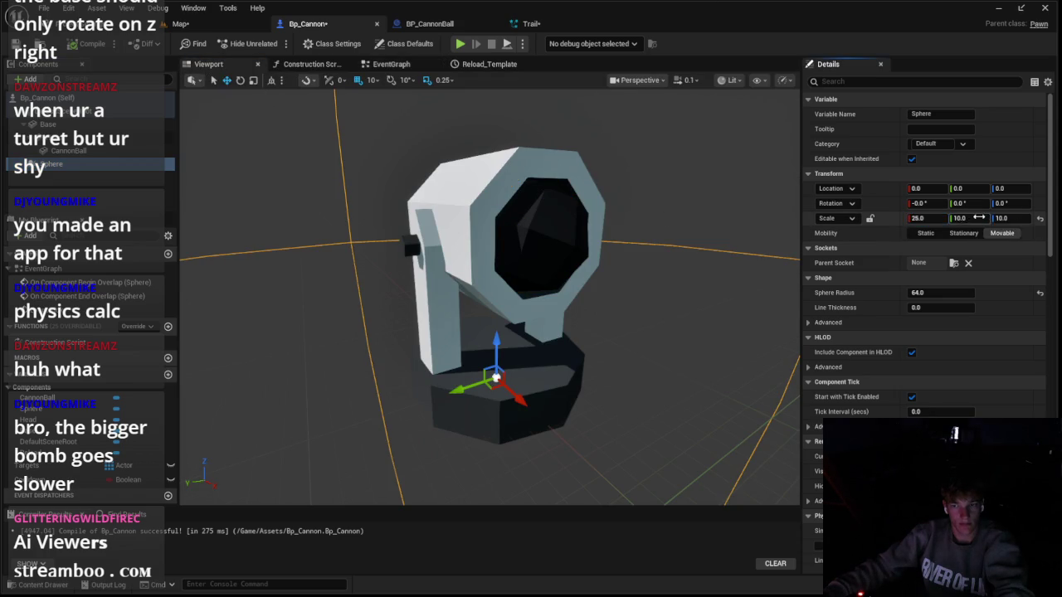
key("ctrl+Tab")
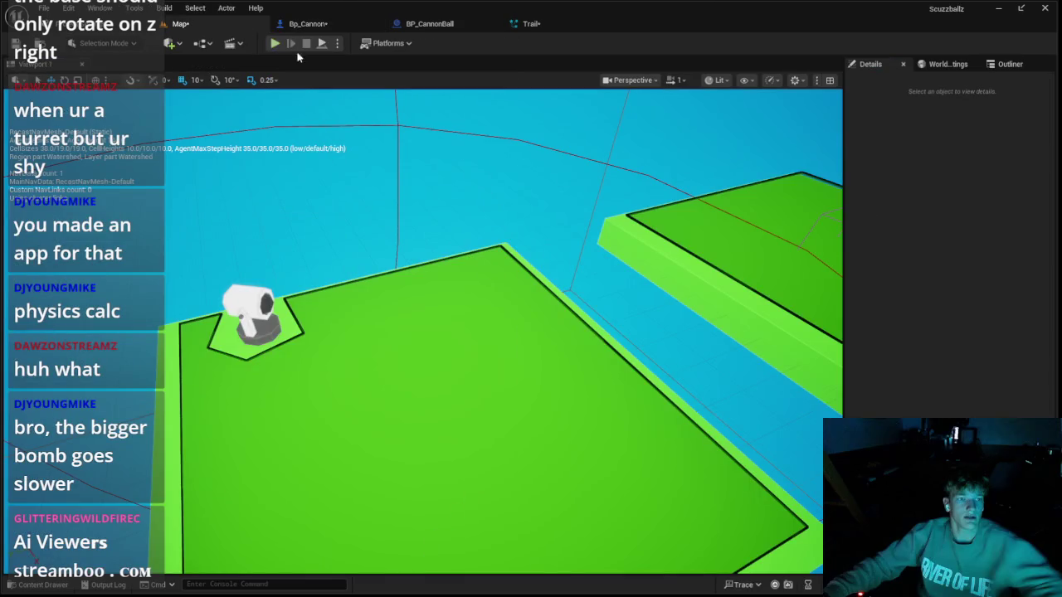
left_click(277, 43)
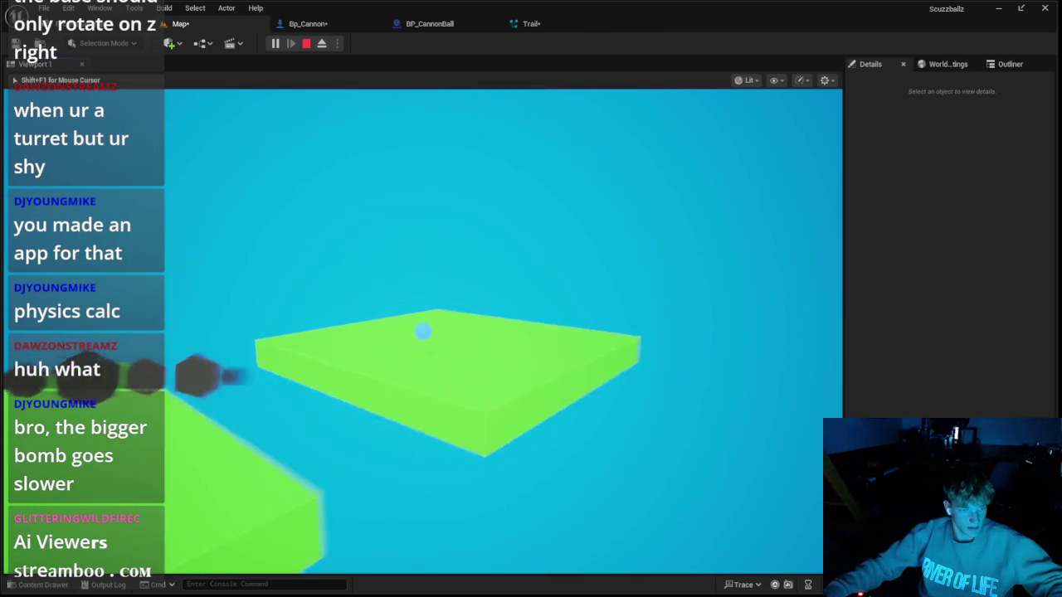
key("Escape")
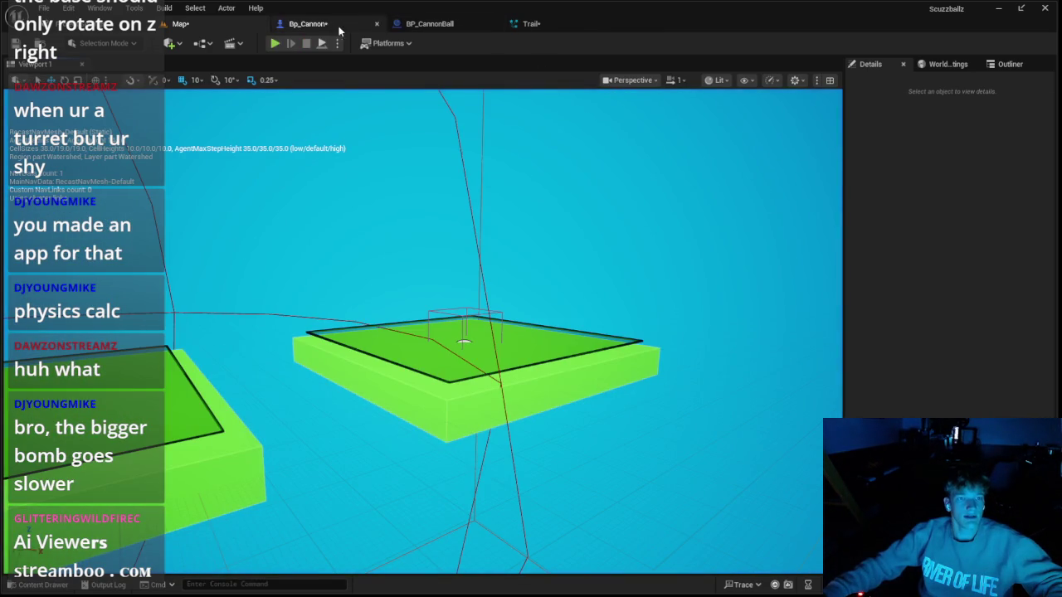
left_click(338, 29)
left_click(435, 26)
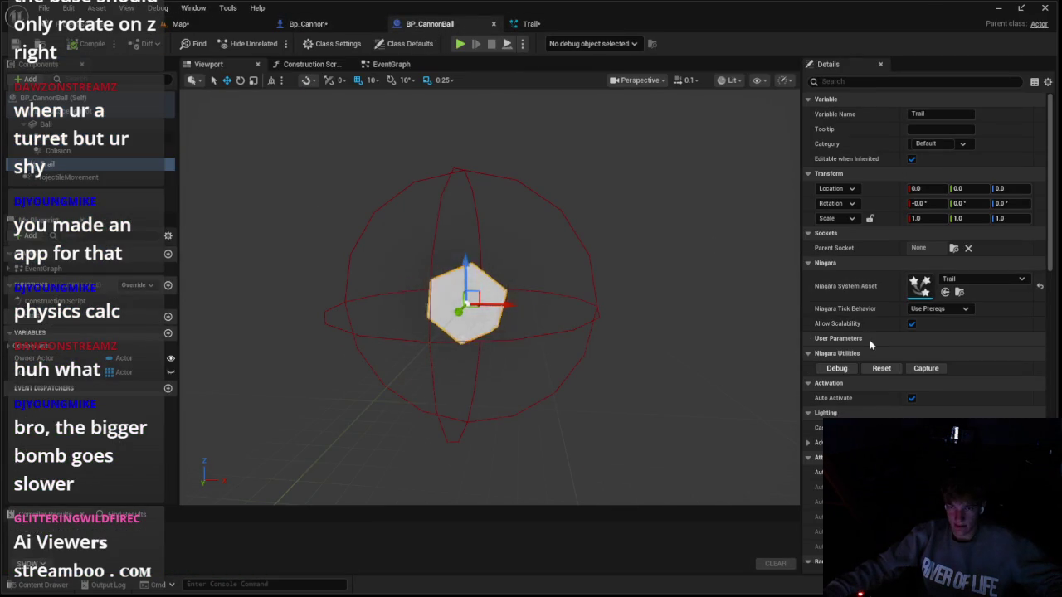
Wire a Set Actor Hidden In Game node to the For Each Loop's Completed output
scroll(870, 344, "down", 3)
scroll(864, 339, "down", 5)
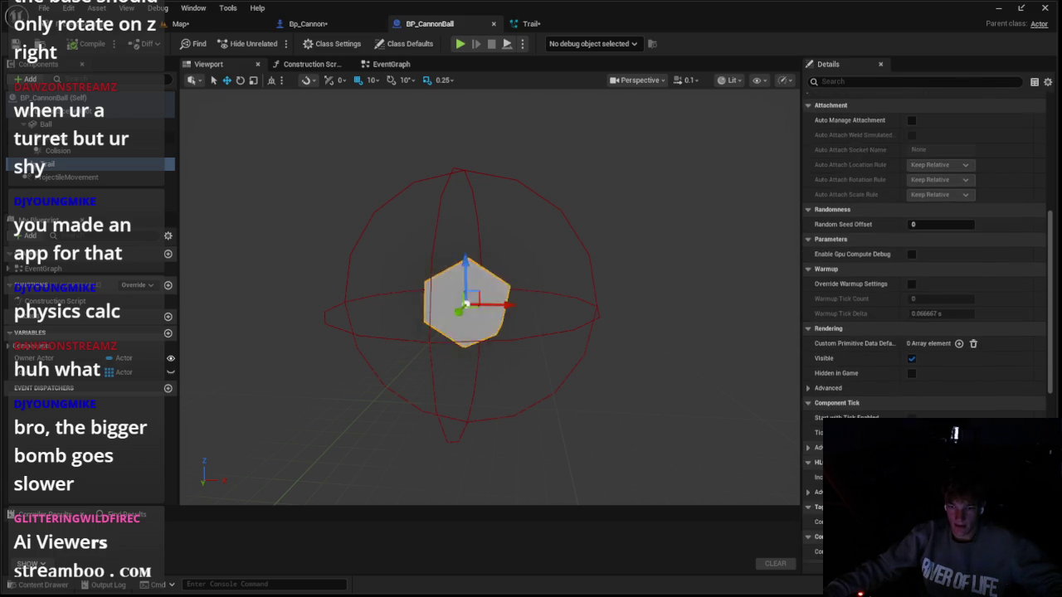
scroll(870, 332, "down", 10)
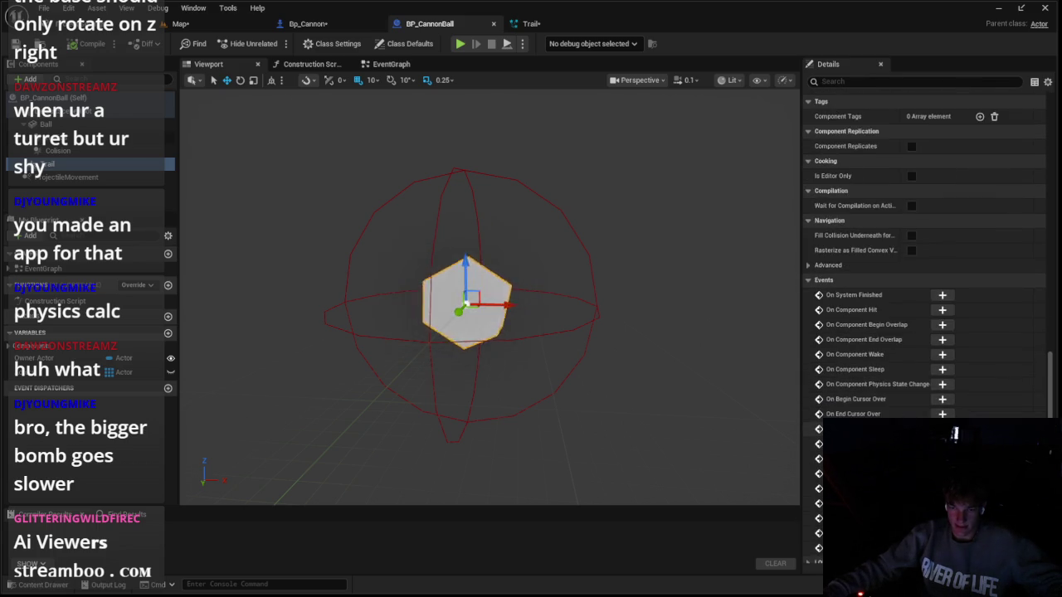
scroll(869, 332, "down", 2)
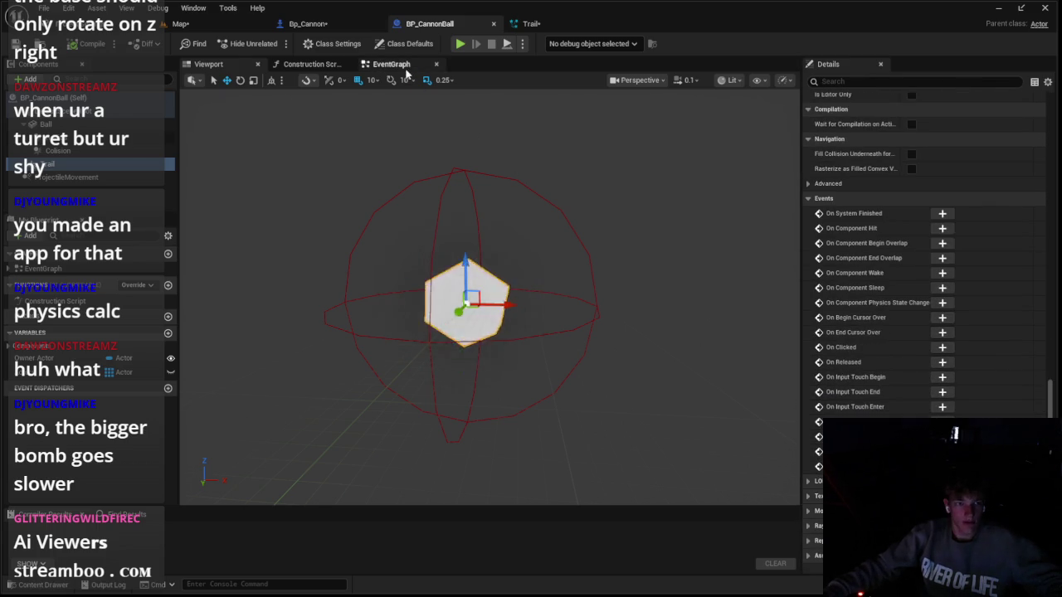
left_click(391, 64)
scroll(498, 265, "down", 2)
scroll(500, 260, "up", 2)
mouse_move(500, 261)
left_mouse_down()
mouse_move(553, 299)
mouse_move(666, 316)
left_mouse_up()
scroll(551, 282, "up", 2)
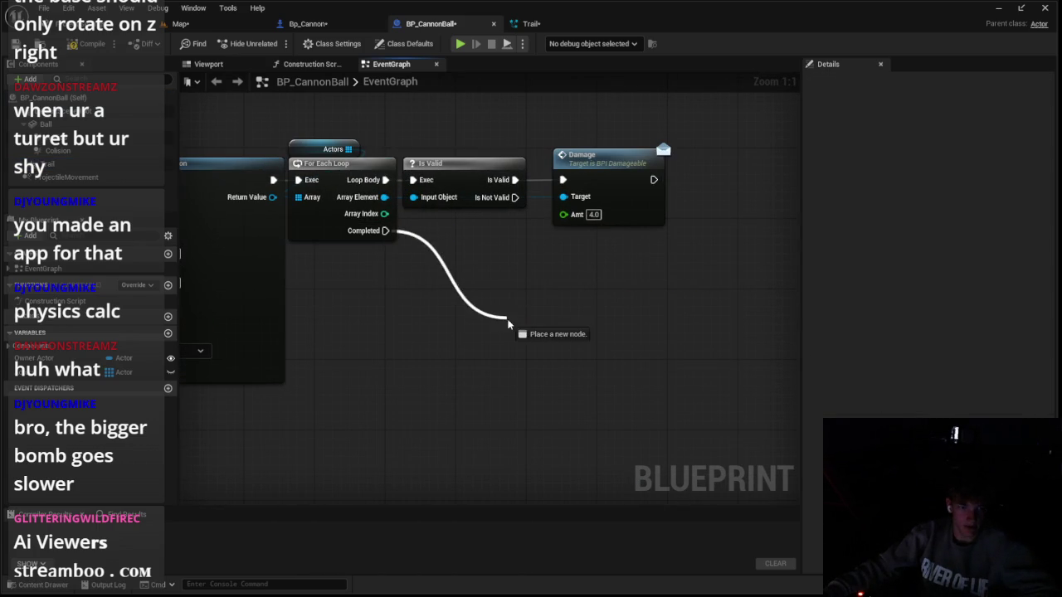
left_click_drag(492, 317, 527, 331)
type("set hidden in")
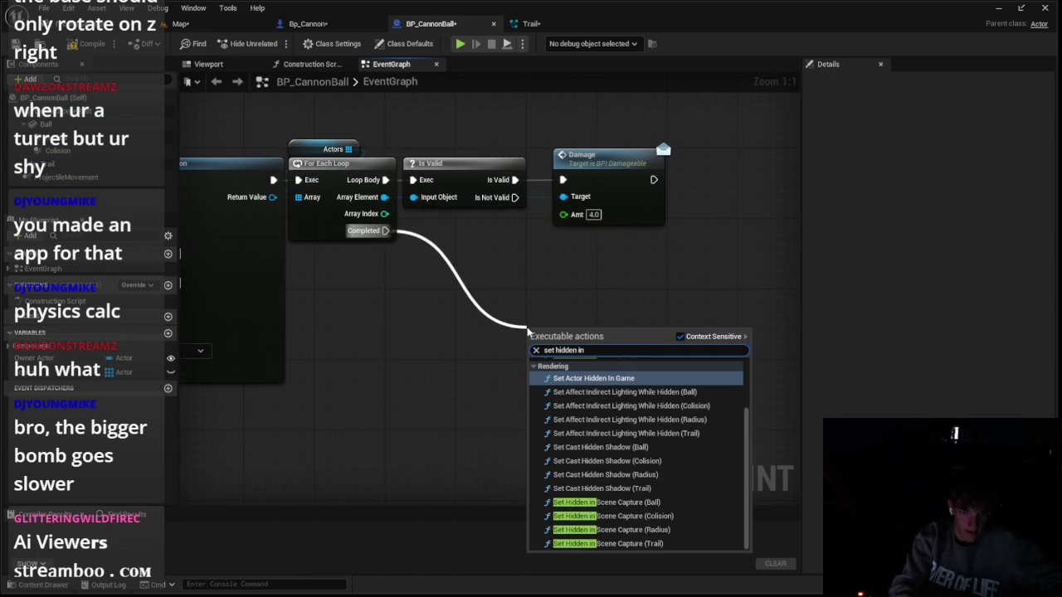
key("Return")
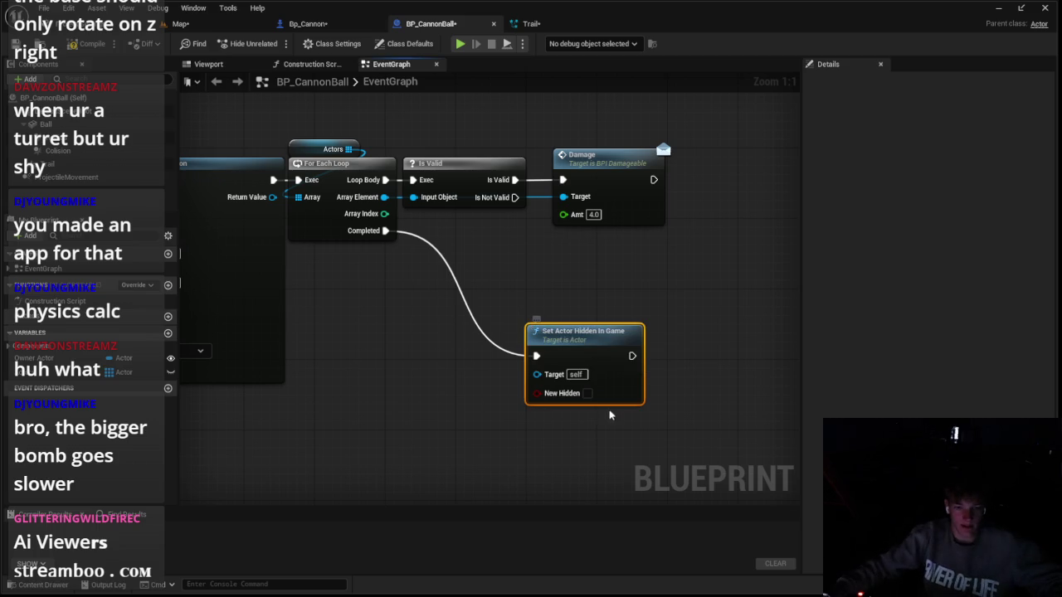
mouse_move(612, 347)
left_mouse_down()
mouse_move(662, 310)
mouse_move(629, 284)
mouse_move(647, 276)
left_mouse_up()
Play-test the explosion in the Map, then return to the BP_CannonBall event graph
left_click(181, 24)
left_click(284, 43)
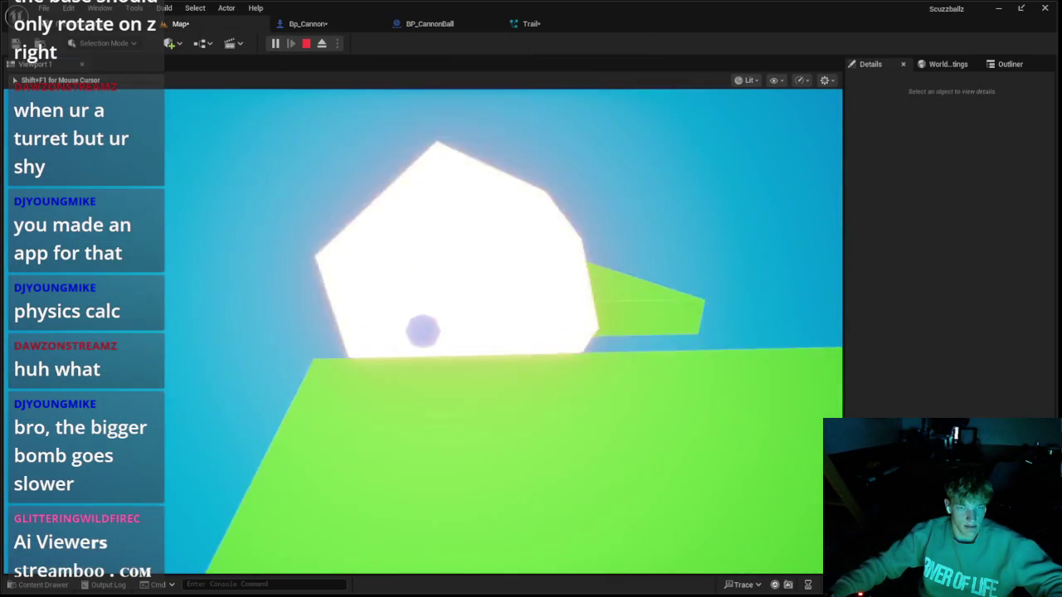
key("Escape")
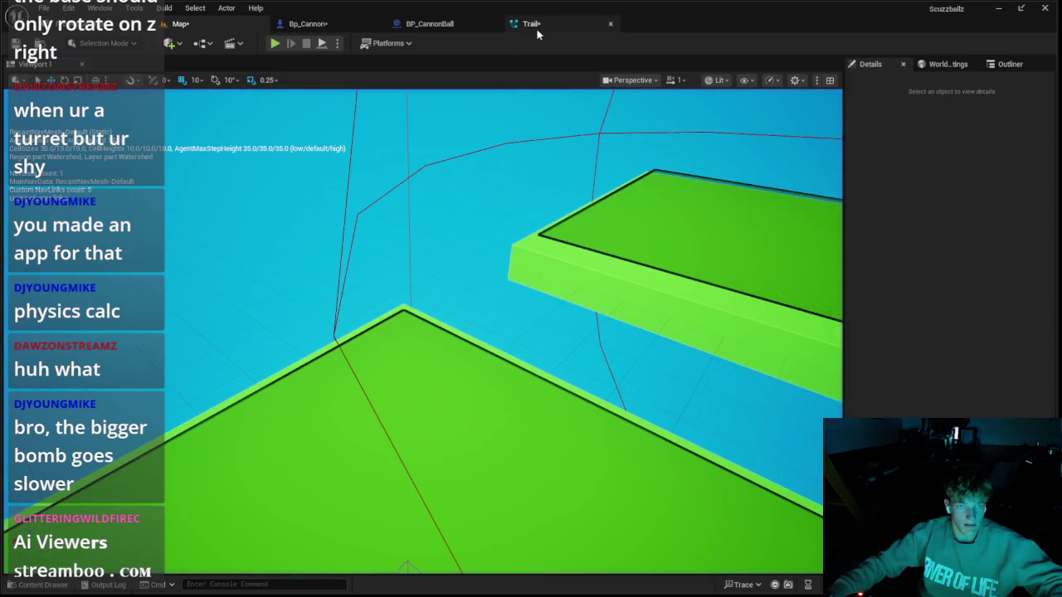
left_click(531, 23)
left_click(328, 26)
left_click(429, 23)
scroll(415, 274, "down", 3)
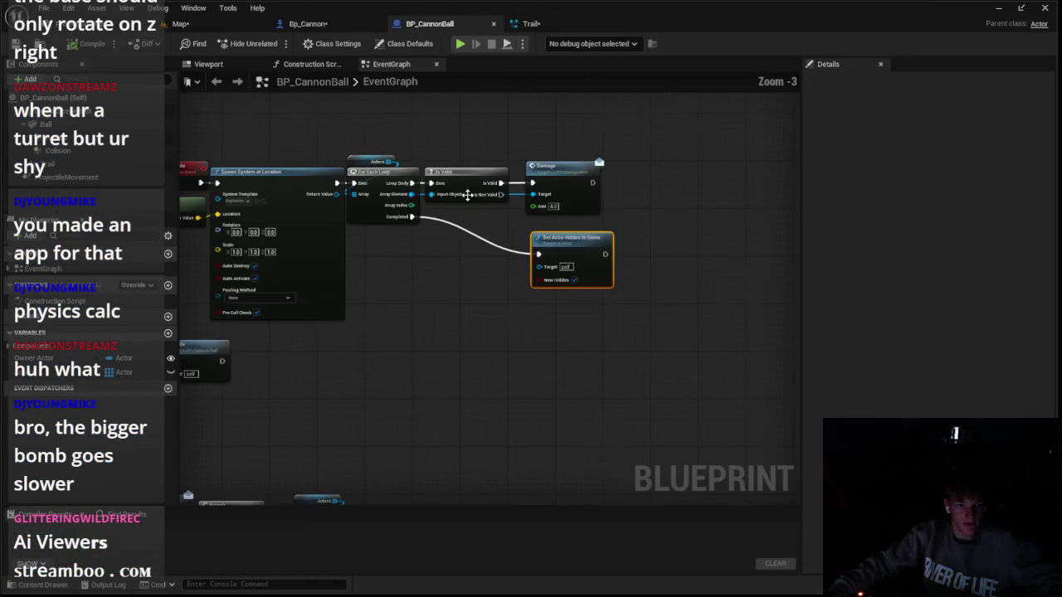
Add a Do Once node after the Explode event
left_click(282, 210)
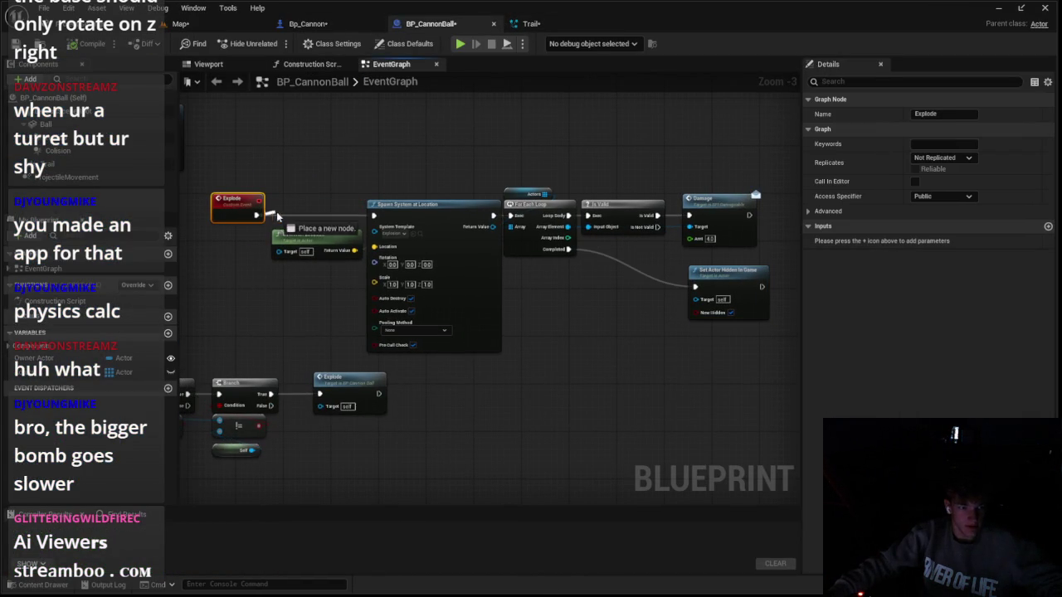
left_click_drag(276, 212, 279, 214)
type("do onv")
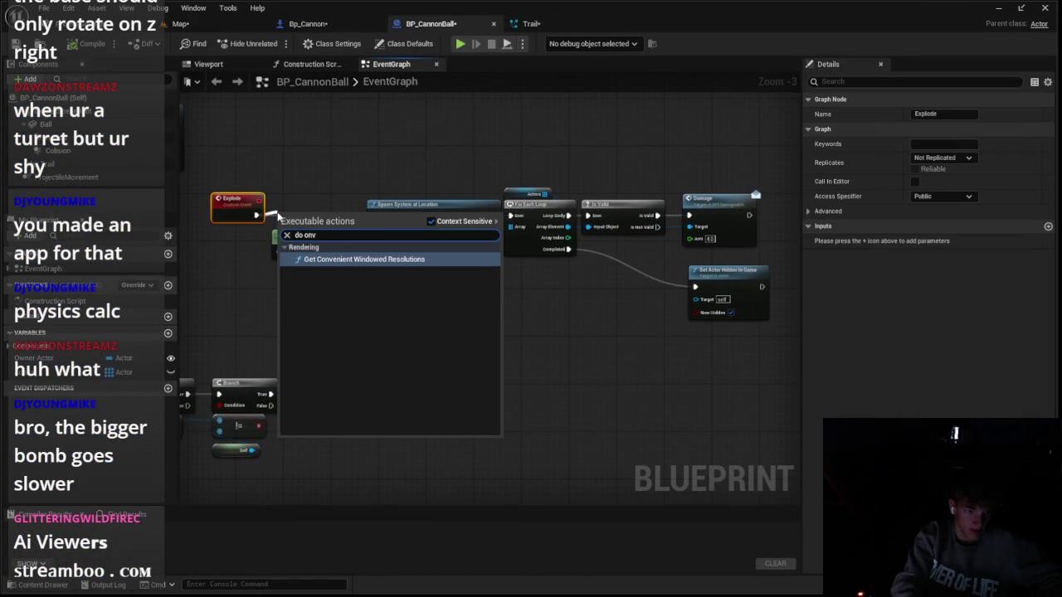
key("BackSpace")
type("ce")
key("Return")
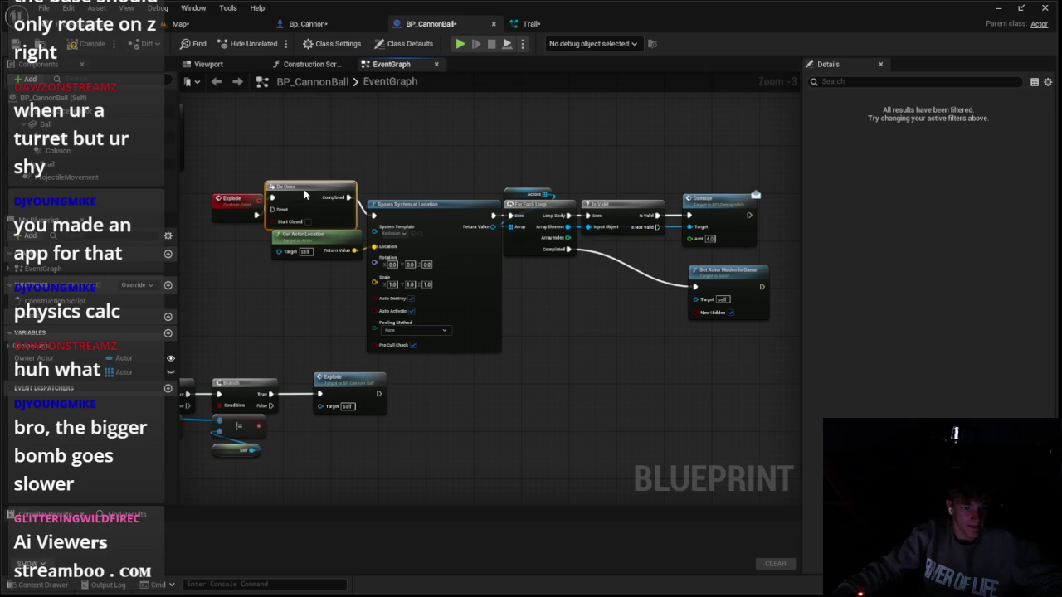
Follow Set Actor Hidden In Game with a 0.2 s Delay and a Destroy Actor node
scroll(236, 206, "up", 1)
left_click(233, 207)
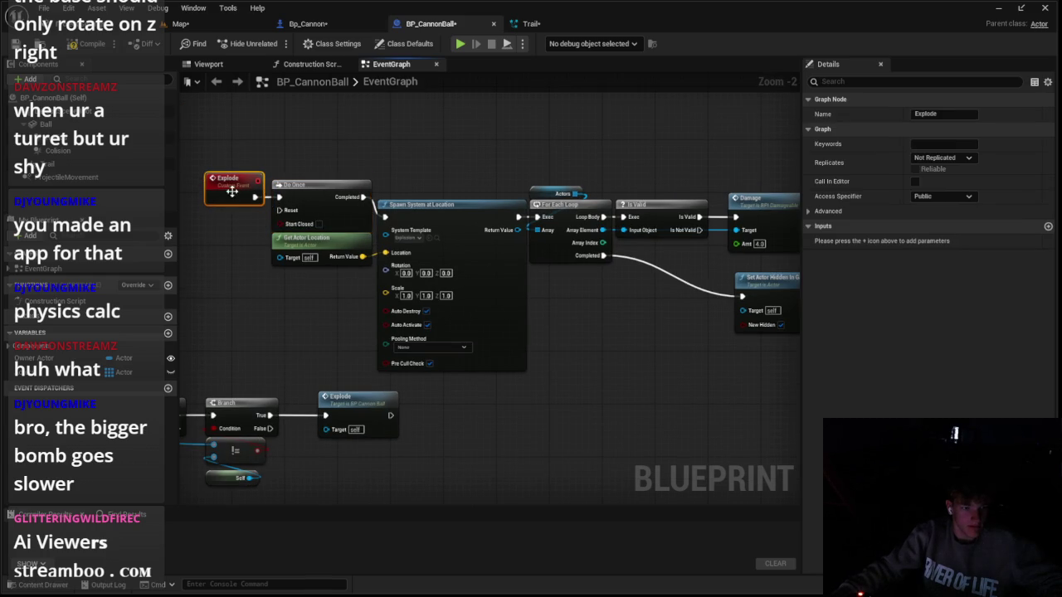
left_click_drag(690, 225, 405, 209)
scroll(406, 208, "up", 2)
left_click(459, 262)
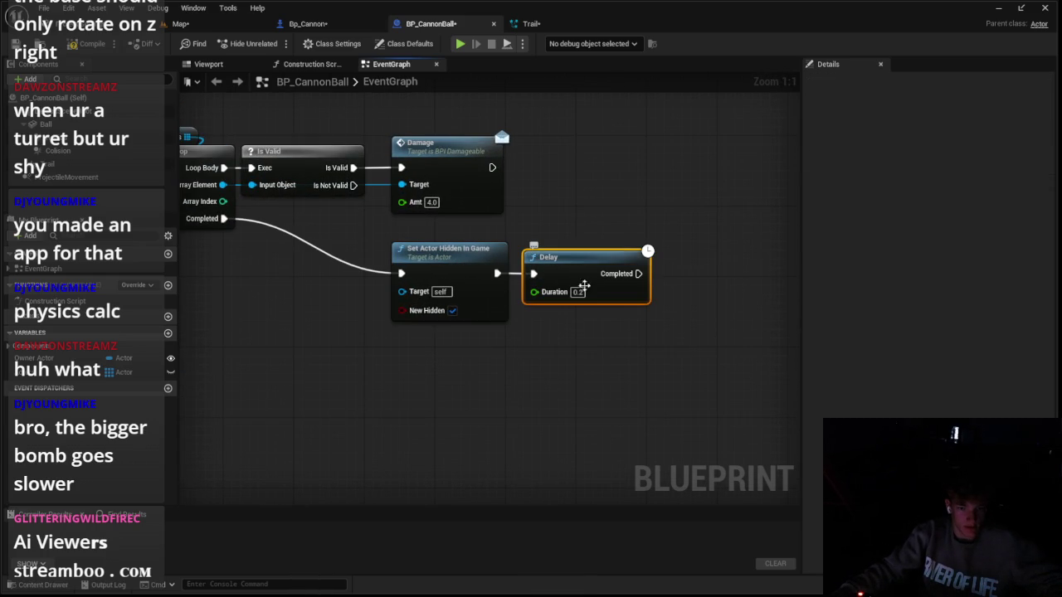
mouse_move(658, 284)
left_mouse_down()
mouse_move(498, 313)
mouse_move(540, 308)
left_mouse_up()
type("de")
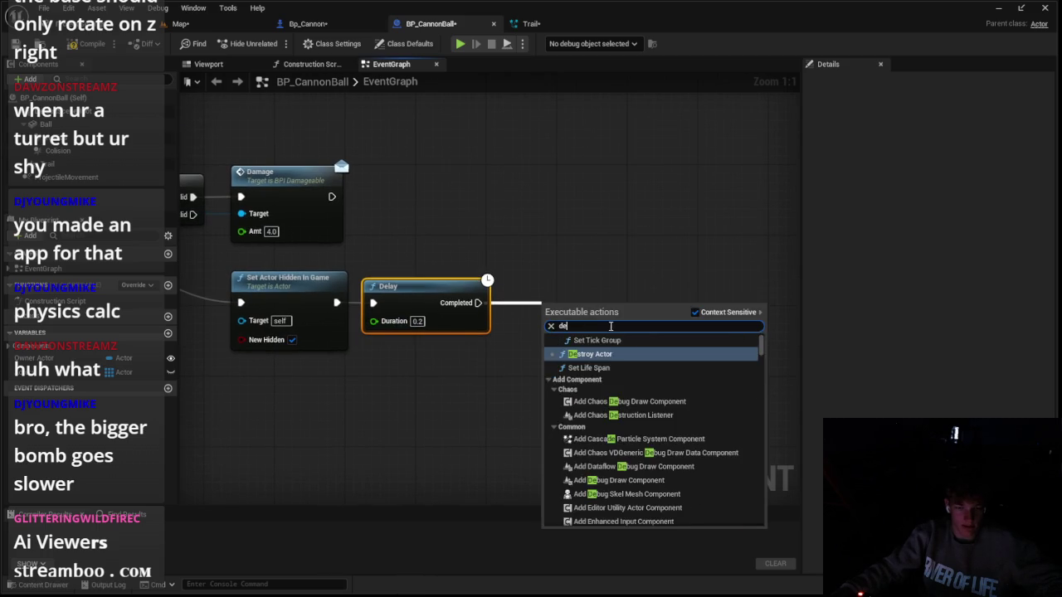
left_click(605, 355)
left_click(180, 23)
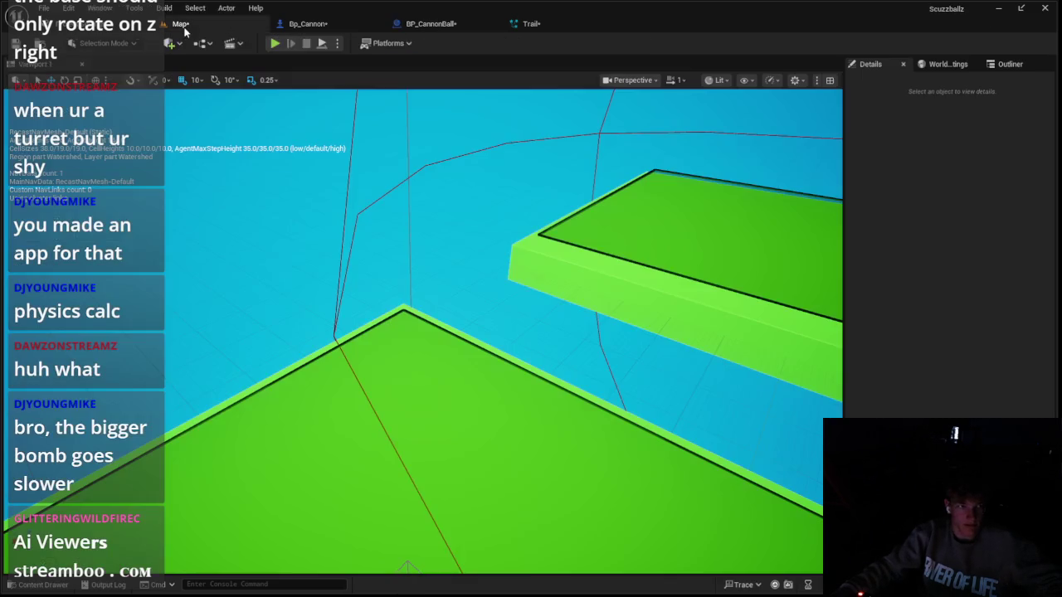
Run an Alt+P play test, stop it, and go back to BP_CannonBall's Event Graph
key("alt+p")
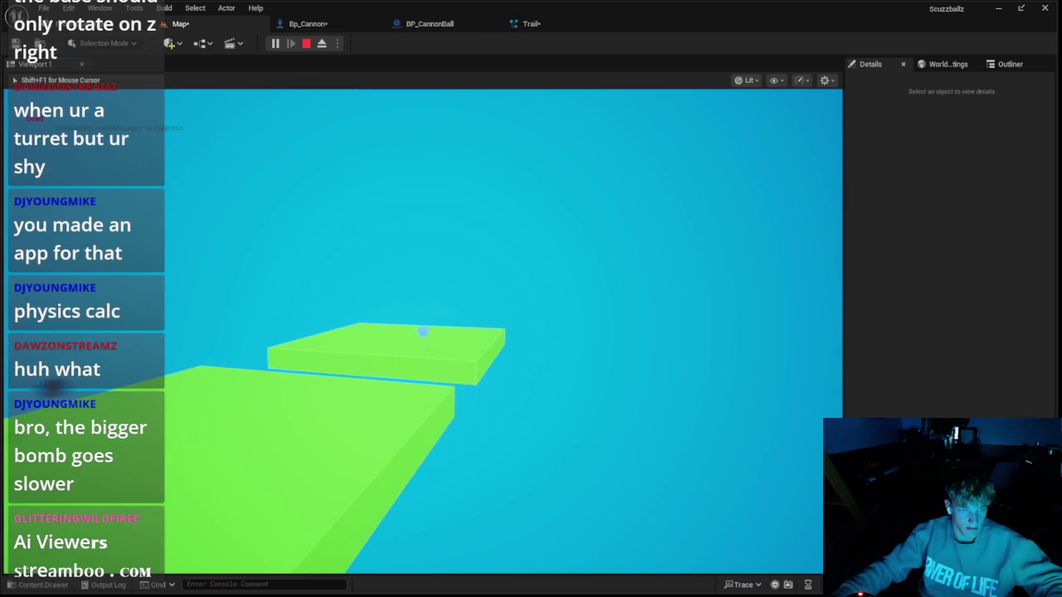
key("Escape")
left_click(527, 24)
left_click(419, 23)
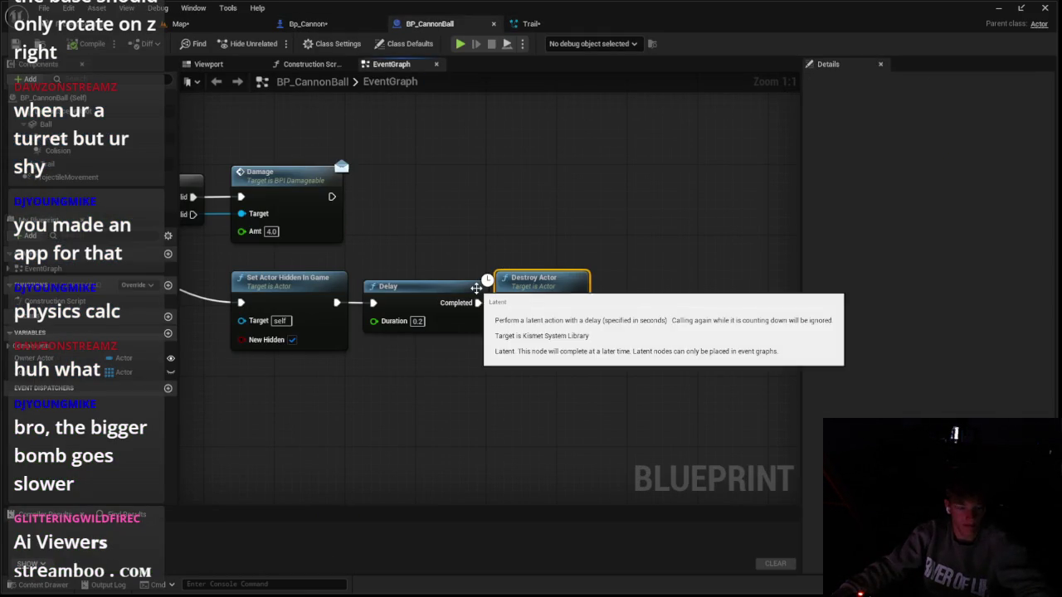
Unlink the Delay from Destroy Actor and delete the Set Actor Hidden In Game node
left_click_drag(550, 295, 574, 162)
right_click(473, 302)
key("Escape")
right_click(479, 302)
left_click(507, 323)
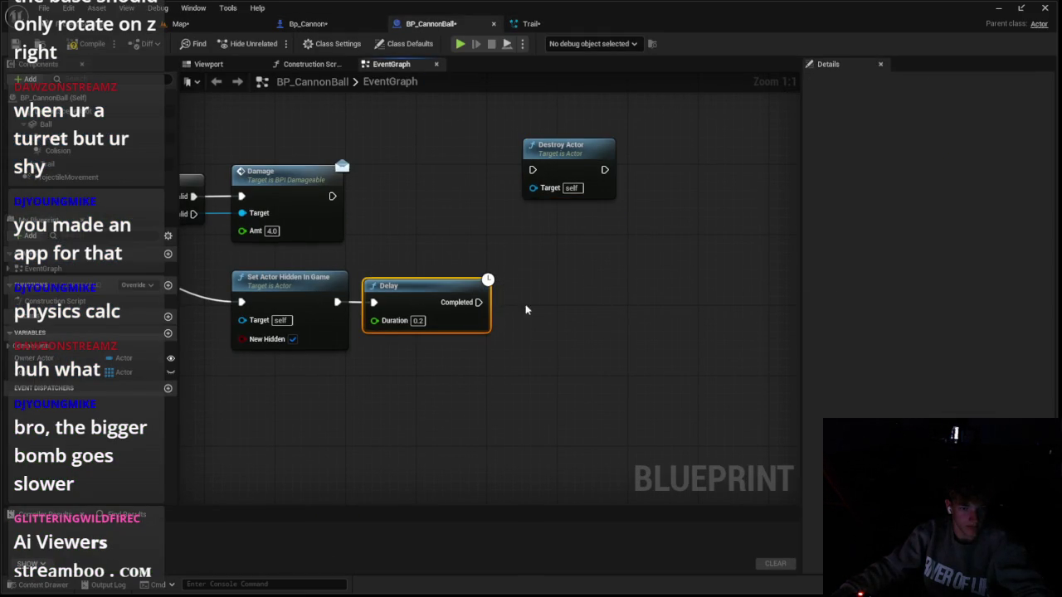
left_click(291, 340)
key("f")
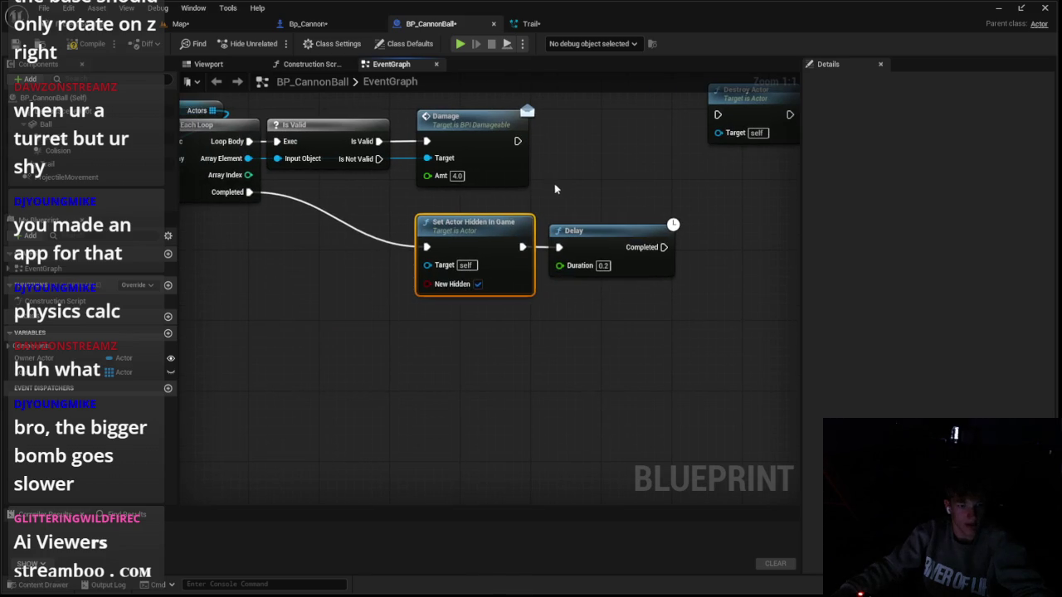
key("Delete")
Connect the loop's Completed output to Set Hidden in Game on the Ball, feeding the Delay
left_click_drag(387, 264, 386, 264)
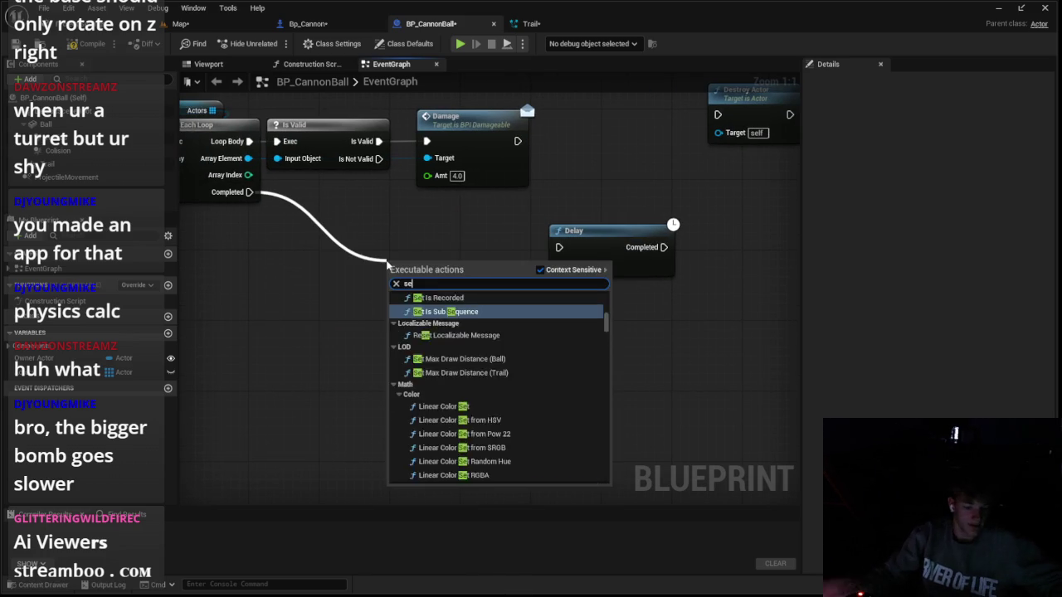
type("set hidden in ")
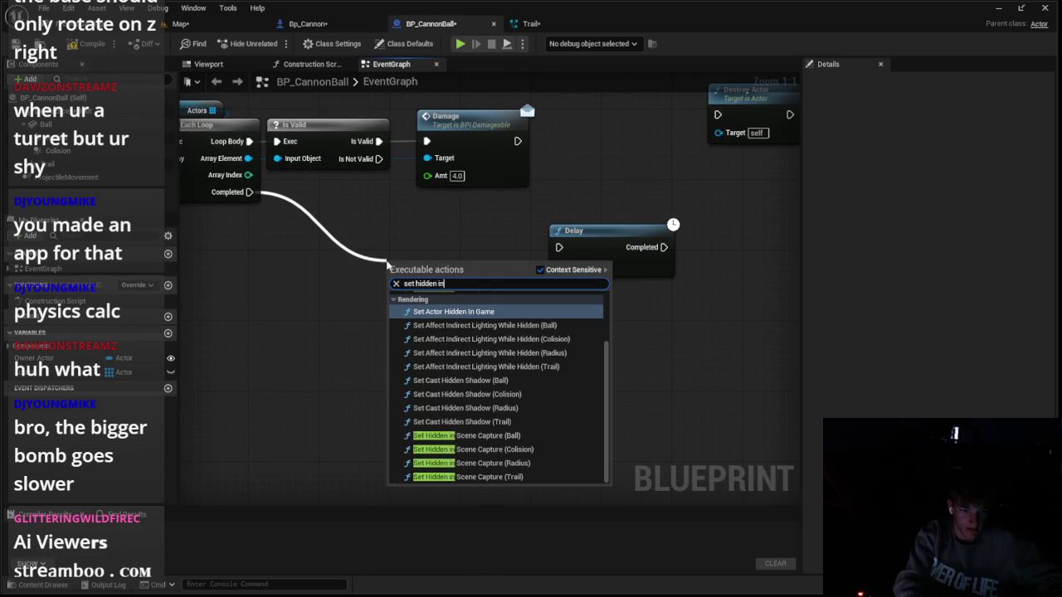
type("game")
key("Up")
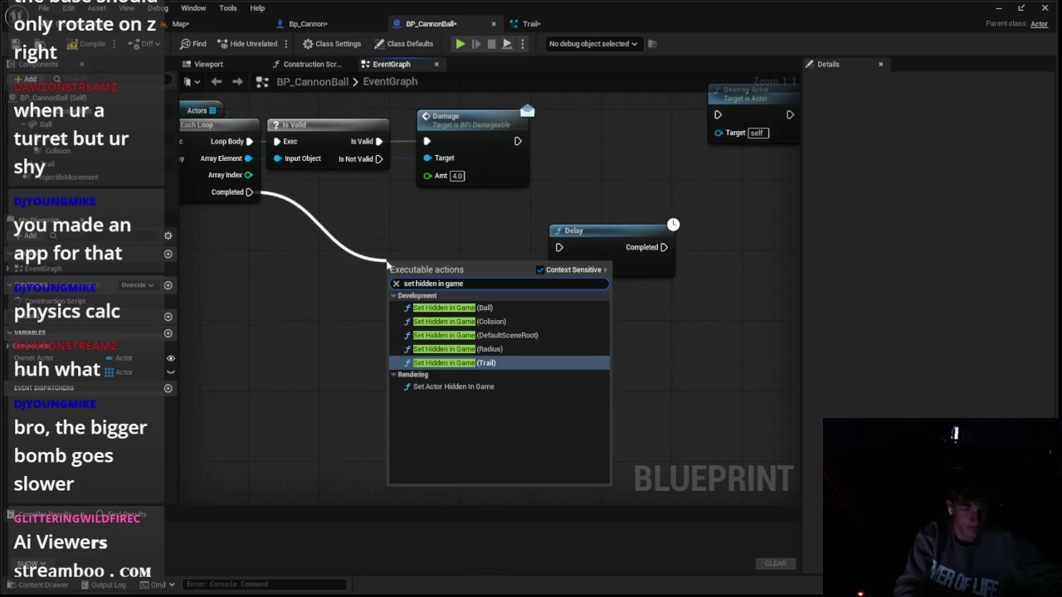
key("Return")
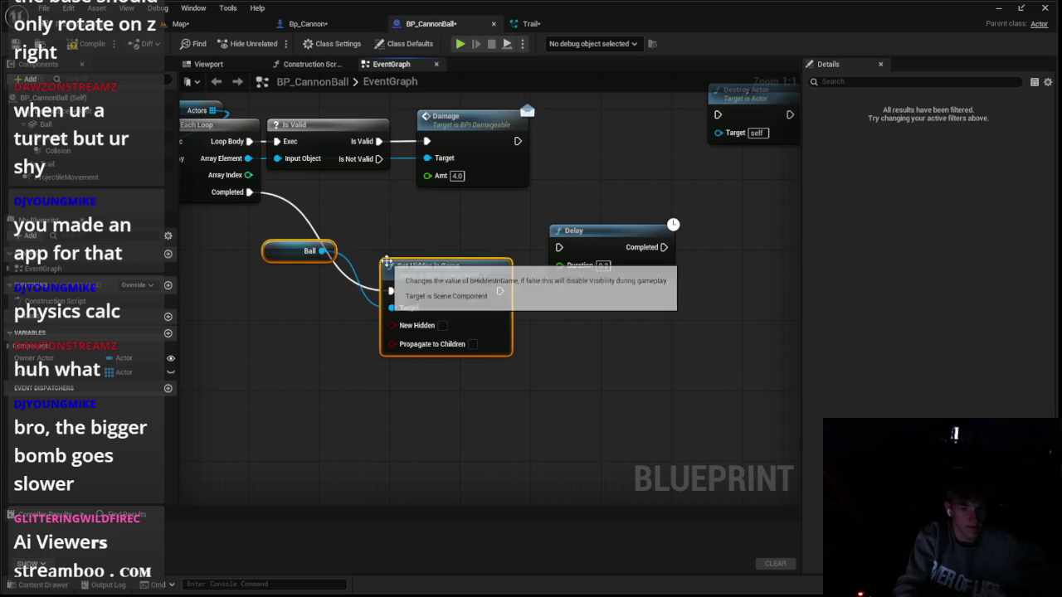
mouse_move(508, 264)
left_mouse_down()
mouse_move(527, 232)
mouse_move(559, 248)
left_mouse_up()
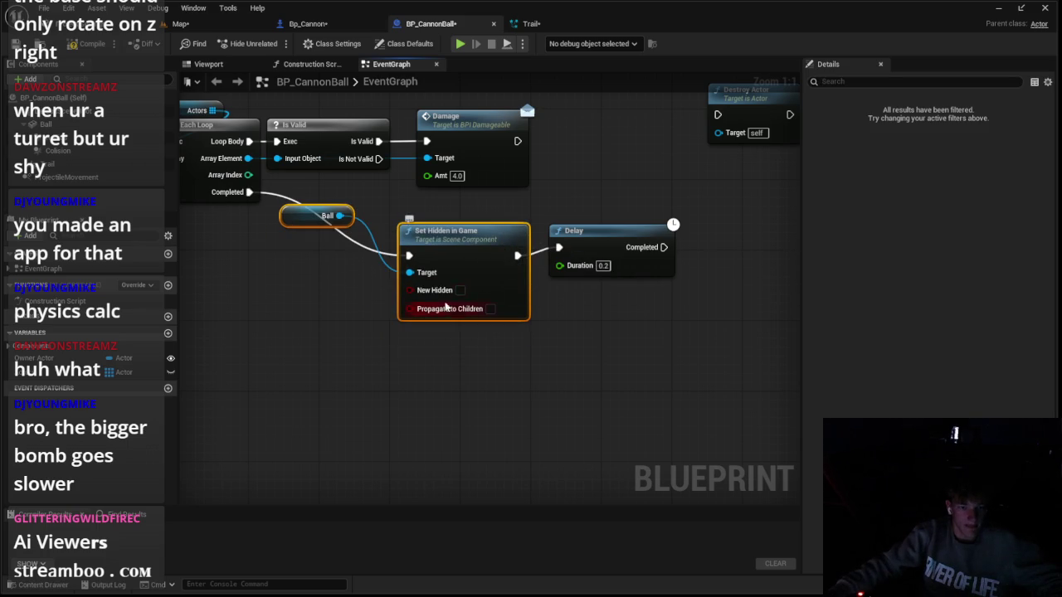
left_click_drag(624, 248, 614, 264)
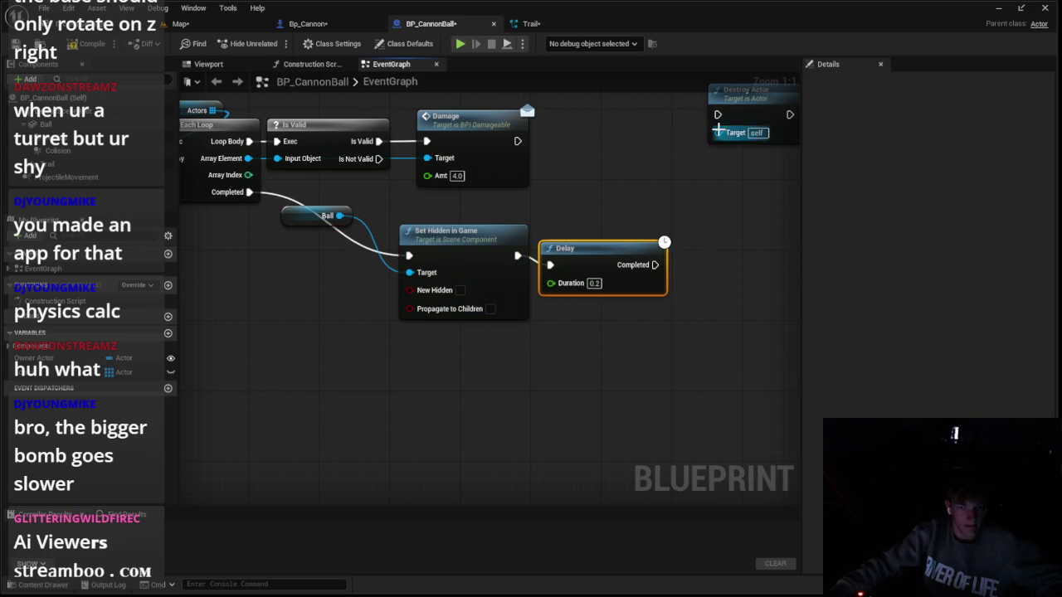
left_click(180, 23)
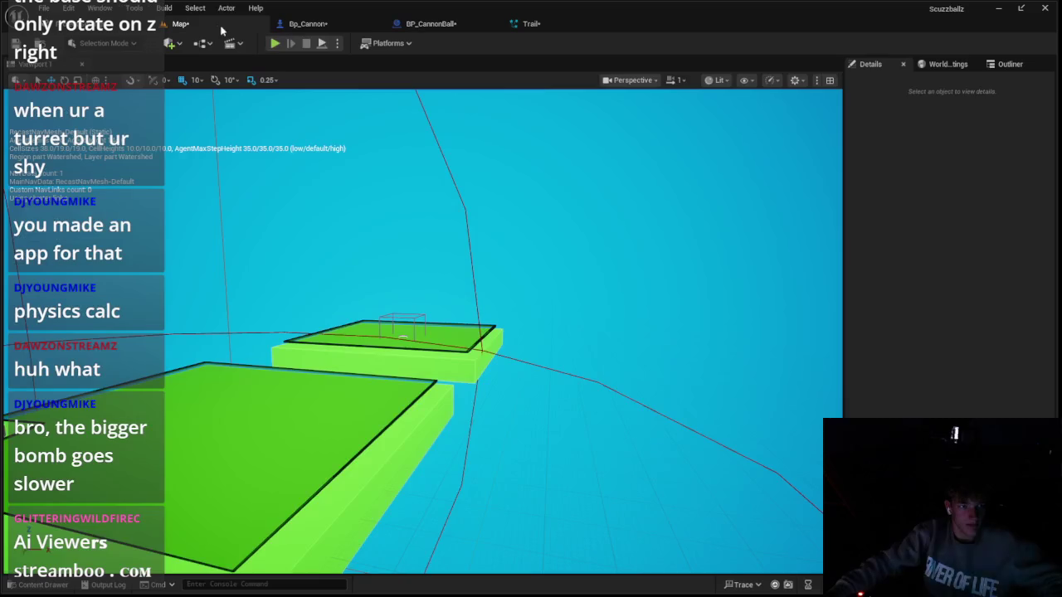
After a play test, line up the 0.5 s Delay with Destroy Actor in BP_CannonBall
left_click(276, 43)
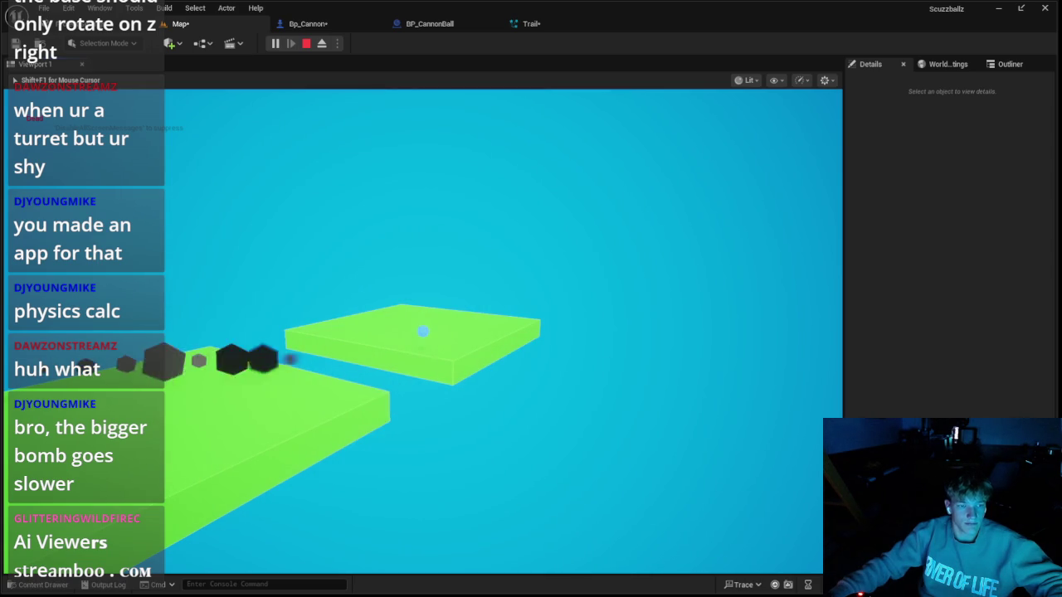
key("Escape")
left_click(307, 23)
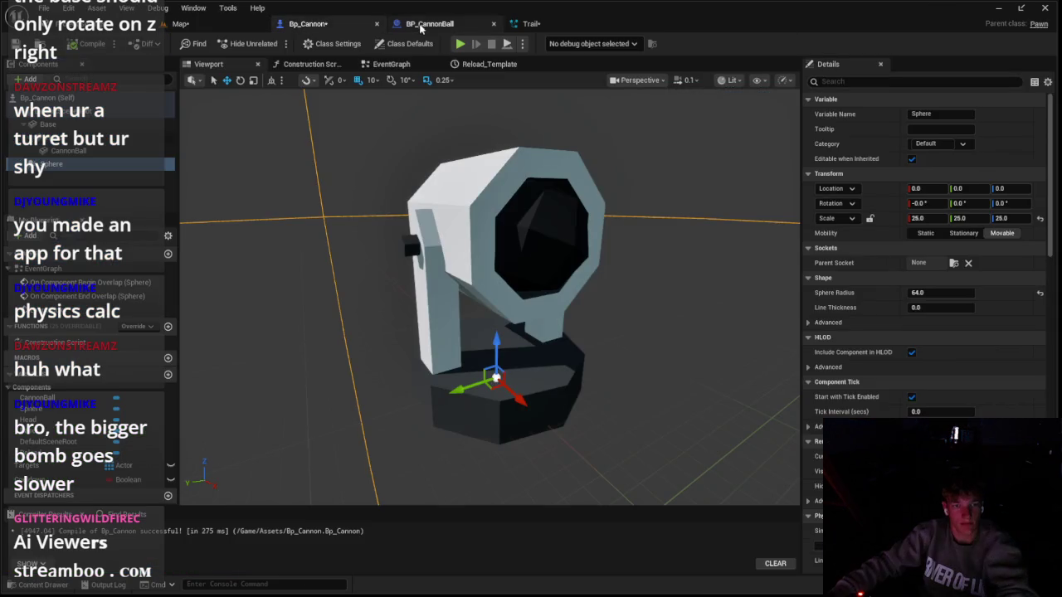
left_click(423, 24)
left_click_drag(598, 283, 598, 275)
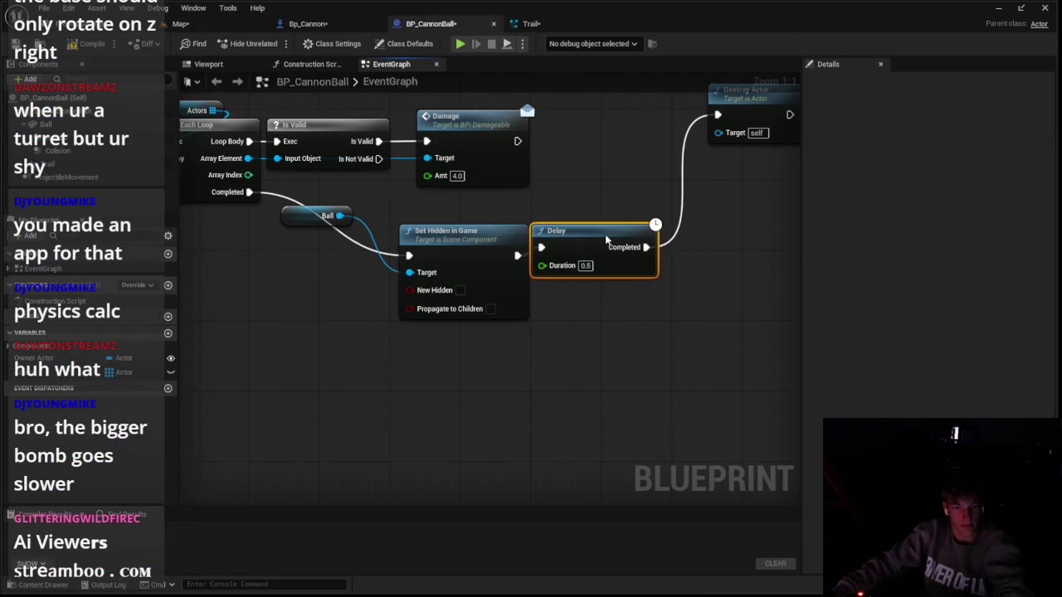
left_click_drag(752, 112, 741, 242)
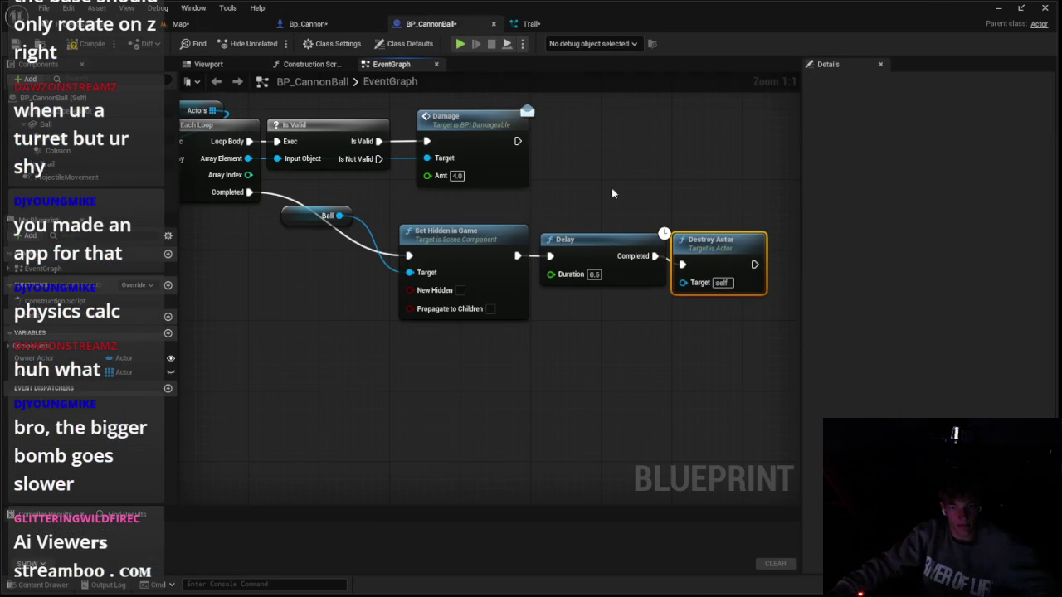
left_click(180, 24)
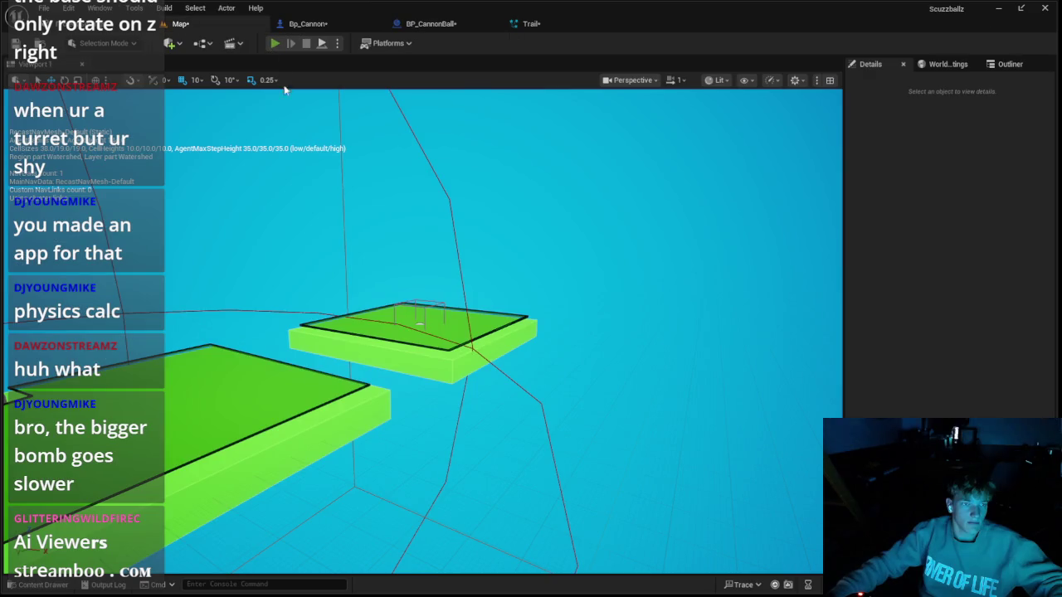
Play-test the cannonball again, then return to the BP_CannonBall event graph
left_click(274, 43)
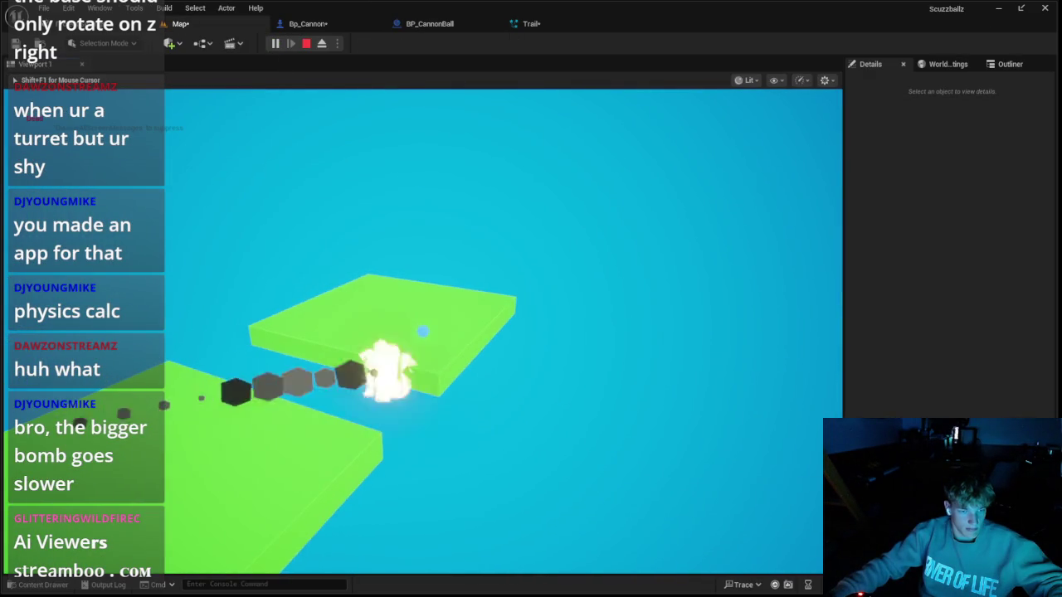
key("Escape")
left_click(315, 23)
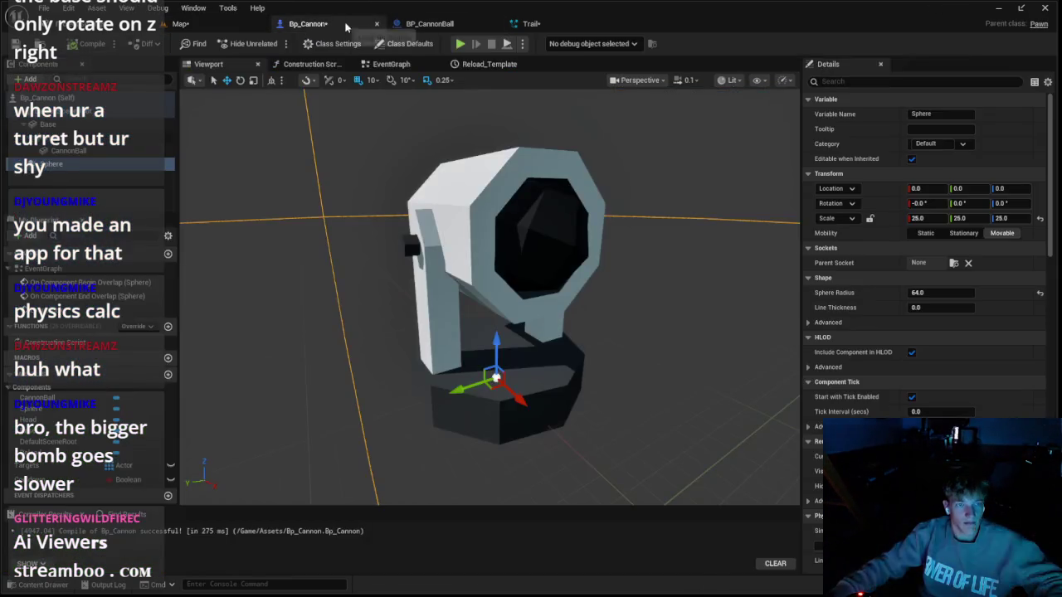
left_click(528, 23)
left_click(465, 25)
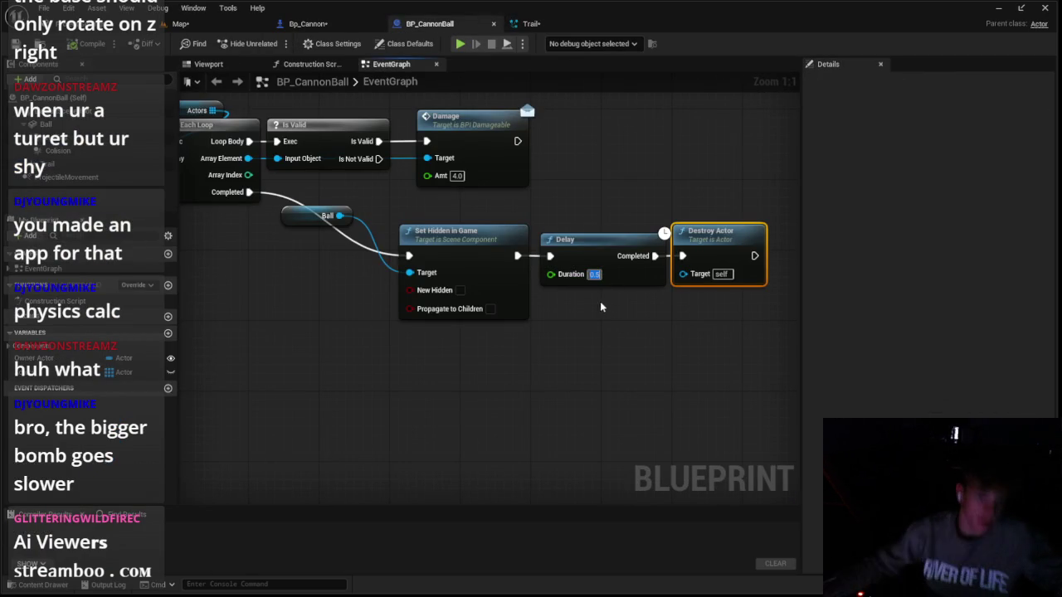
Move Delay and Destroy Actor right to make room after Set Hidden in Game
left_click(67, 176)
left_click(72, 168)
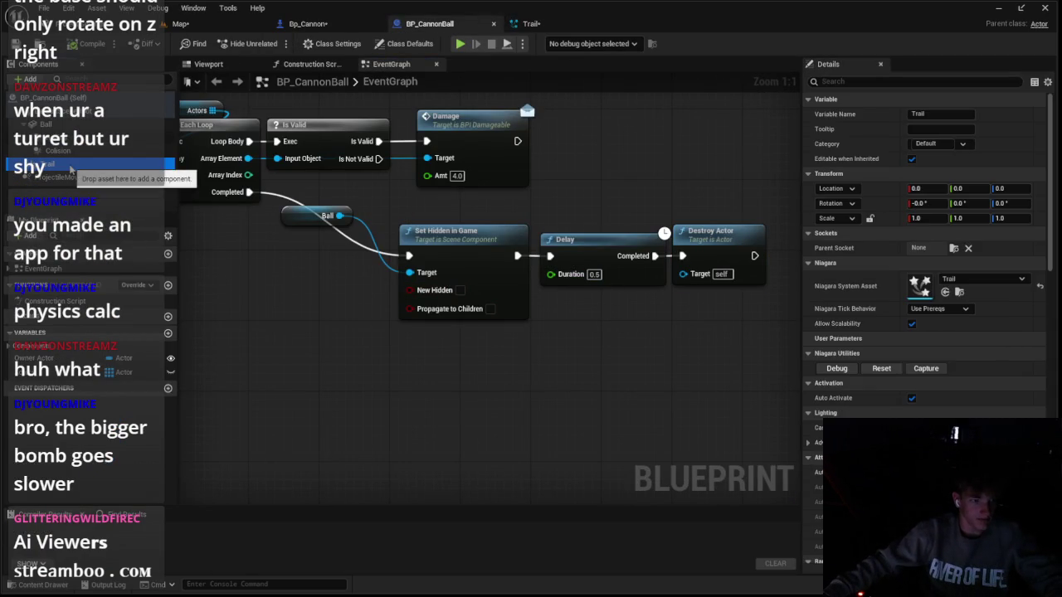
left_click_drag(613, 252, 733, 252)
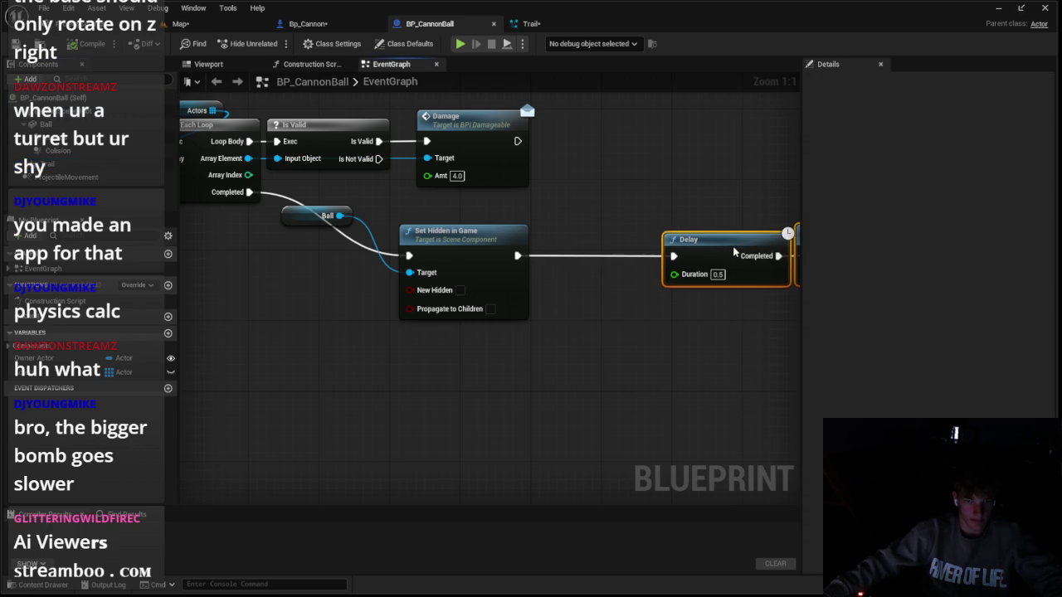
left_click_drag(498, 258, 427, 243)
Add Set Velocity in Local Space (ProjectileMovement) after Set Hidden in Game, leaving velocity 0,0,0
left_click_drag(509, 259, 508, 260)
type("set")
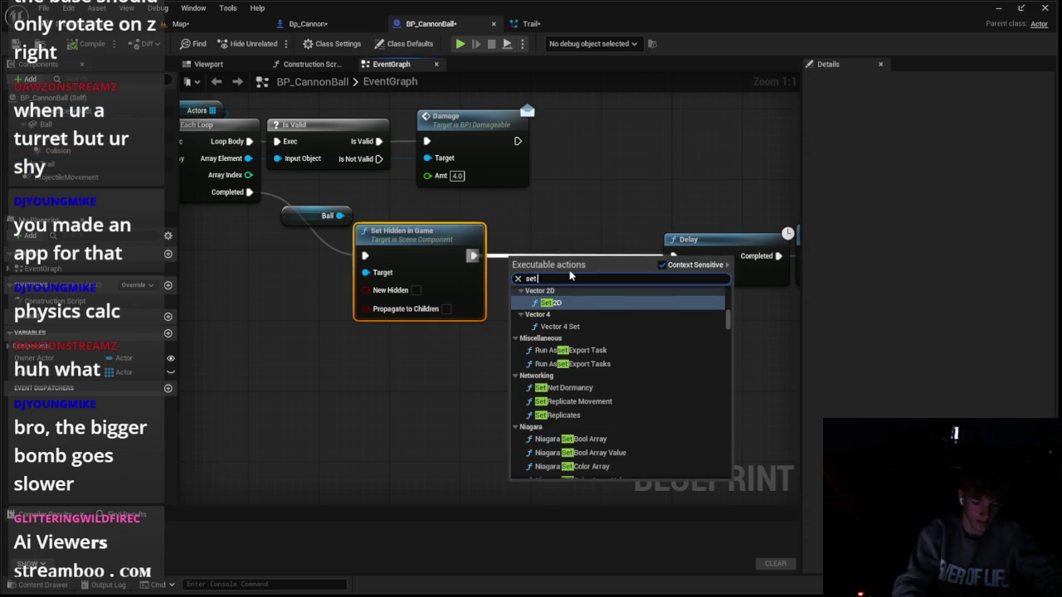
type(" proje")
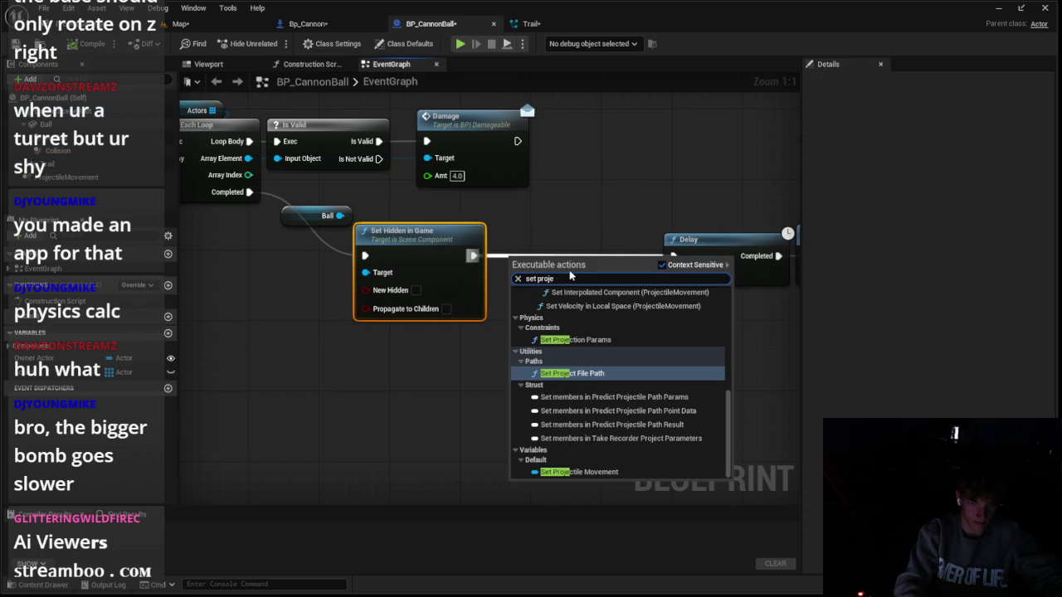
type("t")
key("BackSpace")
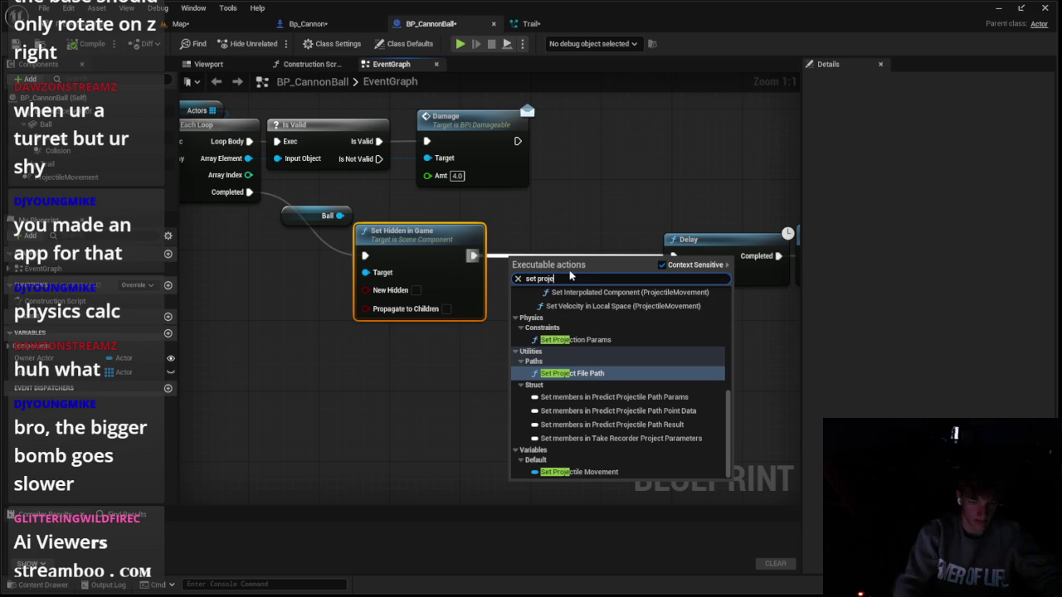
left_click(66, 177)
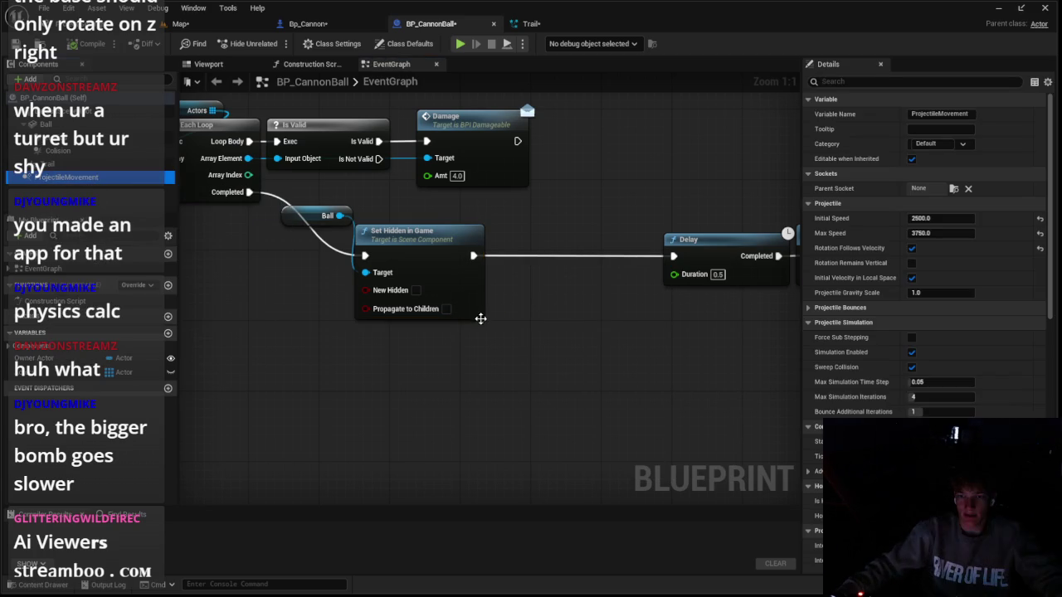
left_click_drag(472, 257, 514, 262)
type("set")
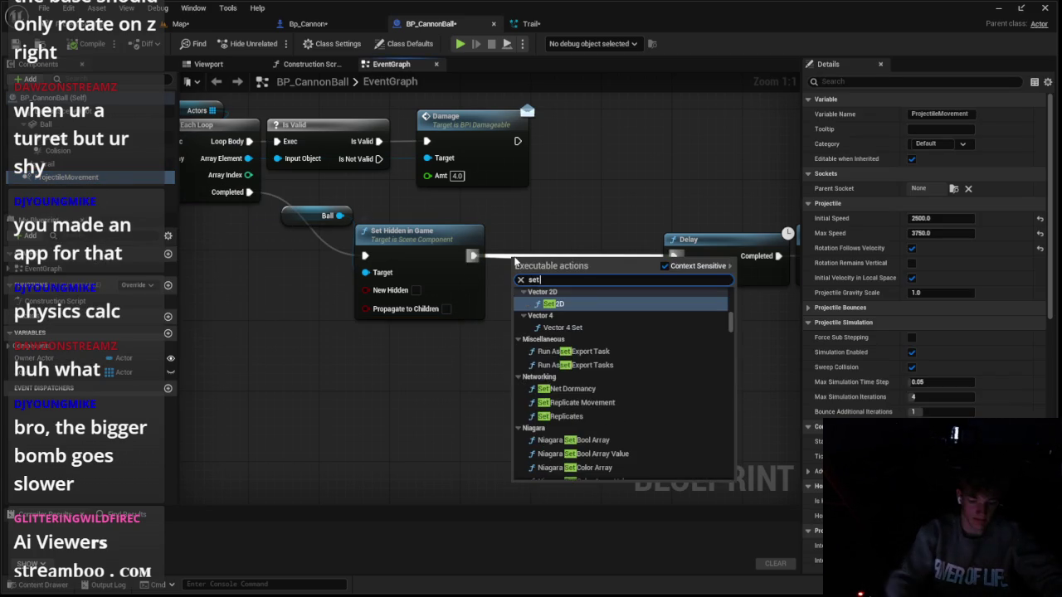
type(" veloce")
key("BackSpace")
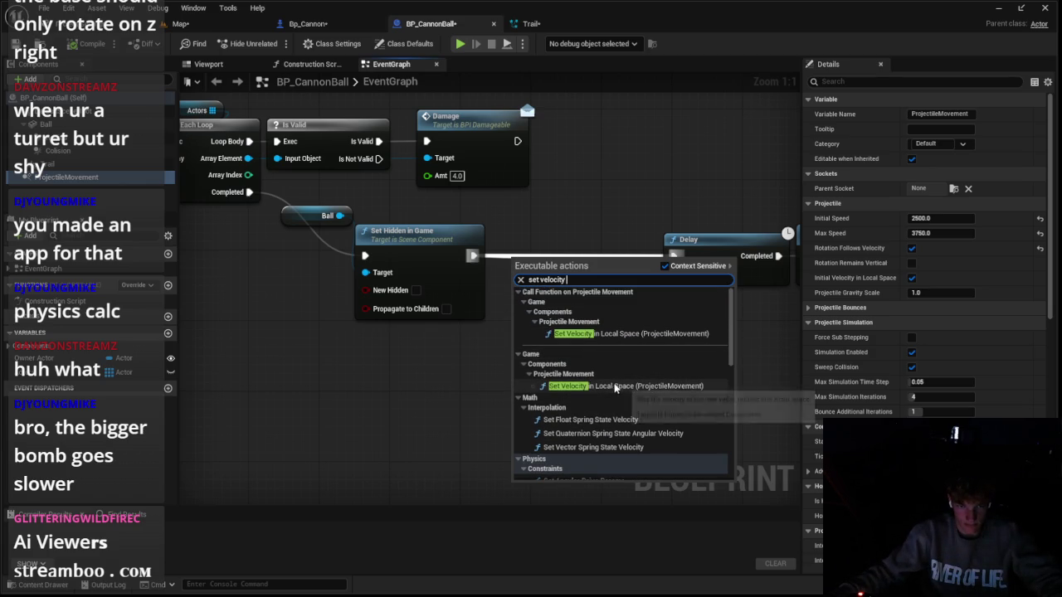
left_click(614, 334)
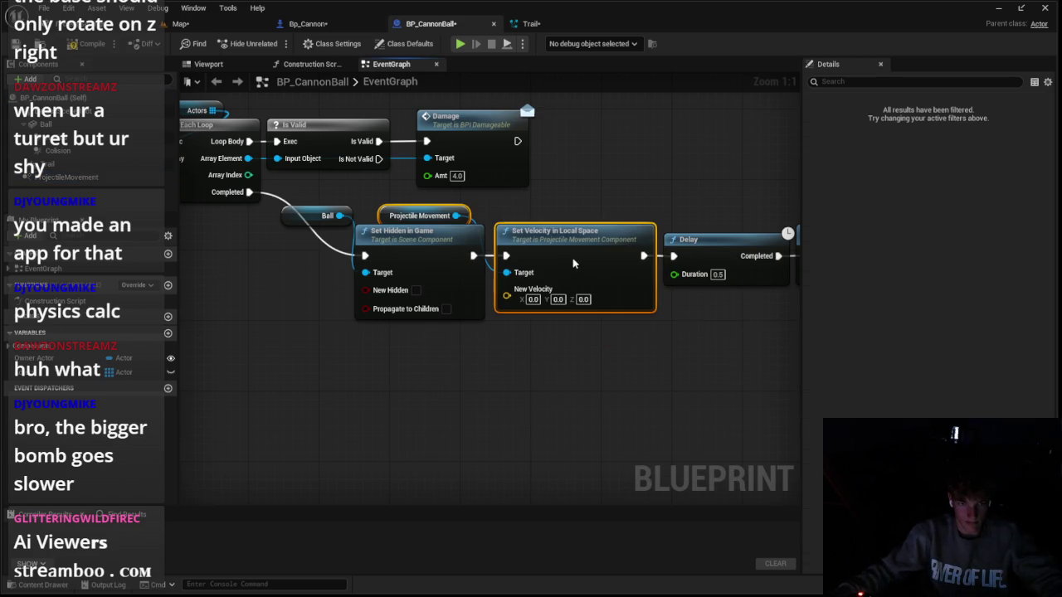
left_click(180, 23)
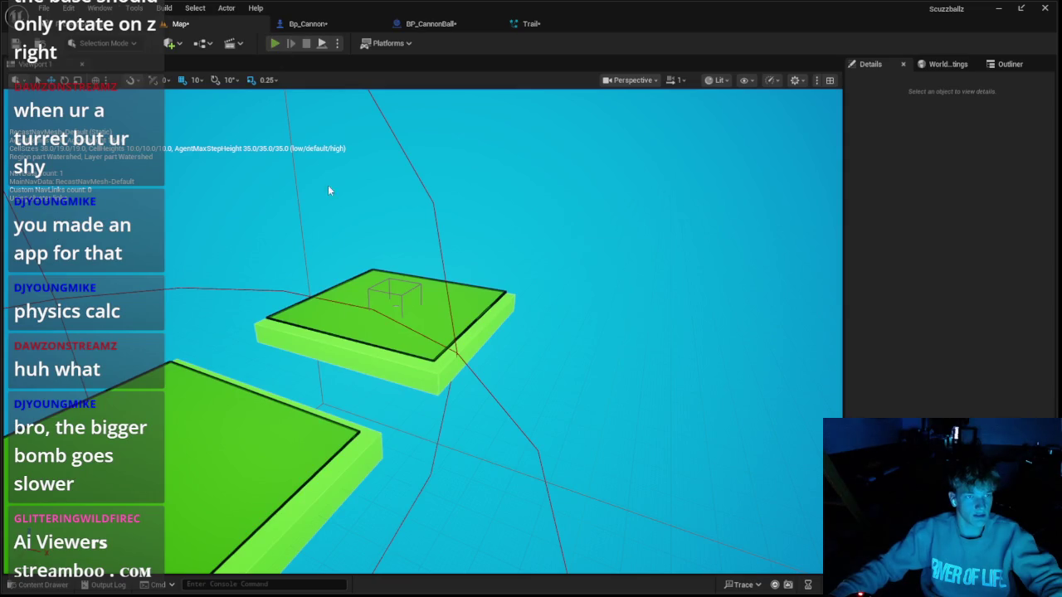
Play-test the cannon twice, checking the BP_CannonBall graph between runs
key("alt+p")
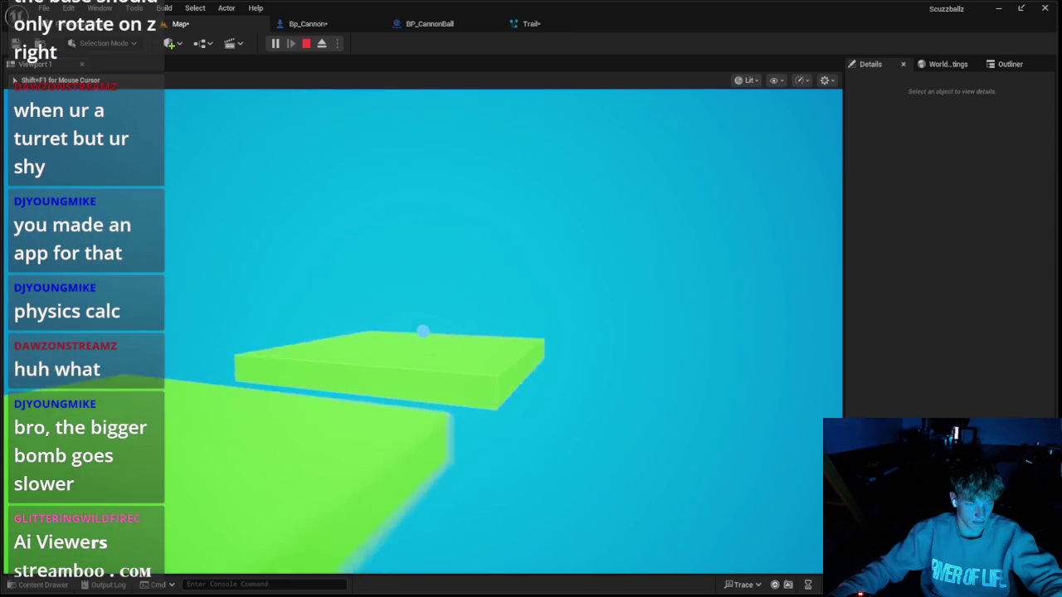
key("Escape")
left_click(401, 27)
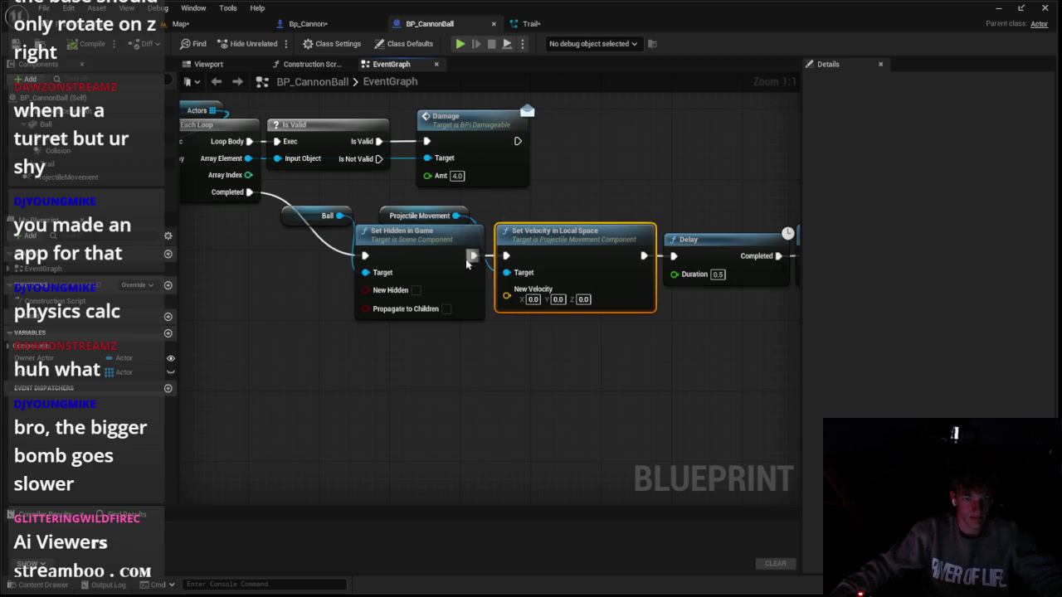
scroll(673, 259, "down", 1)
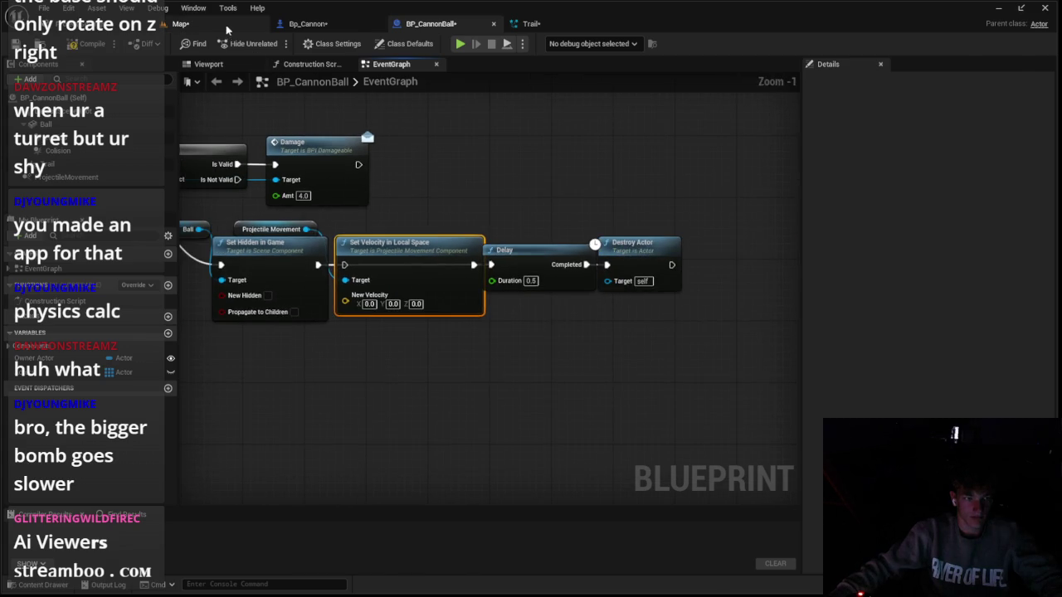
left_click(227, 28)
key("alt+p")
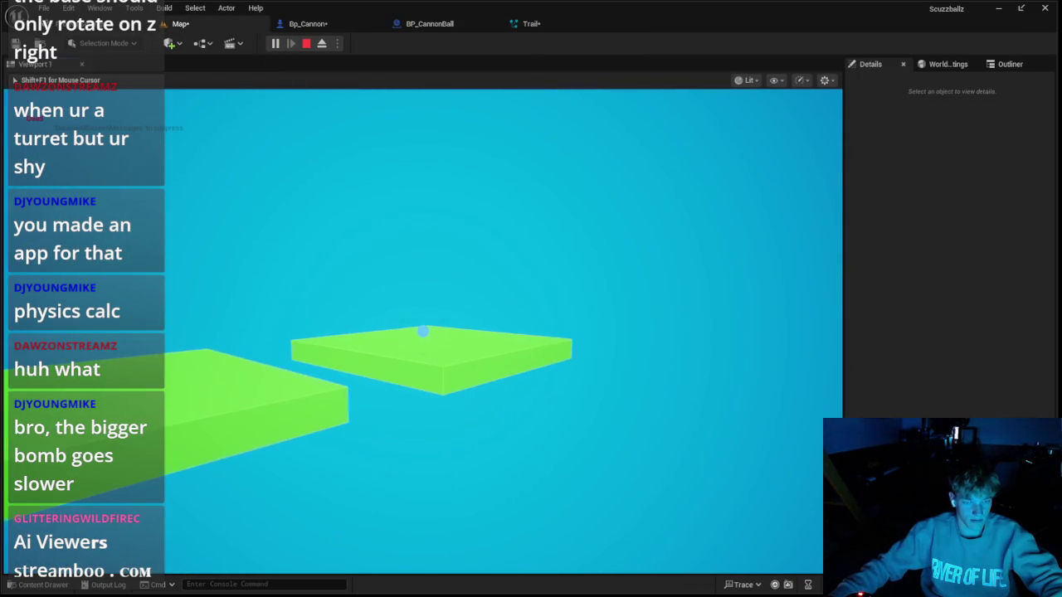
key("Escape")
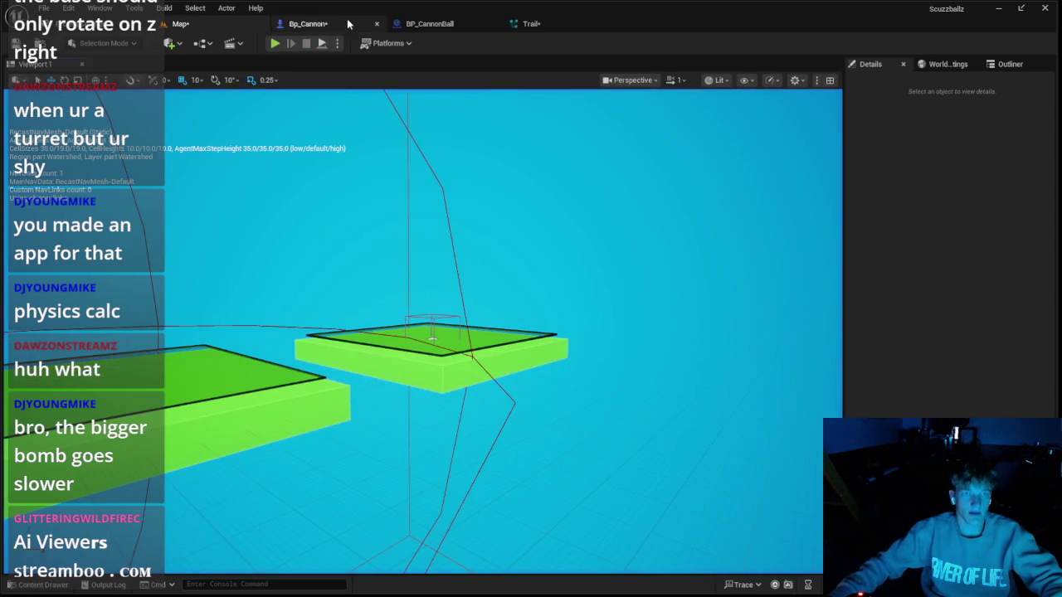
Look over Bp_Cannon and BP_CannonBall, then run another play test
left_click(346, 23)
left_click(475, 30)
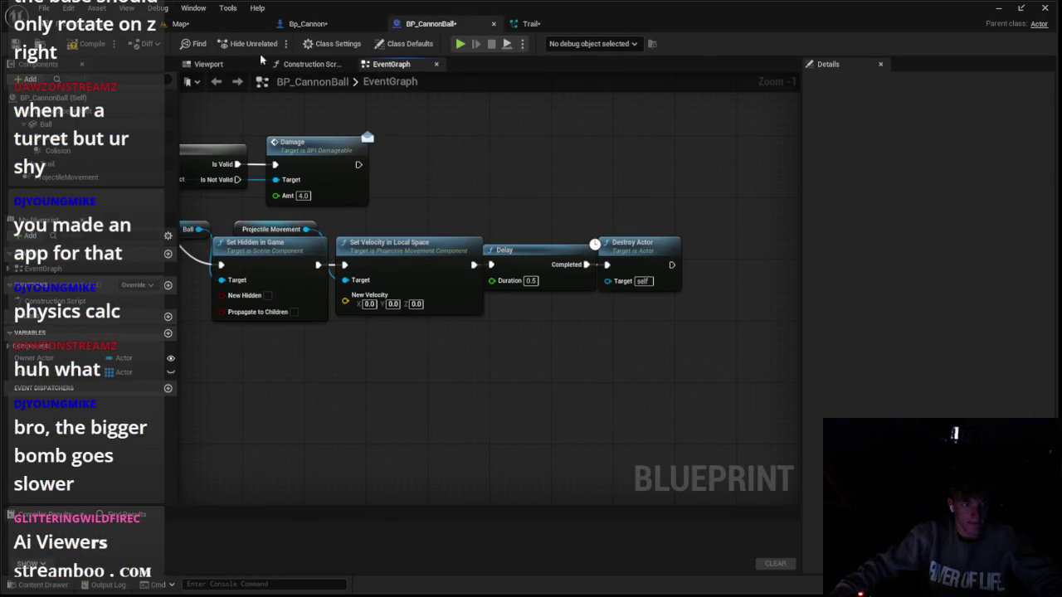
left_click(257, 25)
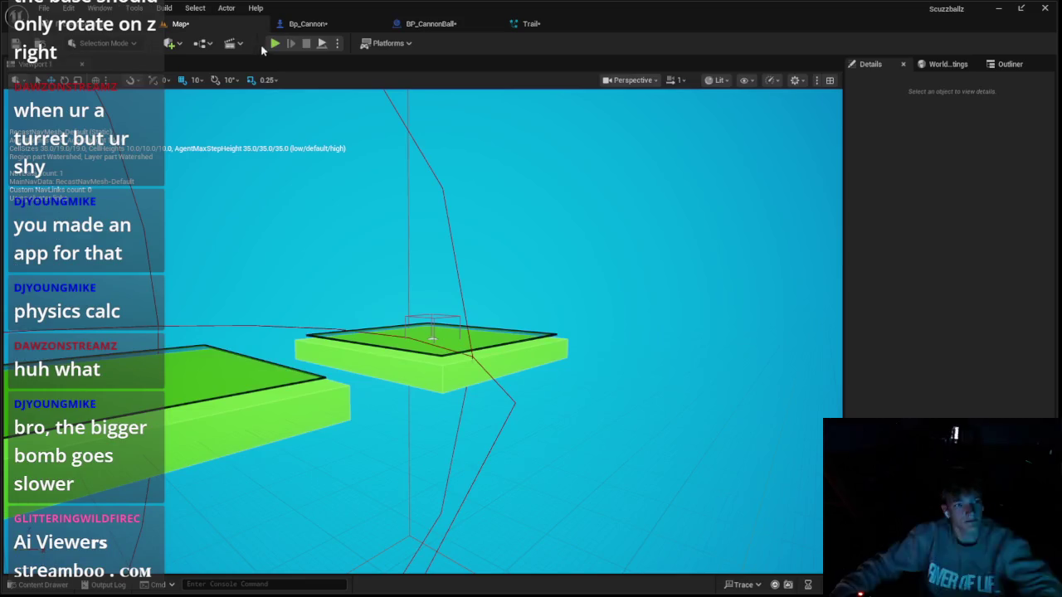
key("alt+p")
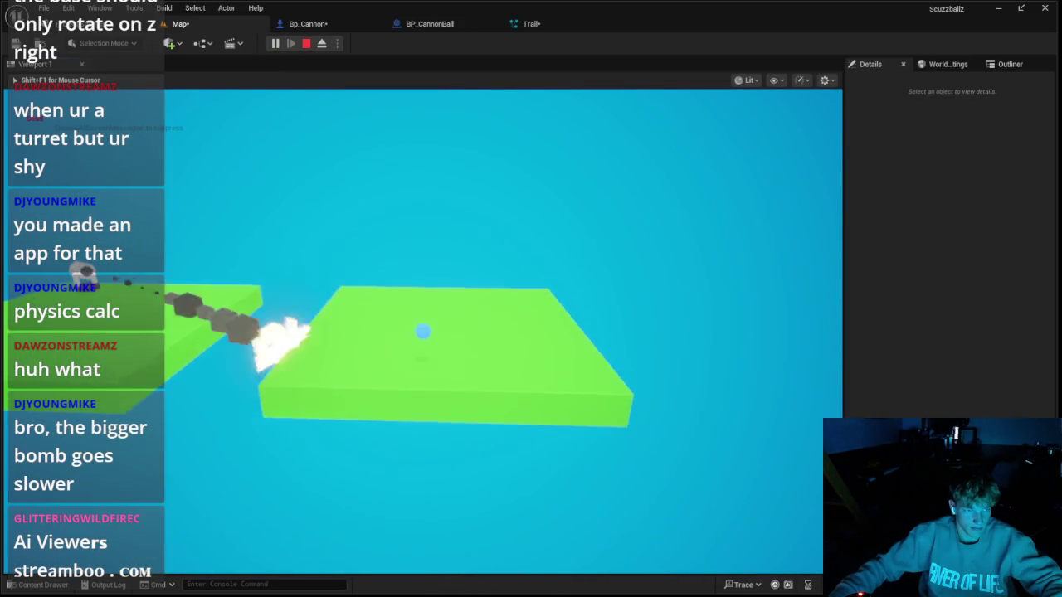
key("Escape")
Check the Trail particle system and test the cannon again
left_click(530, 23)
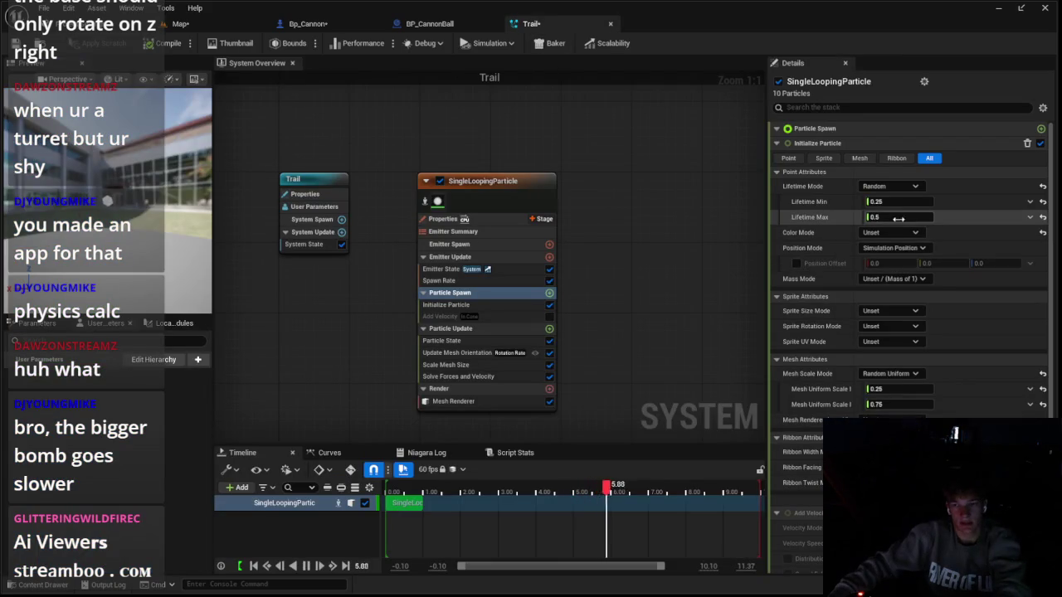
left_click(168, 24)
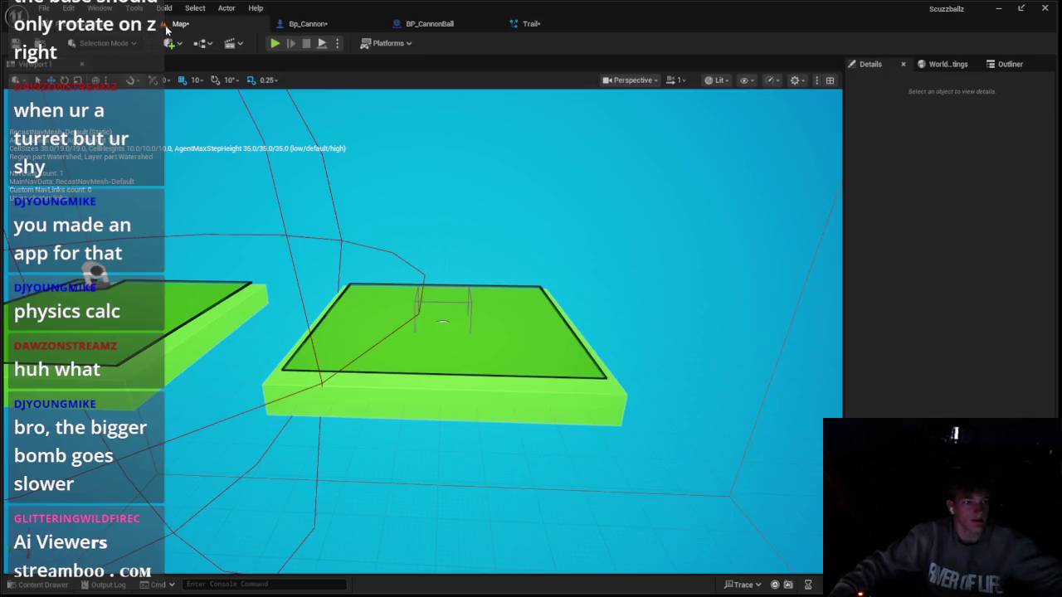
left_click(274, 44)
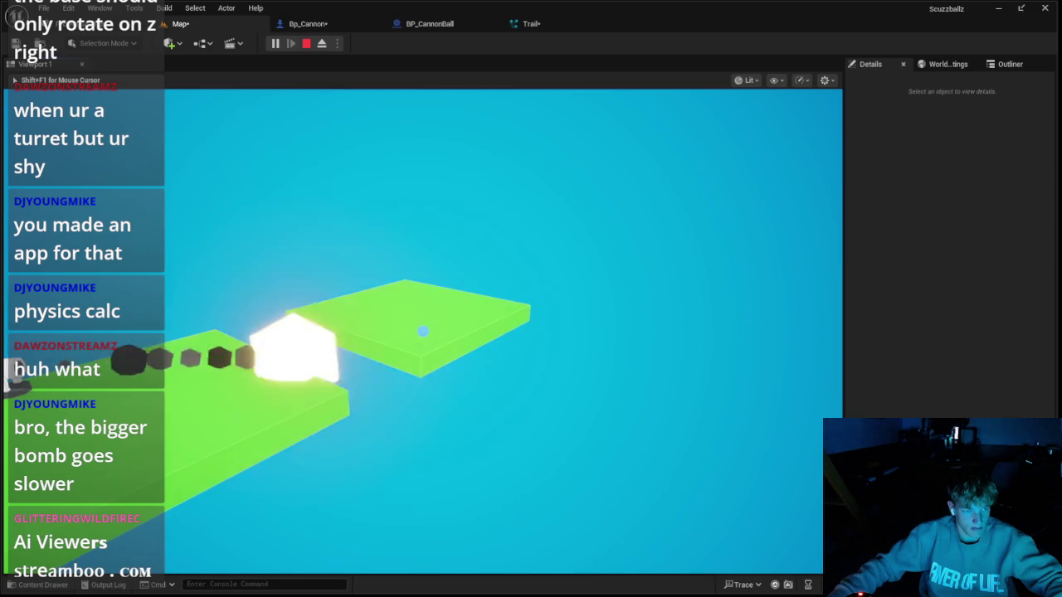
key("Escape")
Reconnect the execution flow into the Delay node and play-test the result
left_click(429, 24)
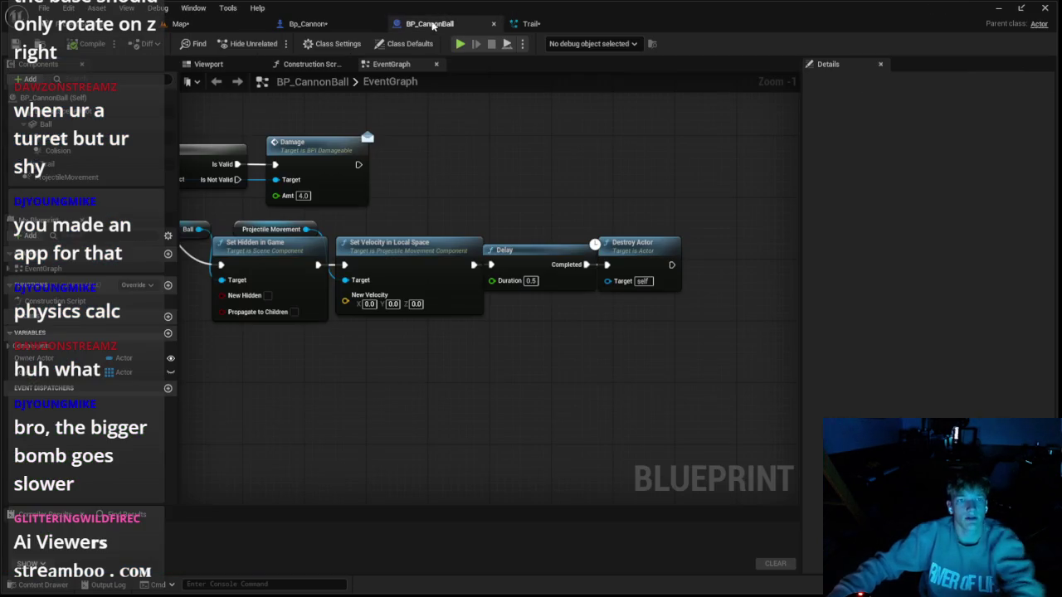
left_click_drag(315, 272, 507, 262)
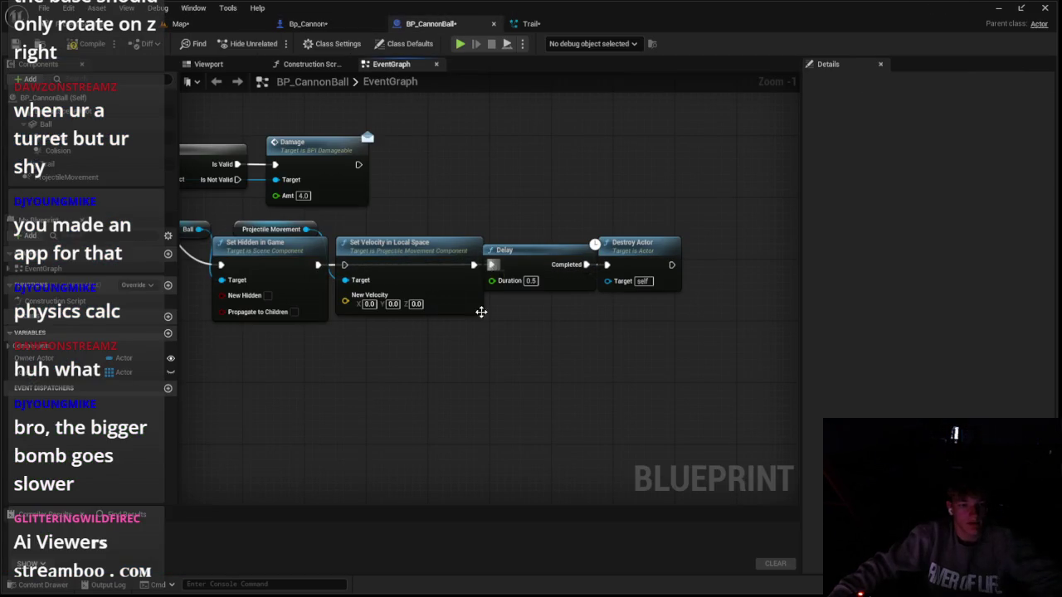
left_click(180, 23)
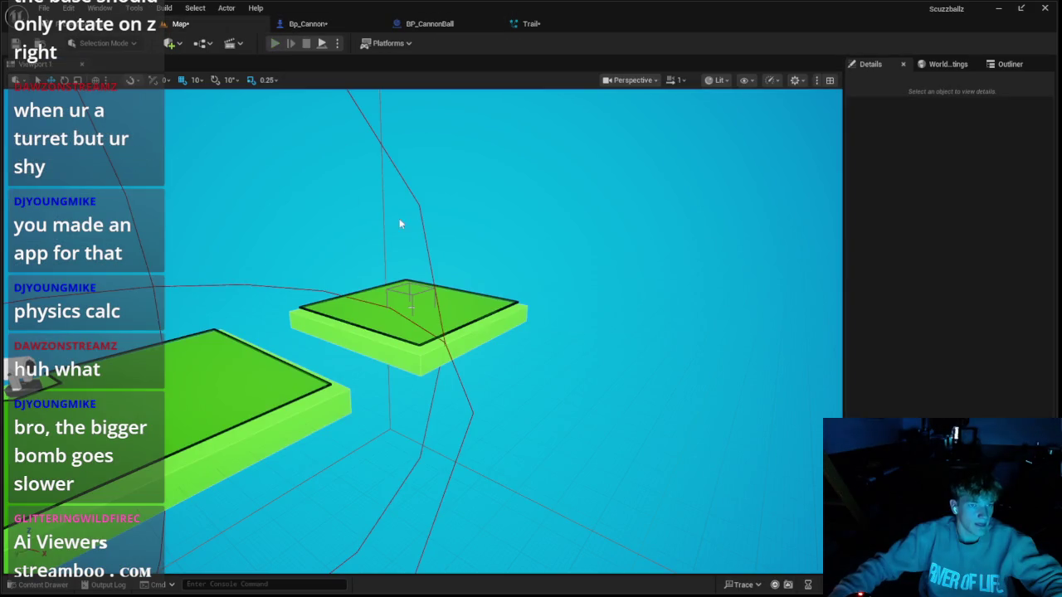
key("alt+p")
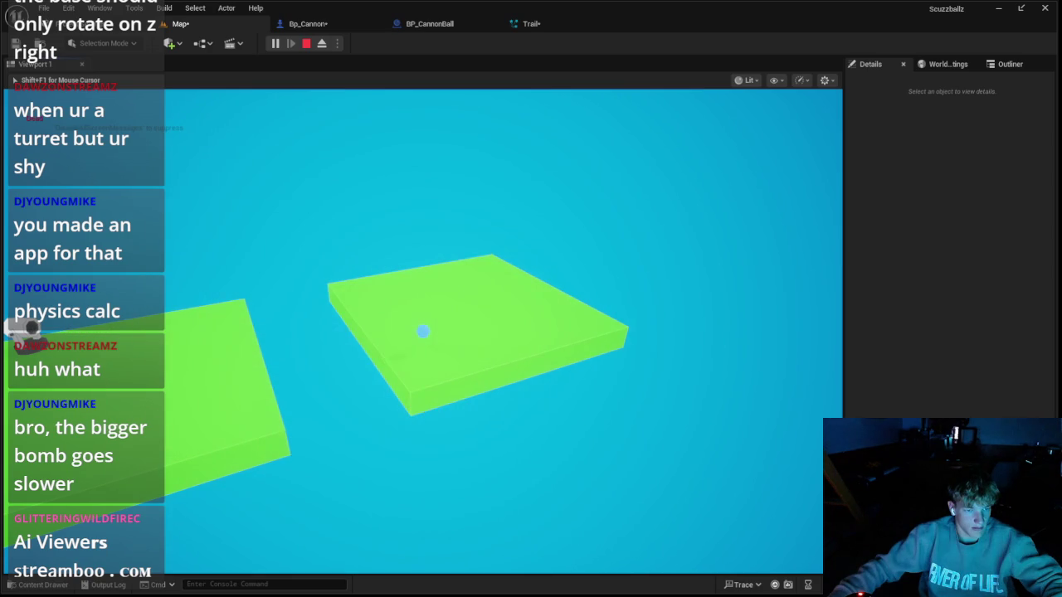
key("Escape")
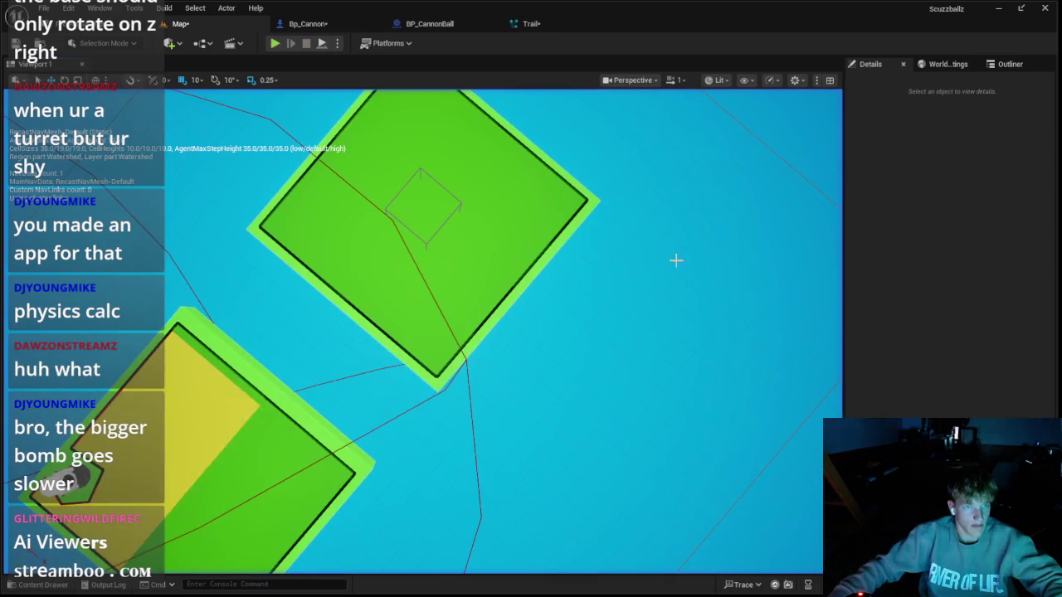
Inspect the Spawn System at Location node, then play-test again
left_click(429, 25)
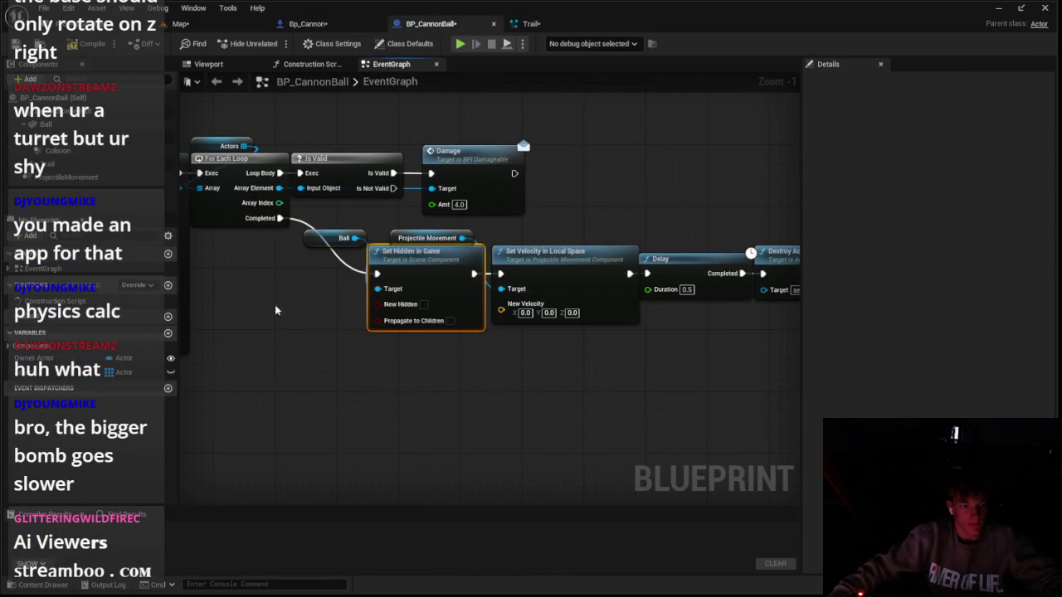
left_click_drag(276, 310, 367, 202)
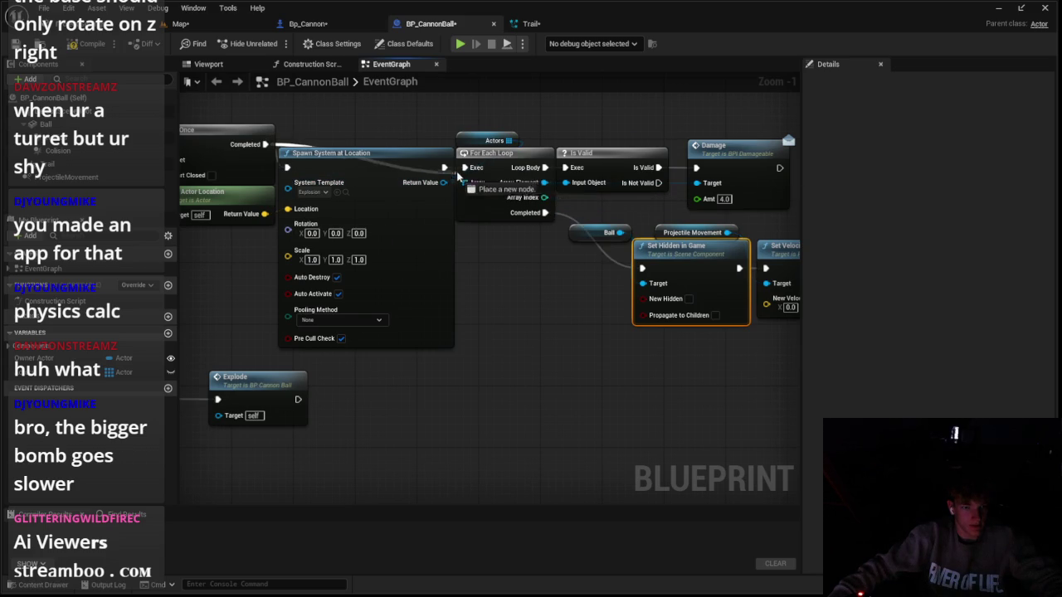
left_click(180, 23)
left_click(276, 43)
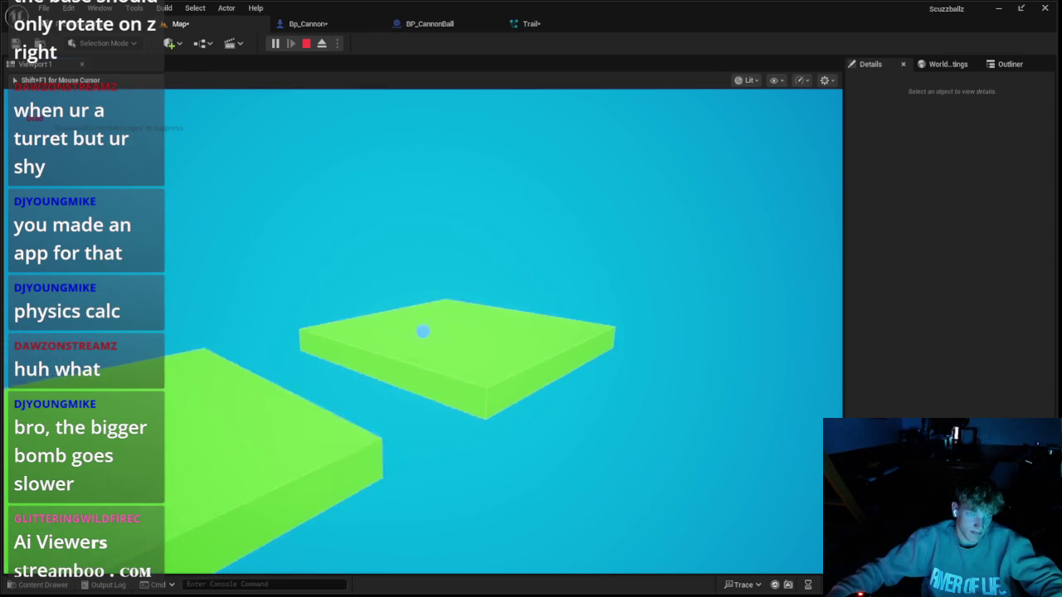
key("Escape")
Review the Set Velocity, Delay and Destroy Actor chain and the Trail system, then test
left_click(549, 28)
left_click(407, 28)
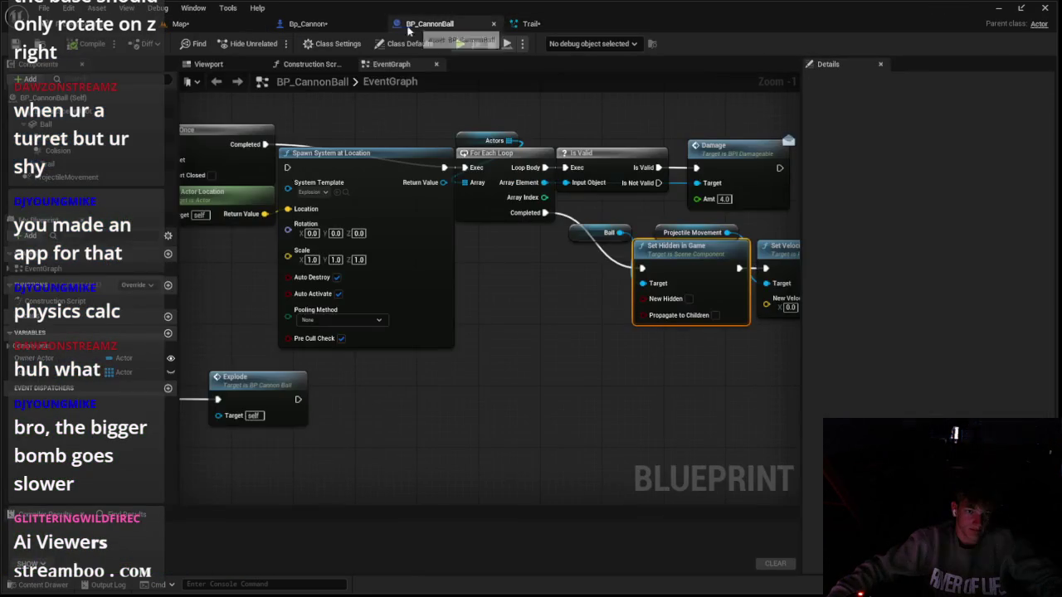
left_click_drag(676, 217, 395, 244)
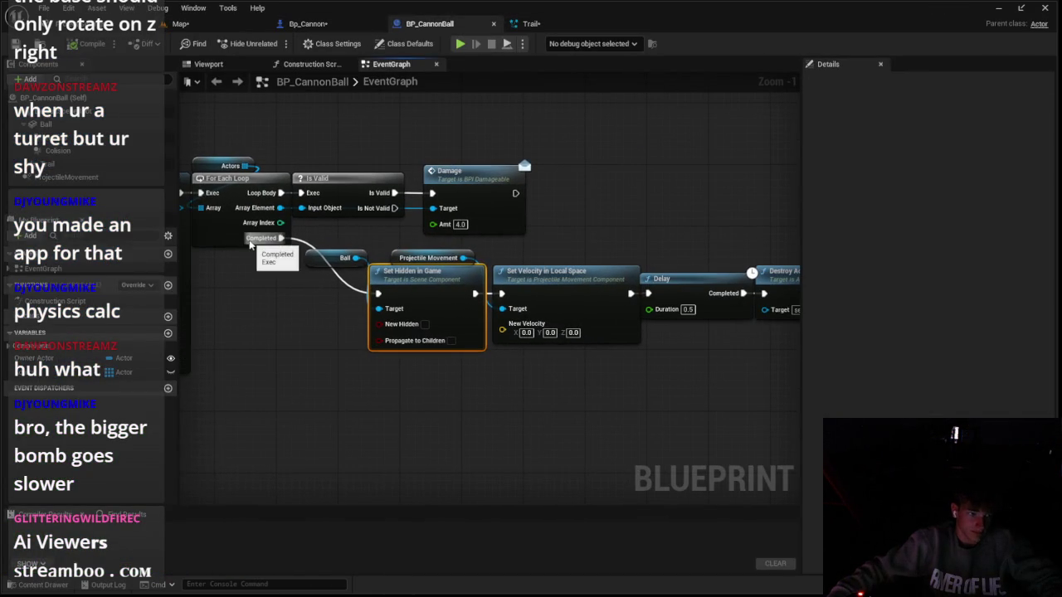
left_click_drag(639, 245, 413, 252)
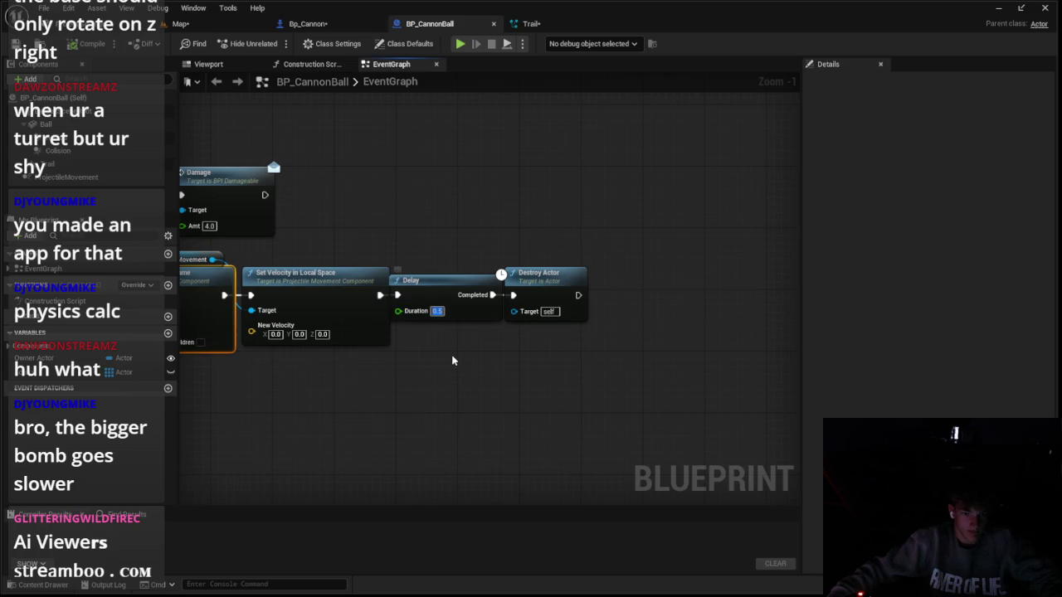
left_click(179, 23)
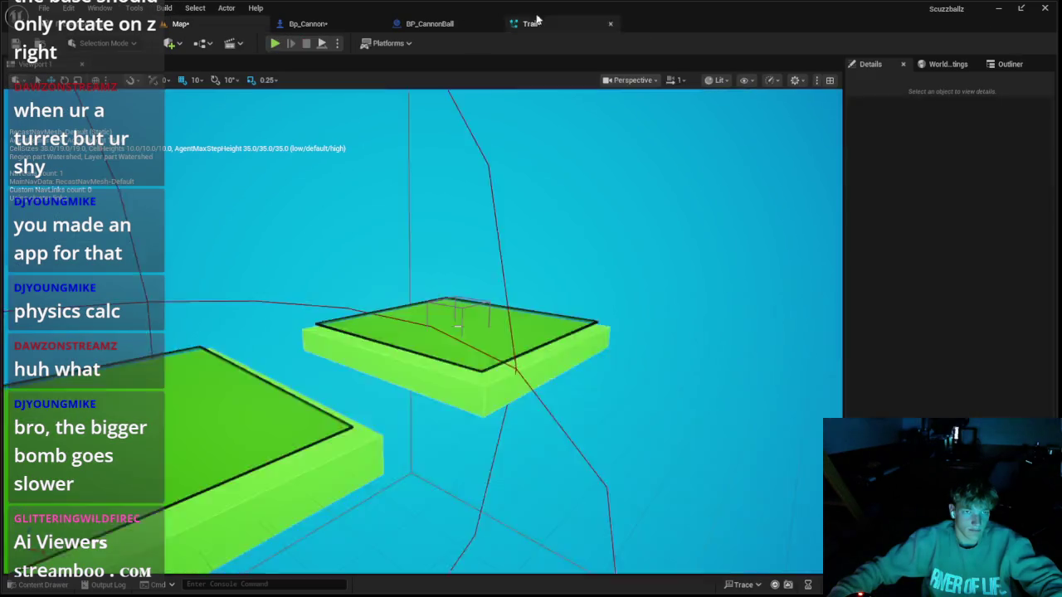
left_click(531, 23)
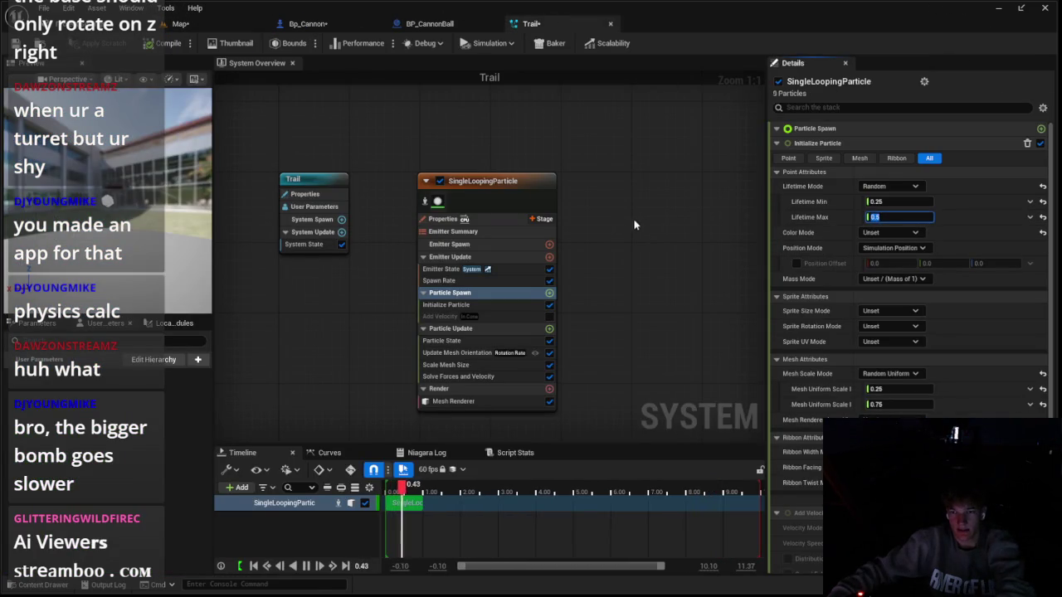
left_click(179, 24)
left_click(275, 43)
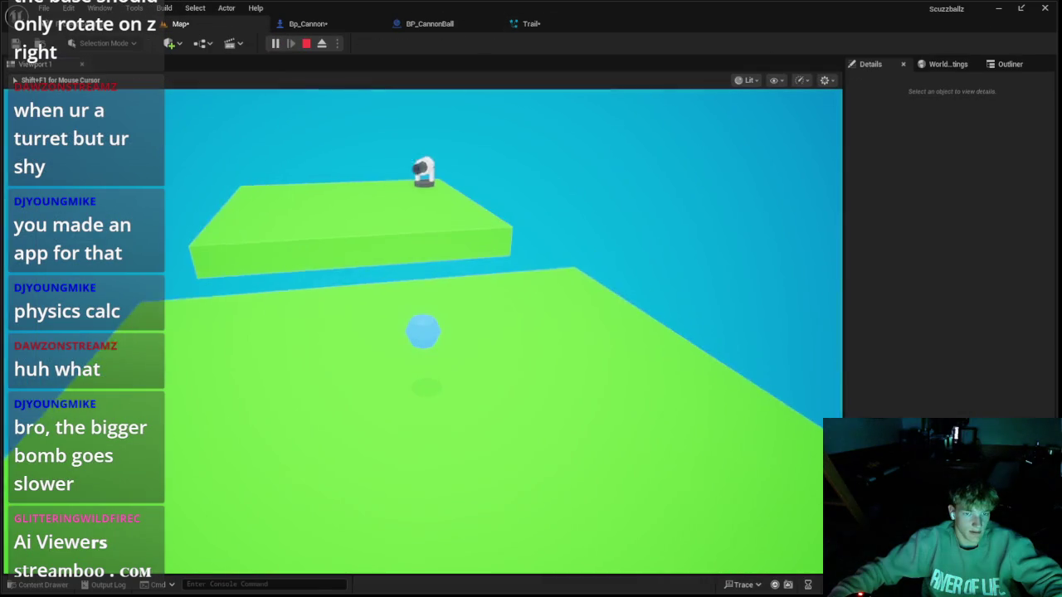
key("Escape")
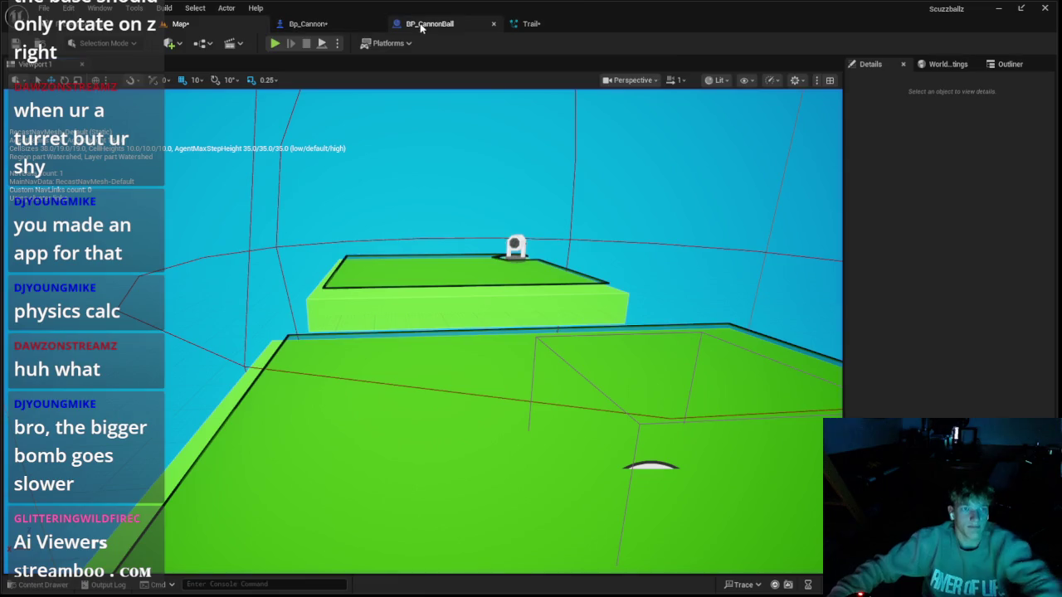
Review the BP_CannonBall graph and Bp_Cannon's Reload timeline curve
left_click(422, 25)
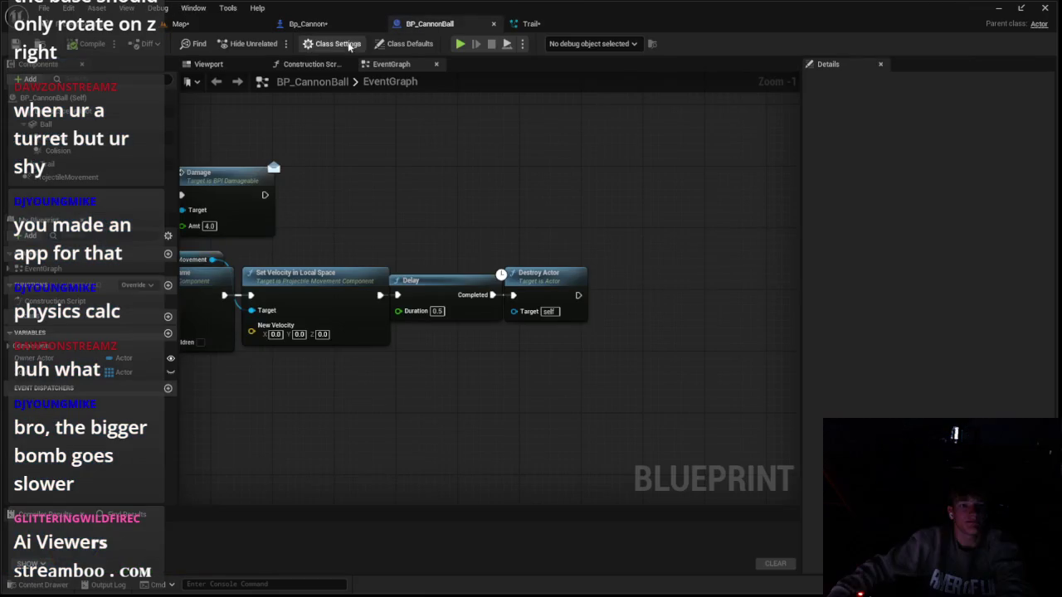
scroll(350, 182, "down", 3)
left_click(308, 23)
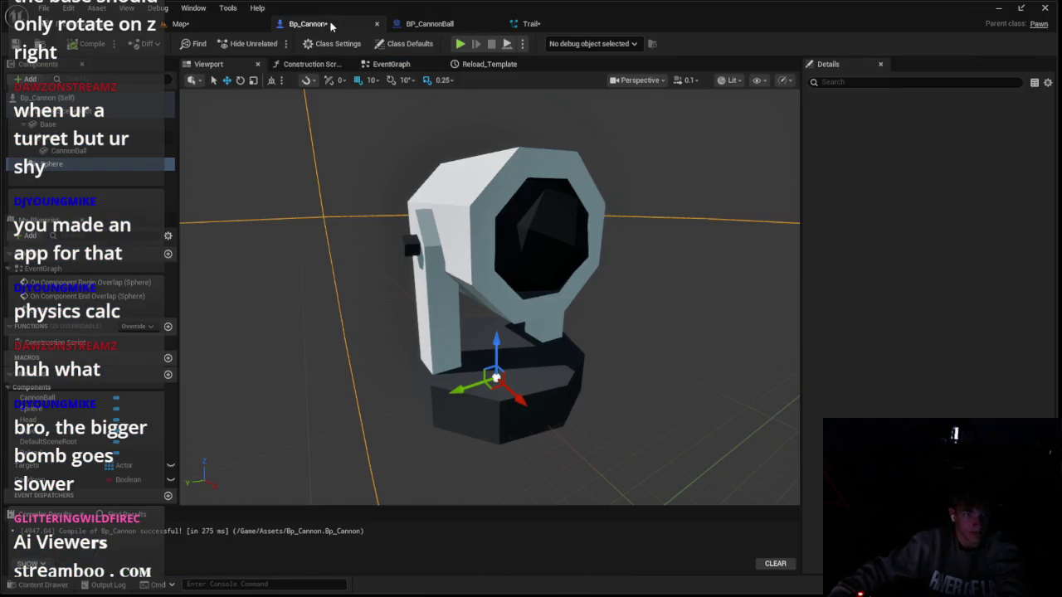
left_click(421, 24)
left_click(346, 25)
left_click(477, 64)
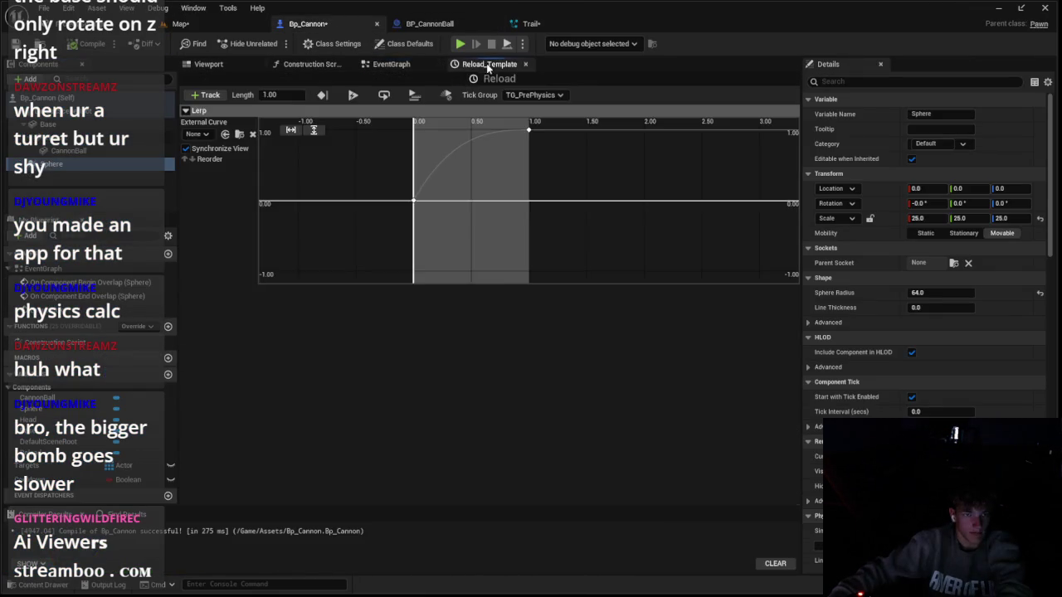
left_click(386, 65)
left_click(302, 66)
Return to the BP_CannonBall graph and play-test the level once more
left_click(411, 27)
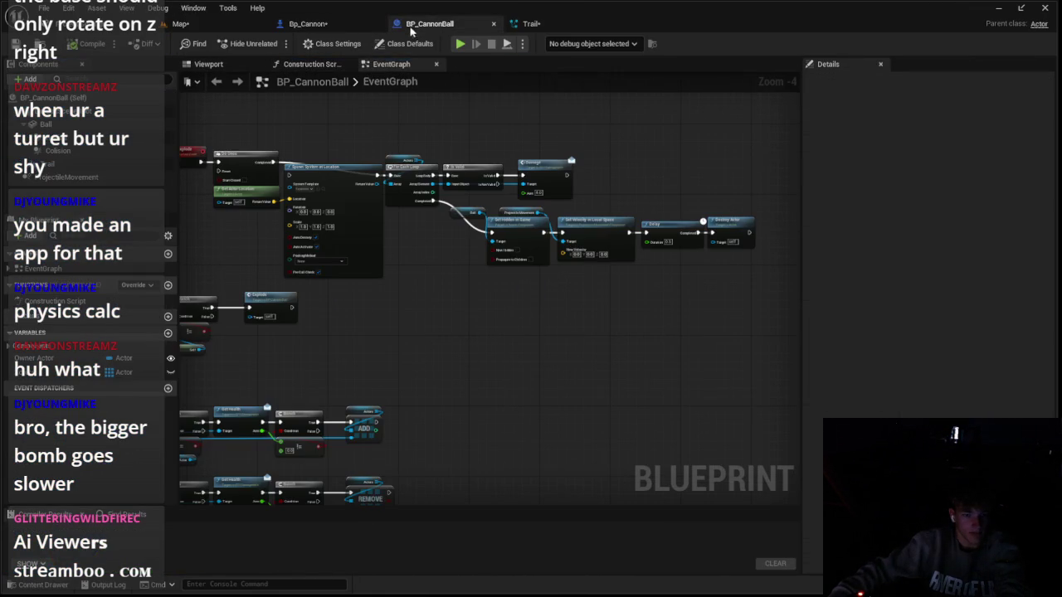
scroll(319, 159, "up", 2)
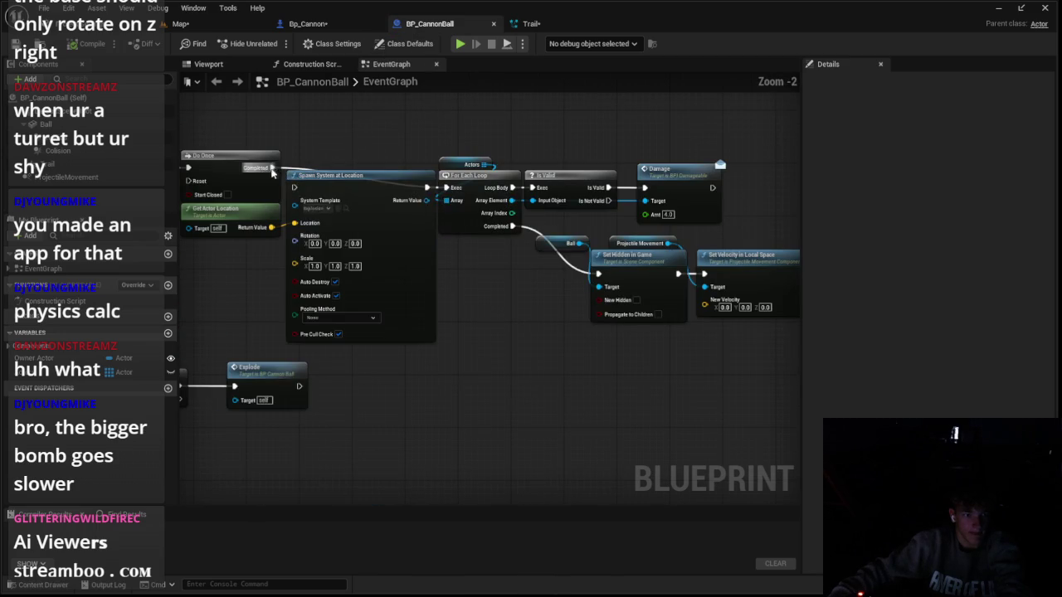
left_click(180, 23)
left_click(277, 43)
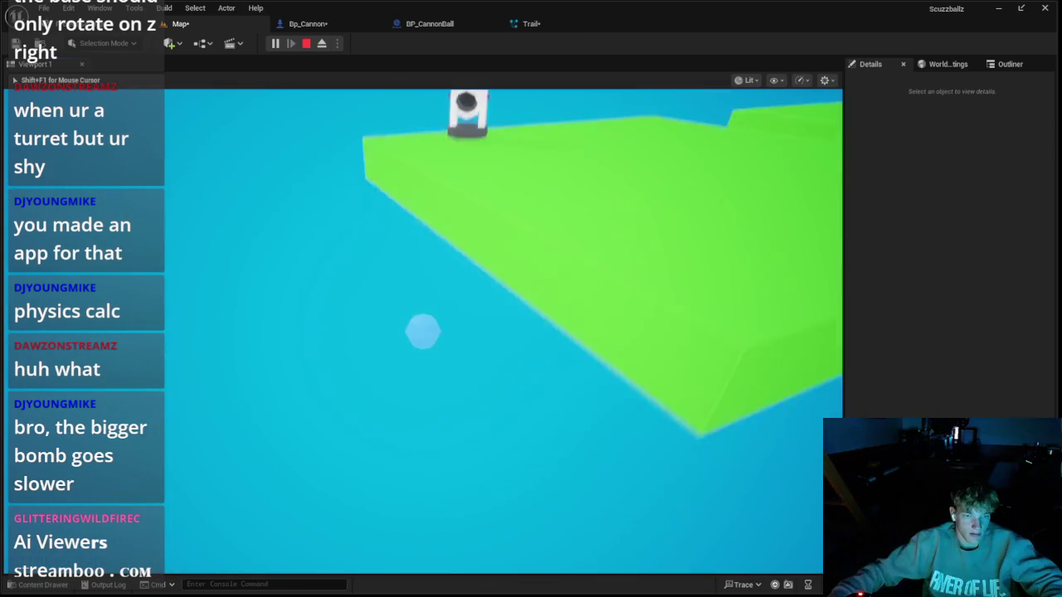
key("Escape")
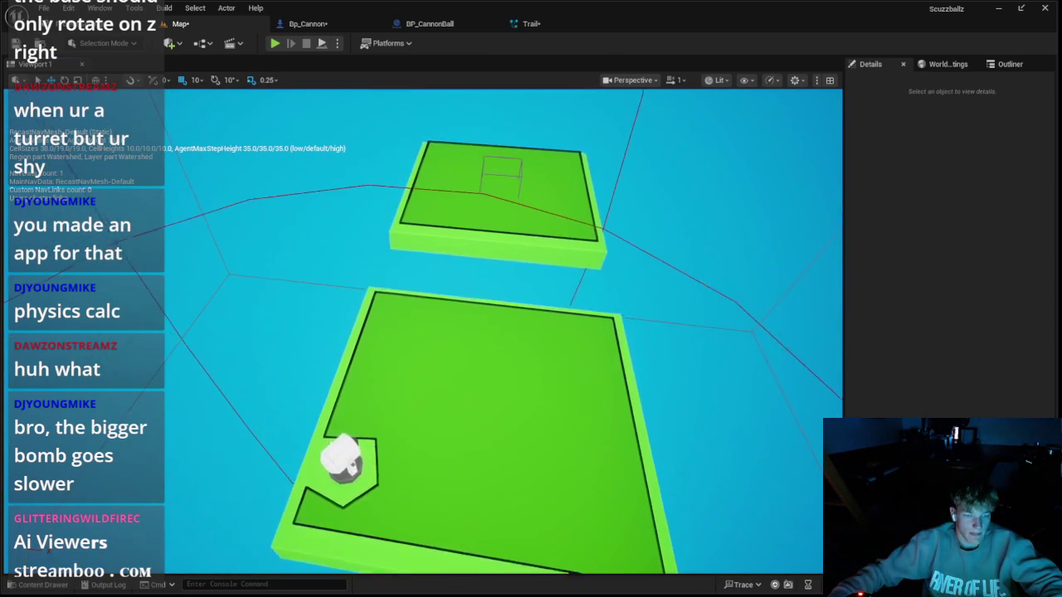
Inspect Bp_Cannon's components, including CannonBall's settings, and view its event graph
left_click(353, 27)
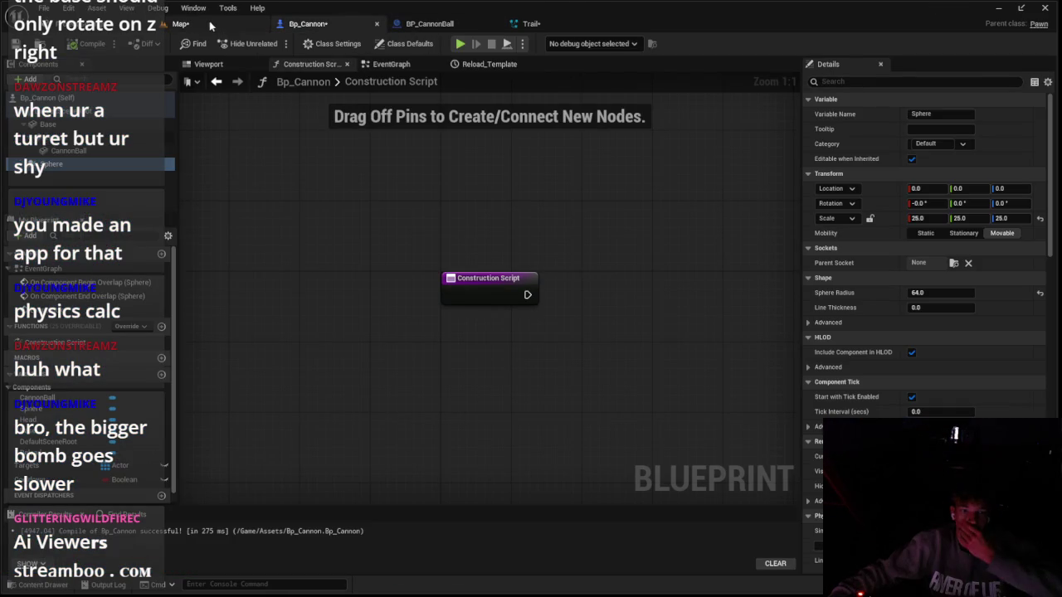
left_click(135, 123)
left_click(137, 137)
left_click(137, 150)
left_click(390, 63)
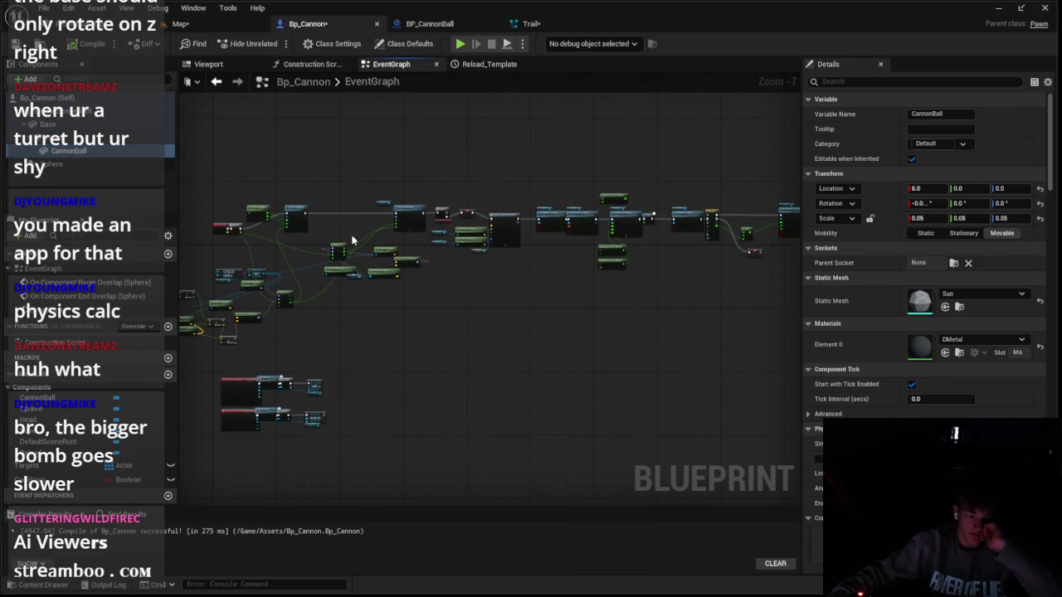
scroll(352, 240, "up", 3)
scroll(486, 292, "down", 2)
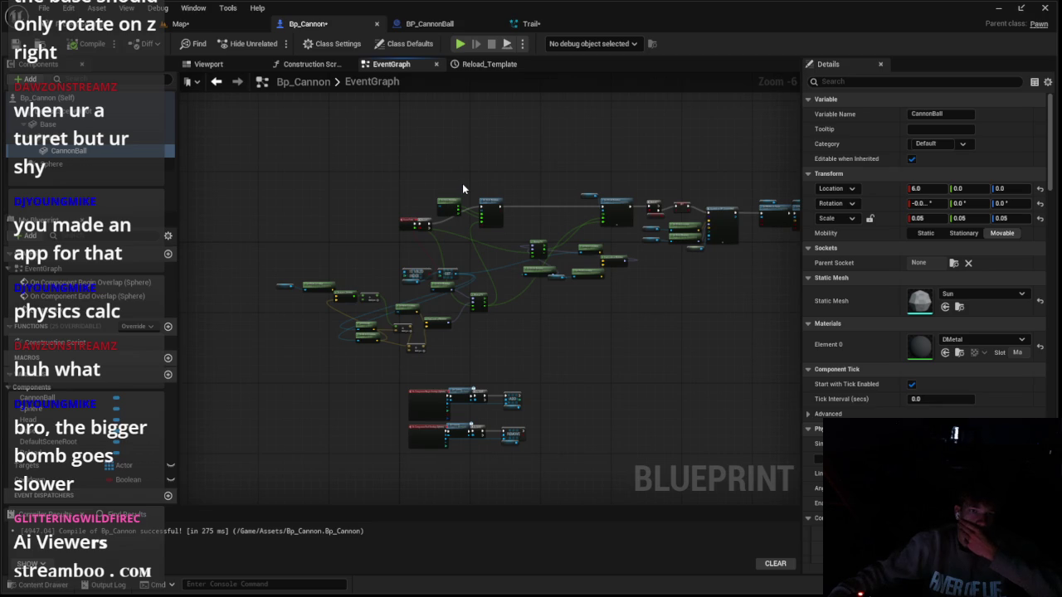
left_click(33, 585)
In the Nuke blueprint, assign Trail as the trail's Niagara System and move it to X -70
double_click(788, 464)
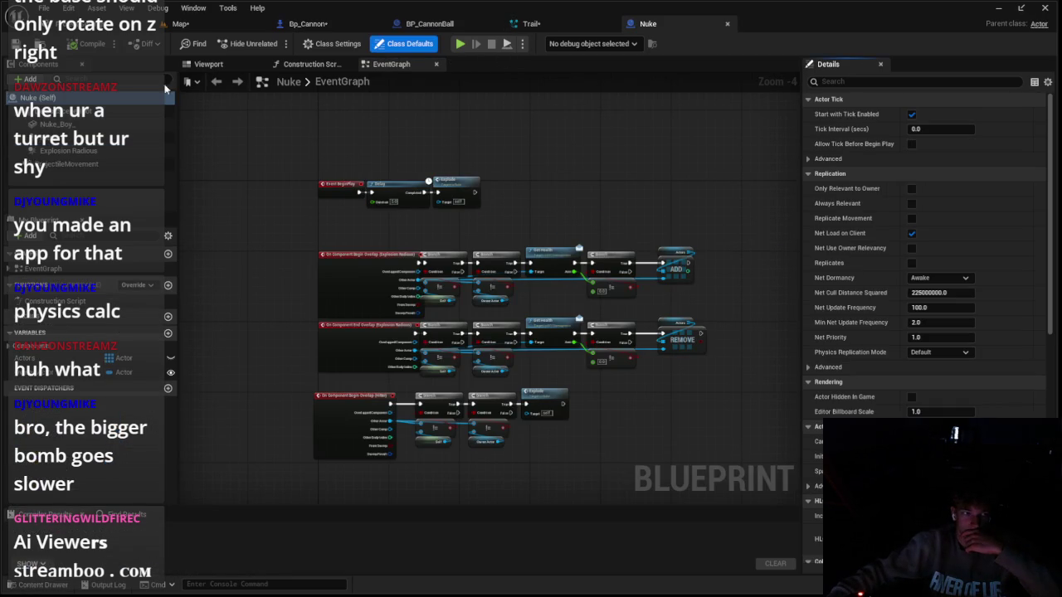
left_click(206, 64)
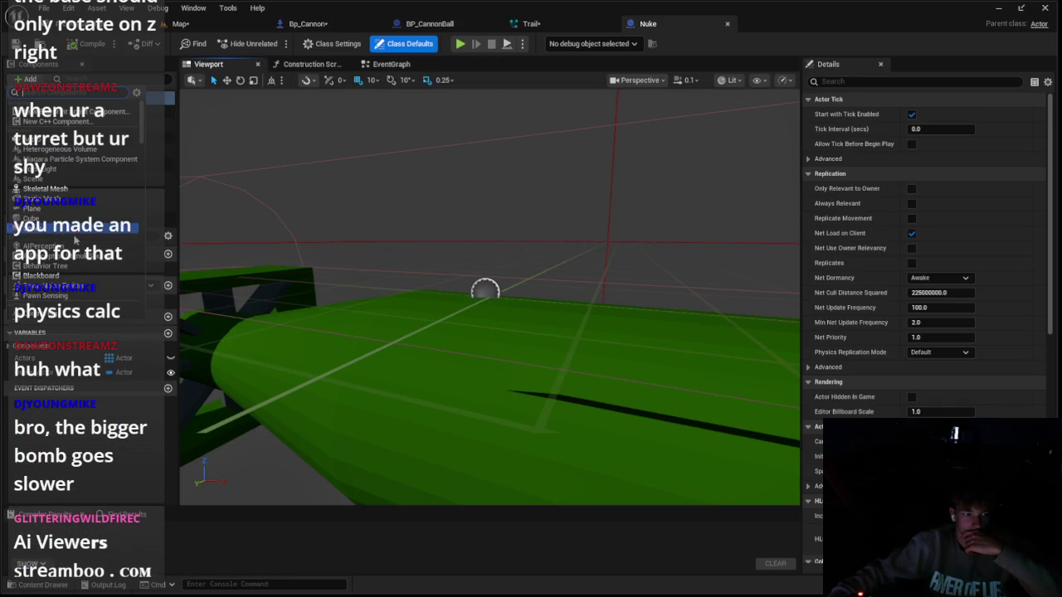
left_click(76, 160)
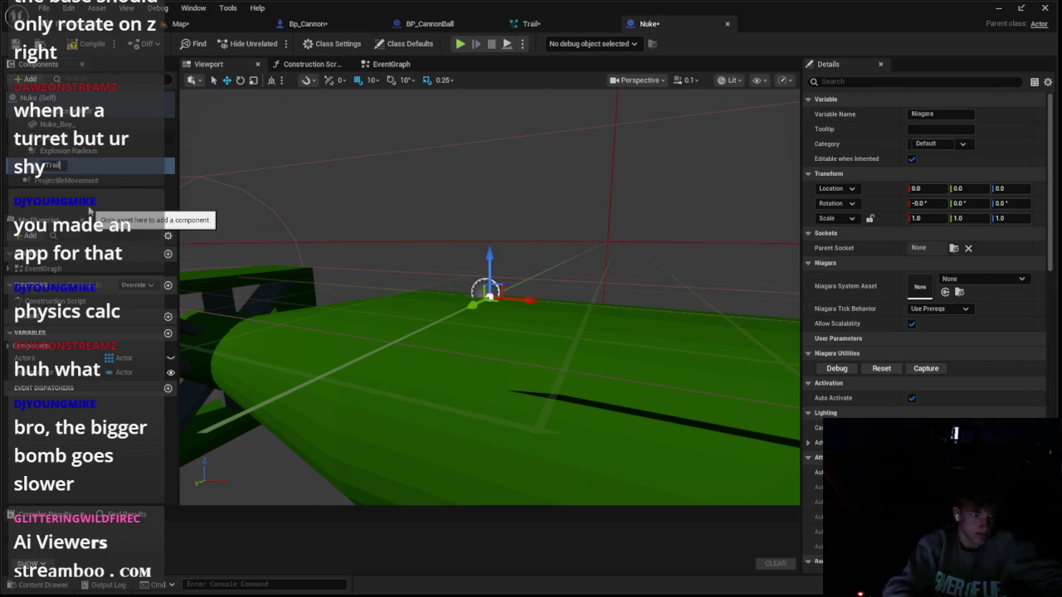
left_click(979, 279)
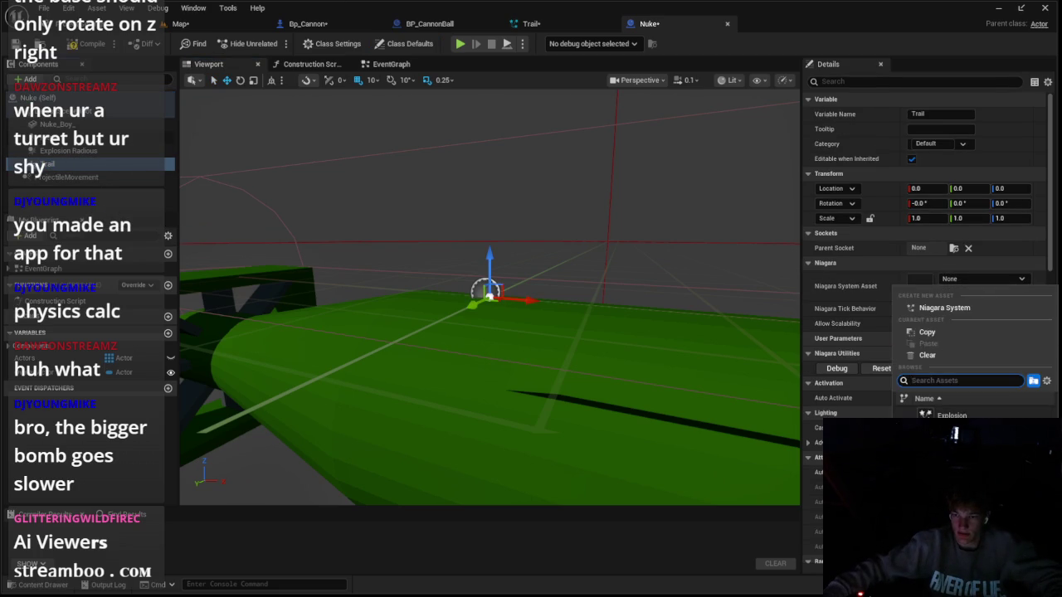
left_click(954, 431)
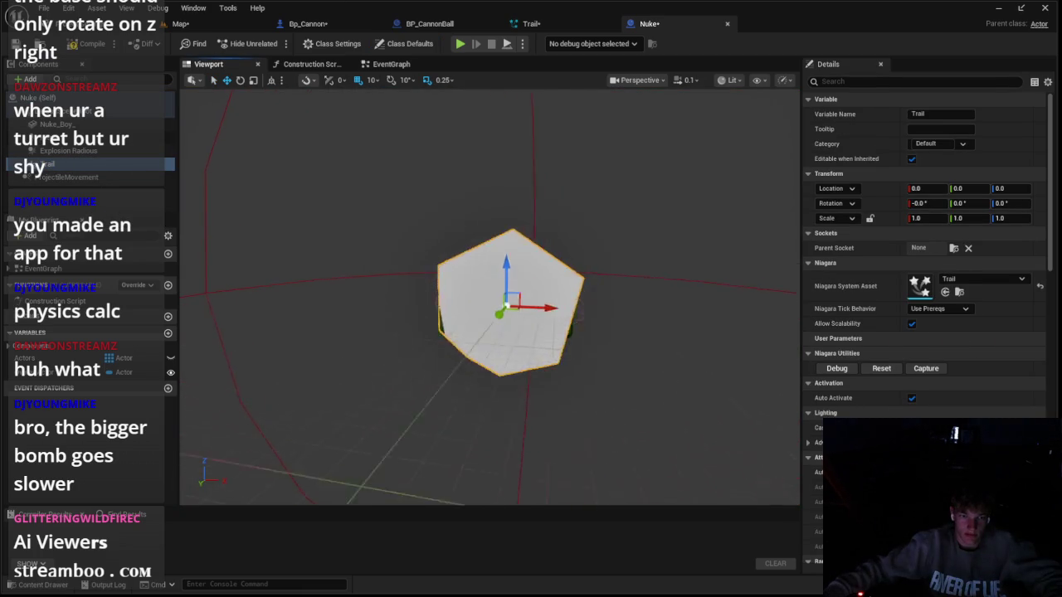
mouse_move(544, 308)
left_mouse_down()
mouse_move(497, 309)
mouse_move(590, 298)
mouse_move(418, 307)
mouse_move(425, 322)
left_mouse_up()
Set the Nuke_Boy_ mesh's Z location to 0 and return to the Map level
left_click(606, 326)
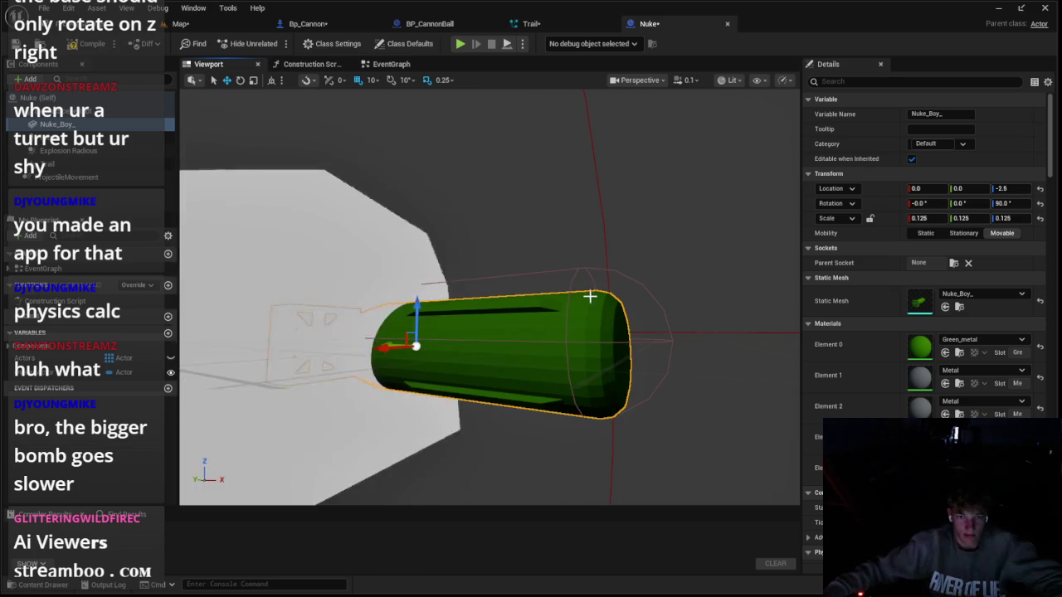
left_click(995, 189)
type("0")
key("Return")
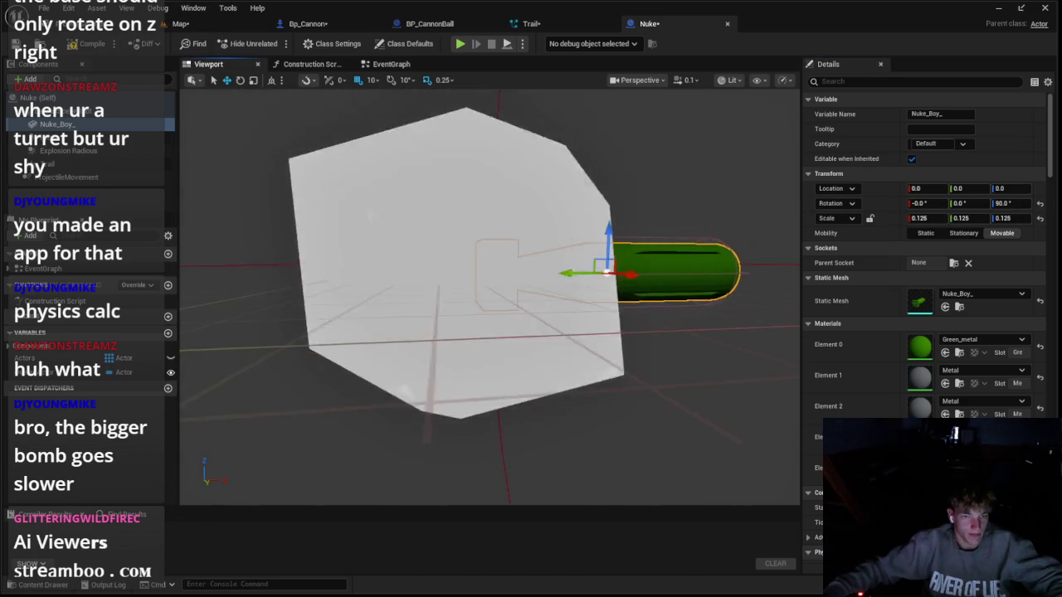
left_click(467, 236)
left_click(180, 23)
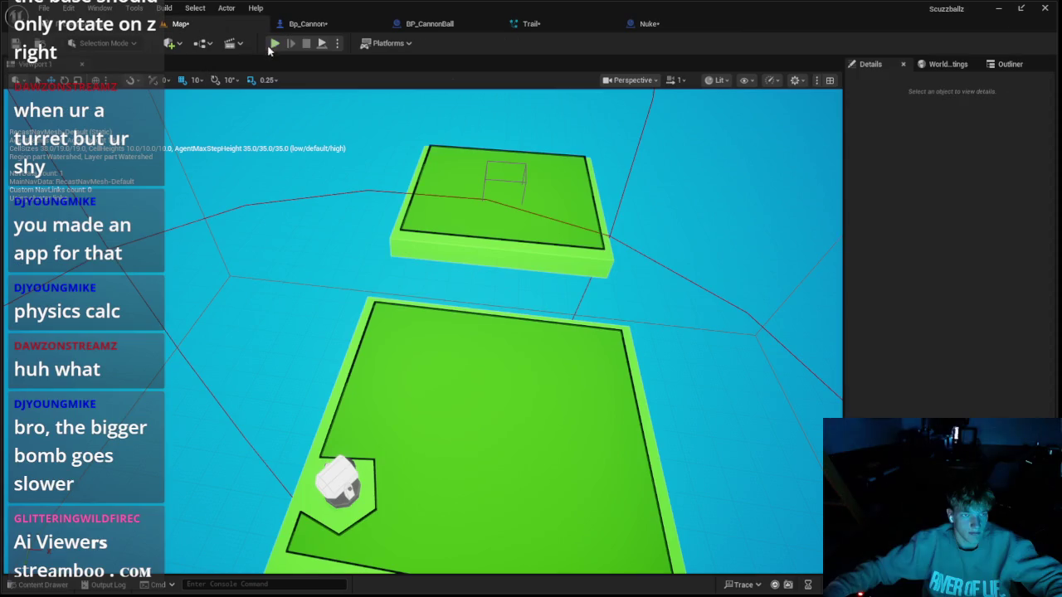
key("Escape")
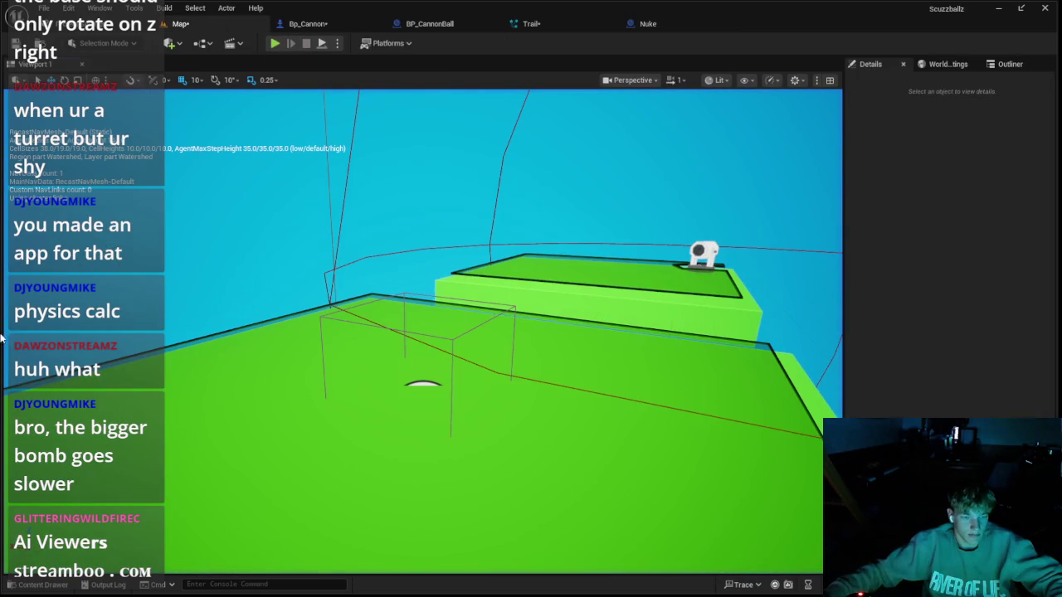
Place a Nuke actor in the level, then delete it
left_click(43, 585)
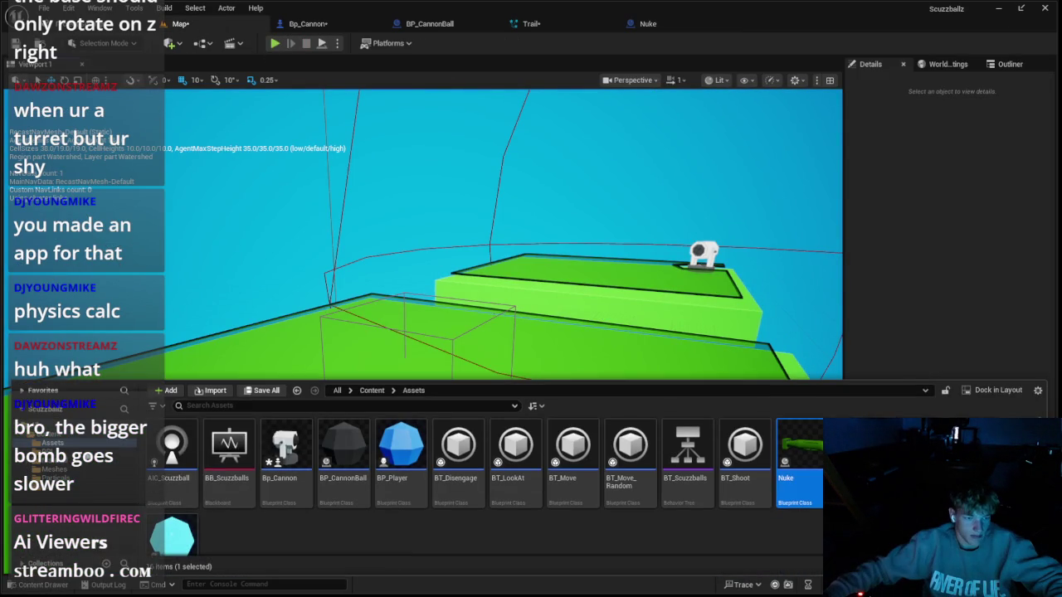
left_click_drag(690, 315, 531, 270)
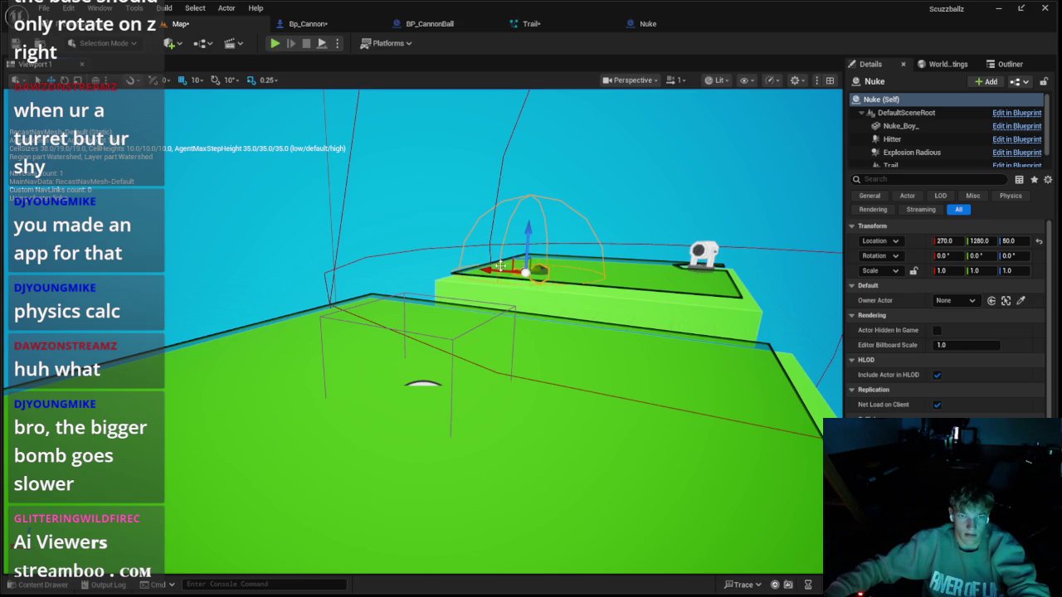
key("Delete")
Place a Bp_Cannon actor on the upper platform and play-test the level
left_click(43, 585)
mouse_move(688, 448)
left_mouse_down()
mouse_move(594, 281)
mouse_move(546, 245)
left_mouse_up()
left_click(274, 43)
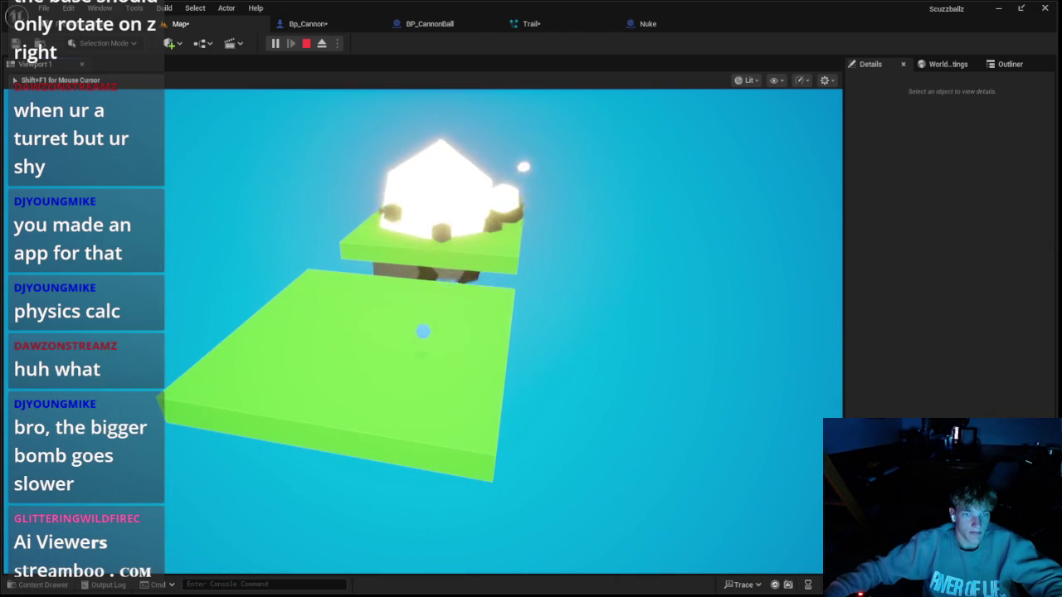
key("Escape")
left_click(502, 209)
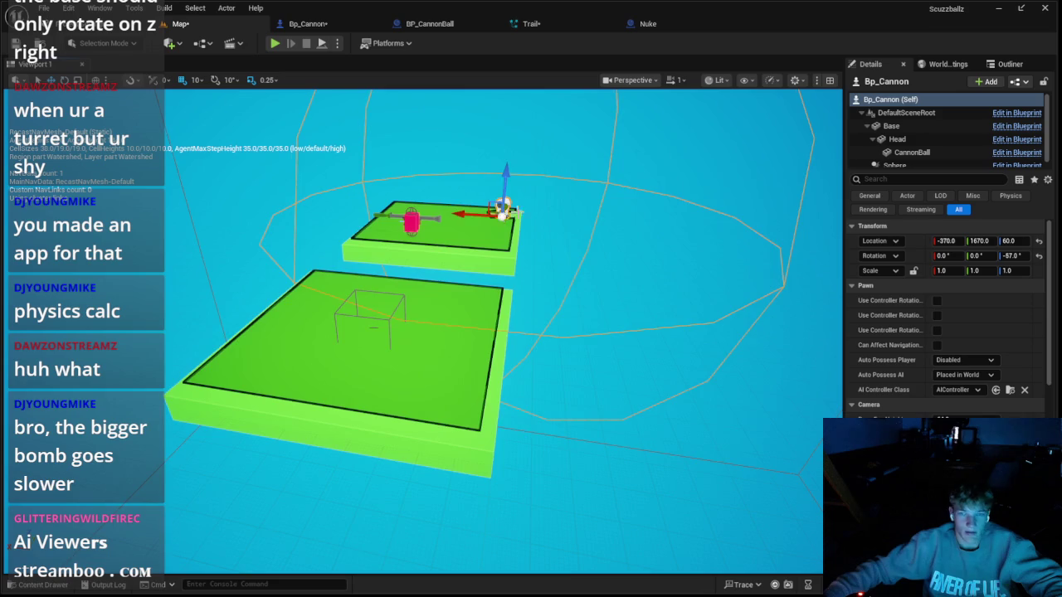
Focus the view on the placed cannon and glance over Bp_Cannon and BP_CannonBall
key("f")
key("e")
left_click(308, 23)
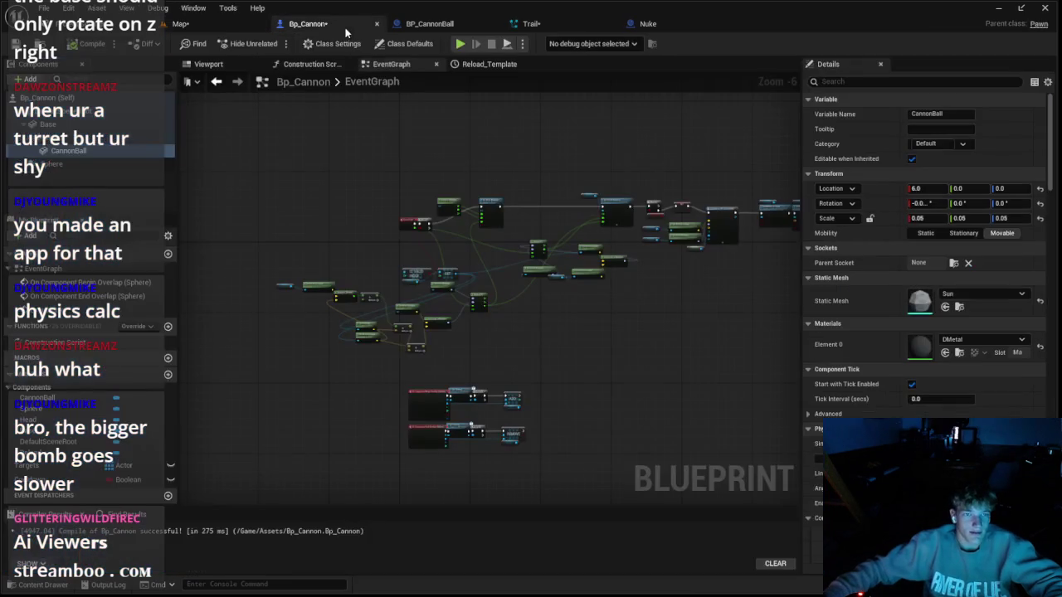
left_click(428, 23)
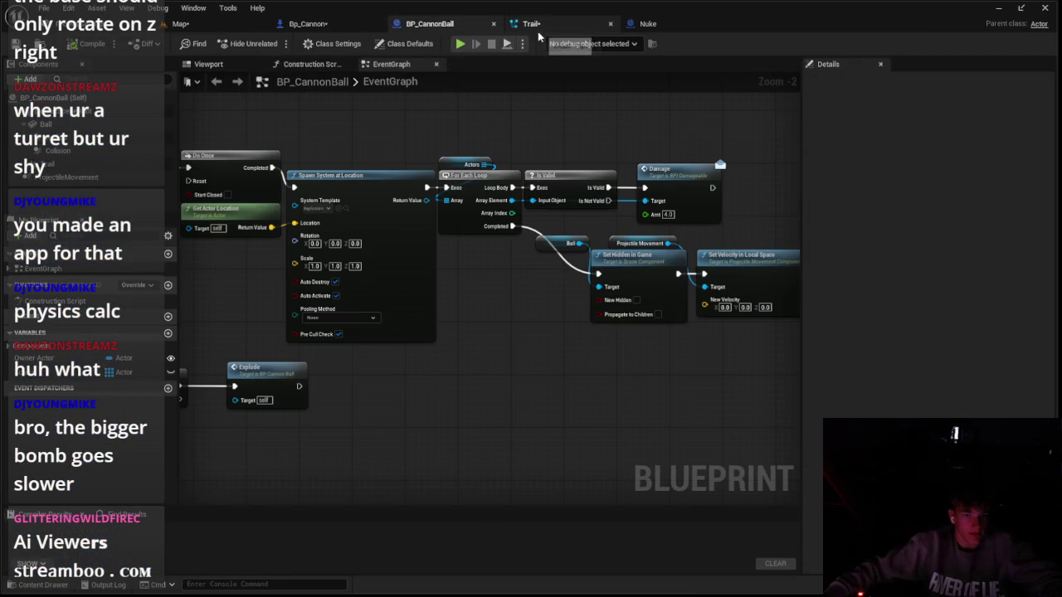
left_click(307, 23)
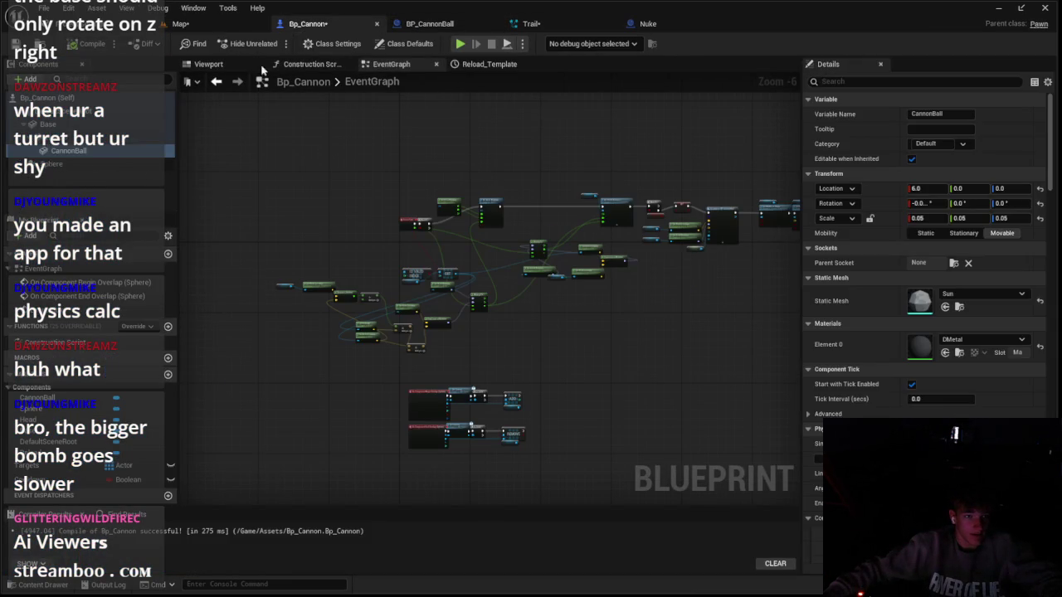
Look through Bp_Cannon's class defaults
left_click(405, 43)
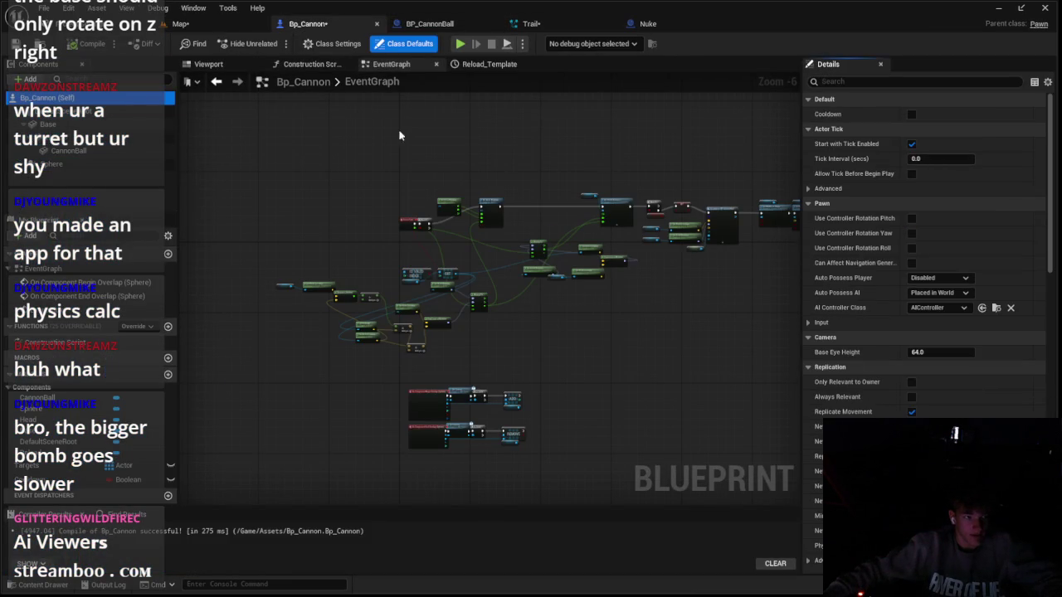
scroll(907, 294, "down", 10)
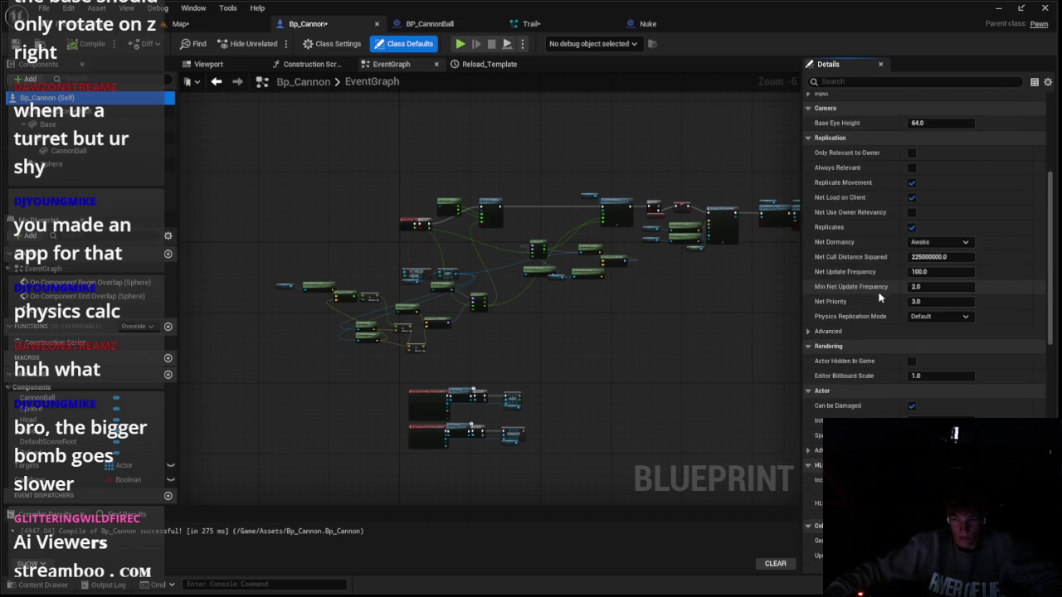
scroll(871, 303, "down", 6)
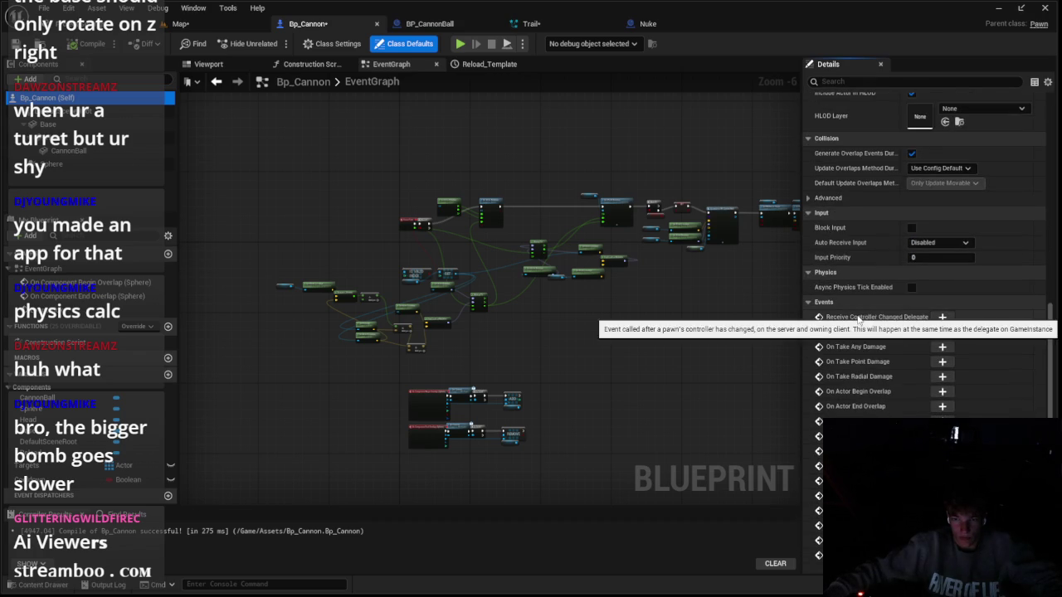
scroll(857, 315, "down", 6)
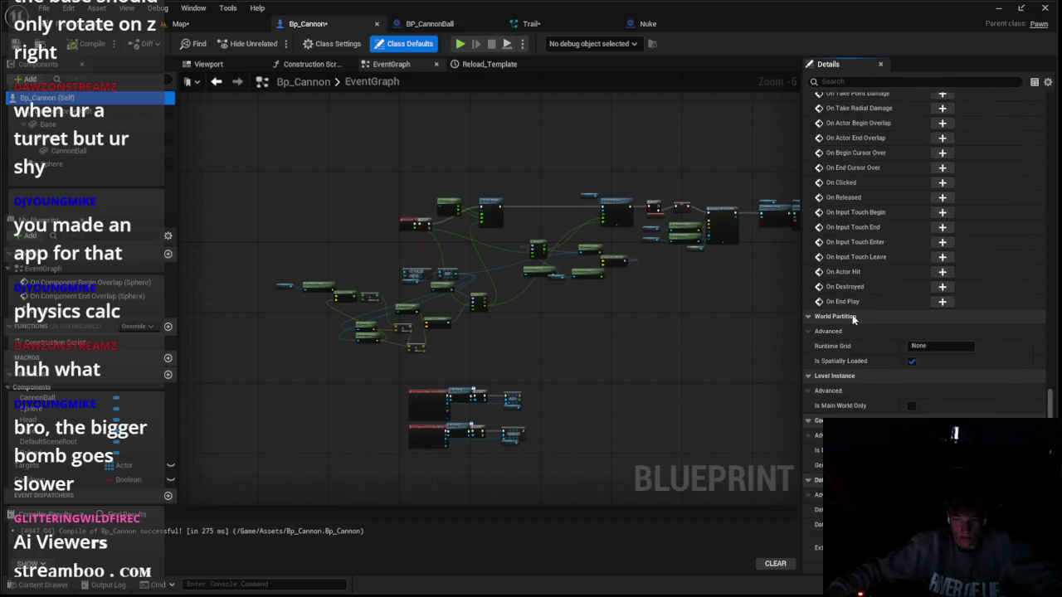
scroll(434, 353, "up", 2)
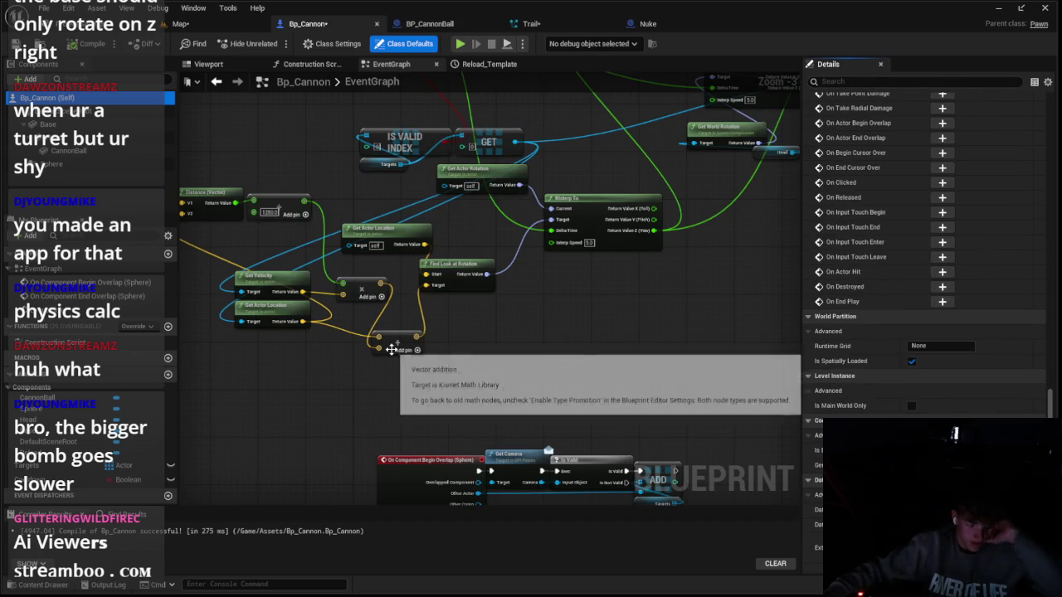
scroll(301, 329, "down", 3)
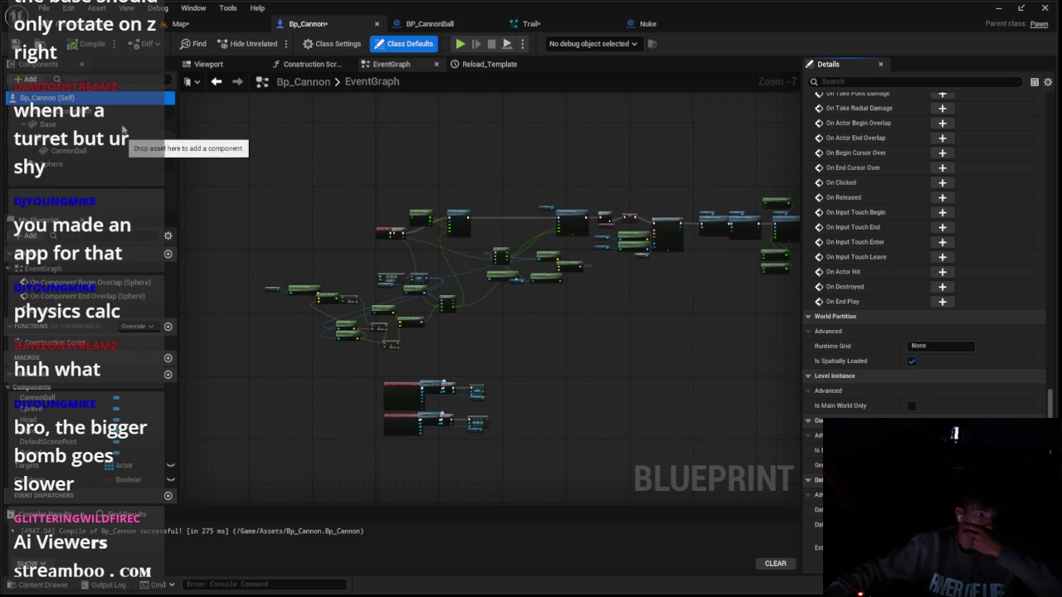
Reparent Bp_Cannon from Pawn to Actor in Class Settings
left_click(325, 46)
left_click(942, 114)
left_click(979, 149)
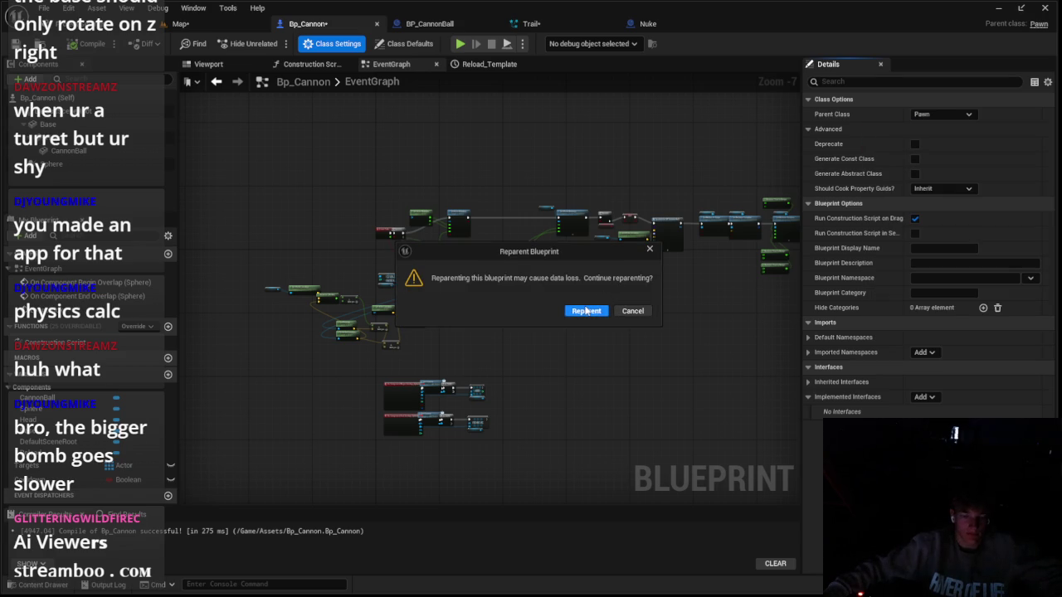
left_click(586, 311)
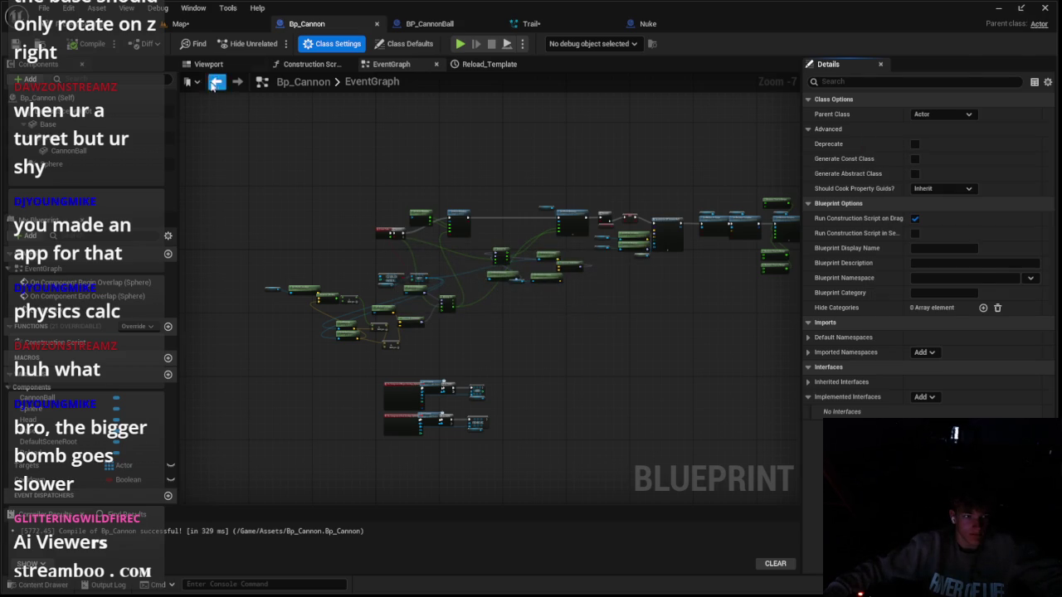
Play-test the level twice with the reparented cannon
left_click(180, 23)
left_click(275, 43)
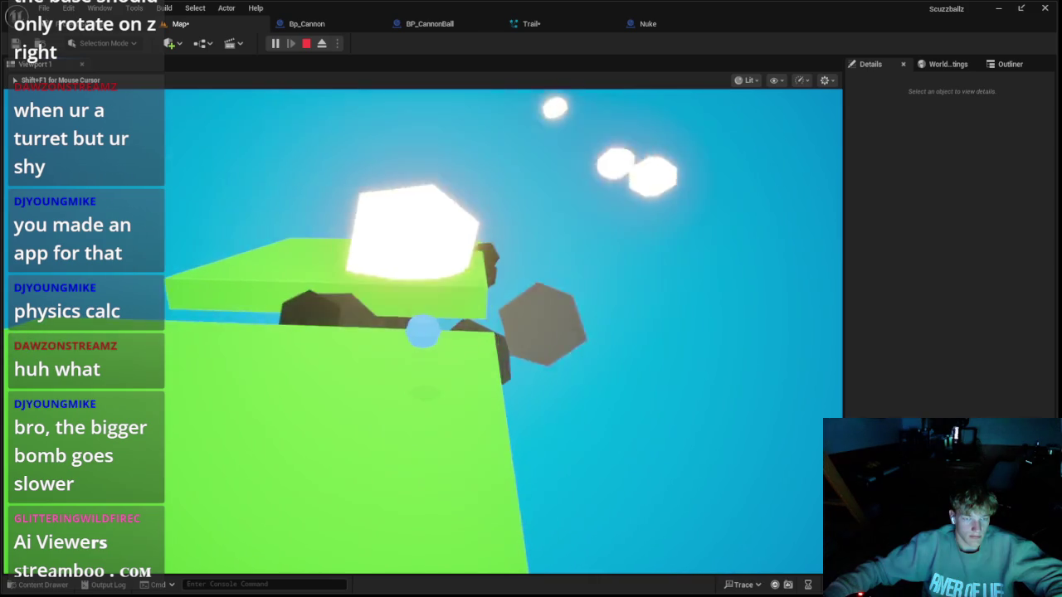
key("Escape")
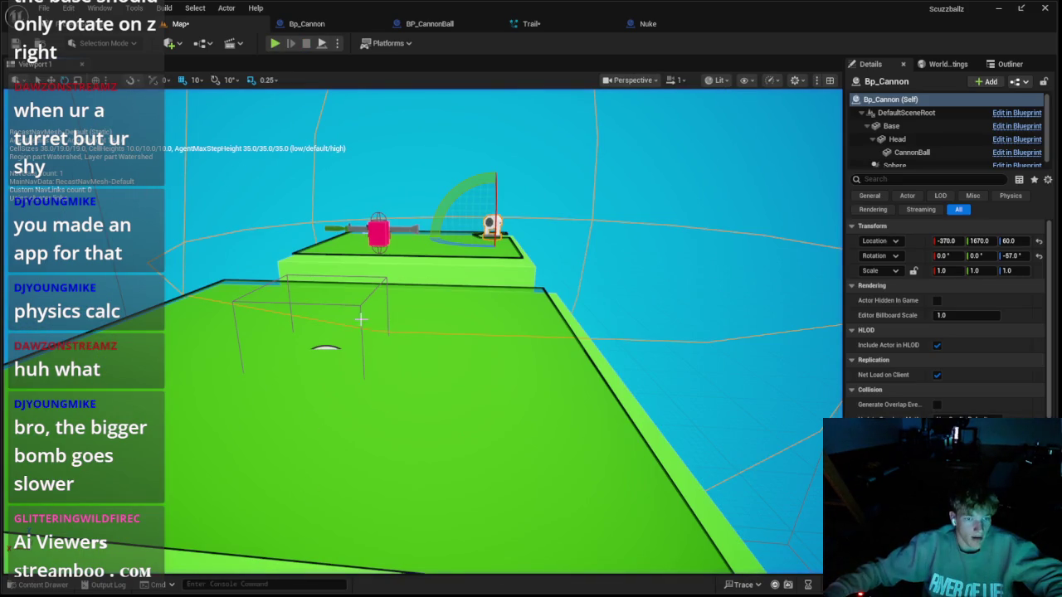
left_click(275, 43)
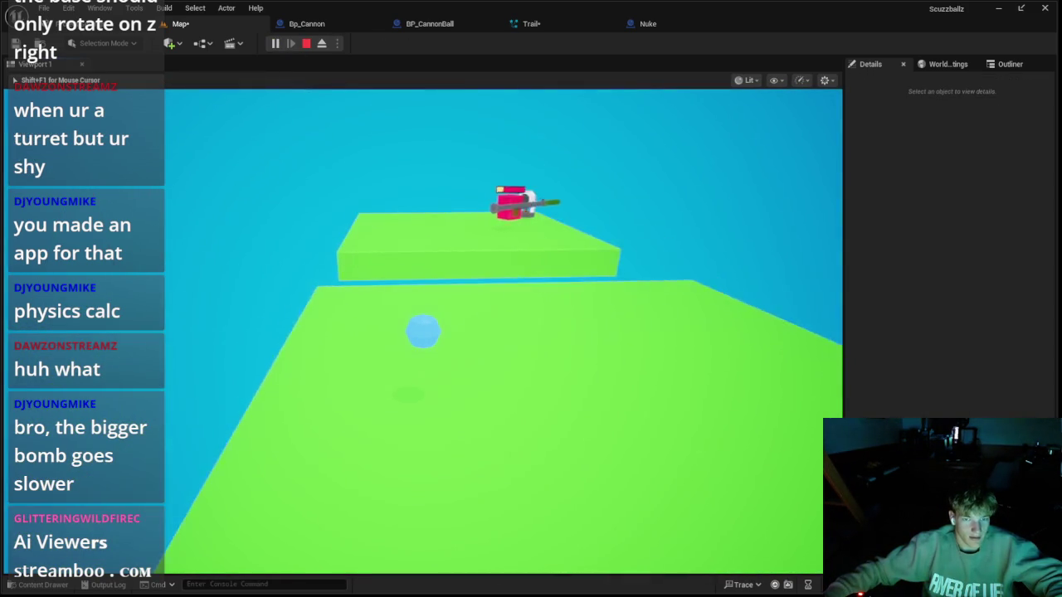
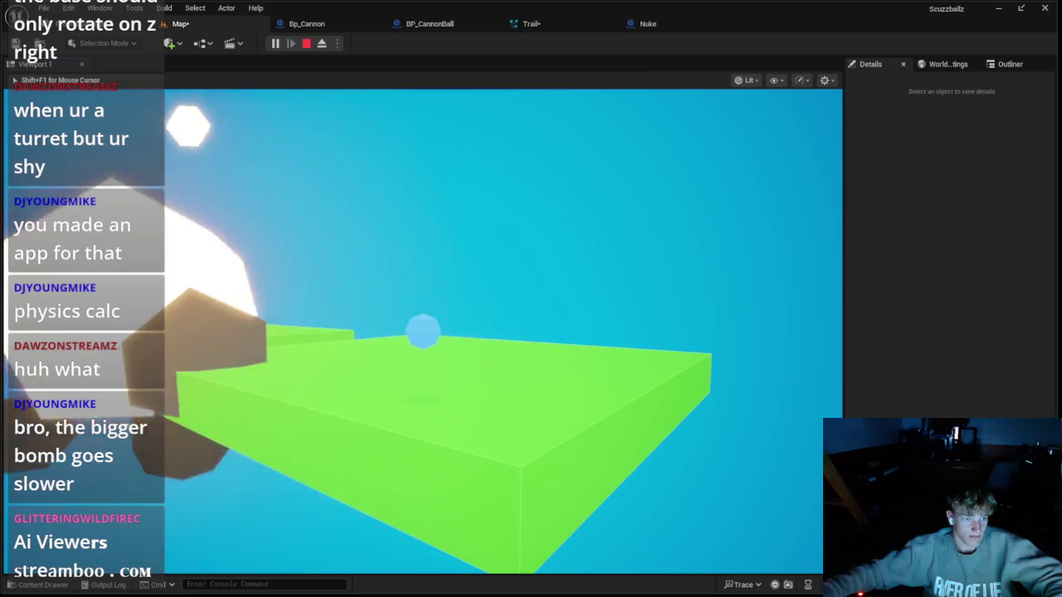
Stop the play test and inspect the Nuke blueprint's collision properties by filtering for 'col'
key("Escape")
left_click(648, 24)
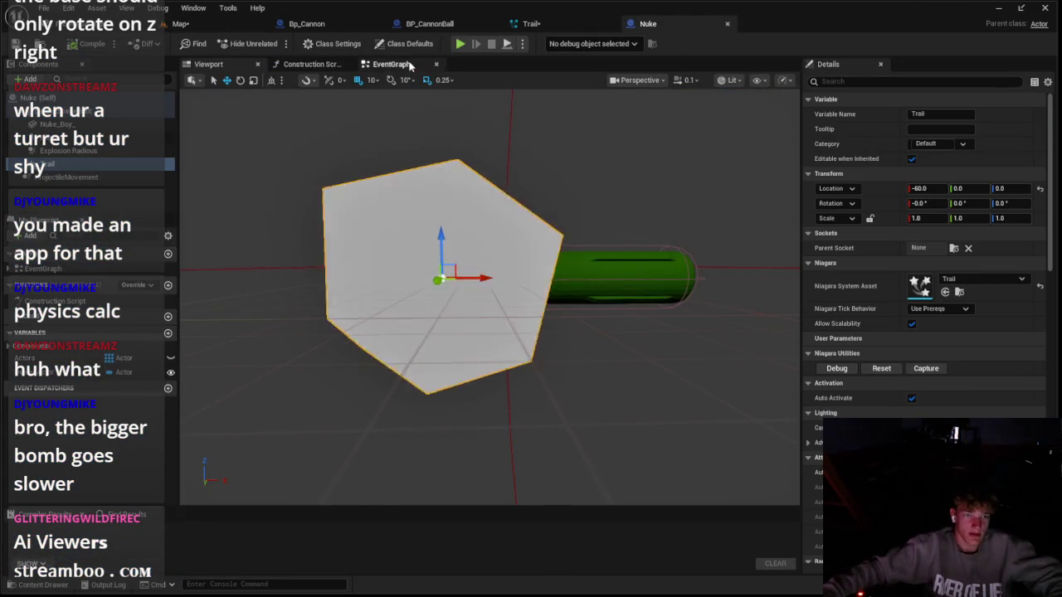
left_click(390, 64)
left_click(208, 64)
left_click(838, 81)
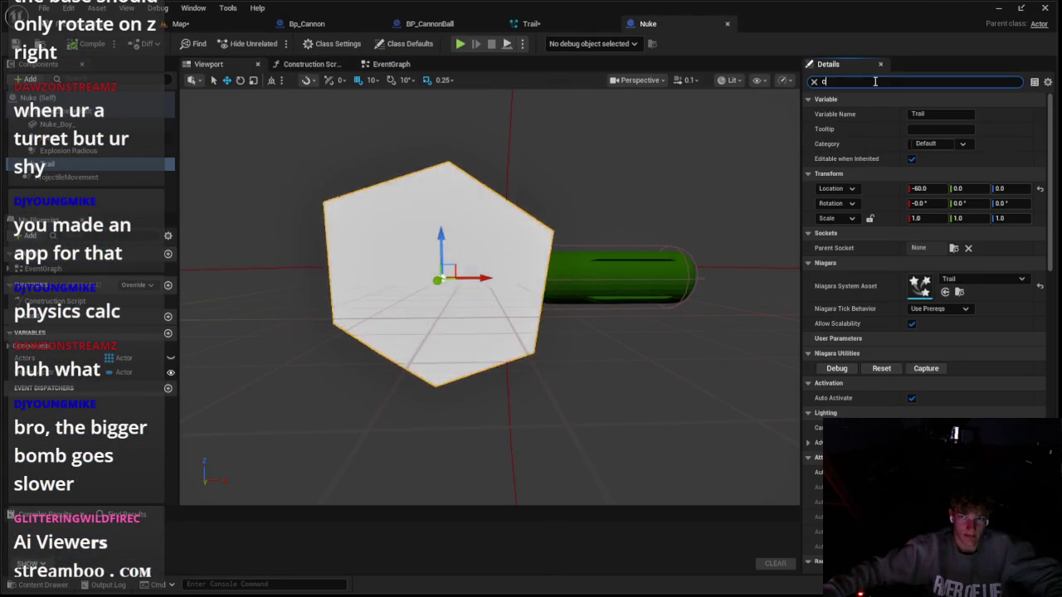
type("col")
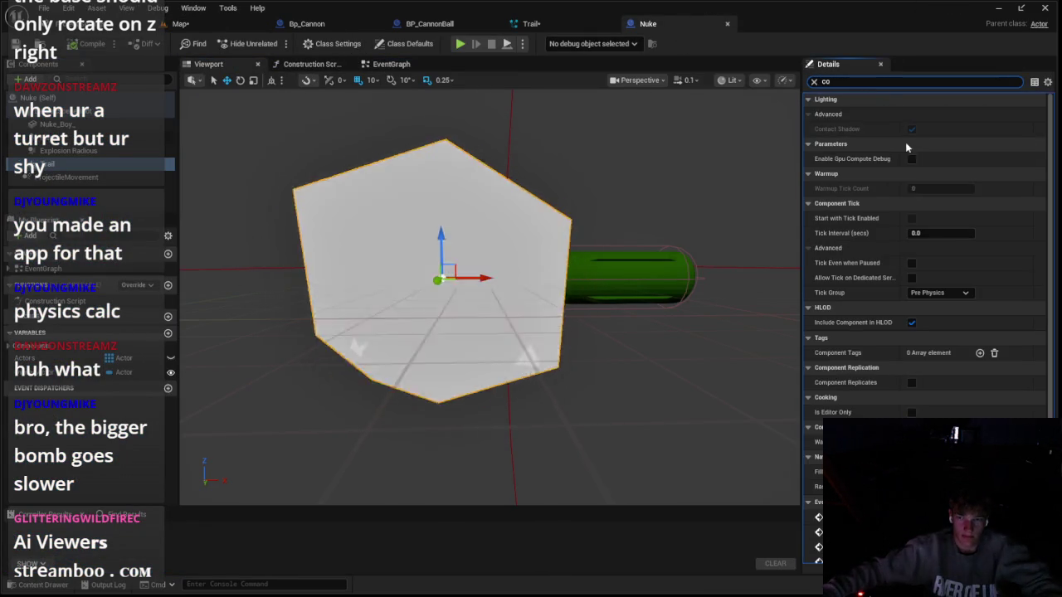
left_click(391, 64)
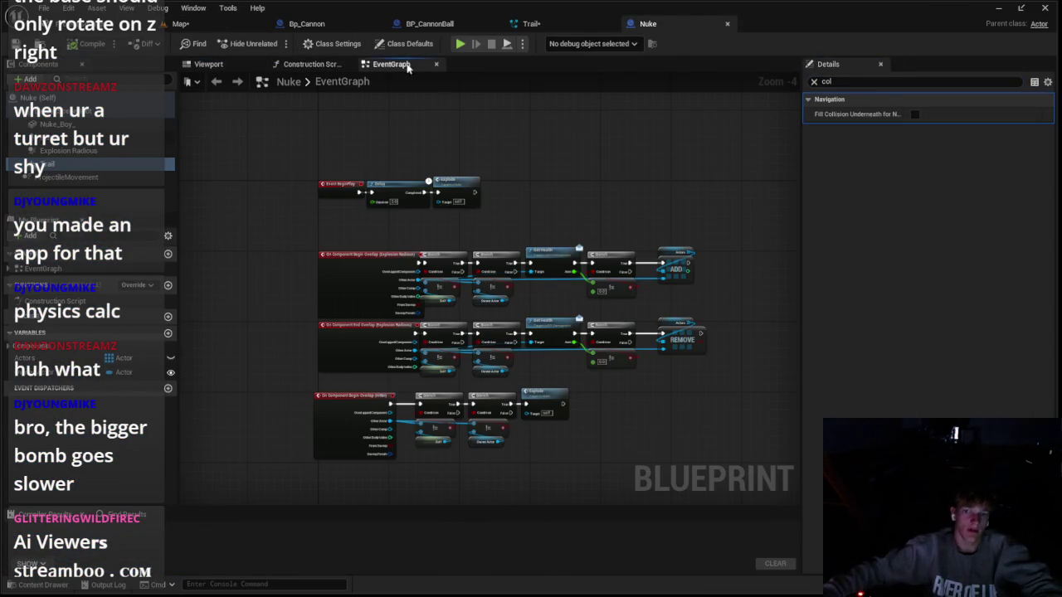
scroll(539, 273, "up", 4)
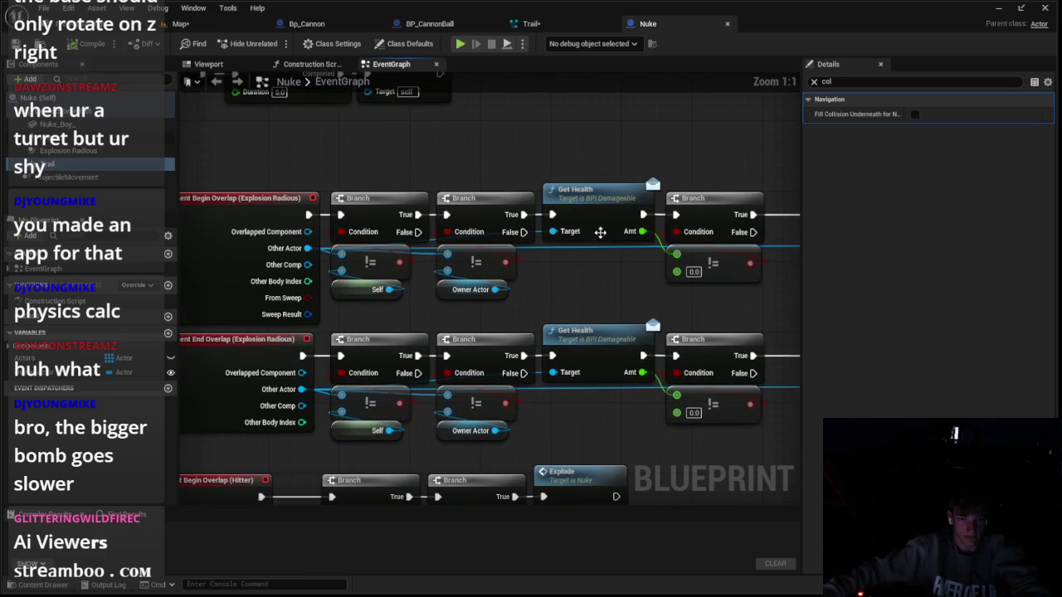
left_click(814, 82)
scroll(583, 302, "down", 5)
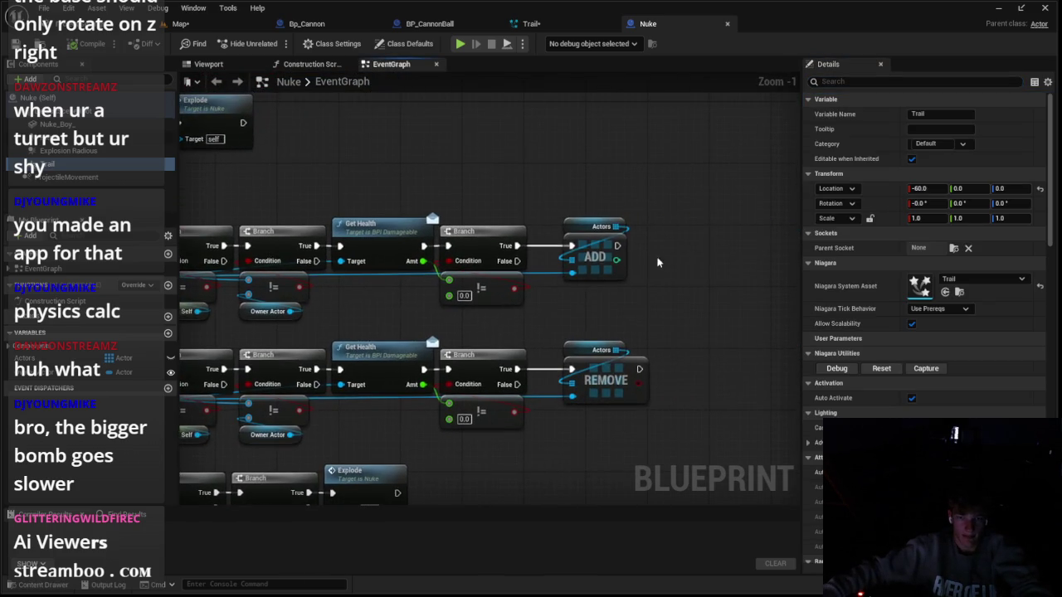
scroll(514, 380, "up", 1)
Attach a Print String node after Explode in the Nuke graph, then play-test the level
mouse_move(495, 399)
left_mouse_down()
mouse_move(536, 398)
mouse_move(253, 425)
left_mouse_up()
type("print")
key("Return")
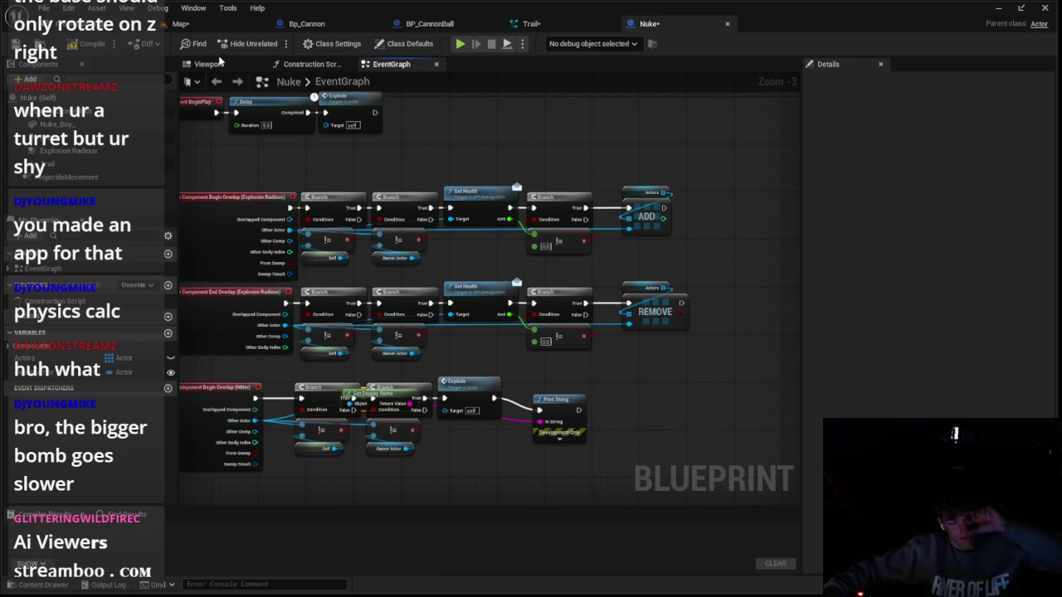
left_click(180, 23)
left_click(283, 44)
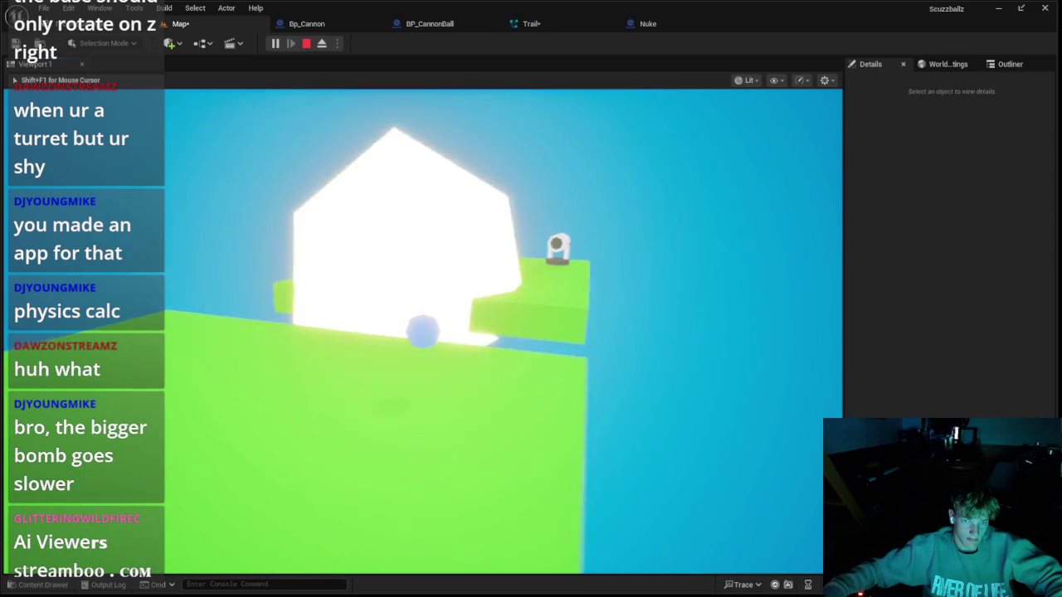
Rotate the player character to a yaw of 280° and play-test the result
key("Escape")
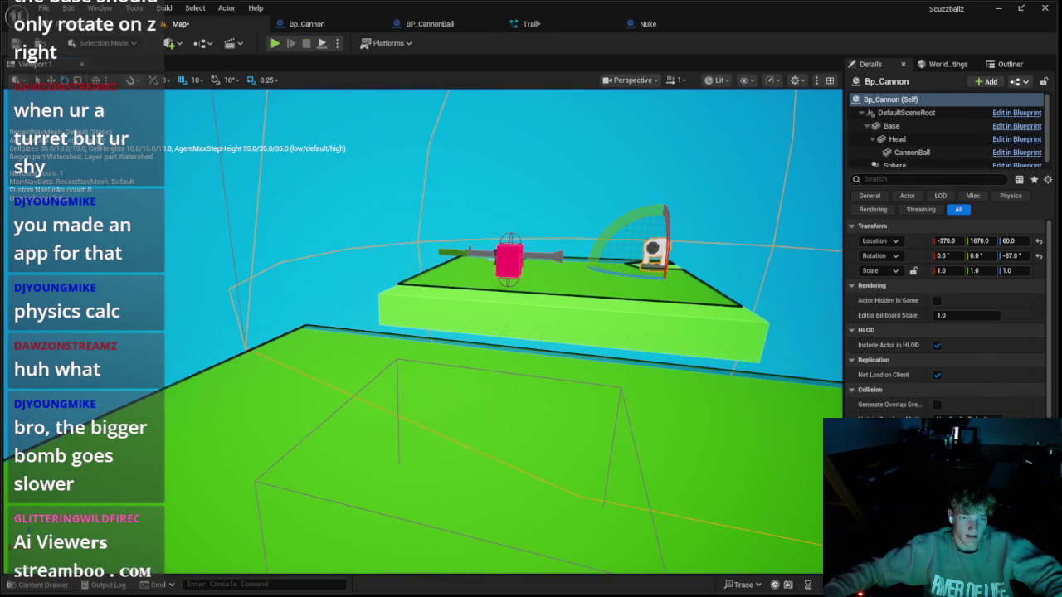
left_click(510, 257)
type("80")
key("Return")
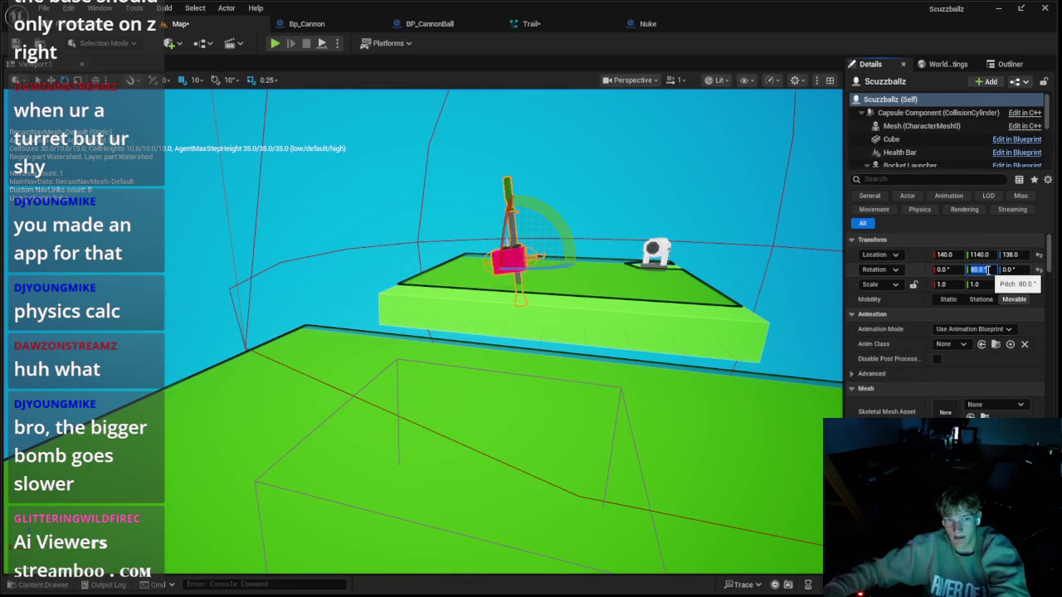
left_click(1007, 271)
key("Return")
type("0")
key("Return")
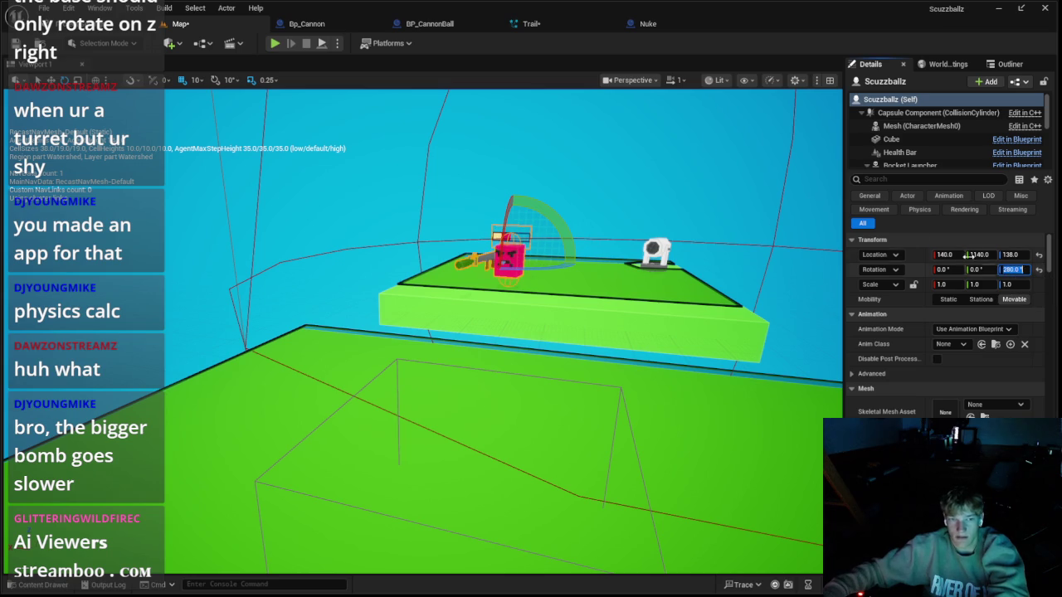
left_click(275, 43)
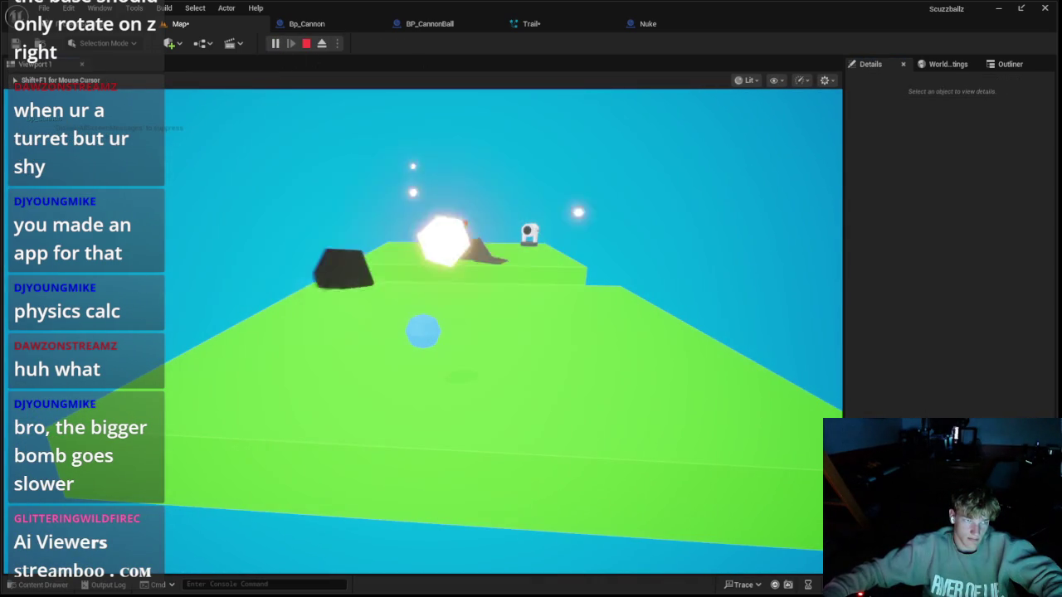
key("Escape")
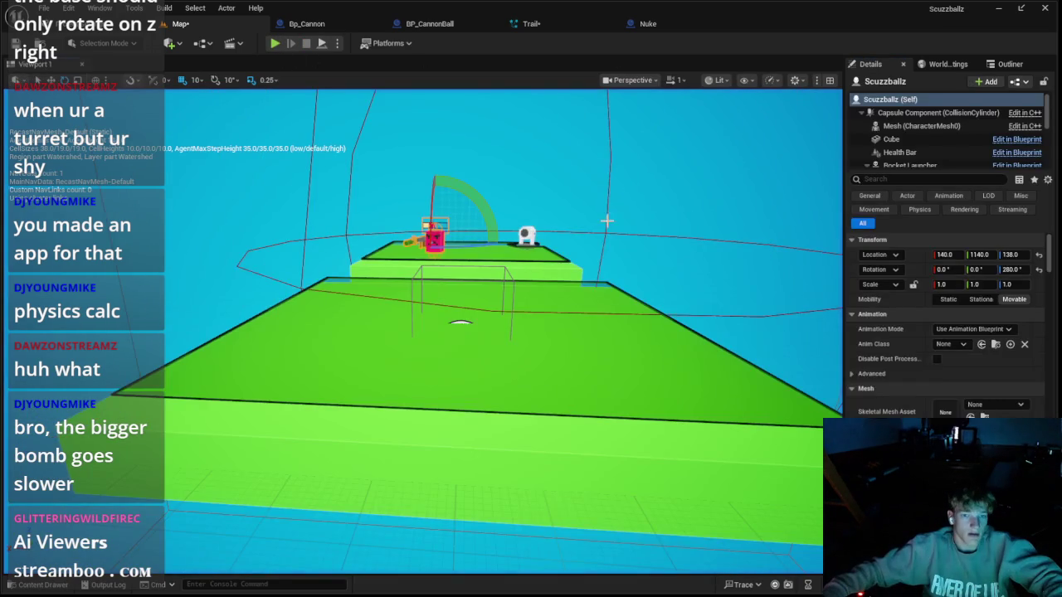
Select the Bp_Cannon actor in the level and open Project Settings from the Edit menu
left_click(606, 221)
left_click(524, 237)
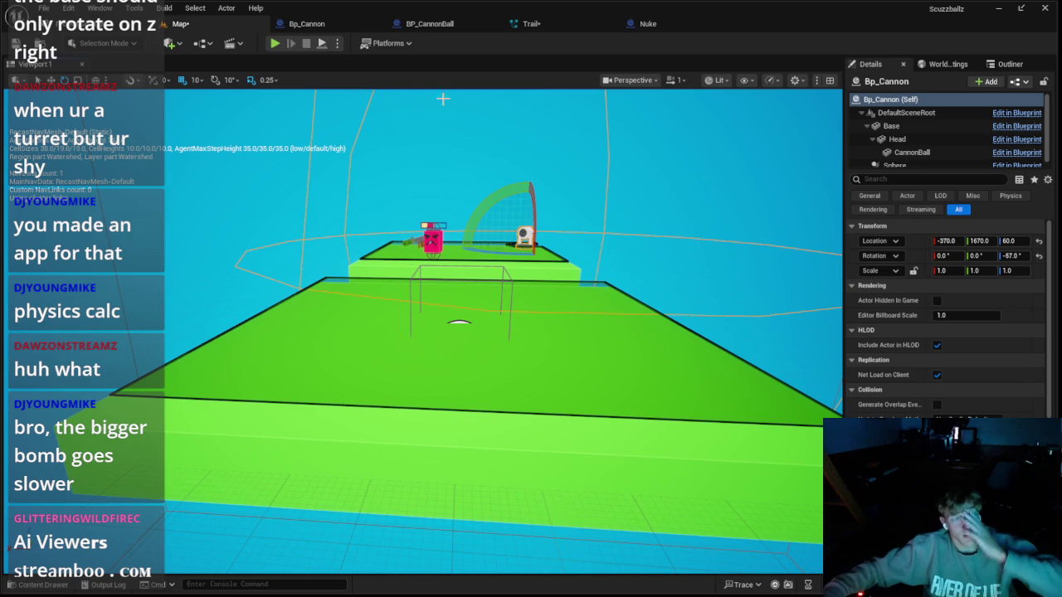
left_click(229, 43)
left_click(109, 82)
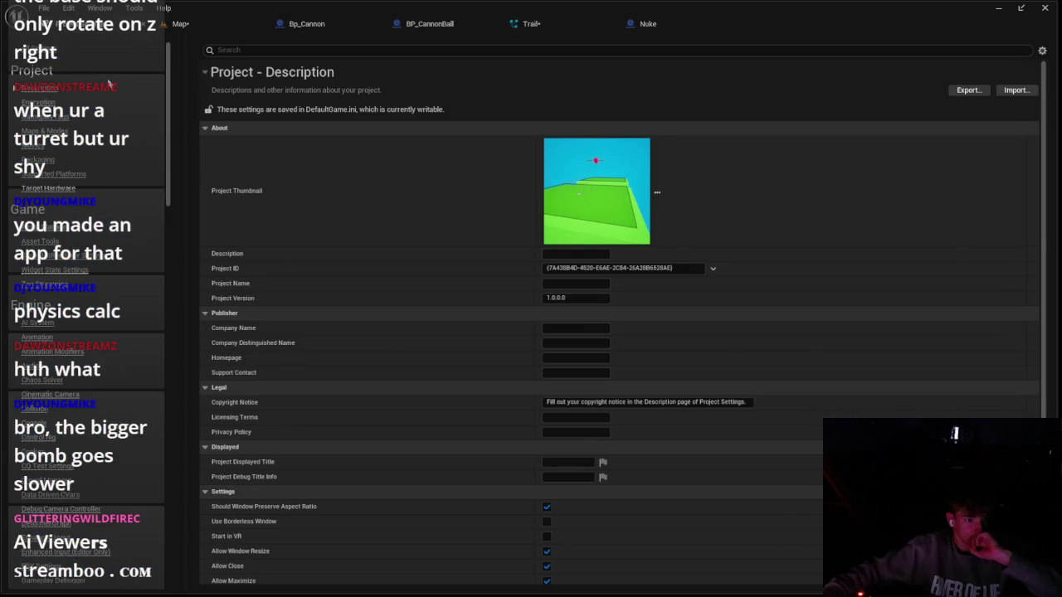
Under Engine > Collision, create a 'Weapons' object channel defaulting to Overlap, then go back to Bp_Cannon
scroll(63, 352, "down", 3)
left_click(34, 325)
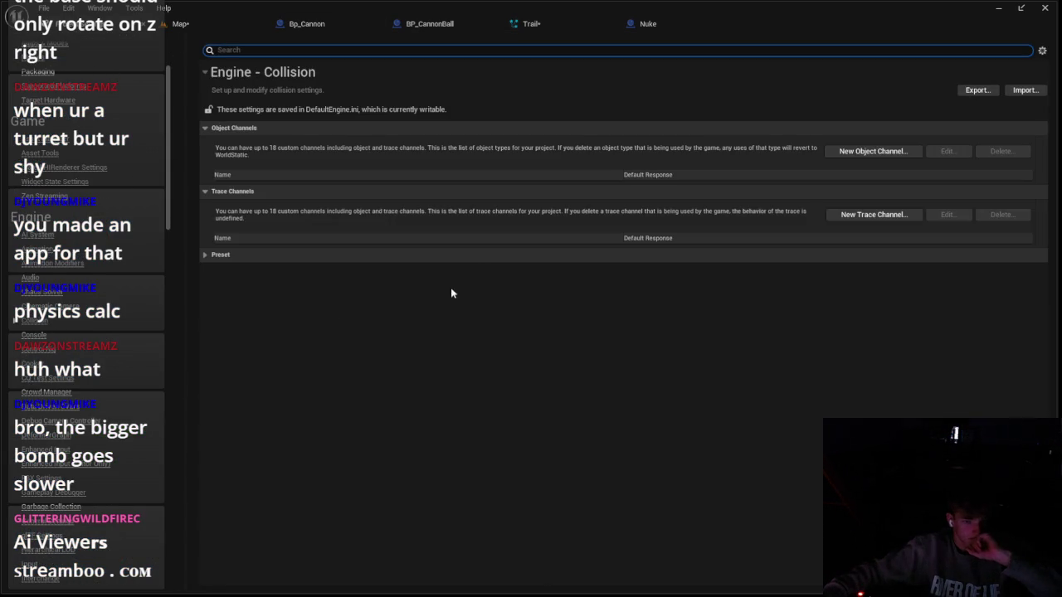
left_click(885, 153)
type("Wea")
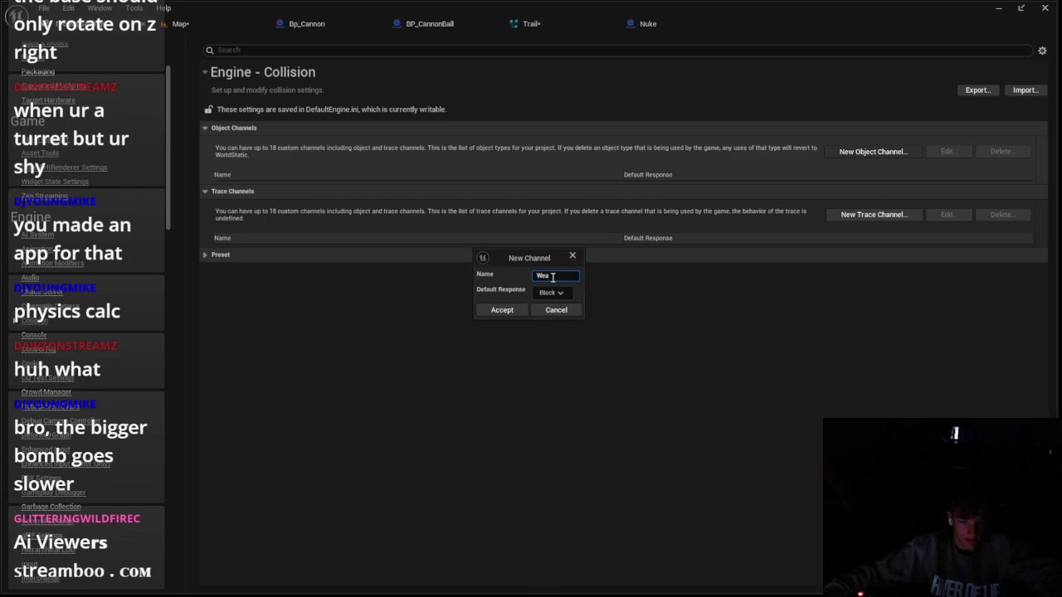
type("pons")
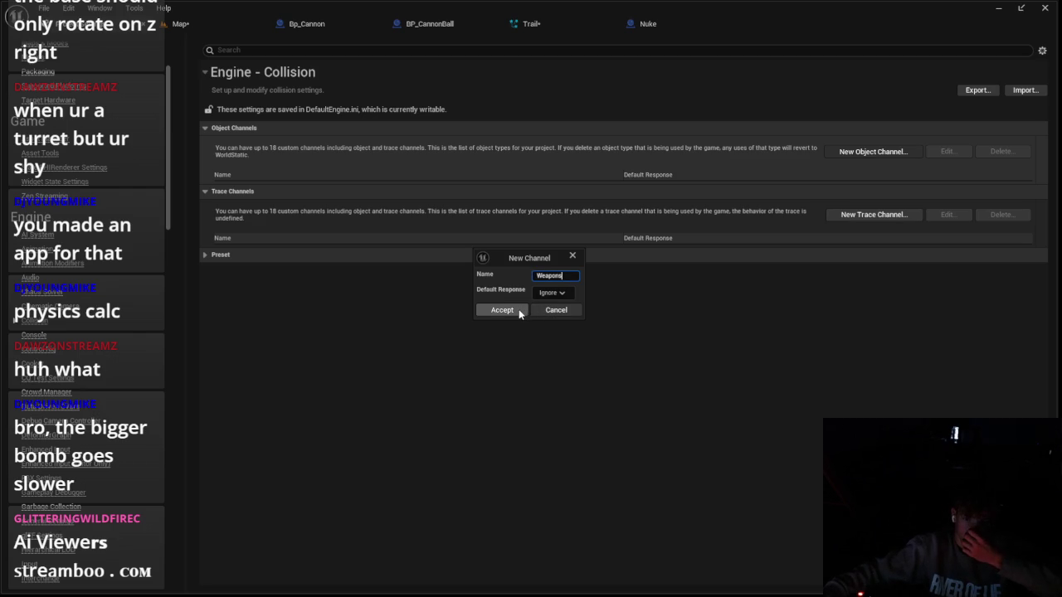
left_click(544, 316)
left_click(507, 311)
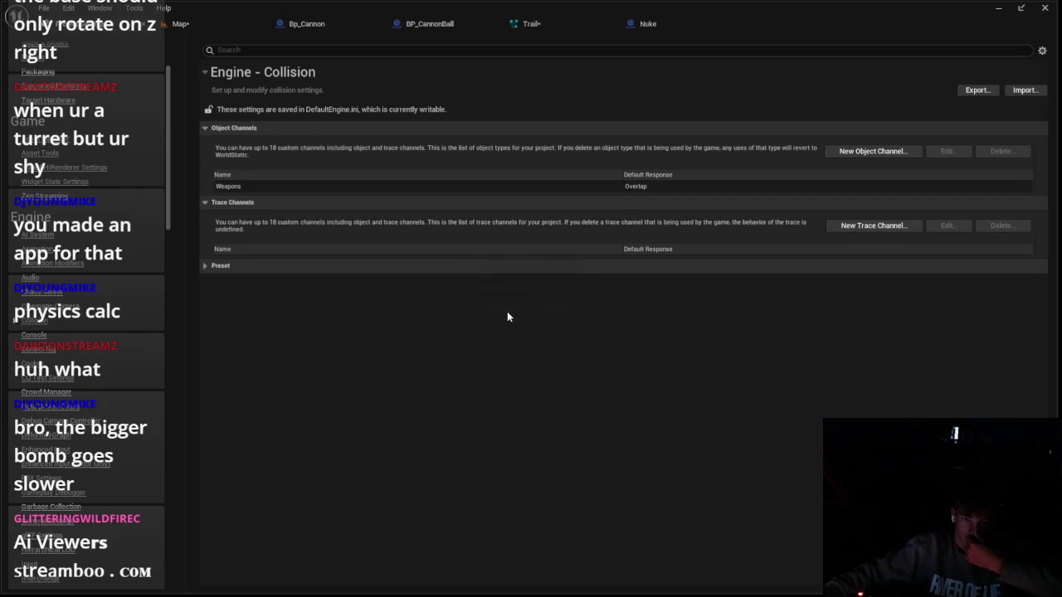
left_click(452, 29)
left_click(307, 24)
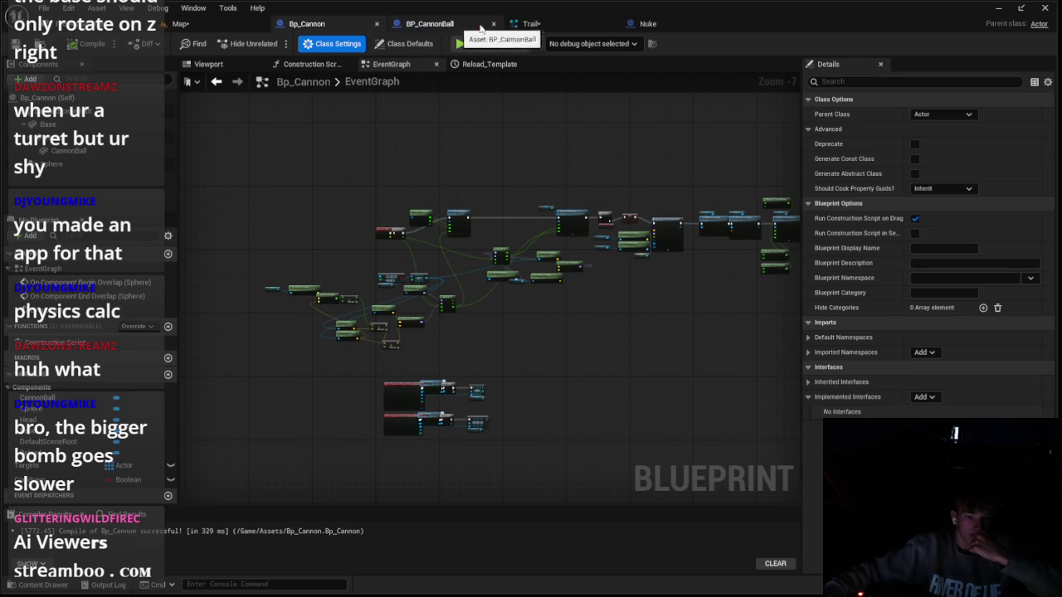
Give the Nuke's Hitter component the Custom collision preset with object type Weapons
left_click(668, 28)
left_click(83, 139)
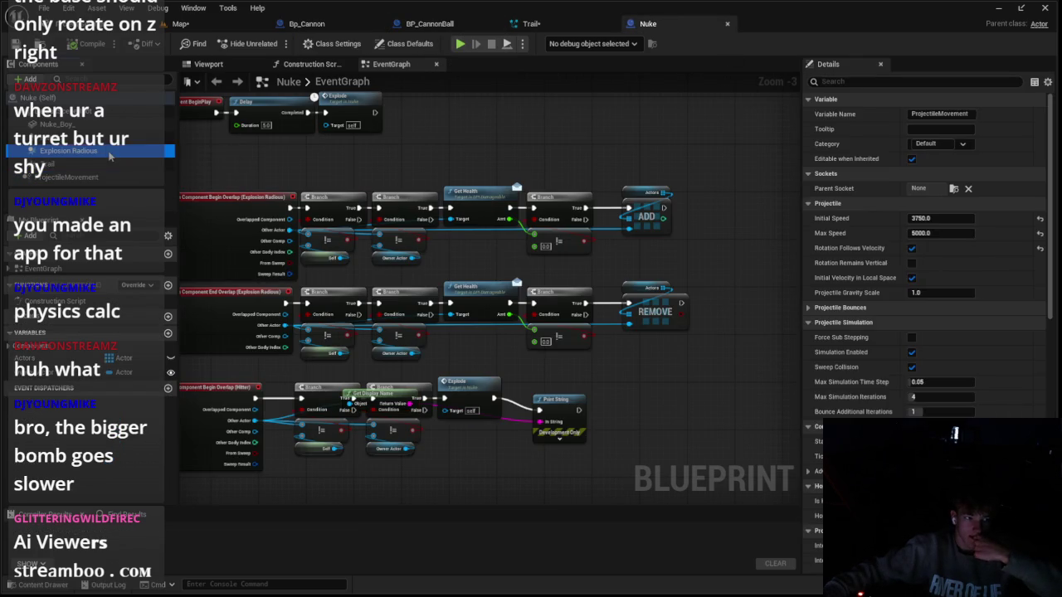
scroll(912, 273, "down", 15)
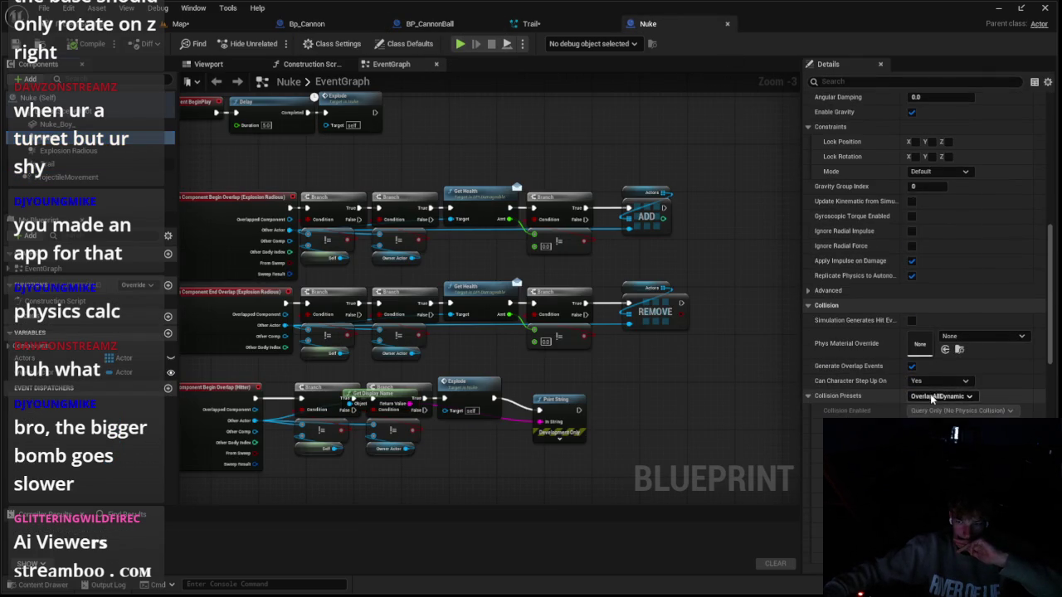
left_click(931, 396)
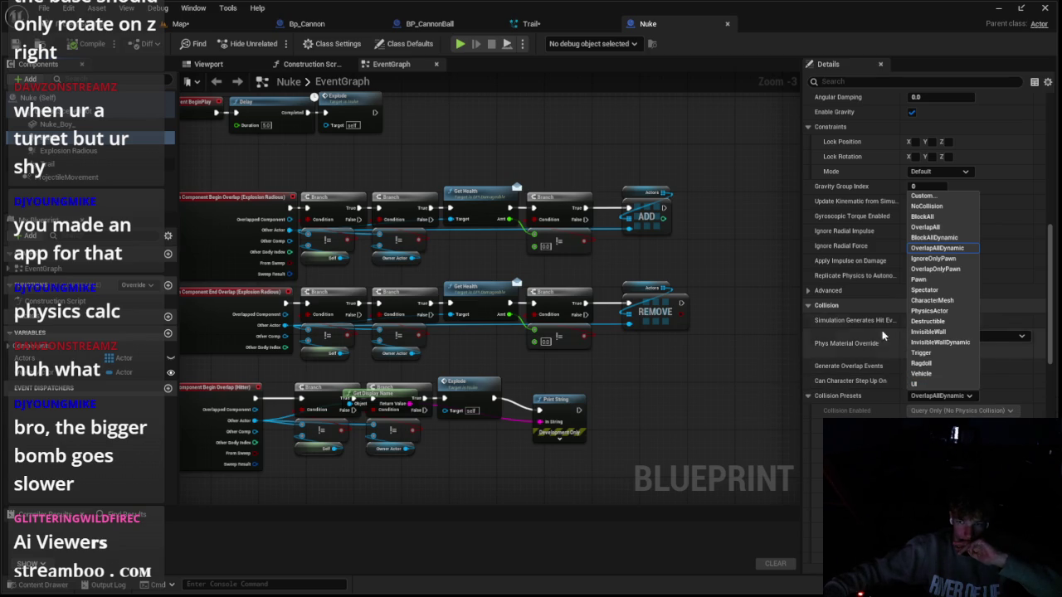
left_click(934, 197)
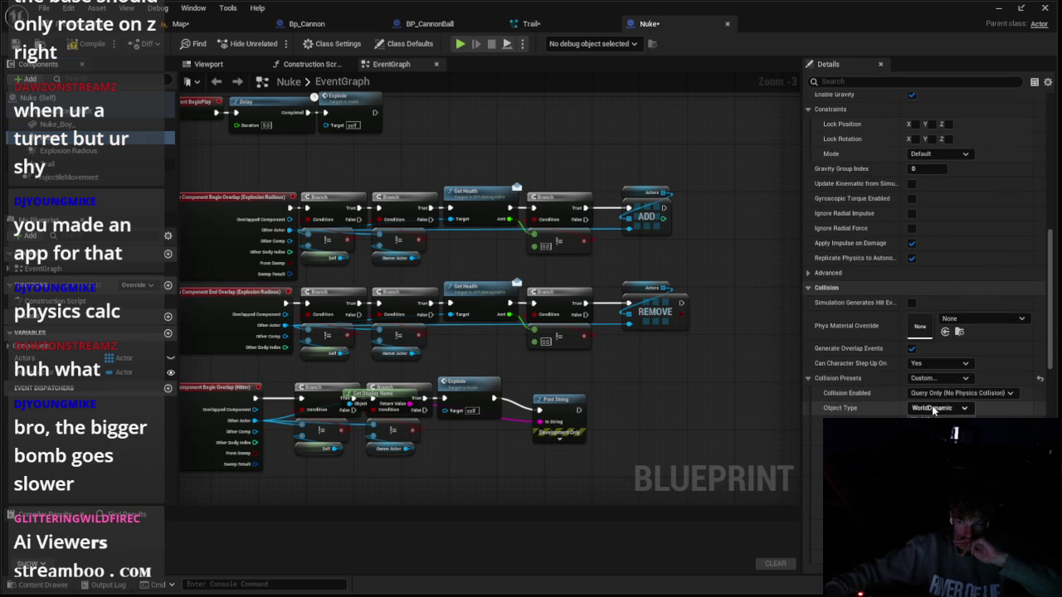
scroll(872, 374, "down", 3)
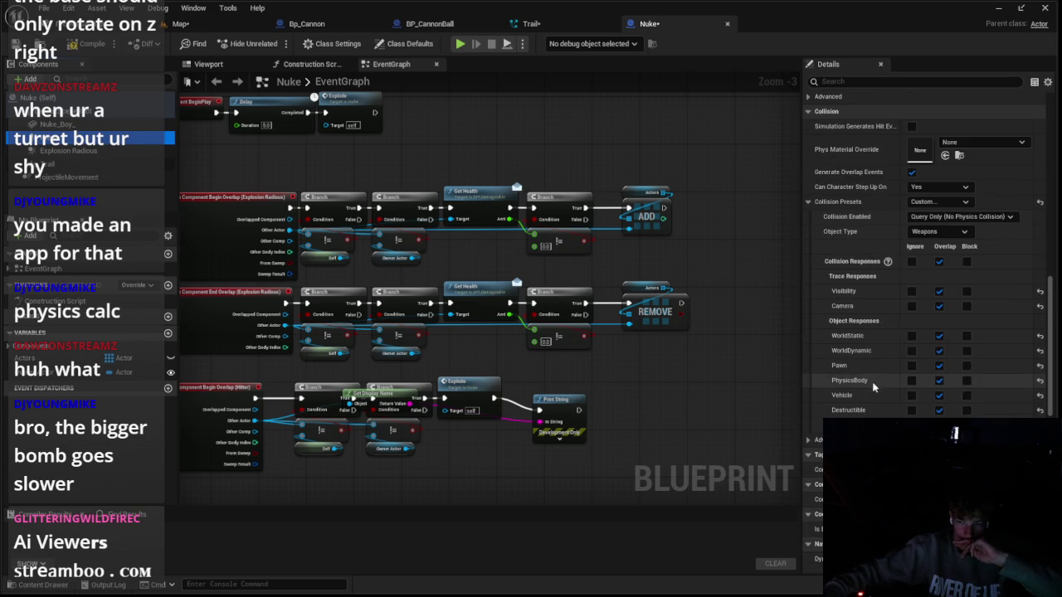
left_click(431, 23)
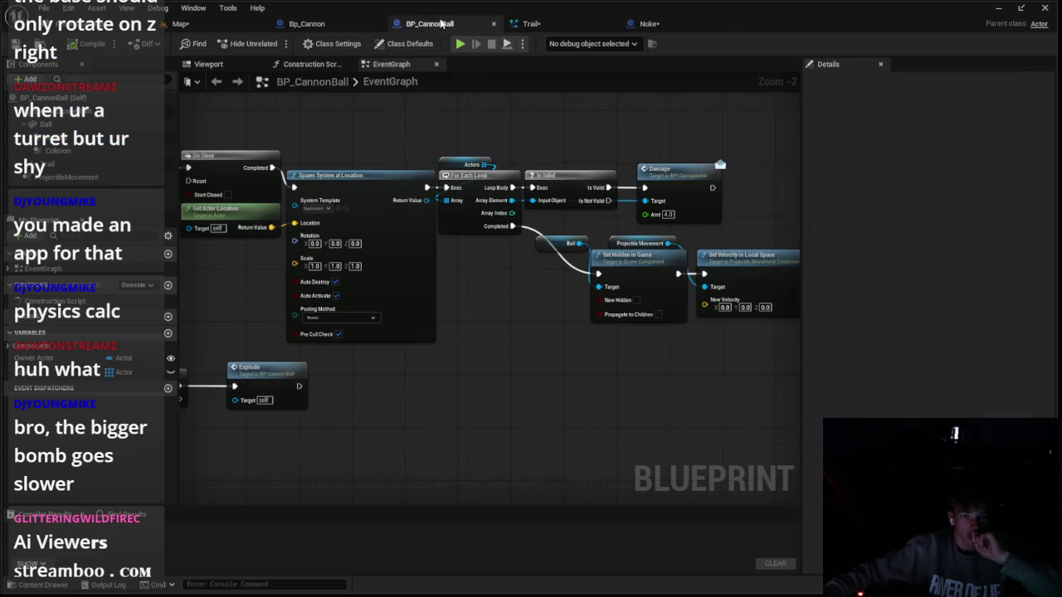
Set BP_CannonBall's Collision component to the Custom preset, then save from the level map
left_click(336, 24)
left_click(407, 26)
left_click(79, 150)
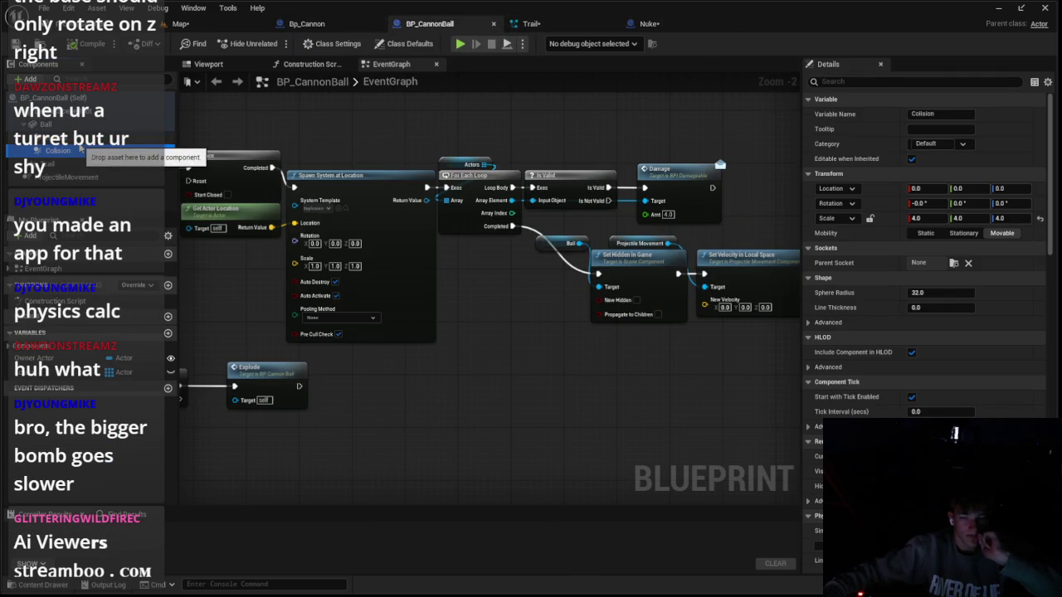
scroll(896, 306, "down", 10)
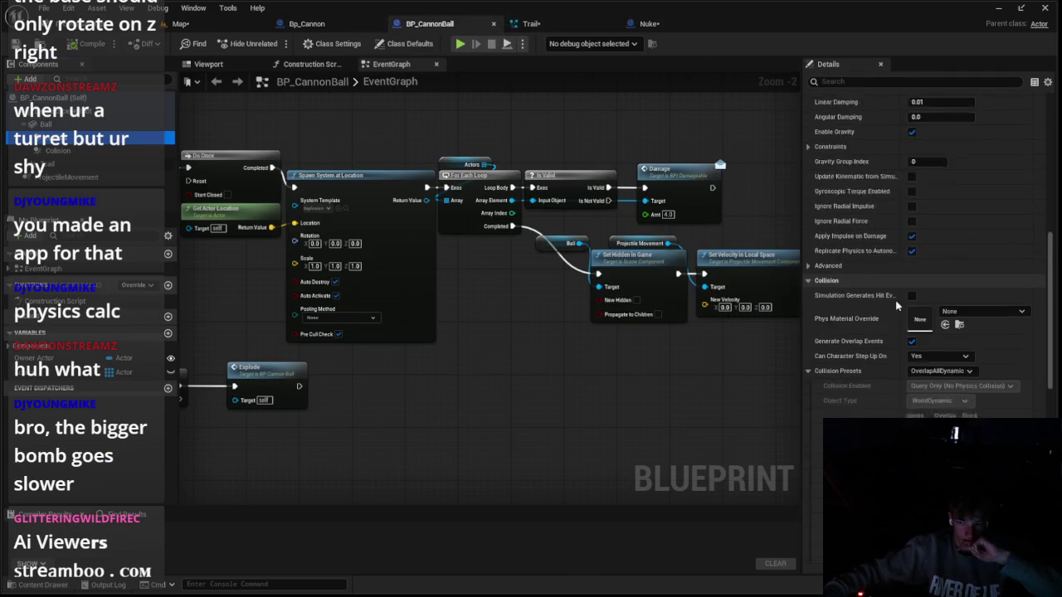
scroll(896, 305, "down", 3)
left_click(934, 301)
left_click(921, 317)
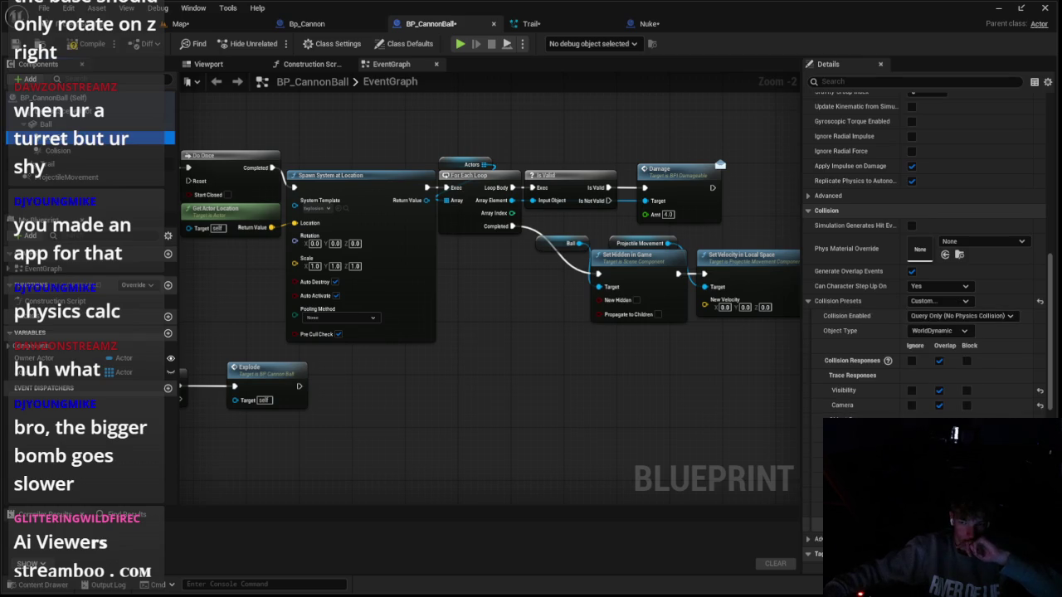
left_click(180, 23)
key("ctrl+s")
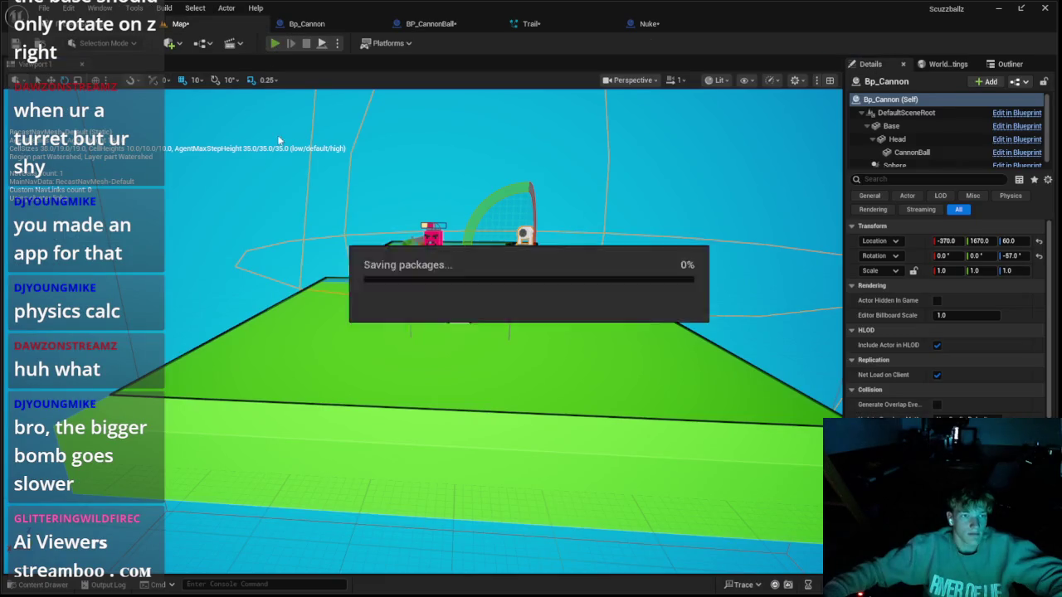
Run a brief play test, then set BP_CannonBall's Collision object type to Weapons
left_click(275, 43)
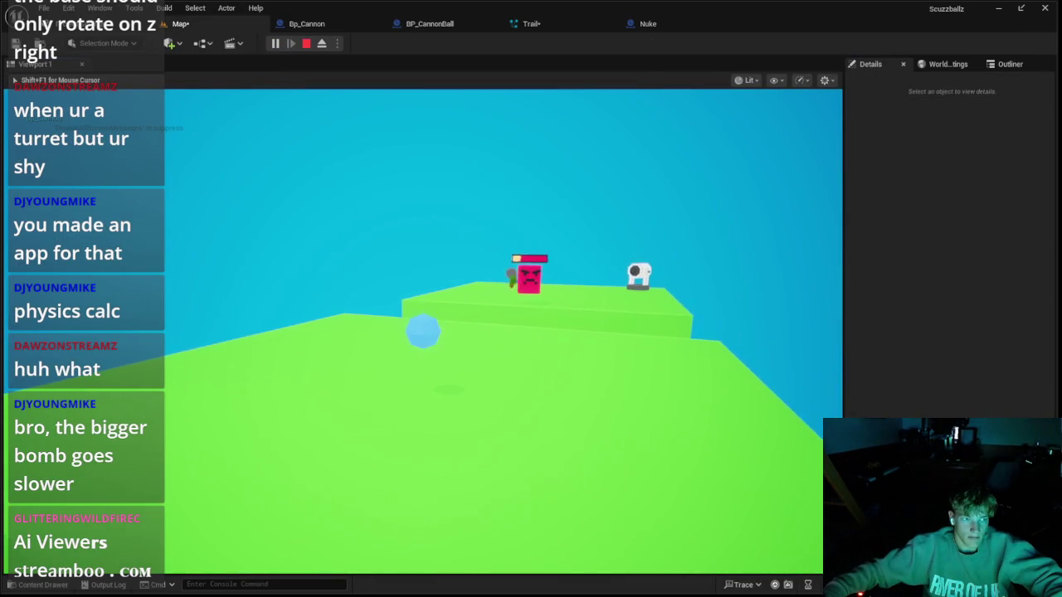
key("Escape")
left_click(490, 24)
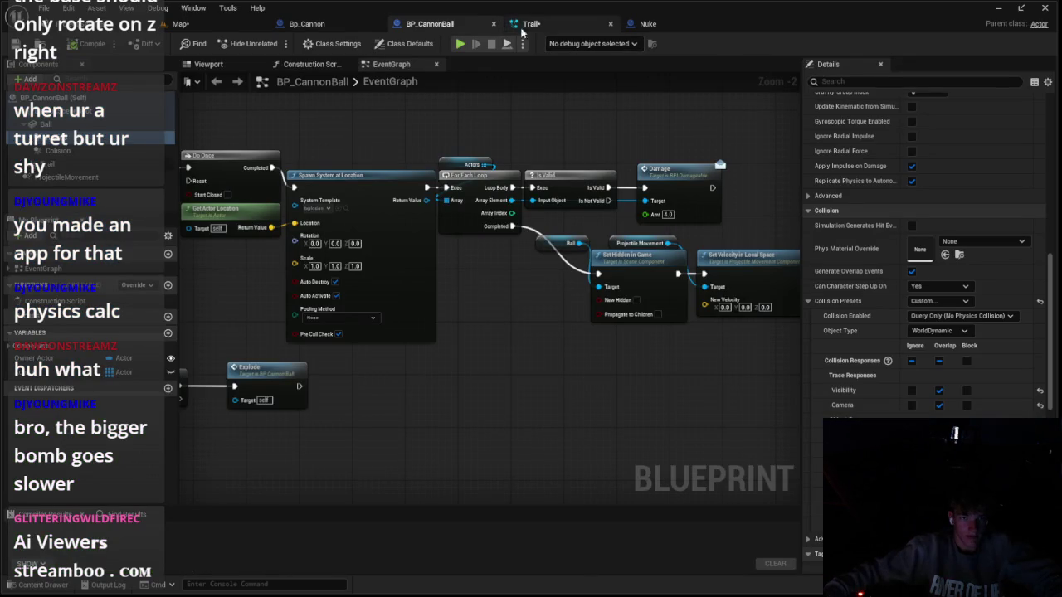
left_click(328, 25)
left_click(410, 25)
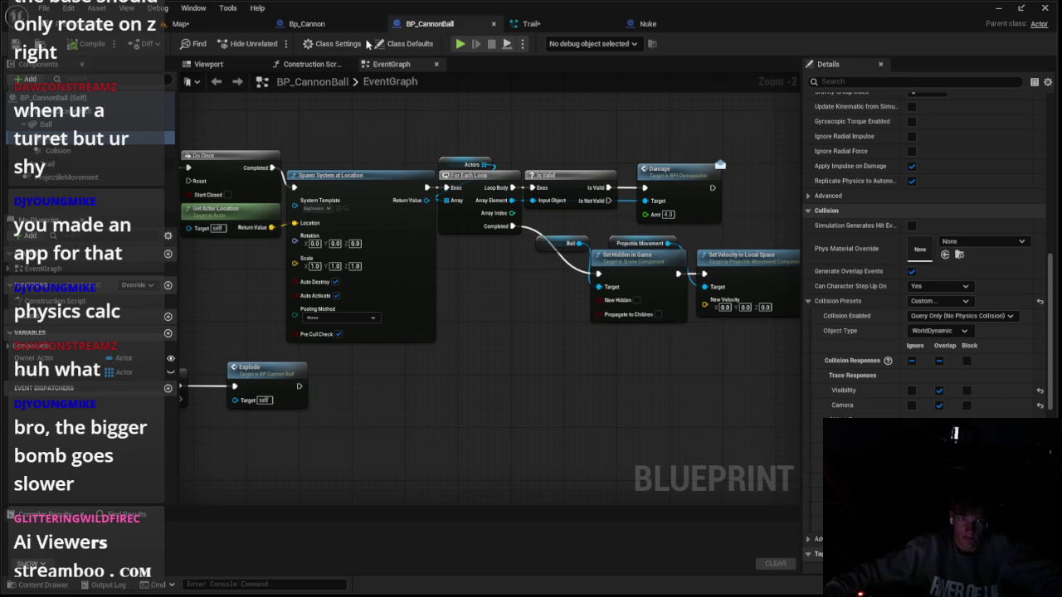
left_click(938, 331)
left_click(922, 405)
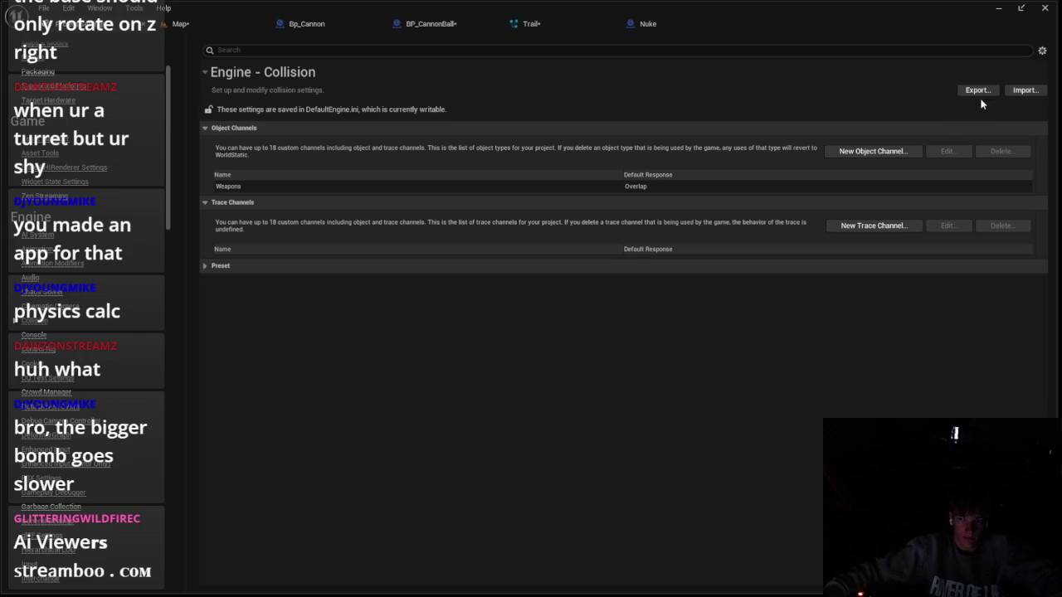
Add a 'Ranges' object channel defaulting to Overlap next to Weapons, then return to BP_CannonBall
left_click(839, 153)
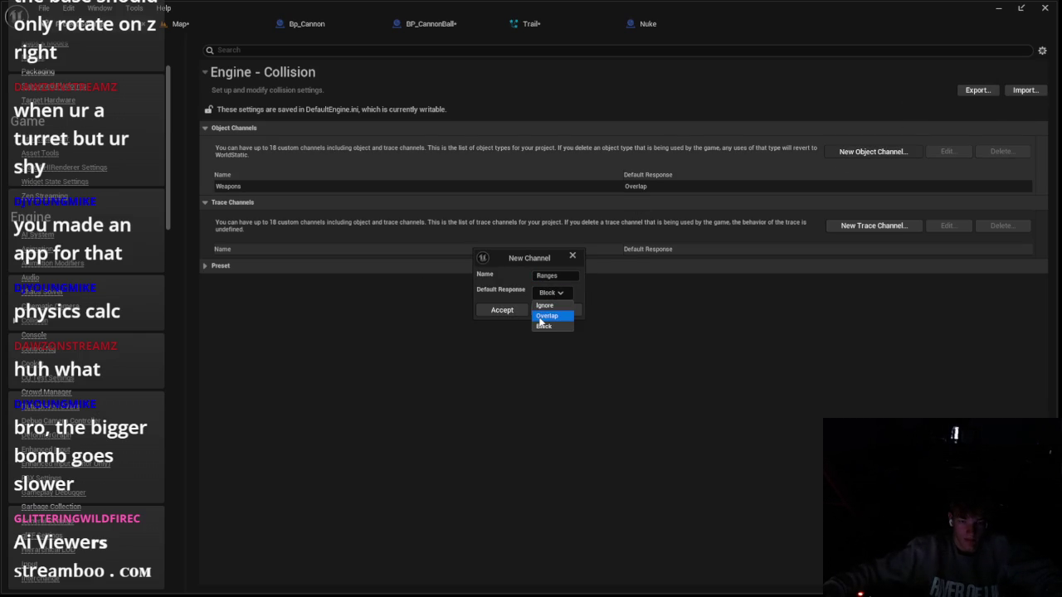
left_click(544, 316)
left_click(502, 309)
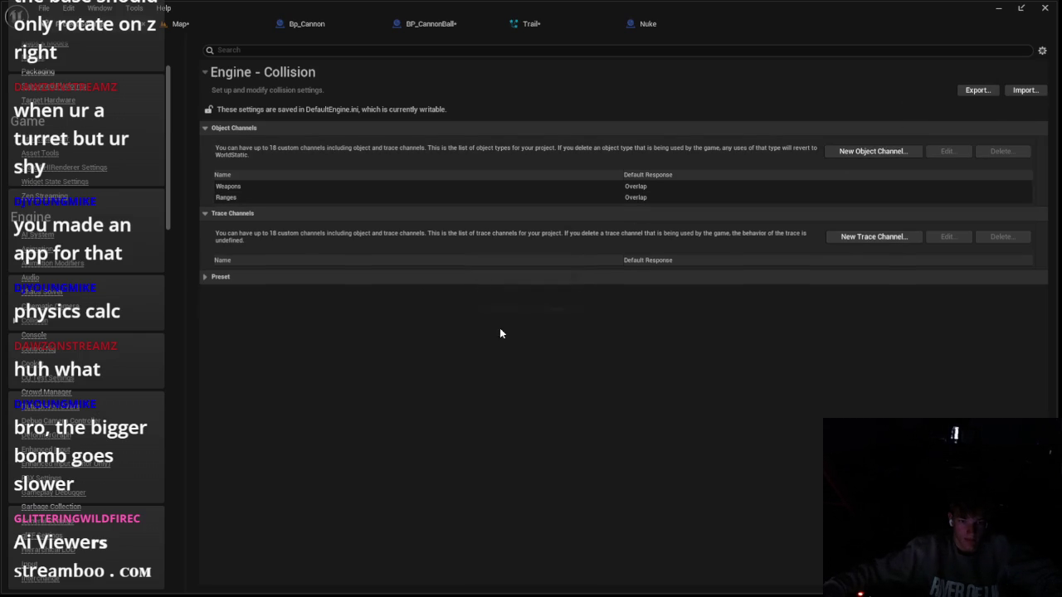
left_click(274, 194)
left_click(280, 185)
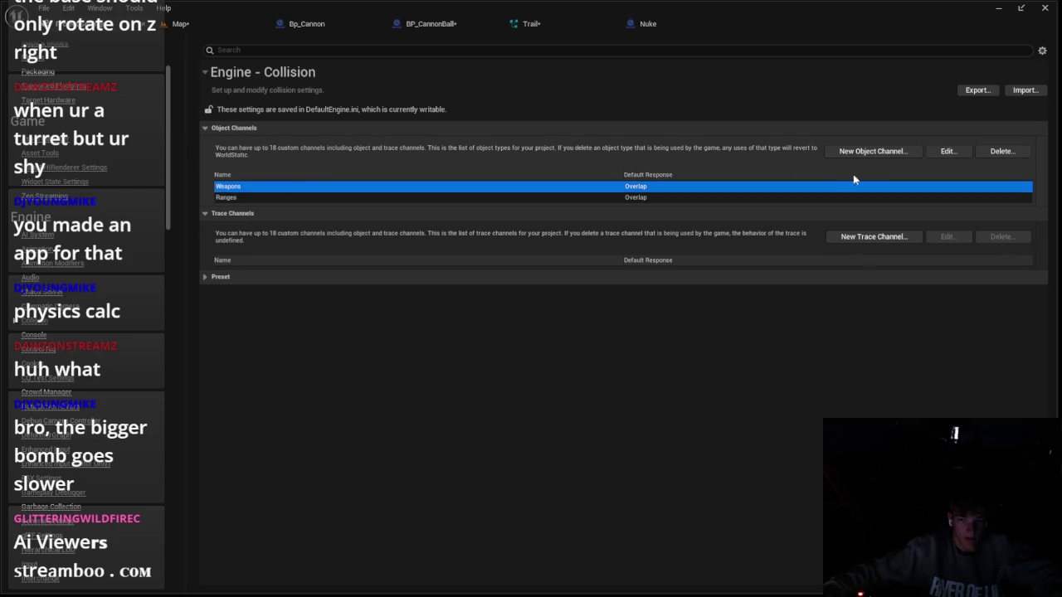
left_click(306, 23)
left_click(430, 23)
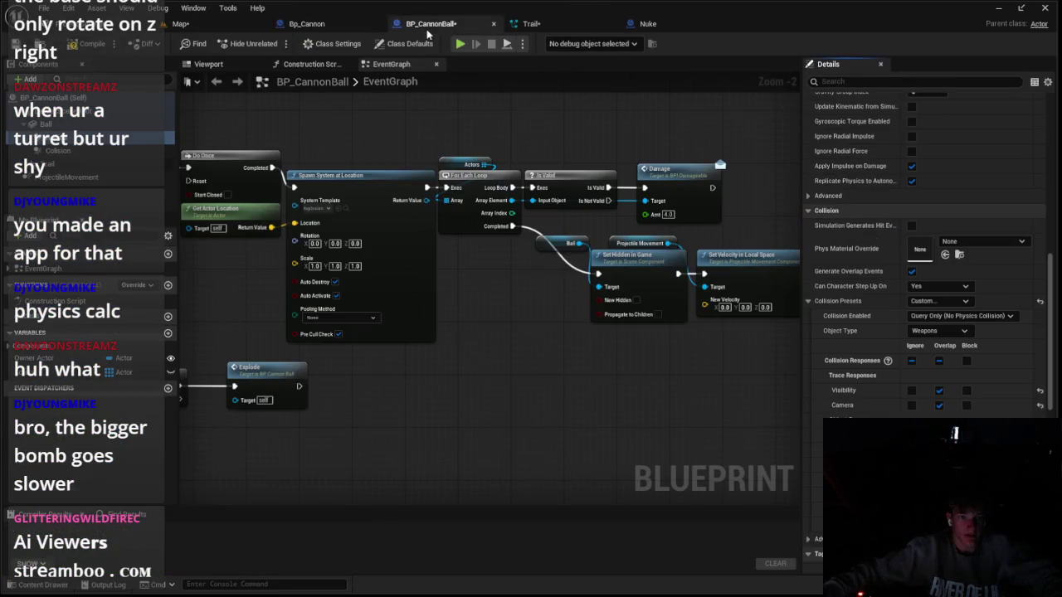
Select the Sphere component in the Bp_Cannon blueprint's viewport
left_click(308, 24)
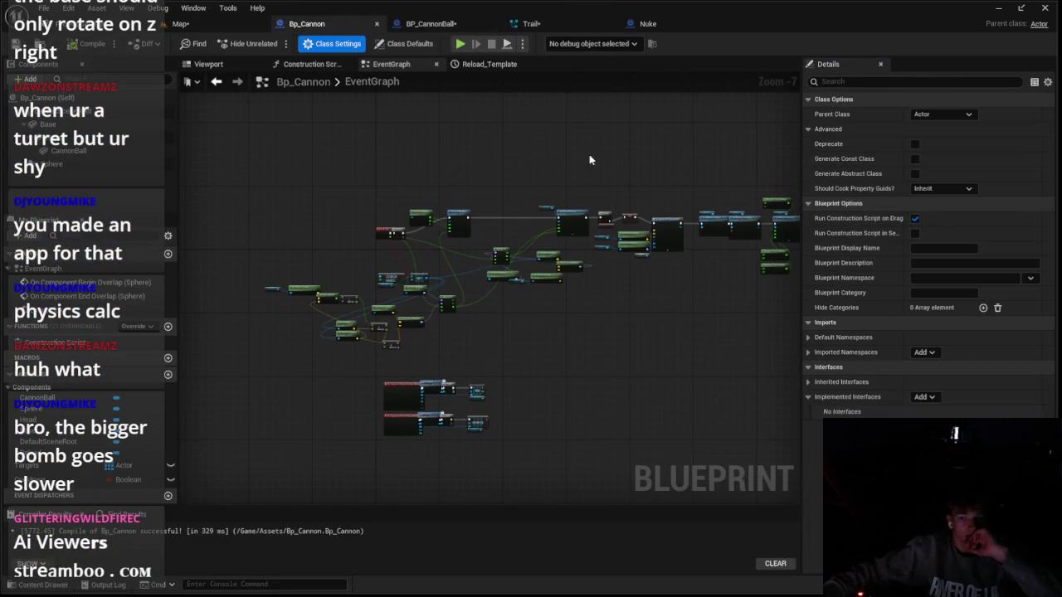
left_click(430, 23)
left_click(309, 24)
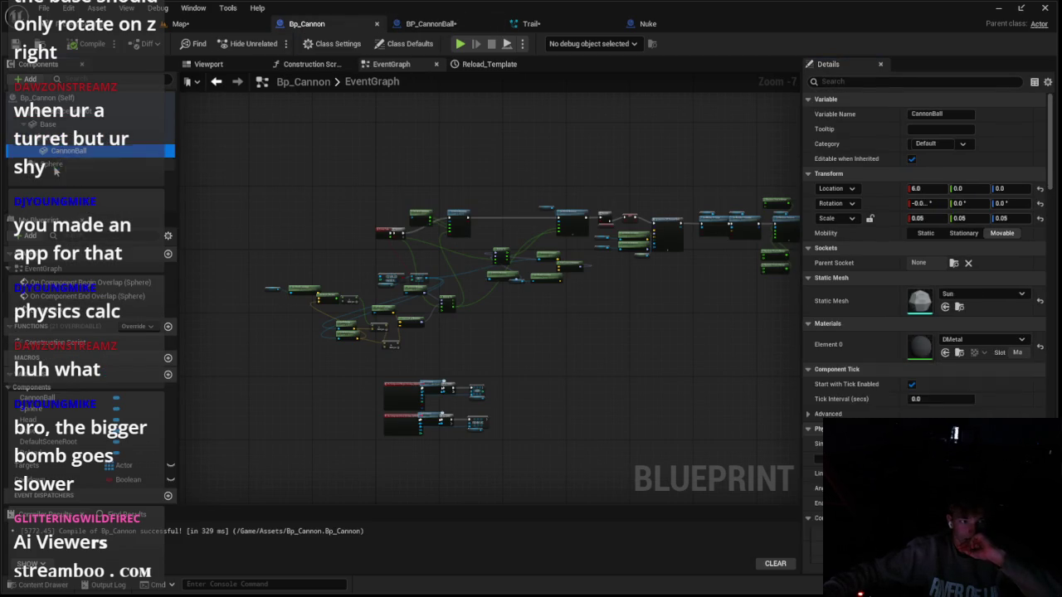
left_click(157, 164)
left_click(219, 65)
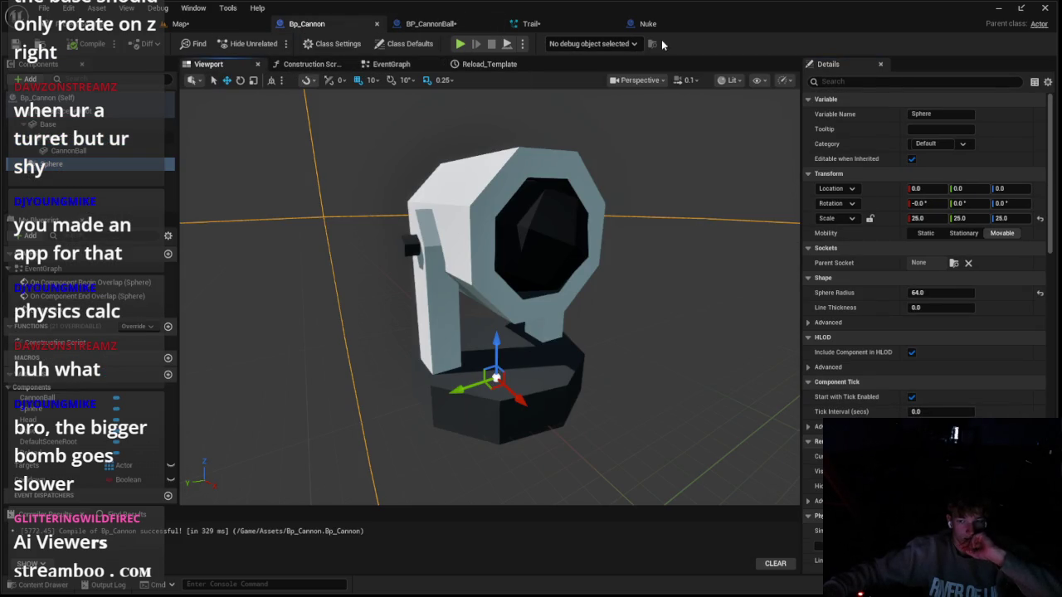
scroll(885, 304, "down", 10)
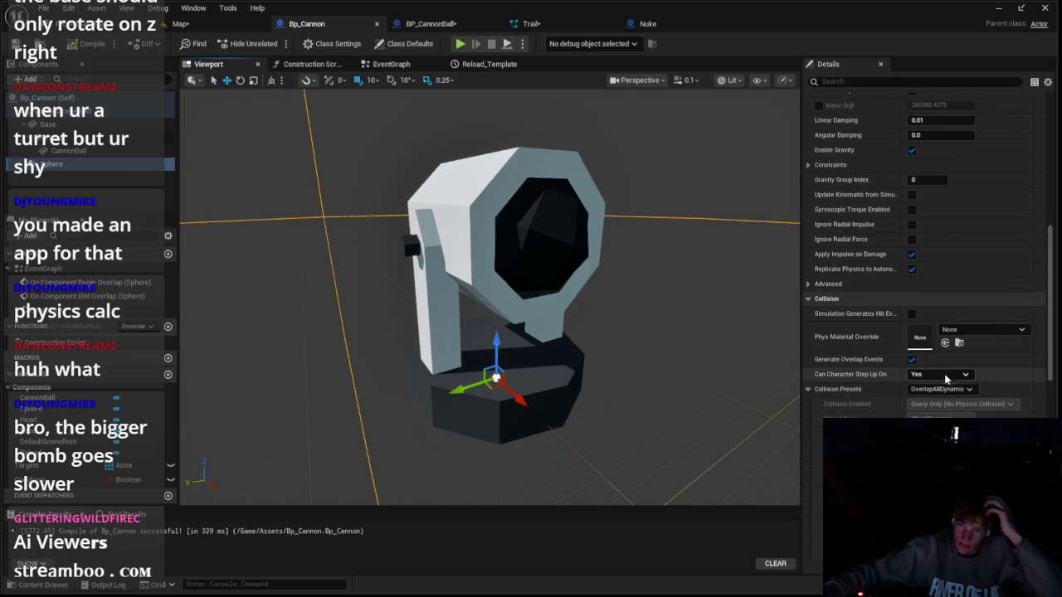
Give the Sphere a Custom collision preset with object type Ranges
left_click(941, 390)
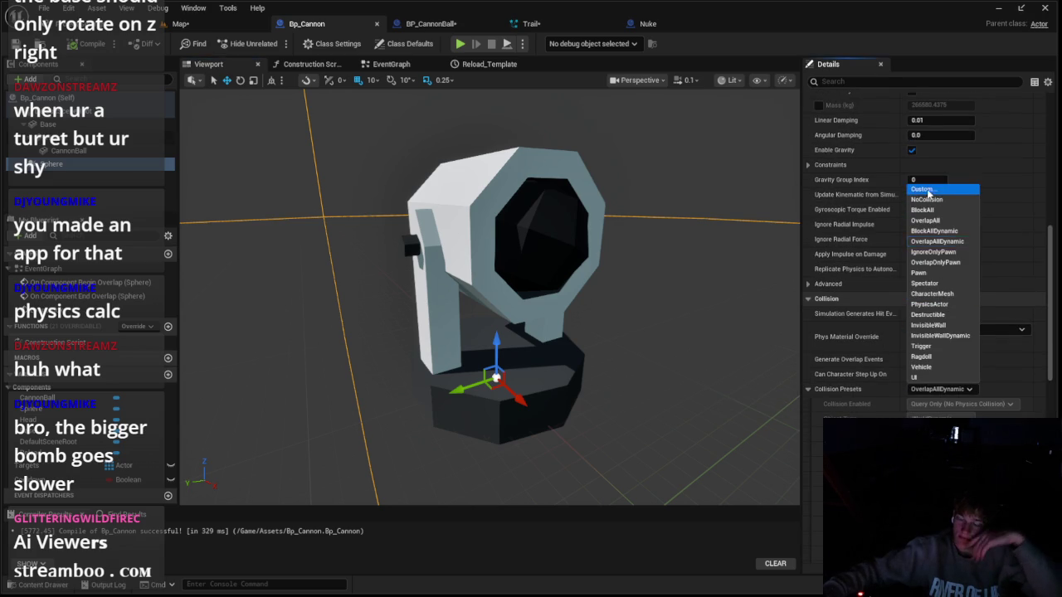
left_click(930, 194)
scroll(923, 357, "down", 1)
left_click(921, 365)
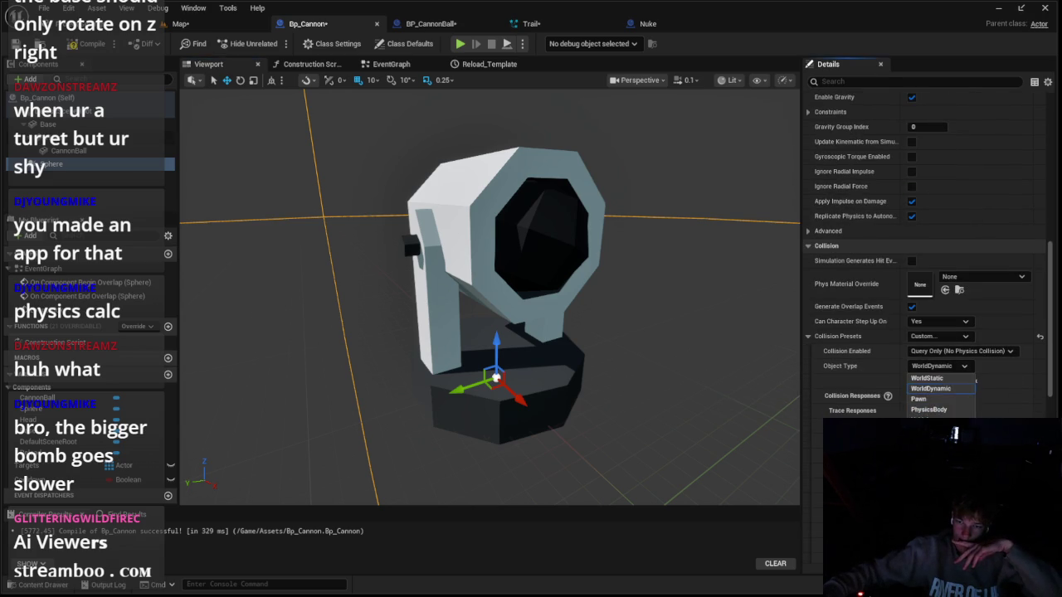
left_click(929, 453)
scroll(929, 453, "down", 5)
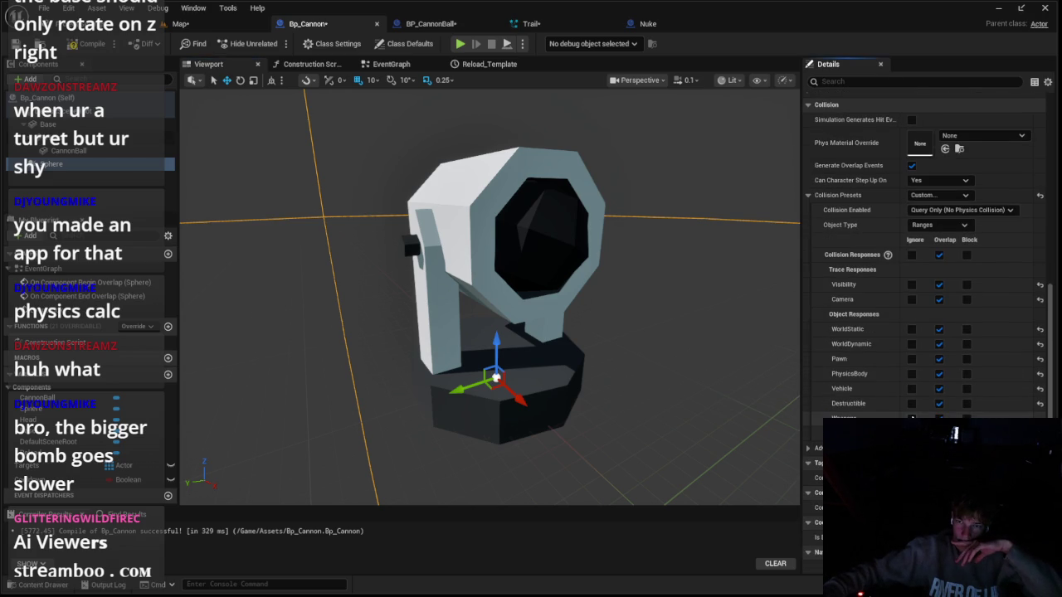
left_click(647, 23)
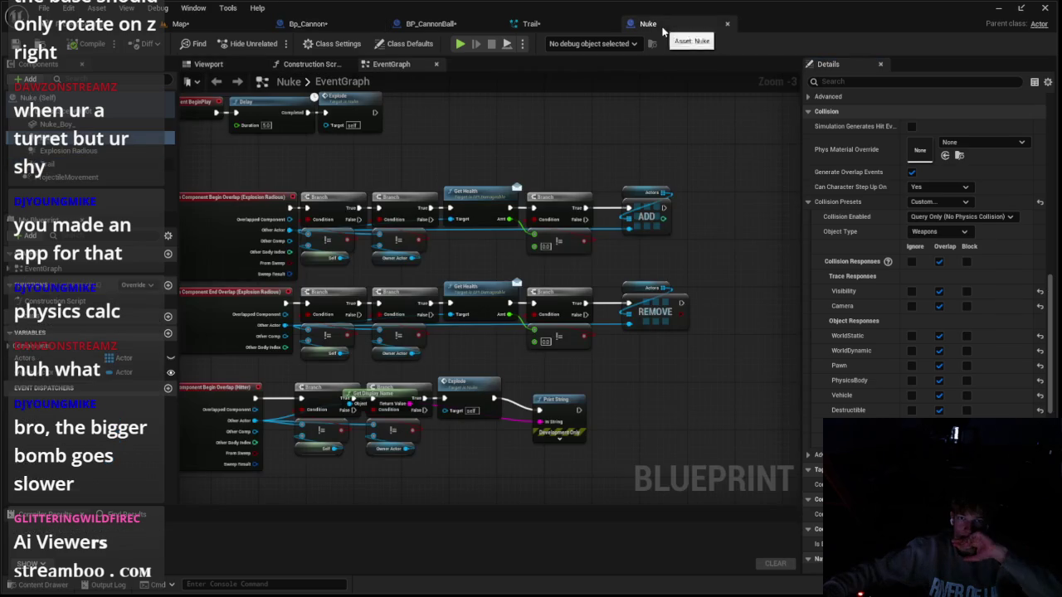
Switch the Nuke's object type to Ranges and back to Weapons, then go to BP_CannonBall
left_click(935, 231)
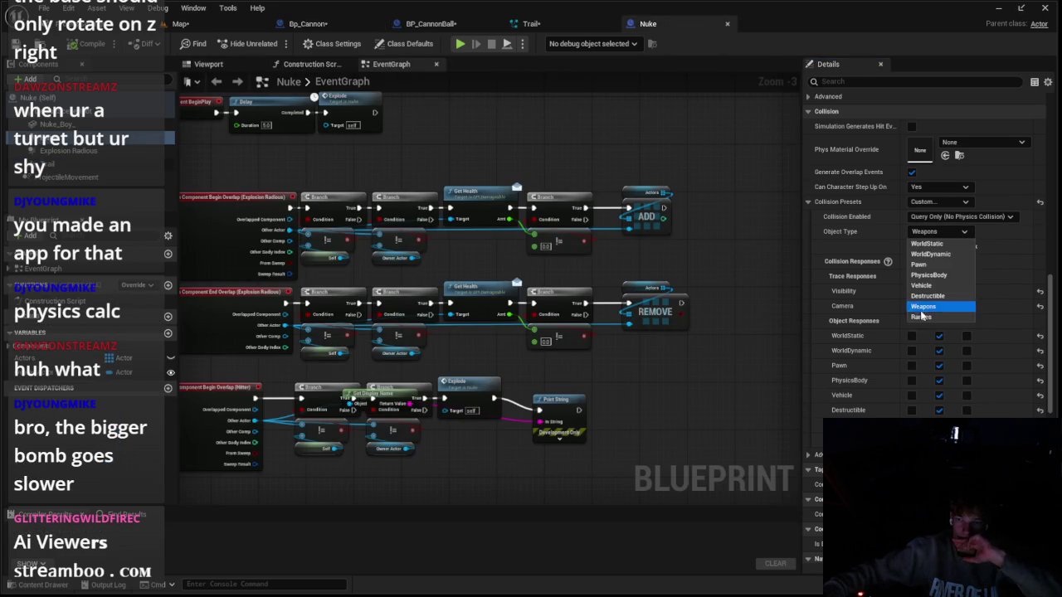
left_click(921, 316)
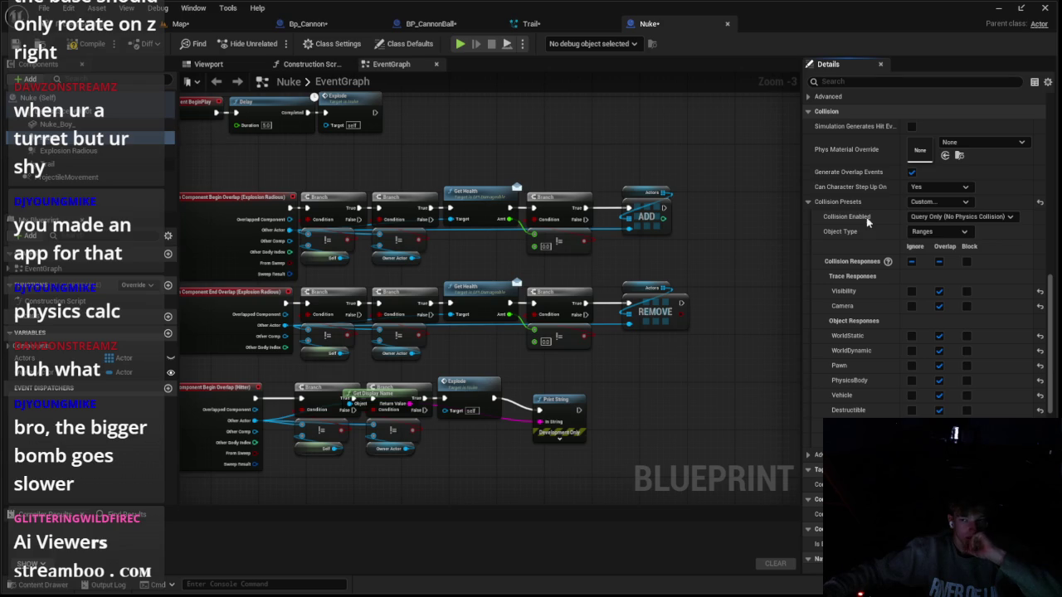
left_click(938, 232)
left_click(932, 307)
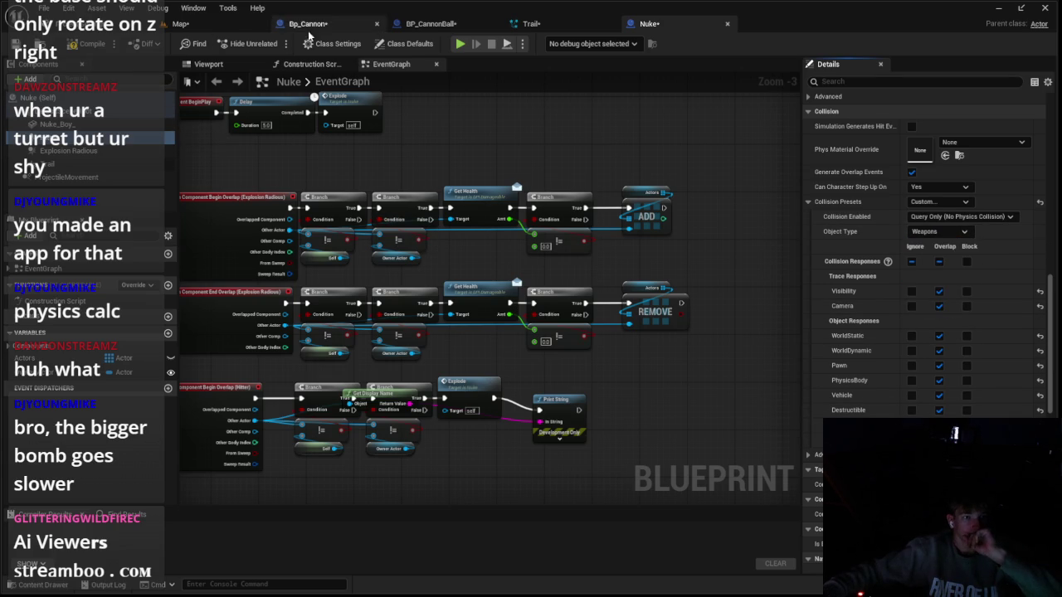
left_click(431, 24)
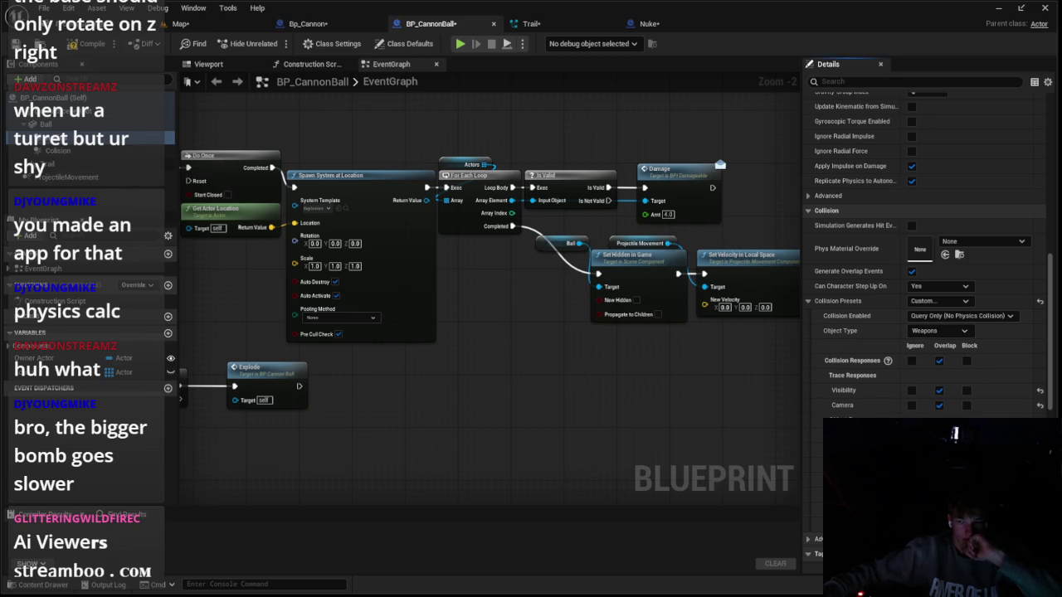
Return to the level, run two play tests of the cannonballs firing, then reopen Bp_Cannon
left_click(71, 45)
left_click(180, 24)
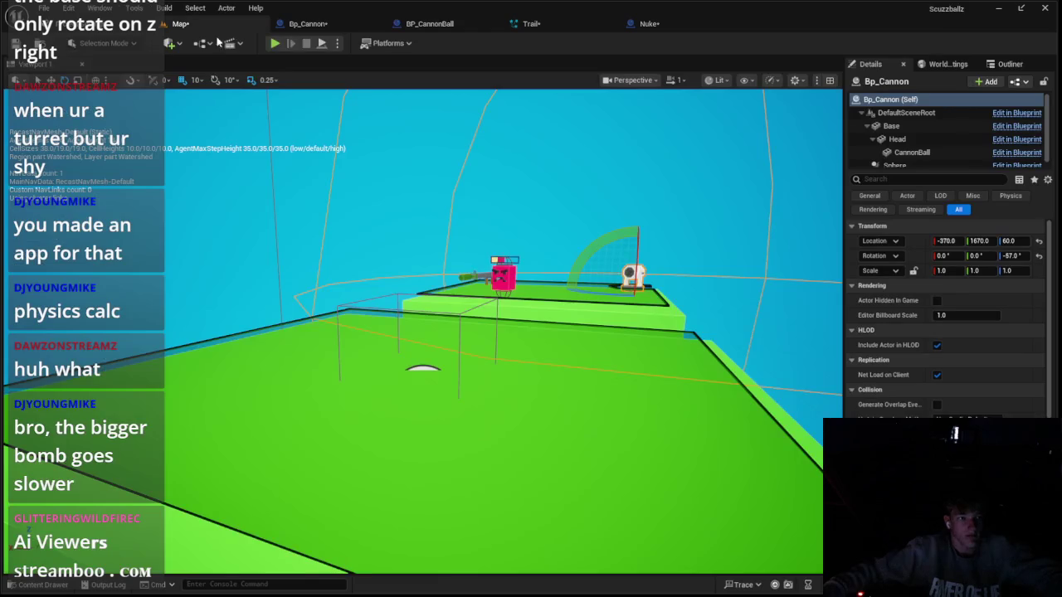
left_click(275, 43)
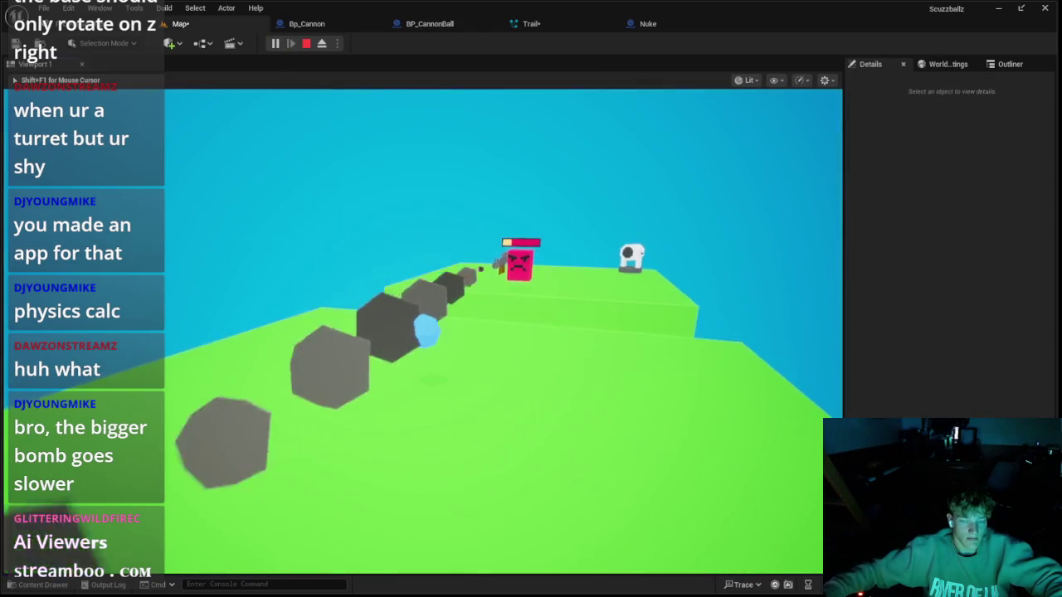
key("Escape")
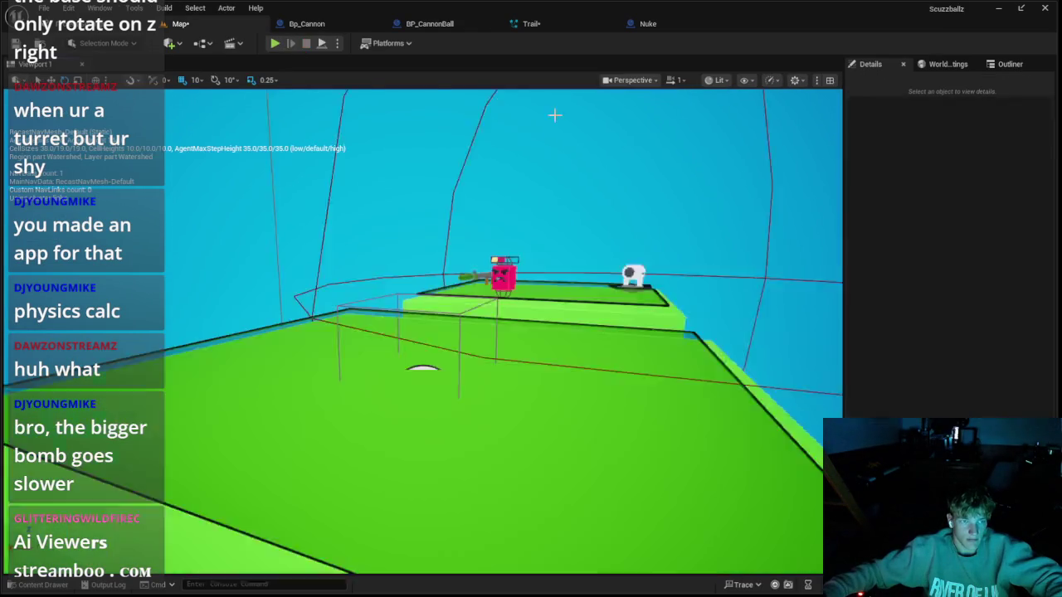
left_click(632, 274)
left_click(274, 43)
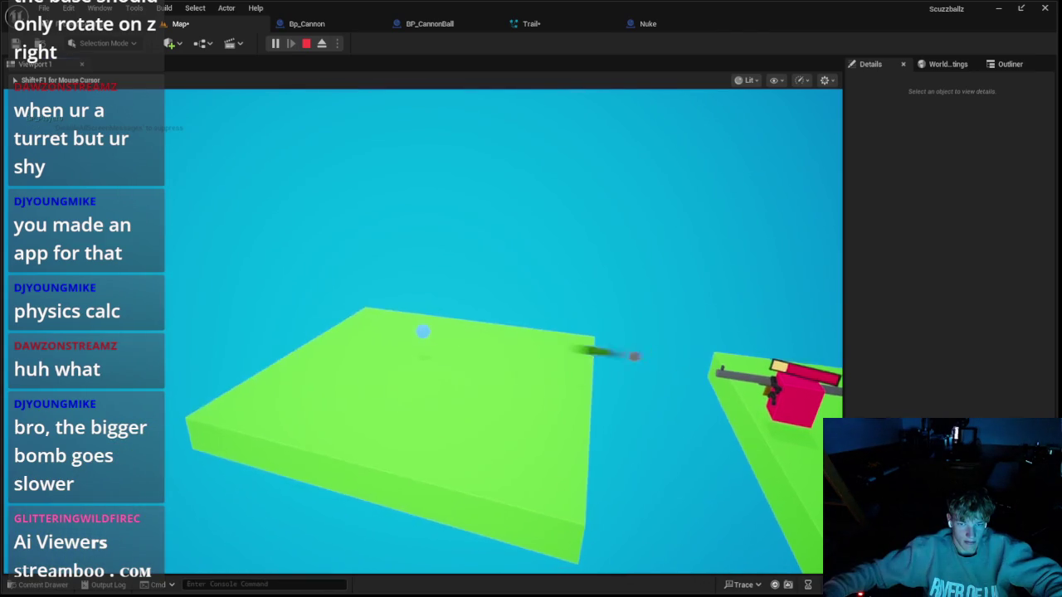
key("Escape")
left_click(430, 24)
left_click(326, 25)
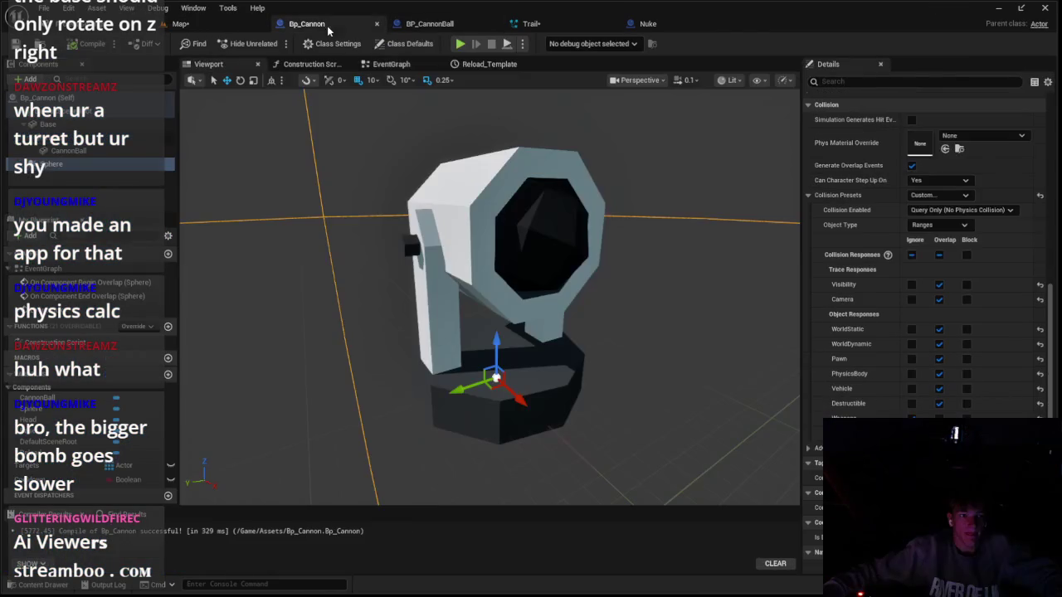
Go to the Explode custom event in the Nuke blueprint's event graph
left_click(407, 26)
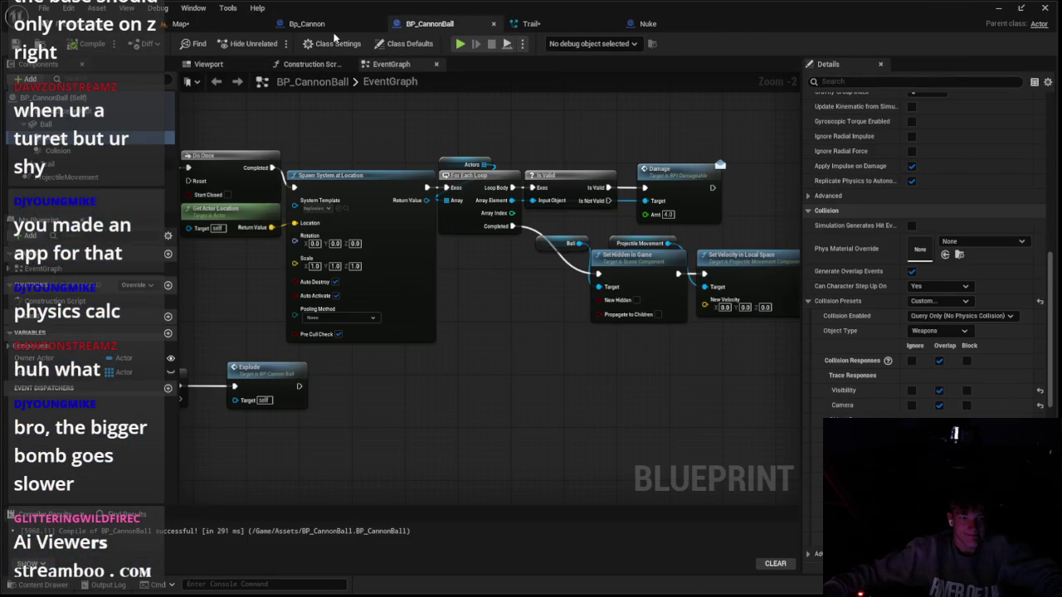
left_click(646, 23)
scroll(531, 146, "down", 4)
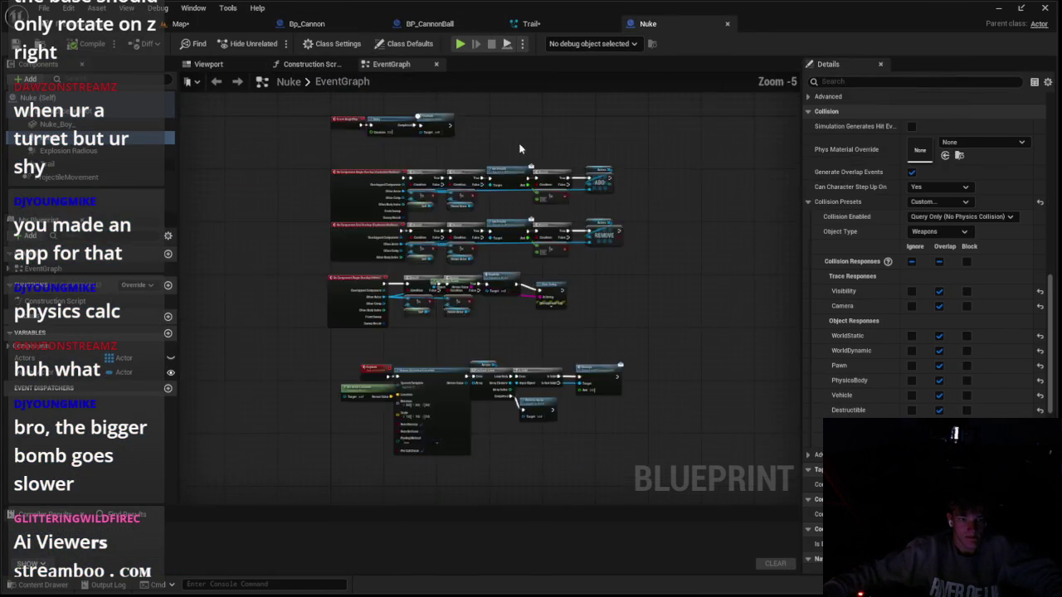
scroll(532, 148, "up", 3)
double_click(481, 379)
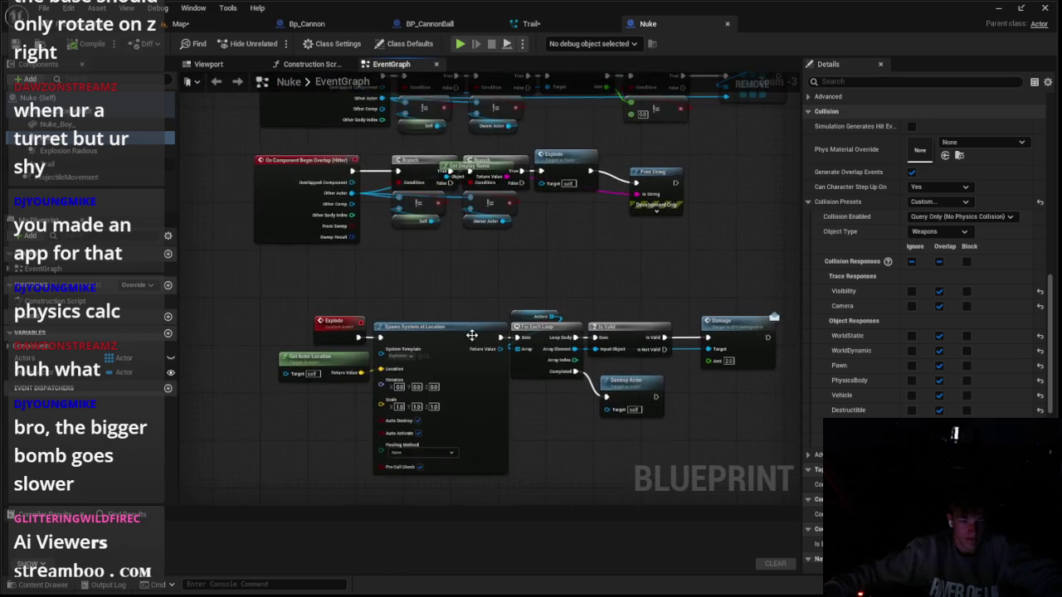
Add a Do Once node after Explode and wire its Completed into Spawn System at Location
left_click(251, 196)
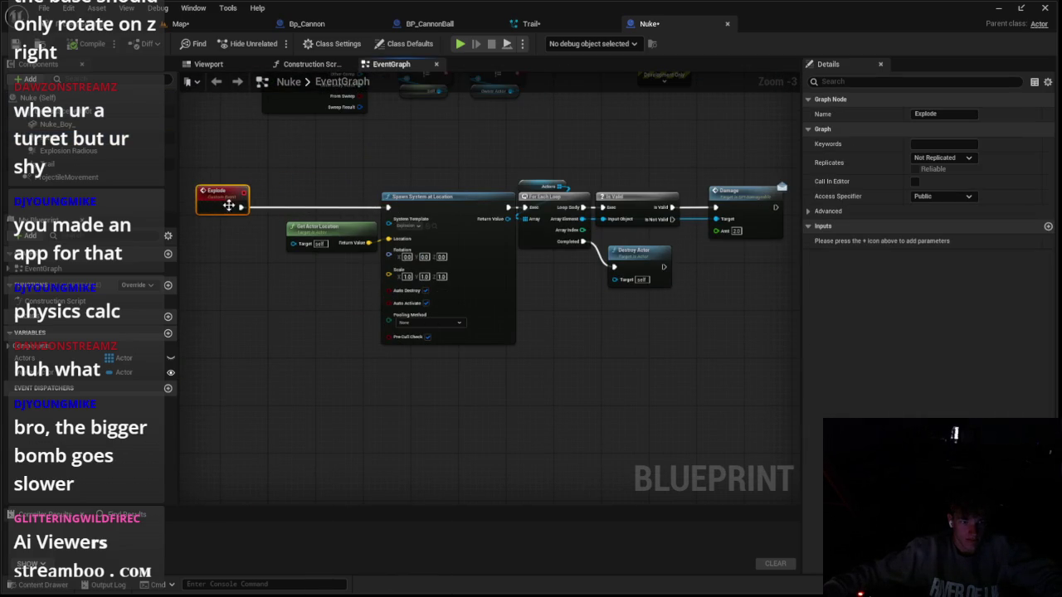
left_click_drag(270, 212, 270, 209)
type("do once")
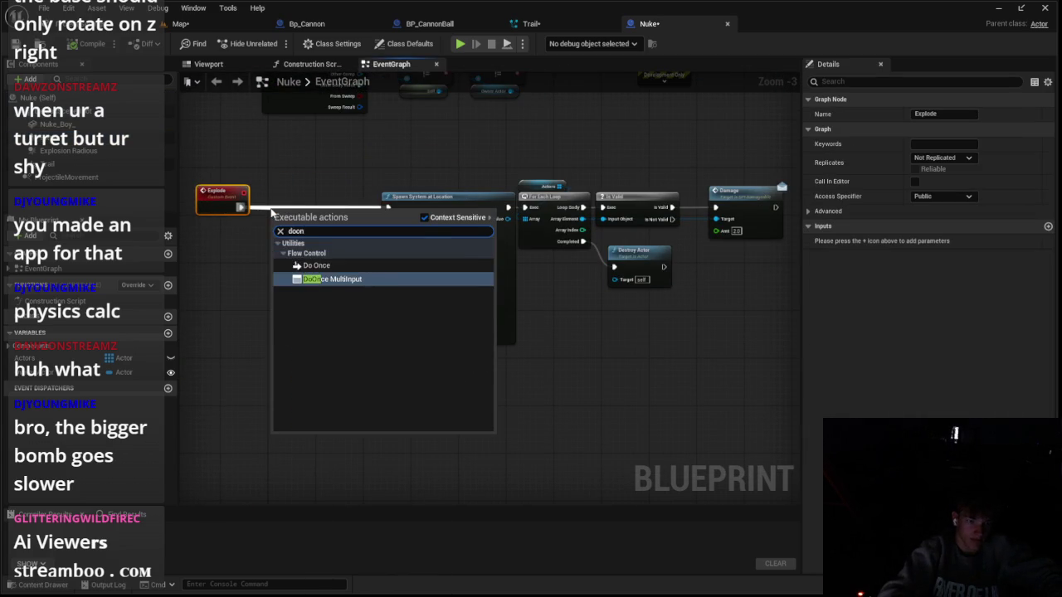
key("Return")
scroll(282, 214, "up", 3)
key("ctrl+z")
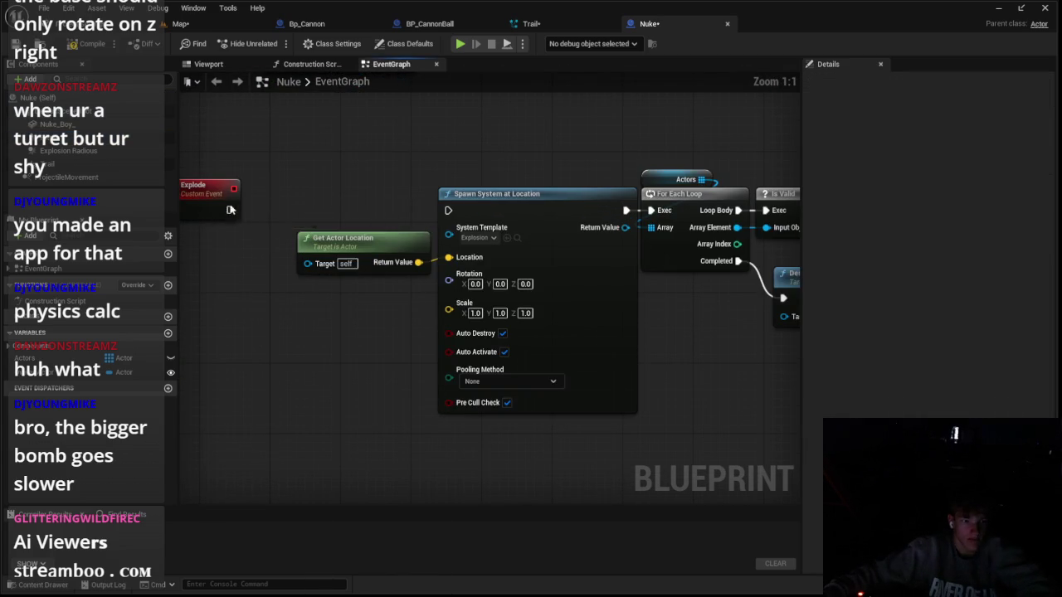
left_click_drag(265, 204, 266, 207)
type("do")
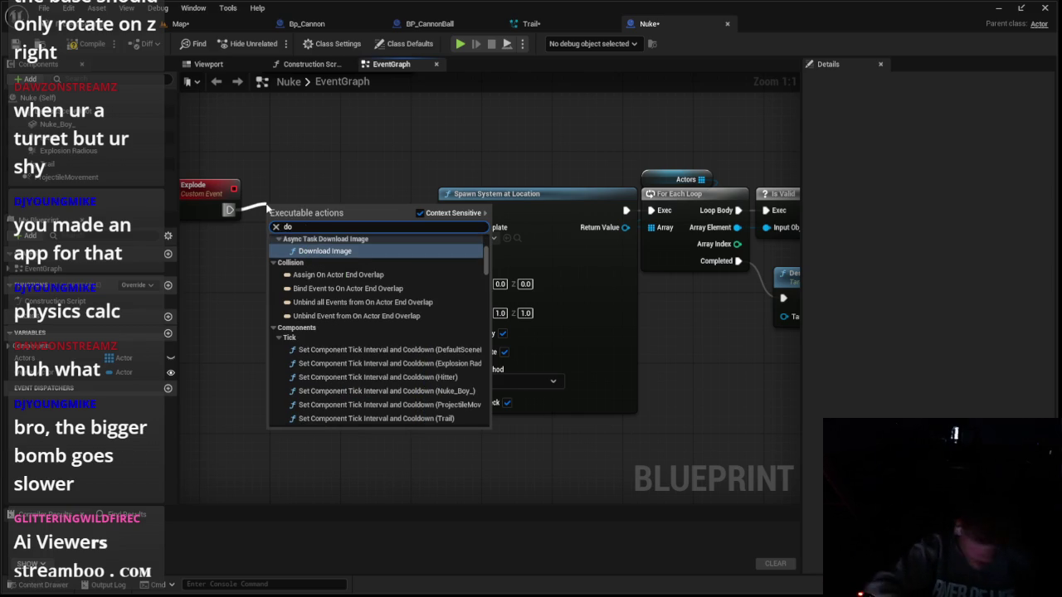
type(" on")
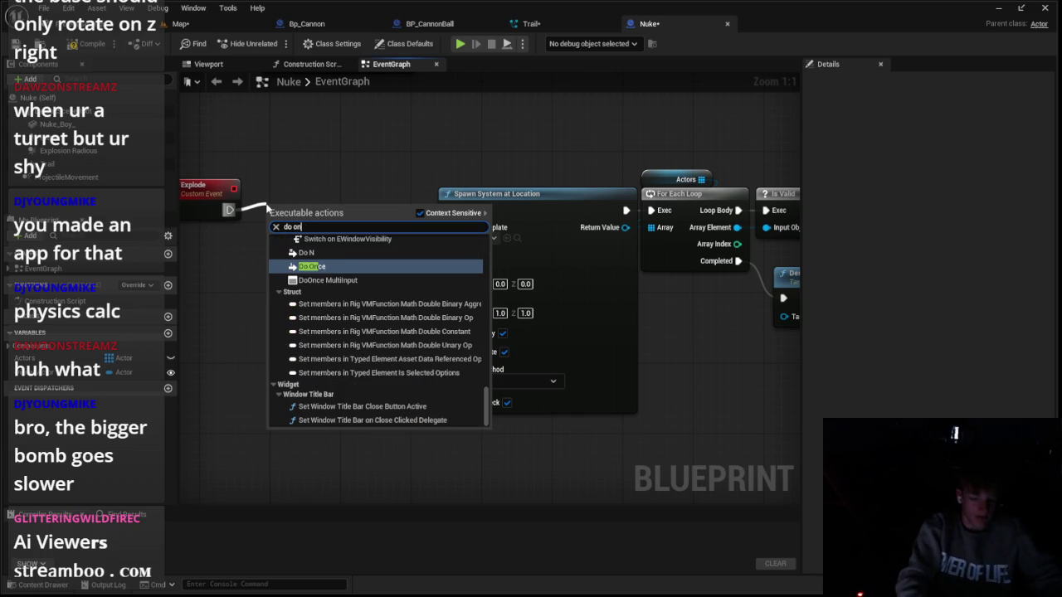
key("Return")
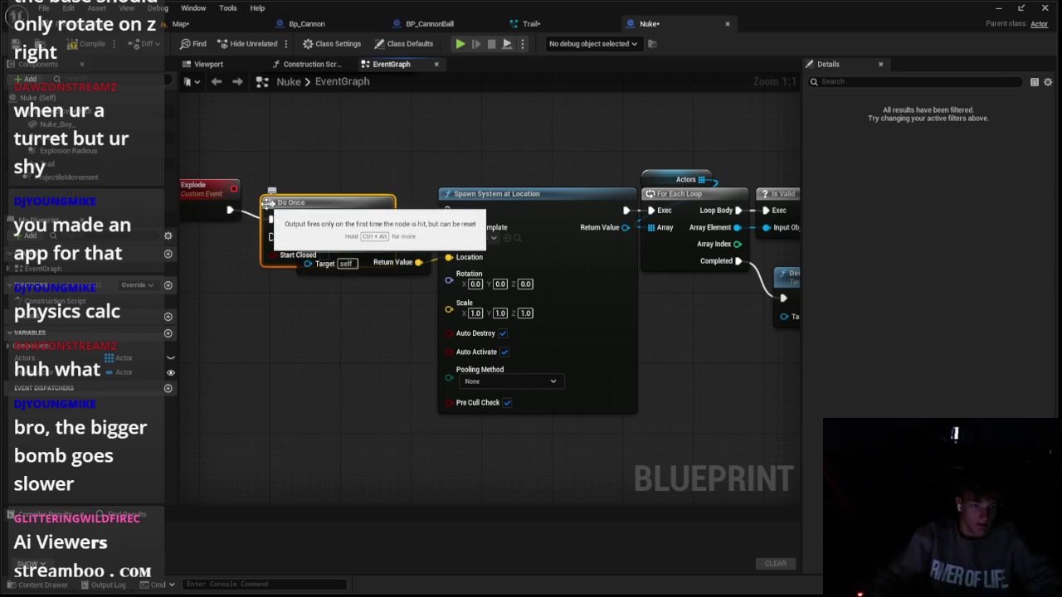
left_click_drag(409, 184, 411, 193)
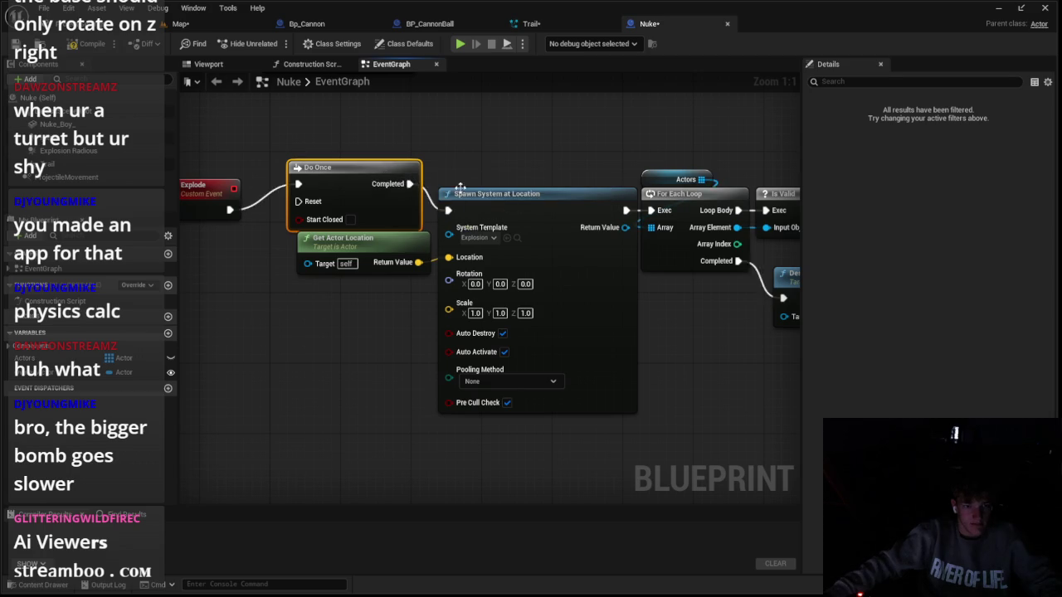
Pan along the Explode chain to the Damage and Destroy Actor nodes
scroll(461, 189, "down", 3)
left_click(323, 180)
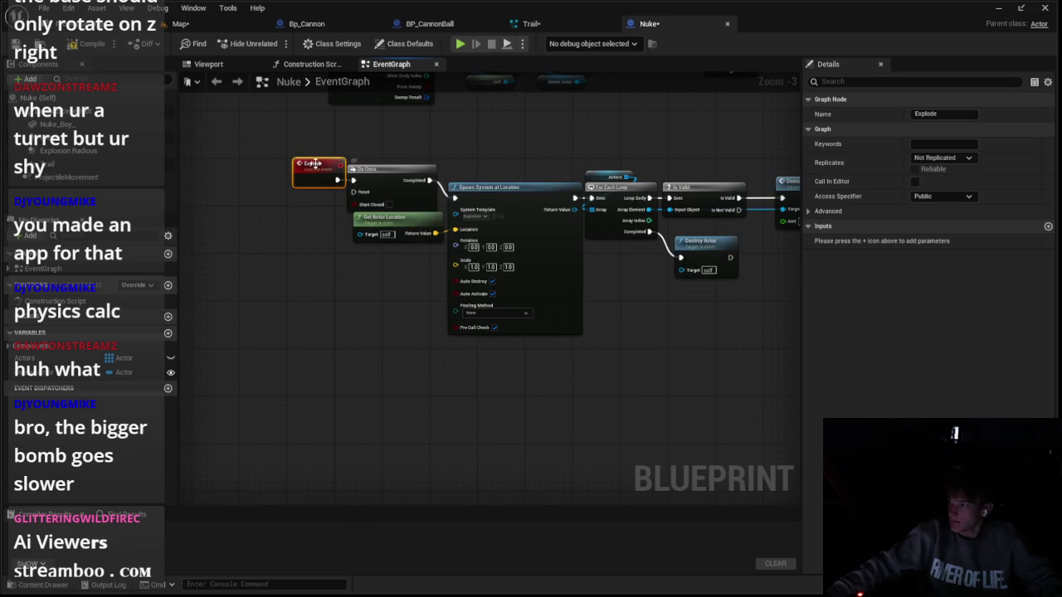
left_click_drag(332, 235, 94, 305)
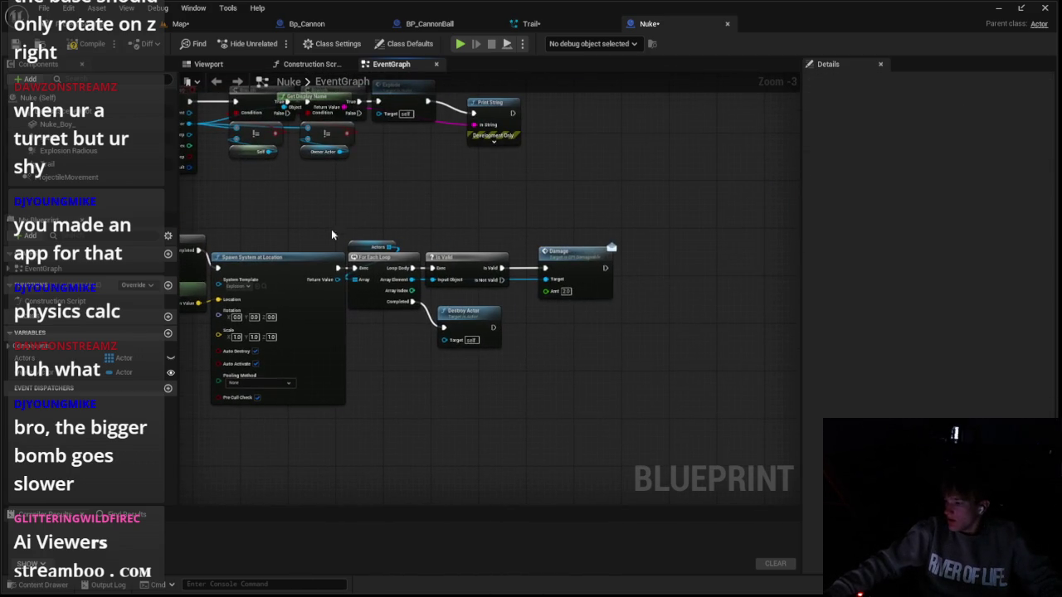
scroll(612, 283, "up", 3)
left_click(545, 240)
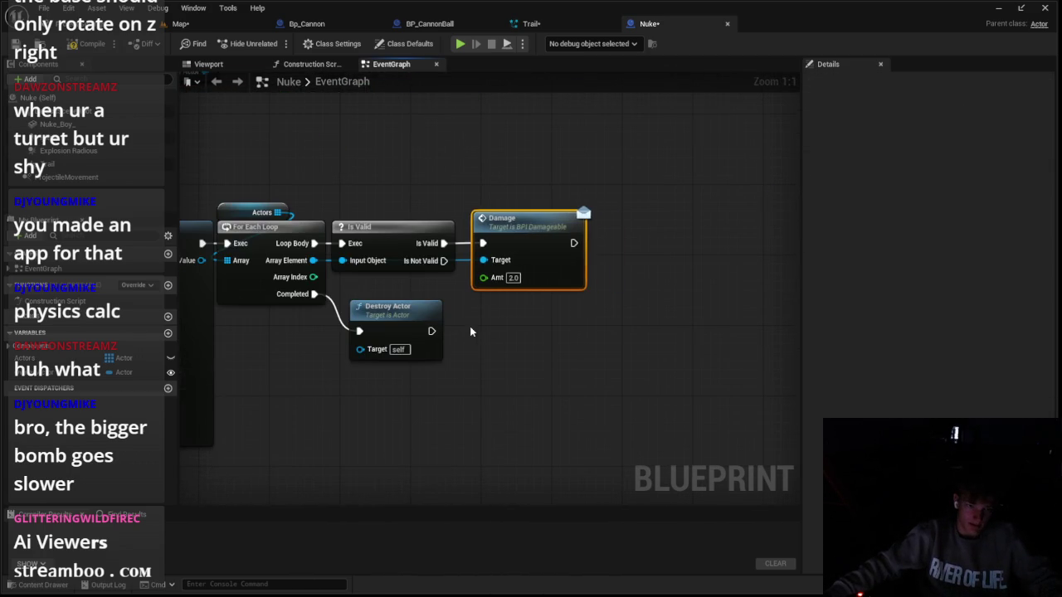
Wire the Delay's Completed into Destroy Actor and shift both nodes right
scroll(469, 332, "down", 3)
left_click_drag(642, 325, 630, 330)
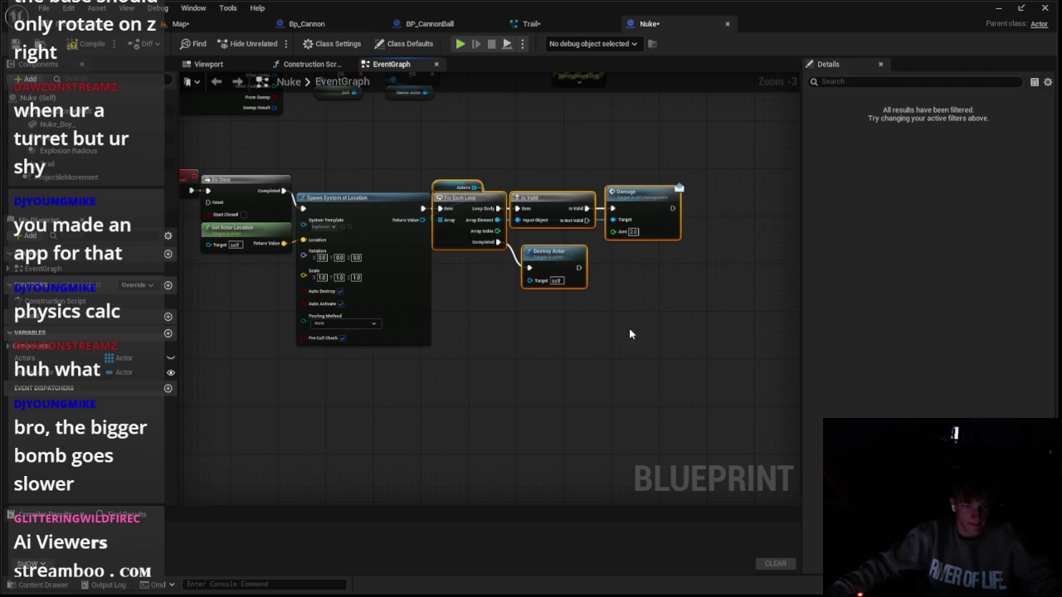
left_click(622, 331)
left_click_drag(562, 263, 640, 322)
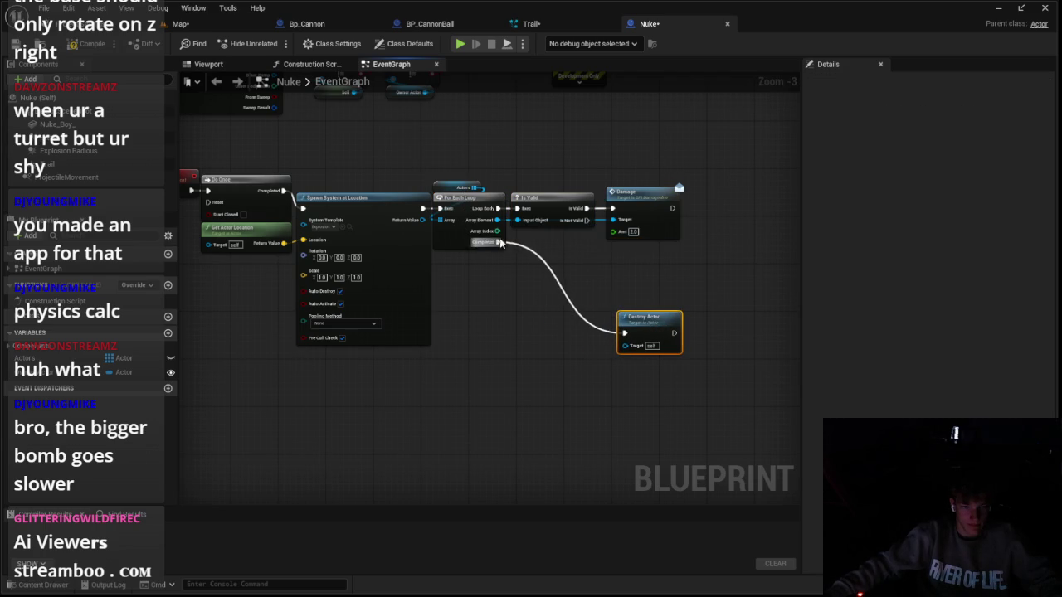
left_click(576, 305)
left_click_drag(618, 292, 625, 333)
left_click_drag(643, 335, 679, 299)
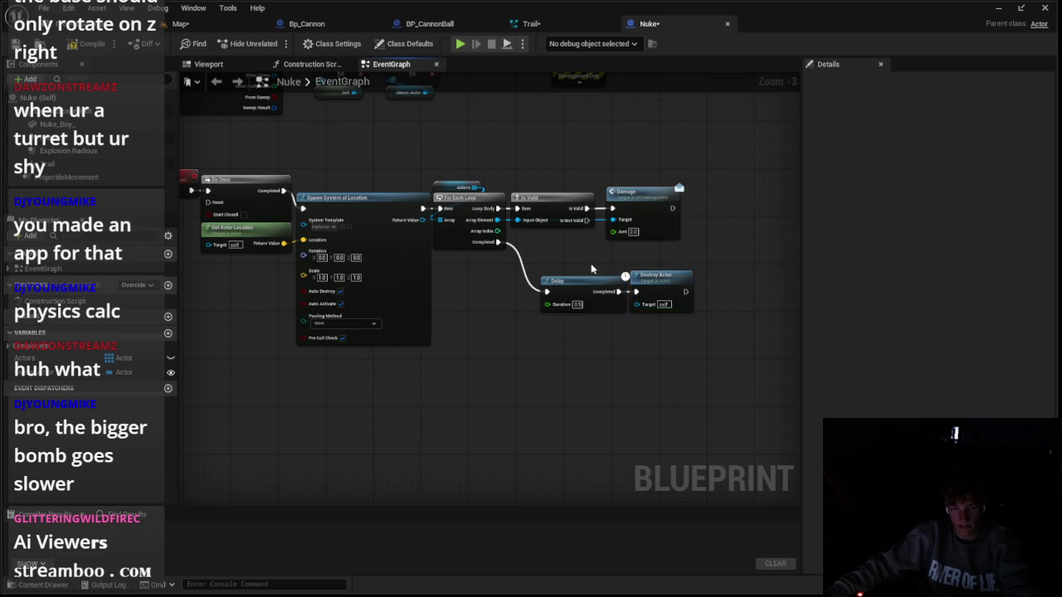
left_click_drag(591, 269, 671, 288)
left_click_drag(671, 288, 767, 288)
Add Set Hidden in Game for the Nuke Boy mesh before the Delay
left_click_drag(498, 241, 491, 296)
type("set hidden in")
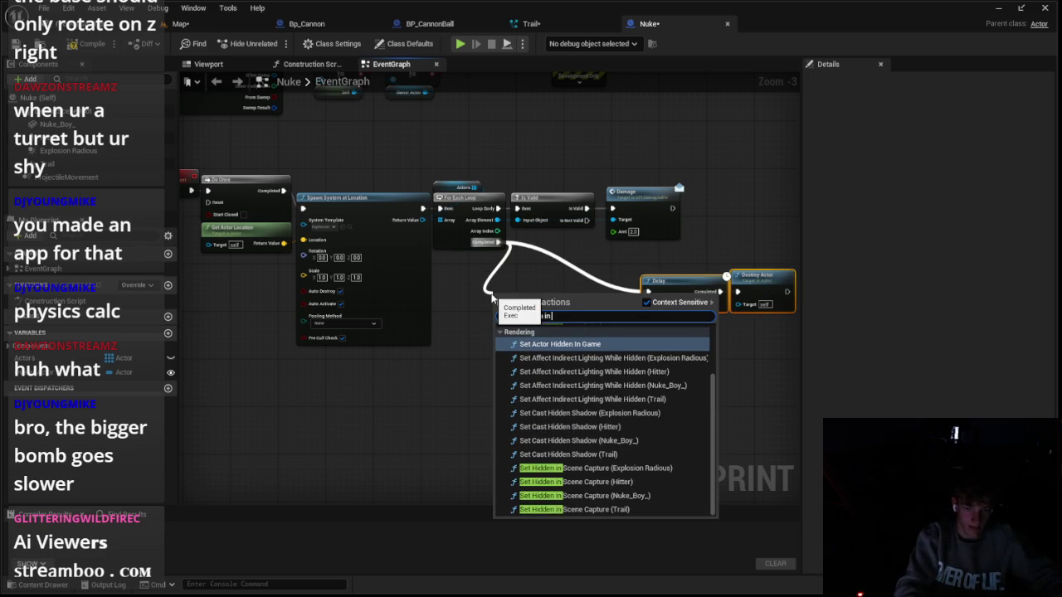
type(" game")
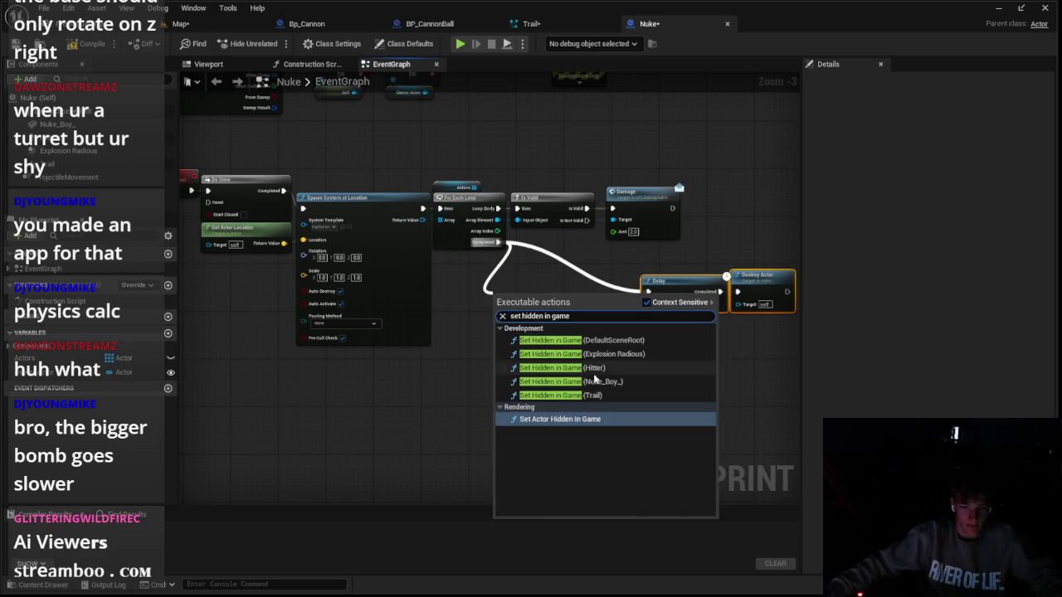
left_click(564, 381)
left_click_drag(530, 343, 560, 317)
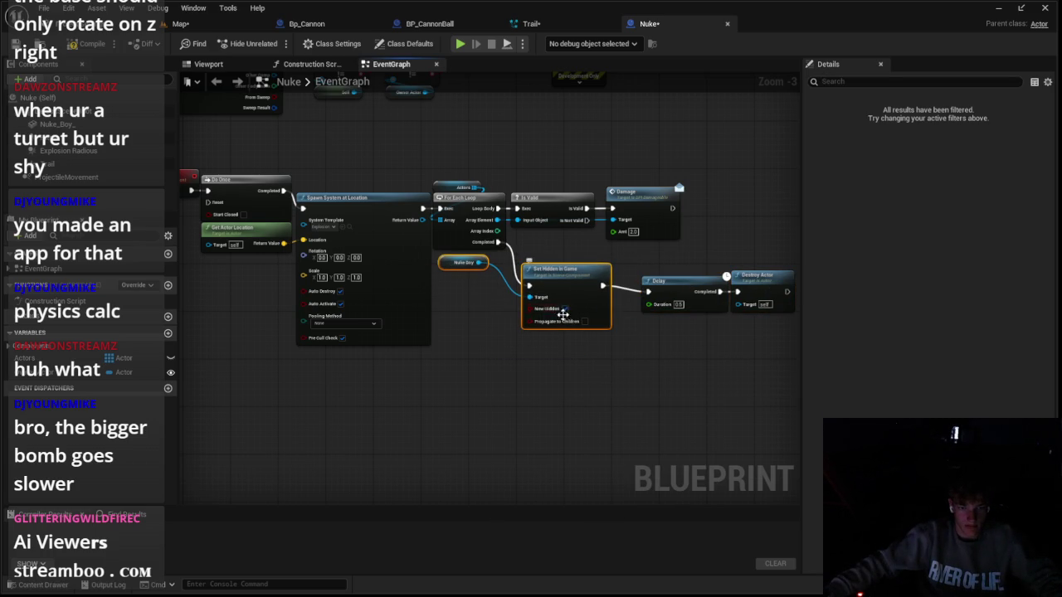
left_click_drag(457, 263, 537, 267)
left_click(548, 274, "ctrl")
left_click_drag(557, 363, 664, 328)
left_click_drag(598, 319, 643, 301)
Add Set Velocity in Local Space on Projectile Movement after hiding the mesh
left_click_drag(504, 314, 504, 316)
type("set")
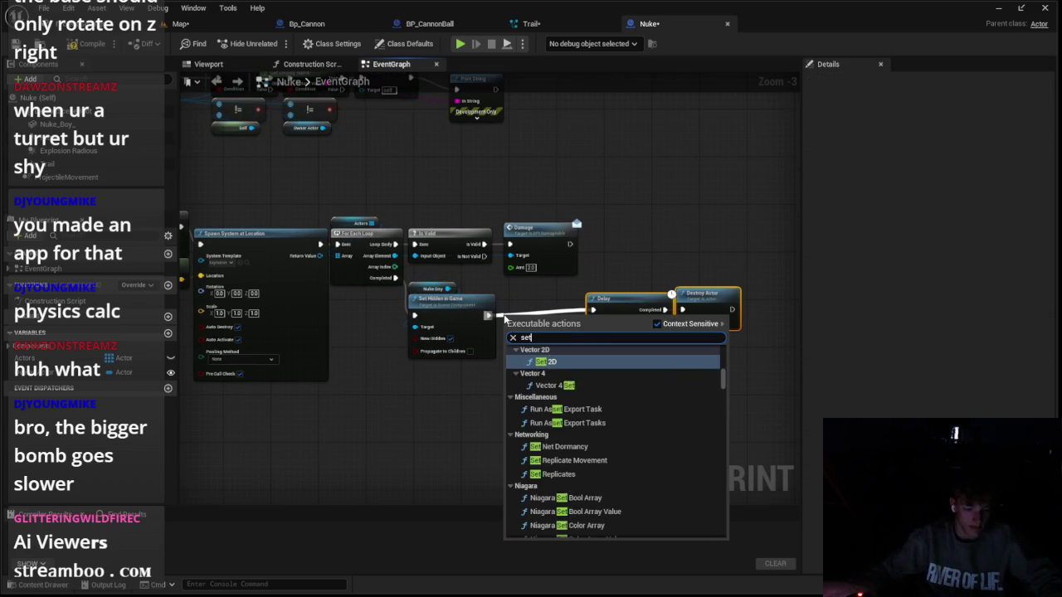
type(" velocity")
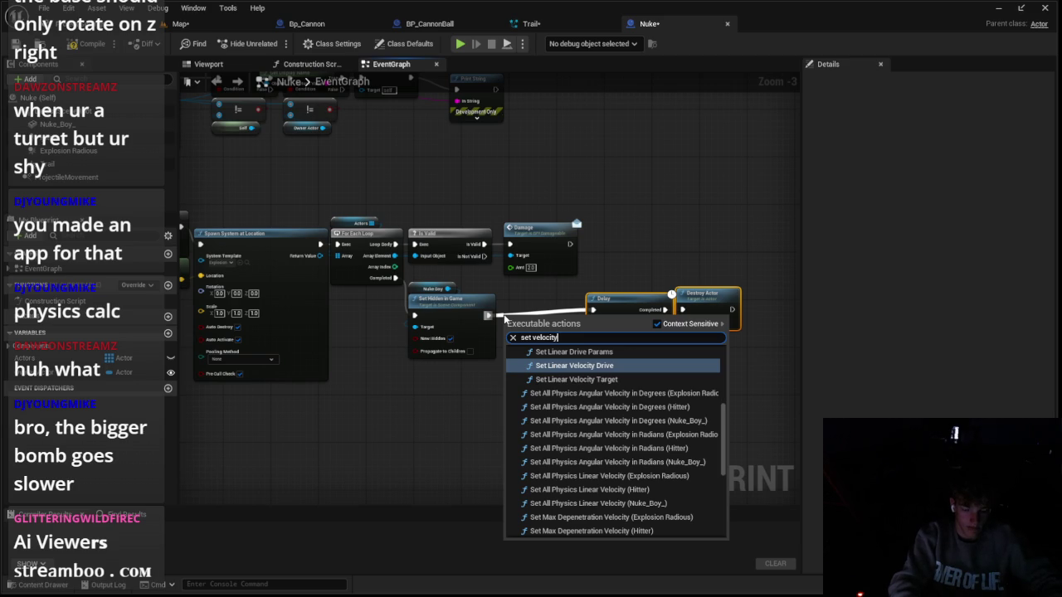
scroll(581, 398, "up", 5)
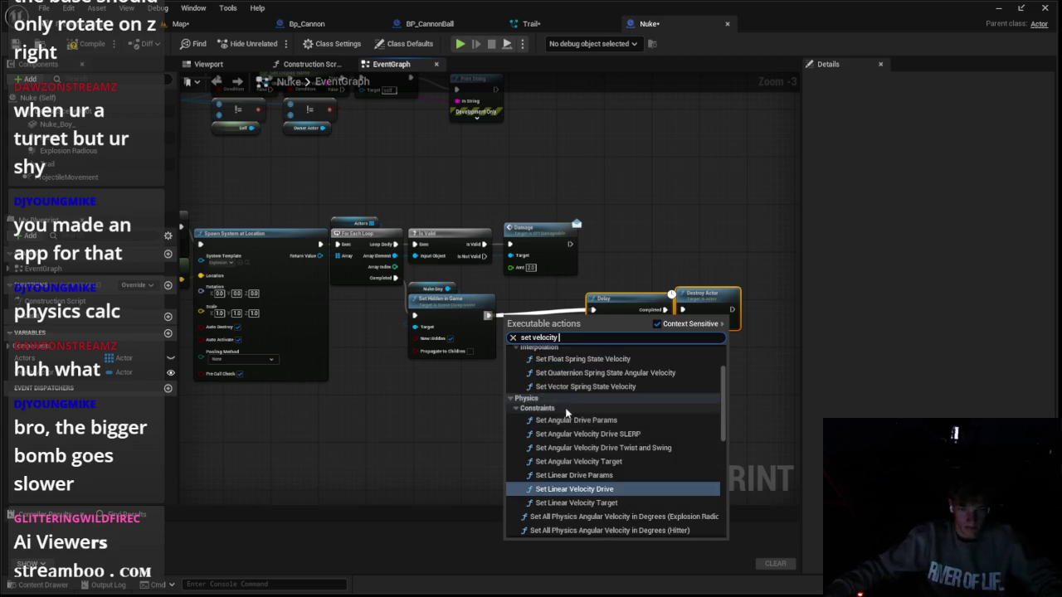
left_click(548, 378)
left_click_drag(550, 331, 546, 319)
mouse_move(468, 287)
left_mouse_down()
mouse_move(580, 297)
mouse_move(518, 289)
mouse_move(532, 287)
left_mouse_up()
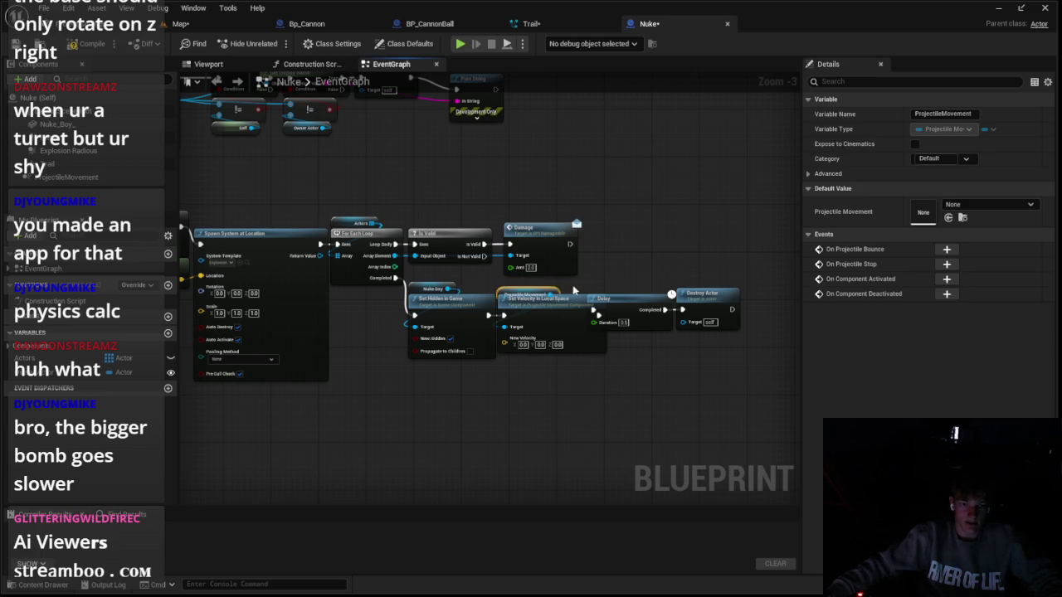
mouse_move(655, 299)
left_mouse_down()
mouse_move(689, 309)
mouse_move(678, 311)
left_mouse_up()
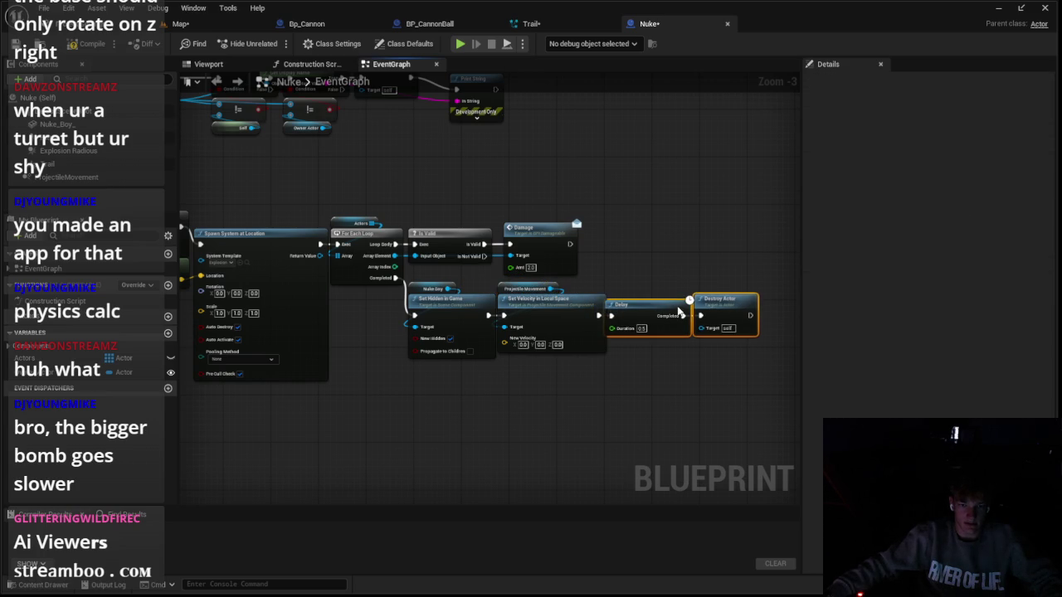
Start a level play test and save with Ctrl+S
left_click(156, 8)
left_click(180, 24)
left_click(180, 23)
key("ctrl+s")
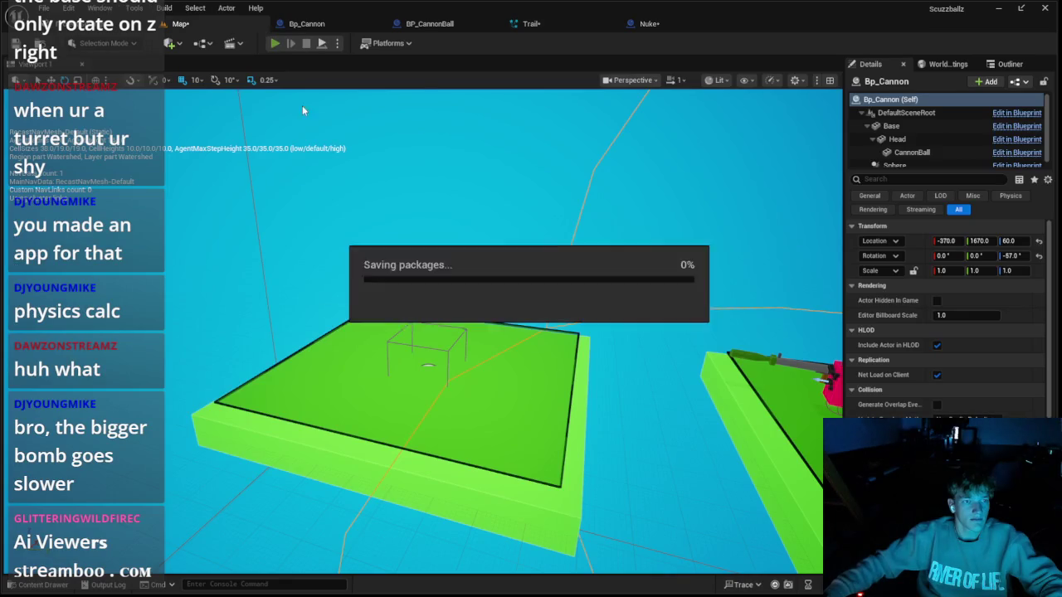
Play the level twice with Alt+P, stopping each run with Esc, to watch the nukes explode
key("alt+p")
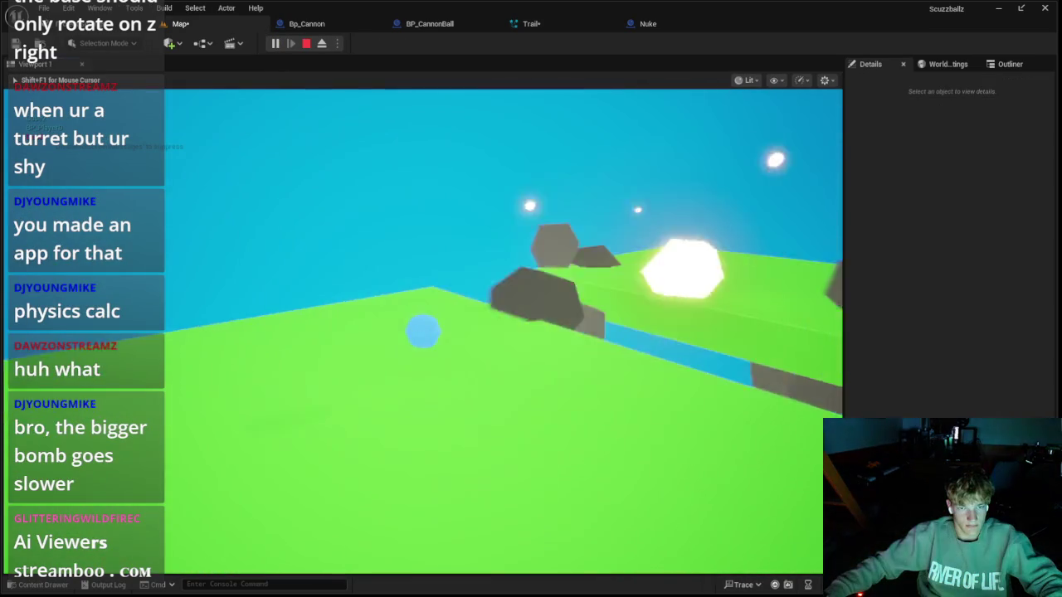
key("Escape")
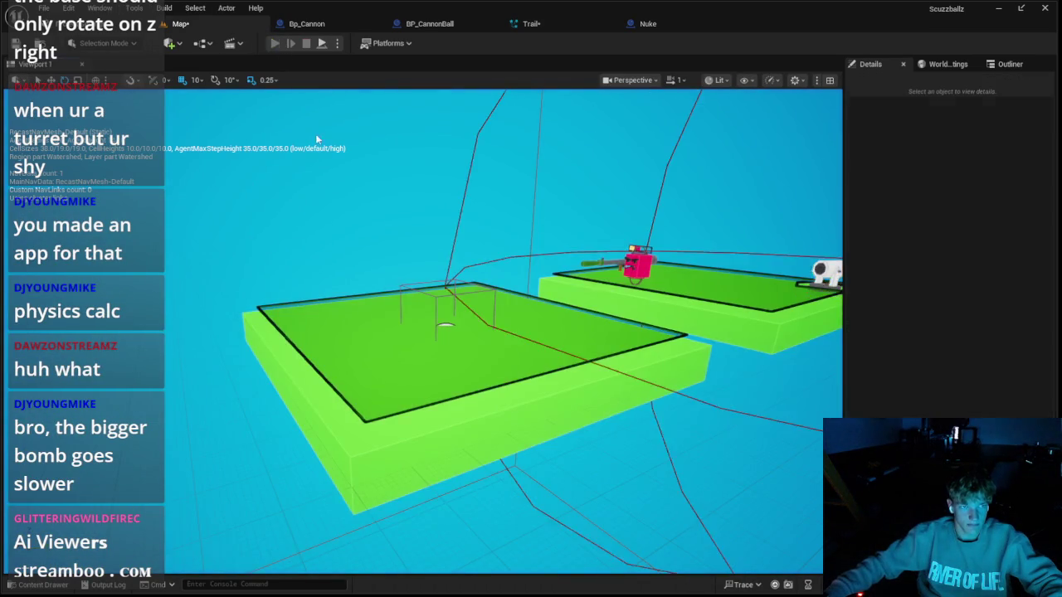
key("alt+p")
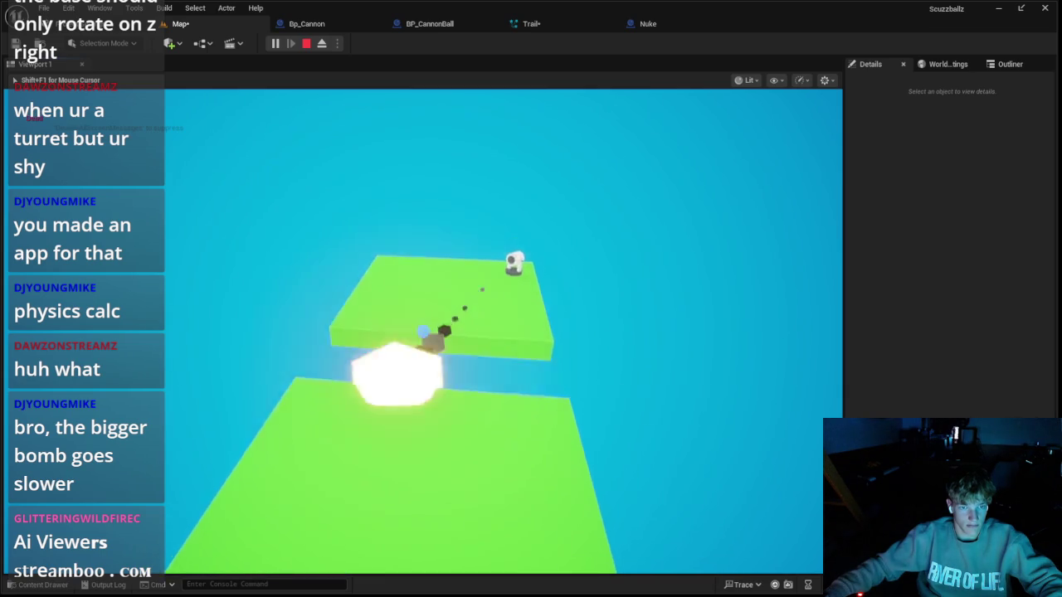
key("Escape")
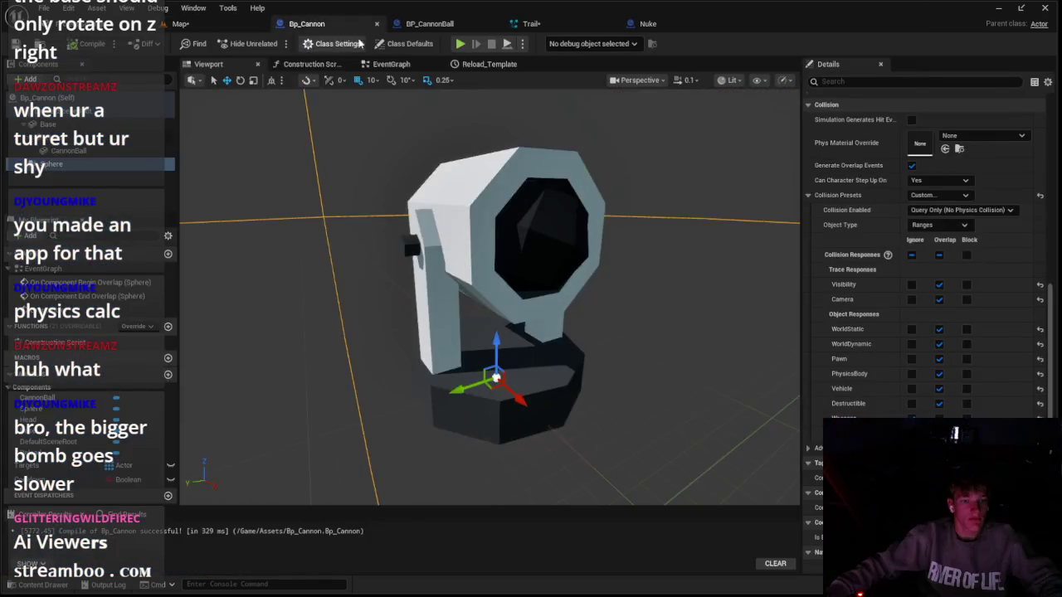
Review BP_CannonBall's graph, panning to its Delay and Destroy Actor nodes after browsing BPI and Meshes folders
left_click(430, 23)
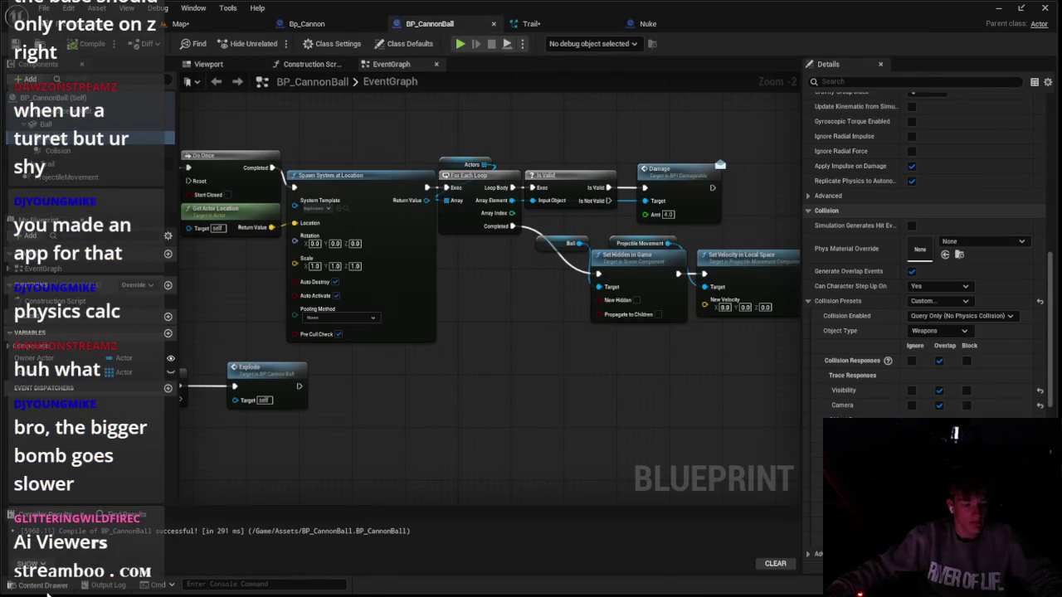
left_click(47, 590)
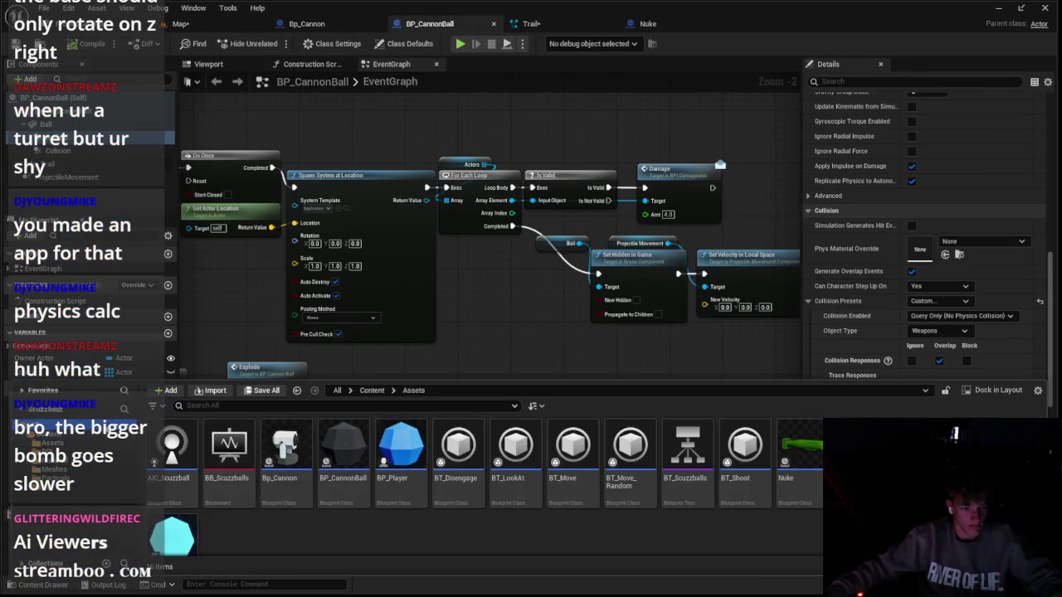
left_click(50, 452)
left_click(86, 471)
left_click(347, 156)
left_click_drag(747, 257, 522, 193)
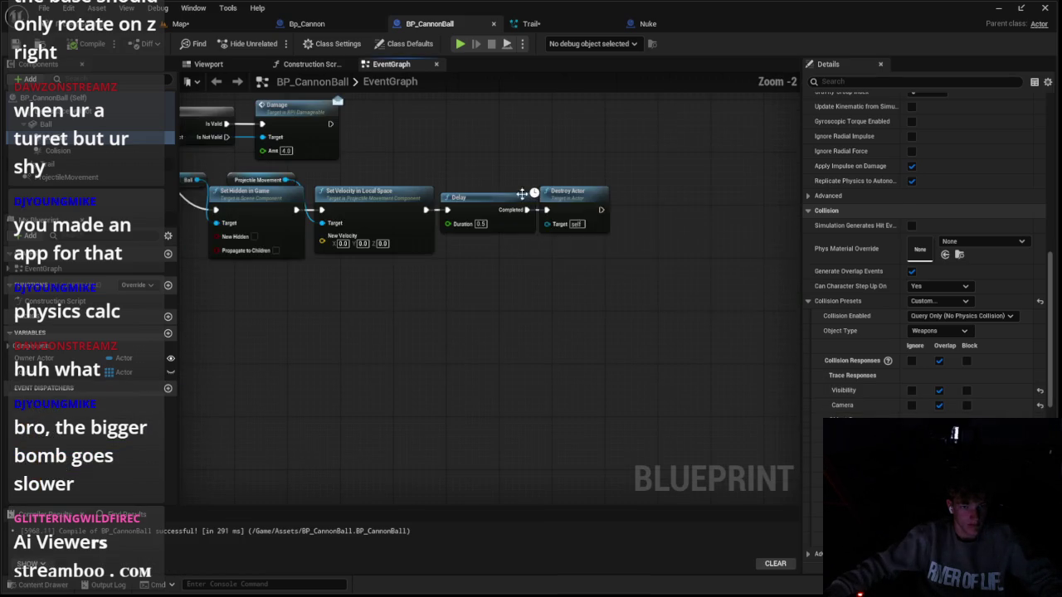
scroll(465, 178, "down", 2)
scroll(390, 245, "up", 3)
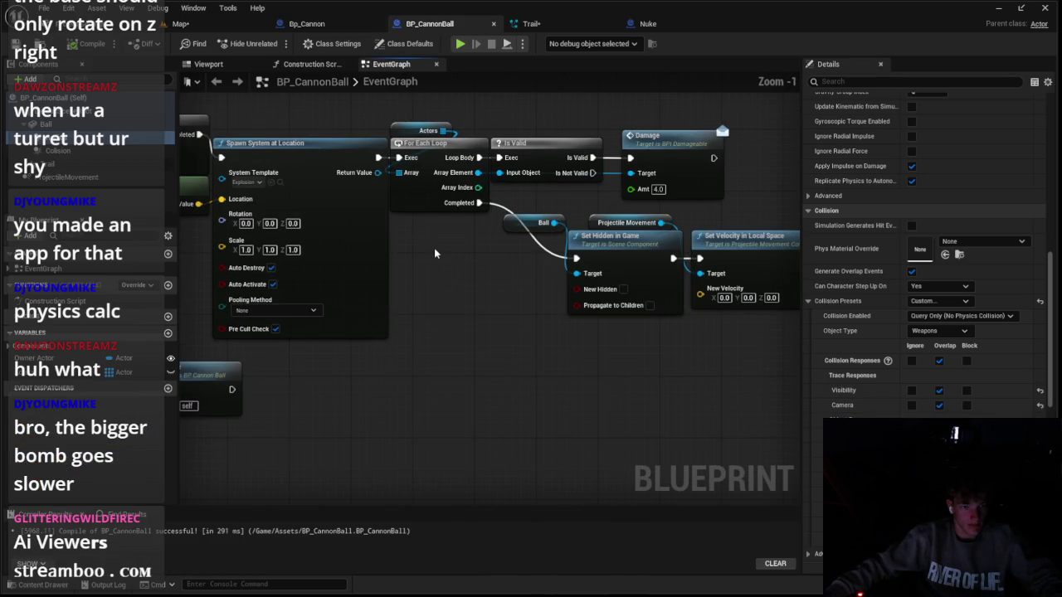
scroll(375, 381, "down", 2)
scroll(439, 215, "down", 1)
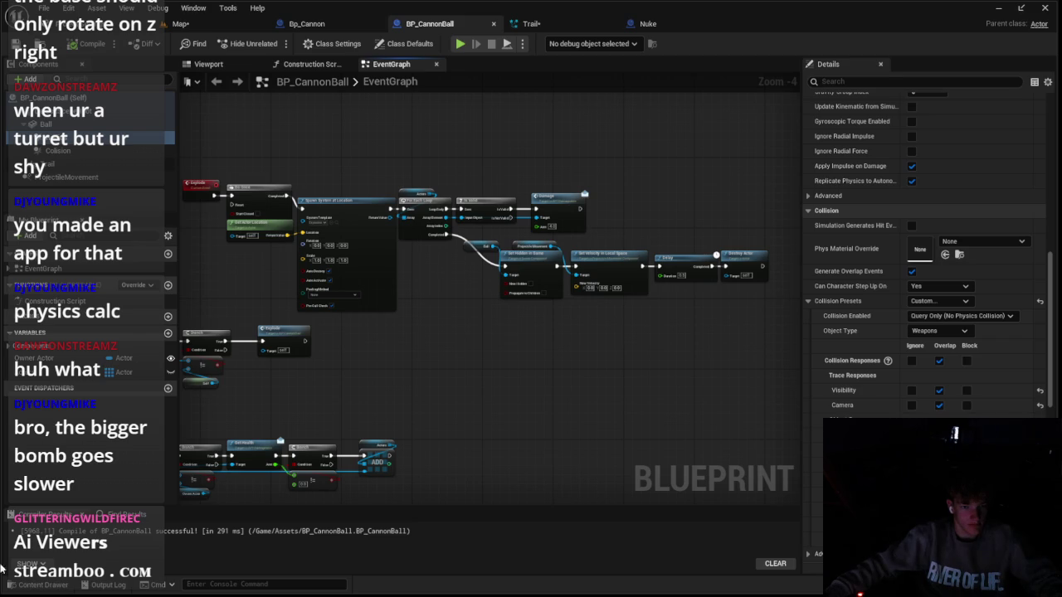
Open the Scuzzballz character blueprint from the Assets folder and view Health's details
left_click(37, 584)
left_click(53, 442)
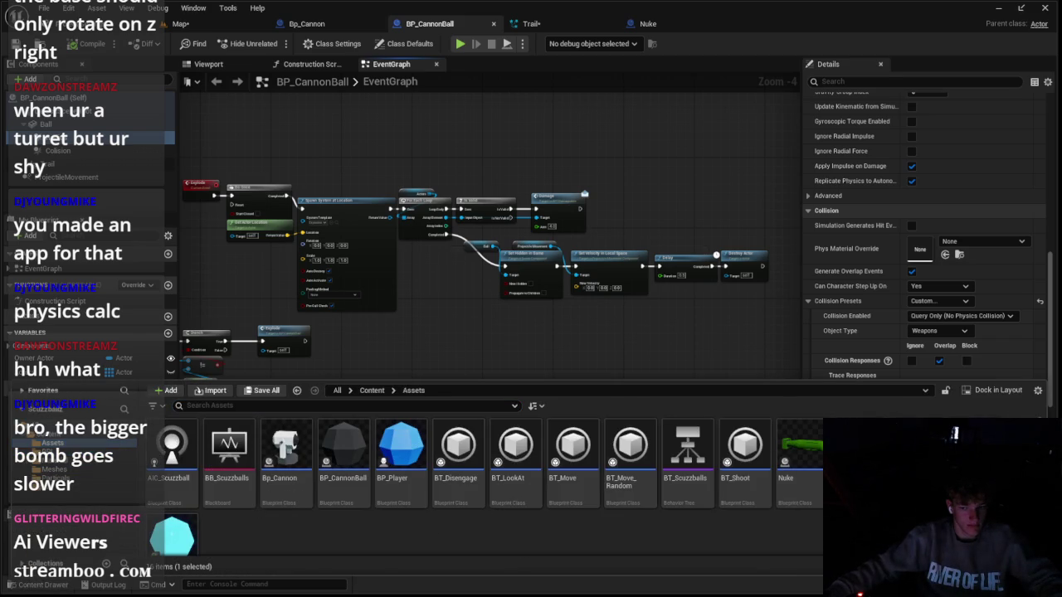
double_click(172, 538)
left_click(48, 373)
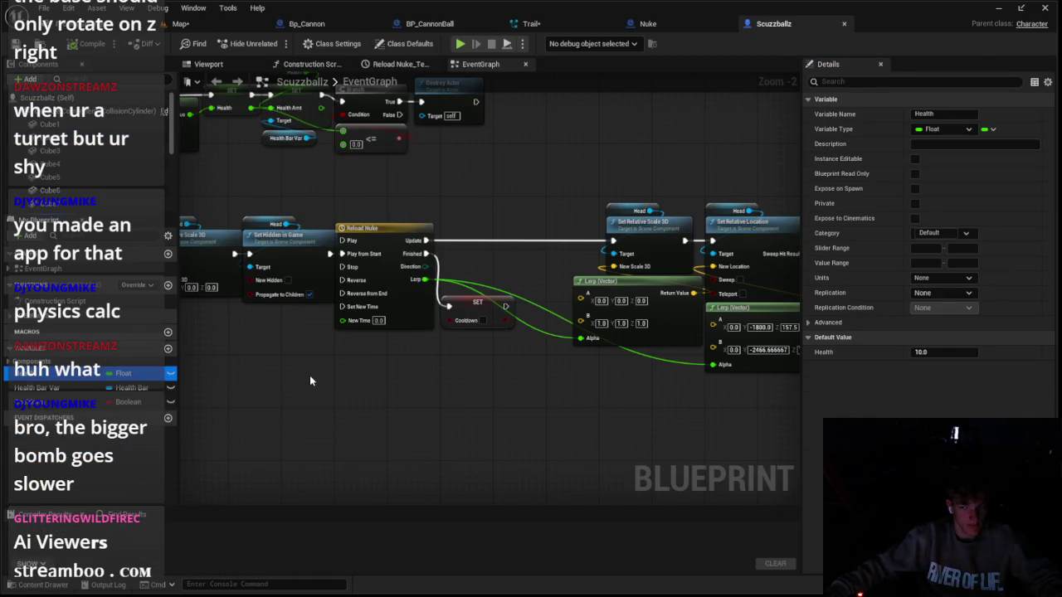
scroll(412, 395, "down", 2)
scroll(435, 394, "up", 2)
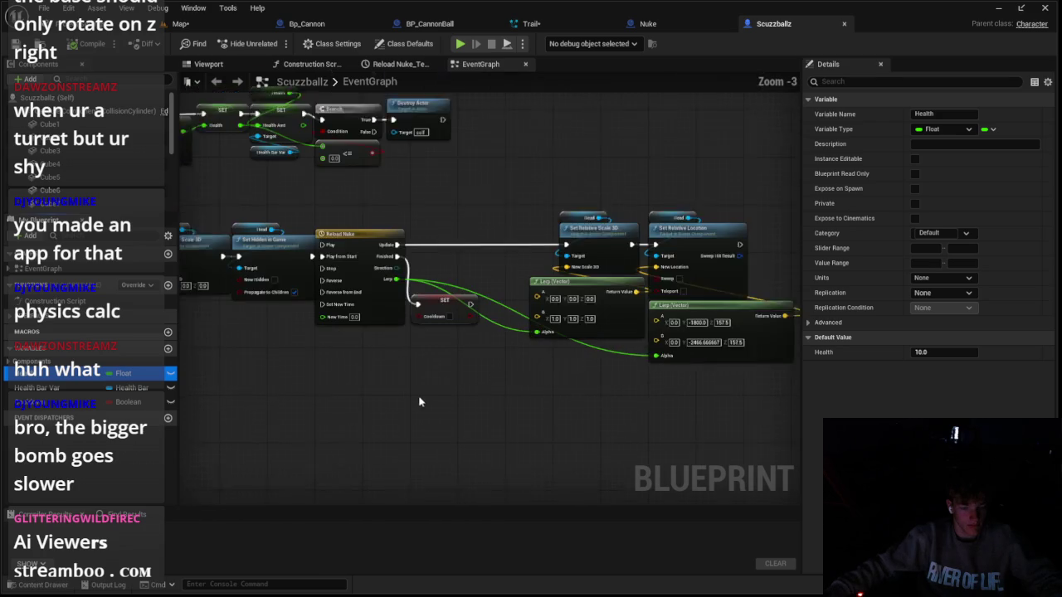
left_click(319, 25)
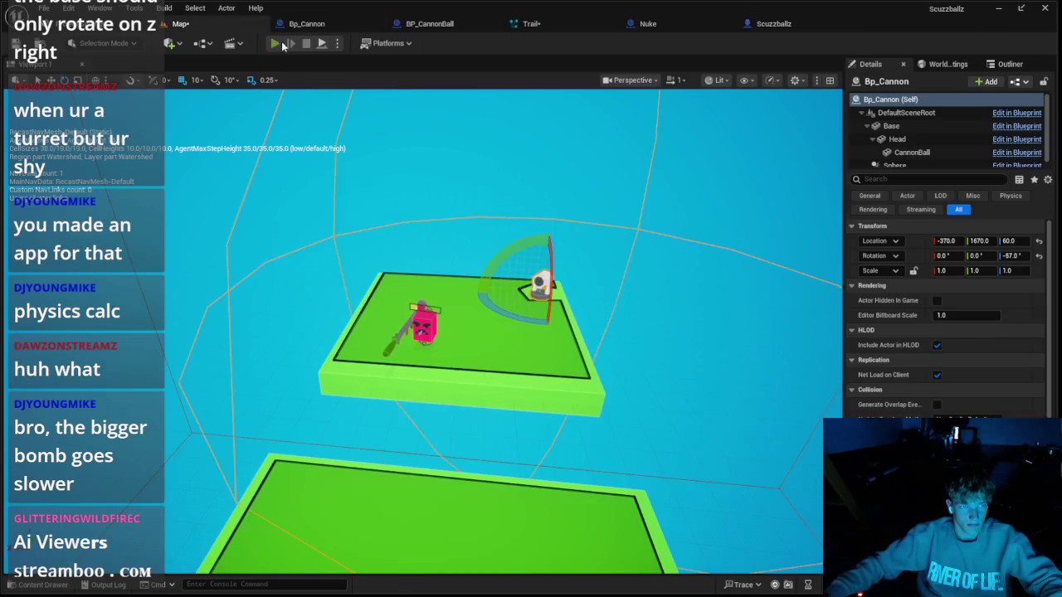
left_click(280, 44)
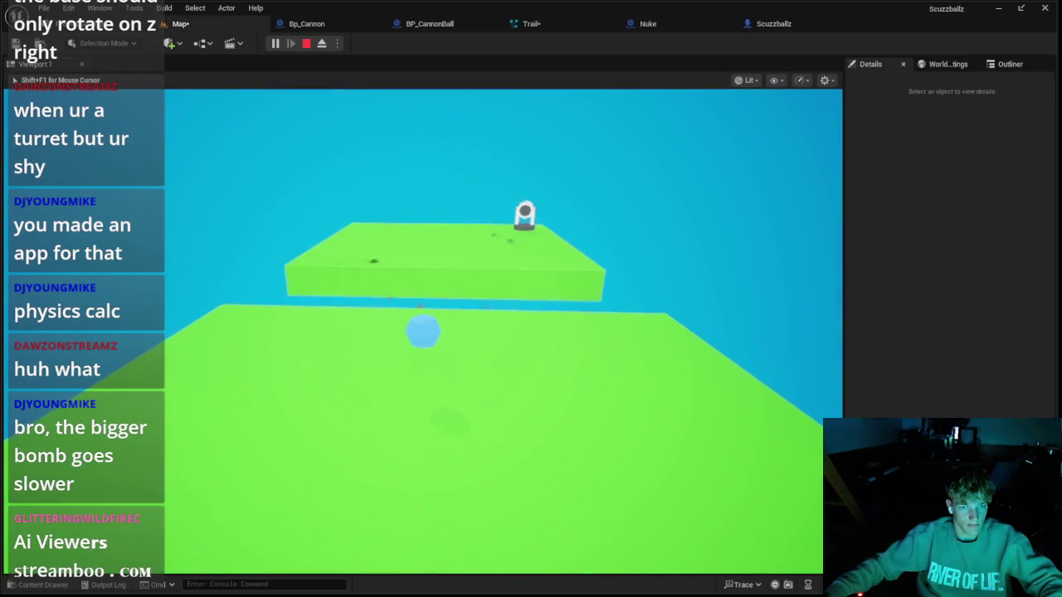
key("Escape")
left_click(306, 23)
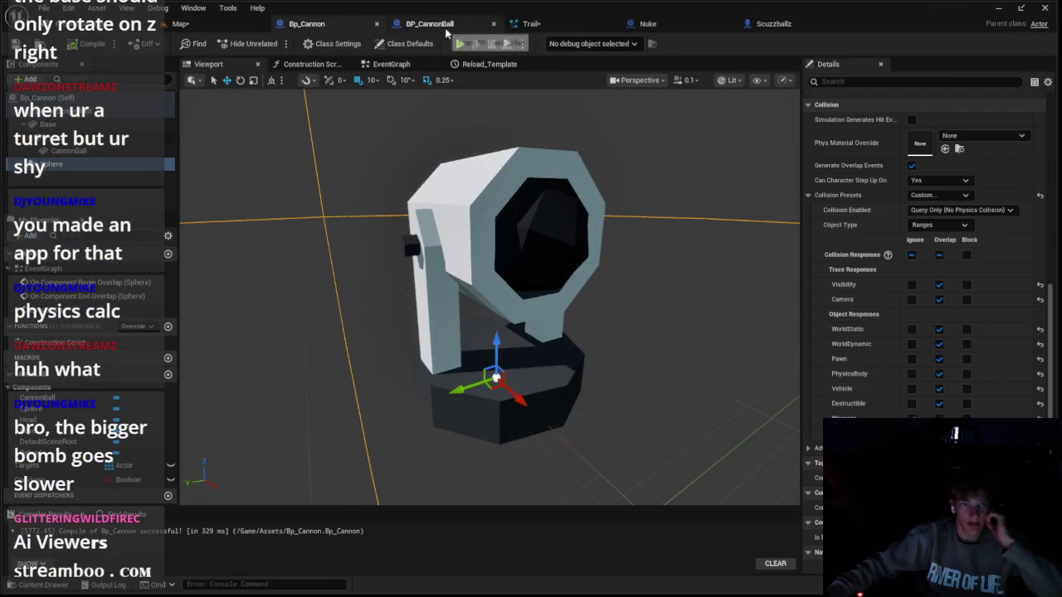
left_click(763, 25)
scroll(566, 196, "down", 4)
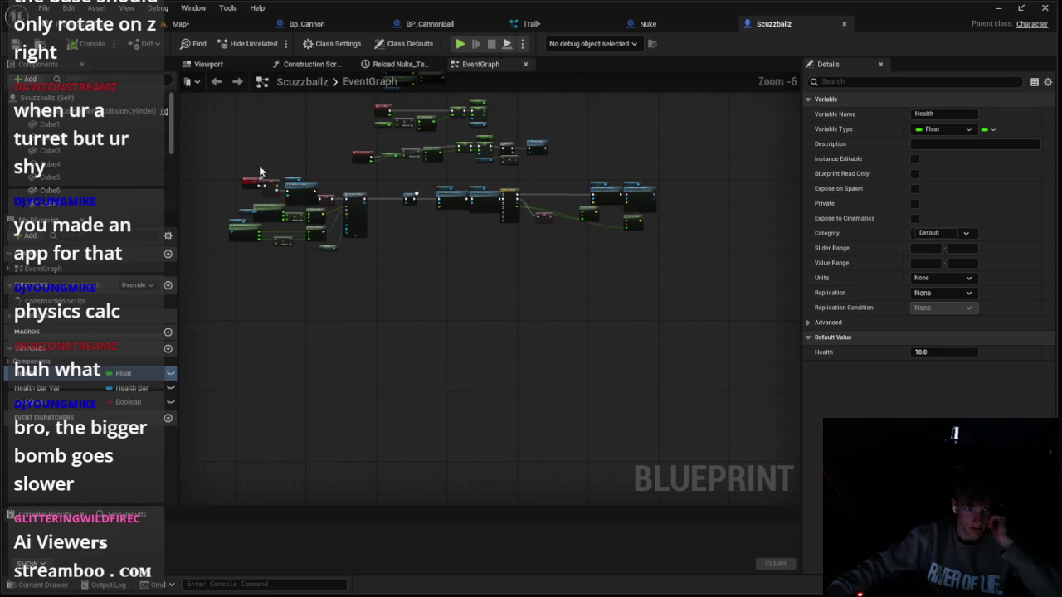
Move the Health getter beside the subtraction, then check the Branch and Destroy Actor nodes
scroll(334, 171, "up", 3)
mouse_move(334, 171)
left_mouse_down()
mouse_move(330, 334)
mouse_move(392, 264)
mouse_move(410, 268)
mouse_move(401, 280)
left_mouse_up()
scroll(458, 313, "up", 2)
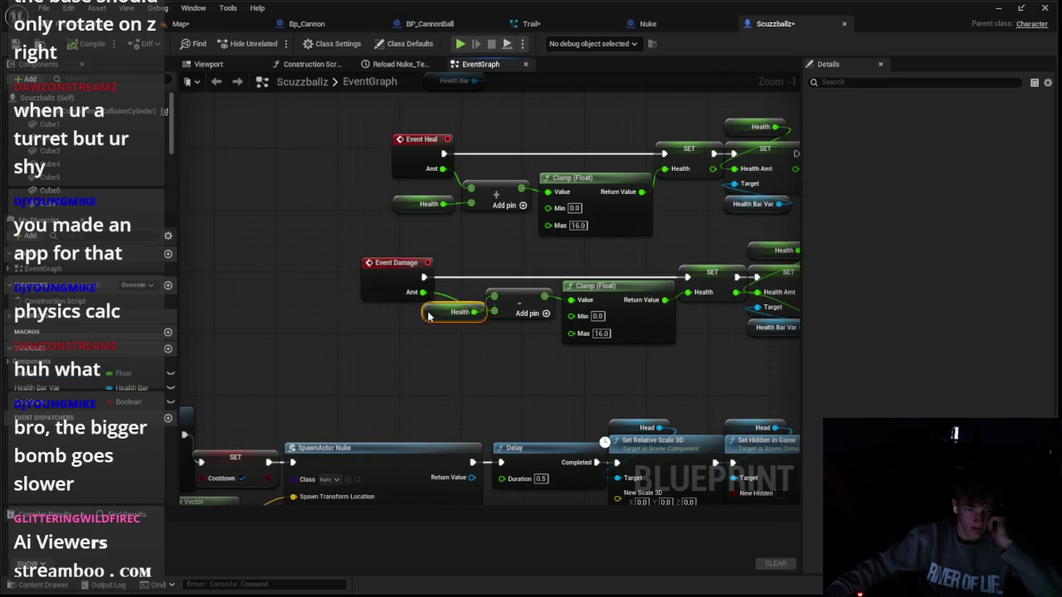
left_click_drag(428, 316, 417, 327)
left_click_drag(499, 335, 361, 325)
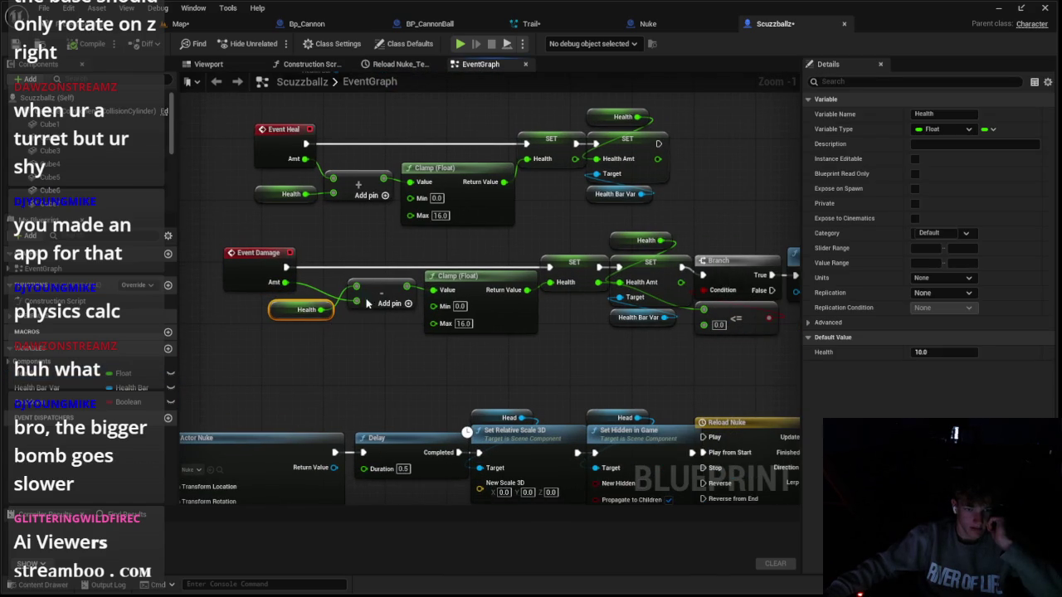
left_click_drag(578, 316, 423, 341)
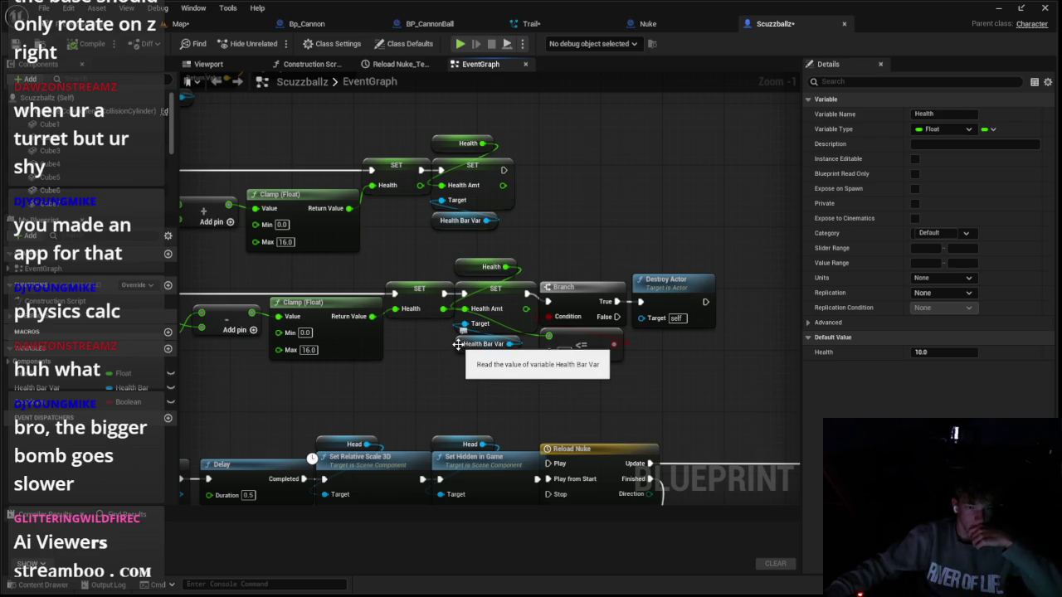
left_click_drag(393, 249, 465, 219)
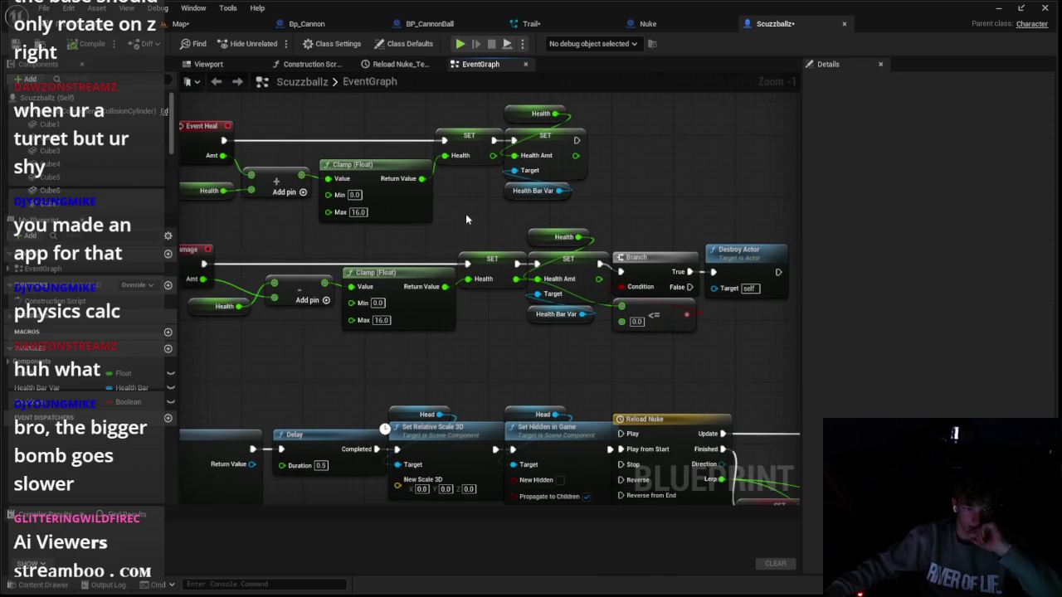